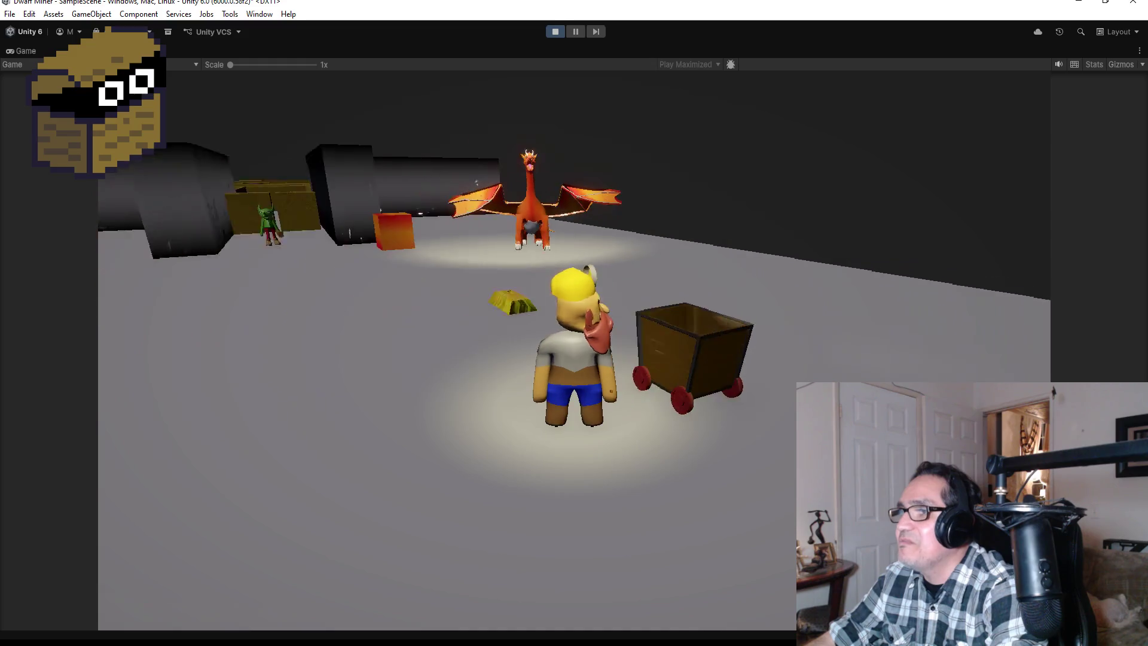
Steer the dwarf with WASD past the gold bar, dragon and goblin, swinging the camera around
key("w")
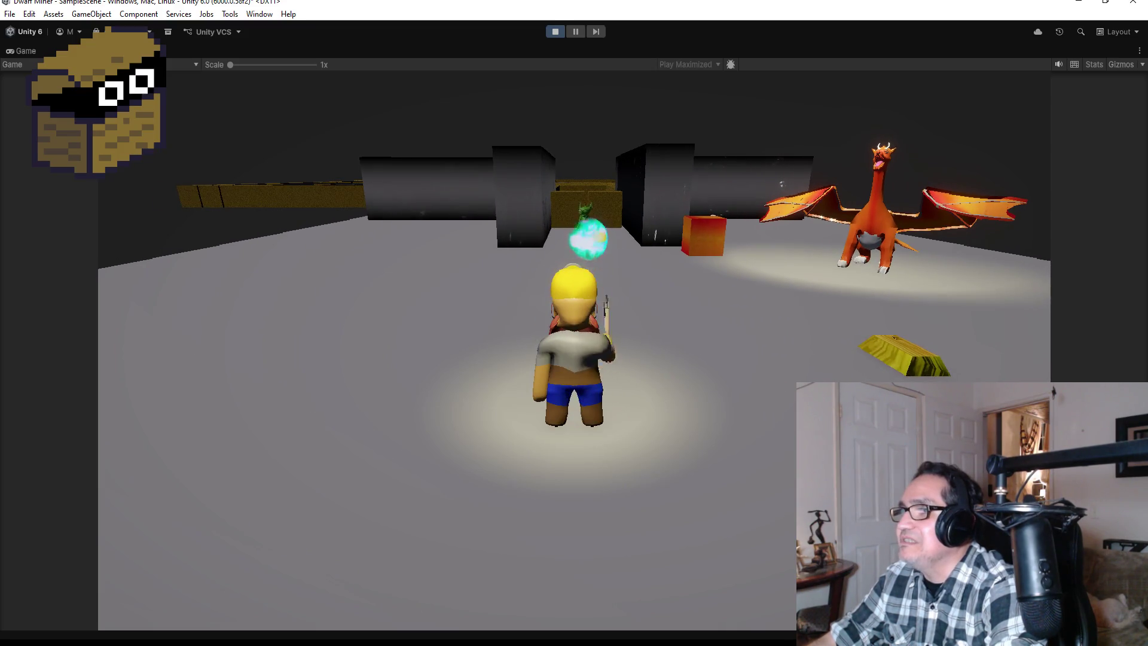
key("a")
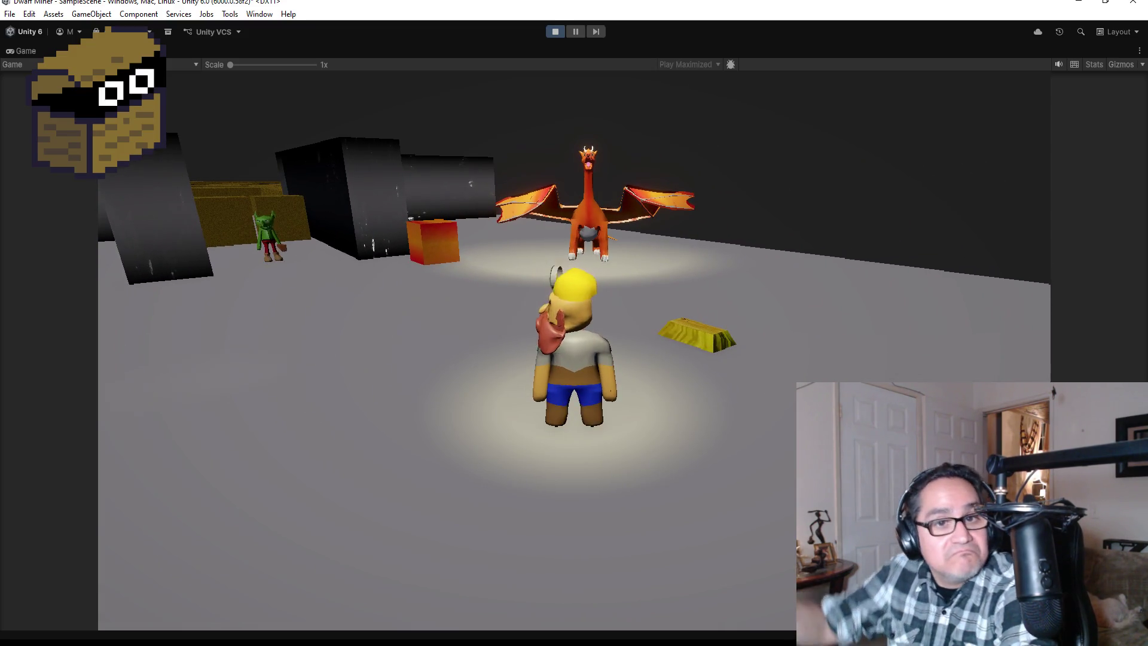
key("w")
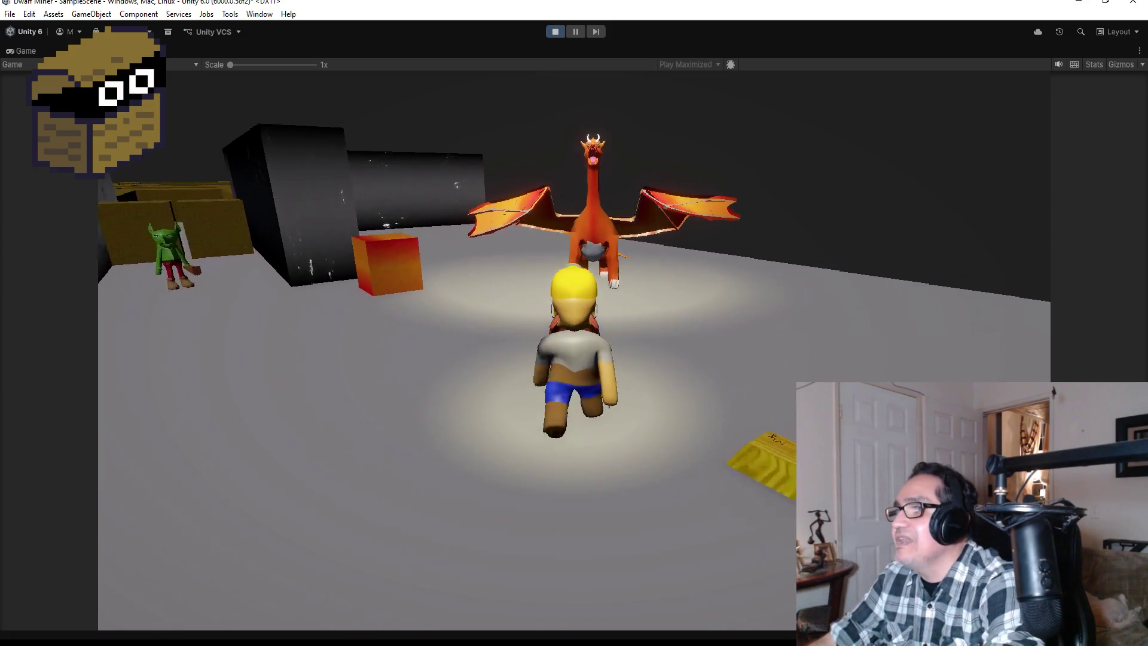
key("d")
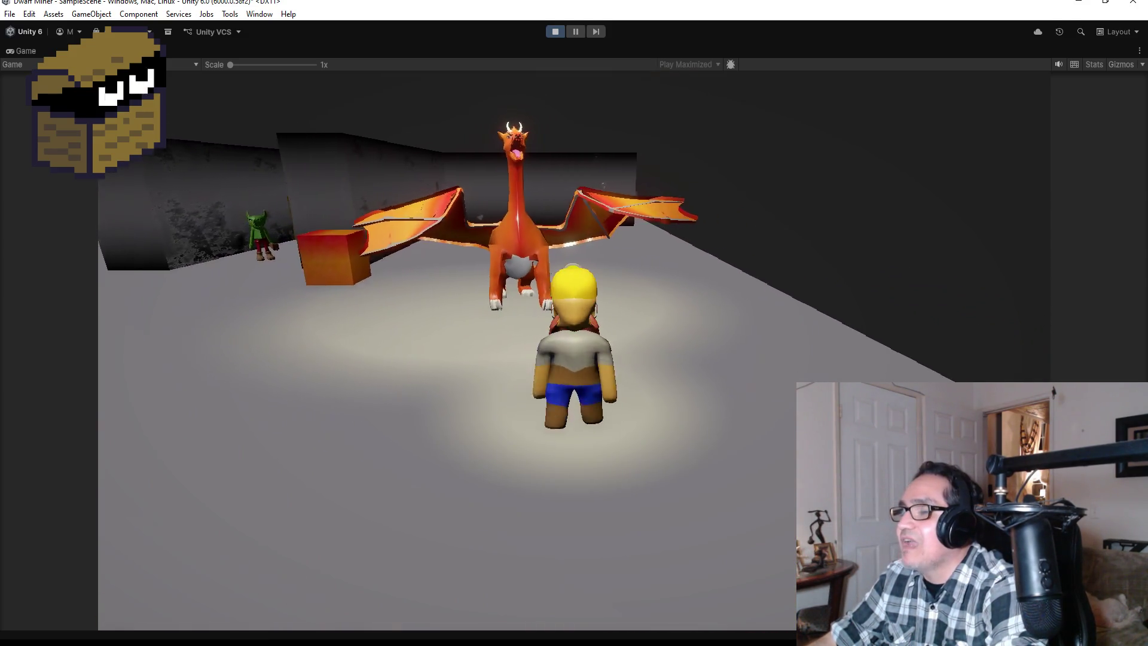
key("a")
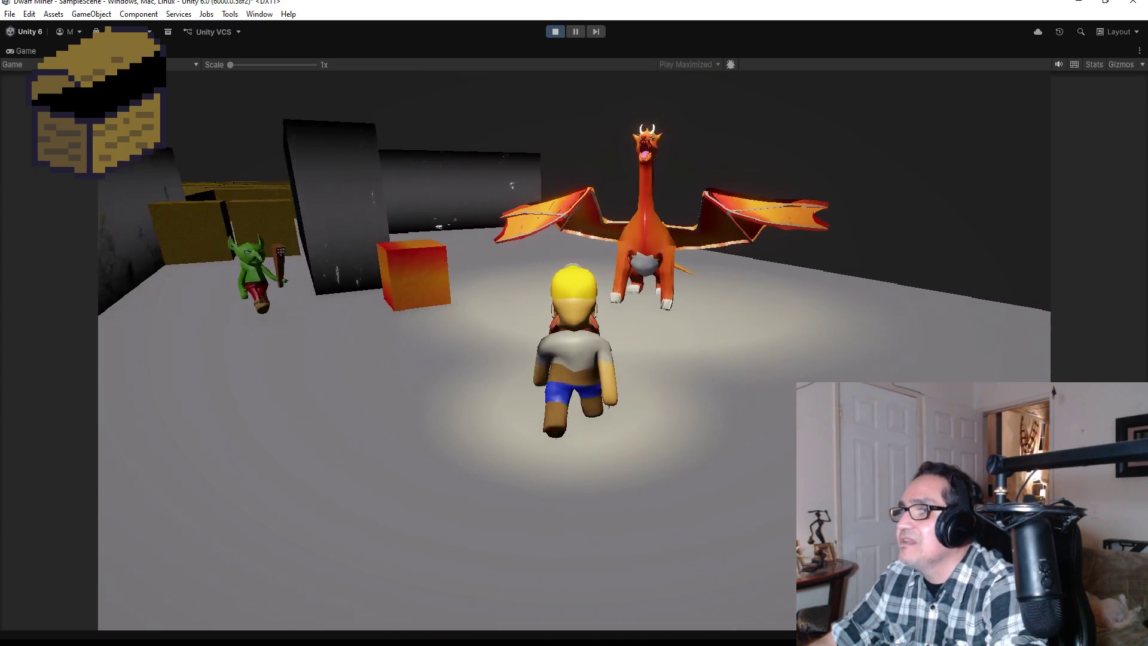
key("a")
key("w")
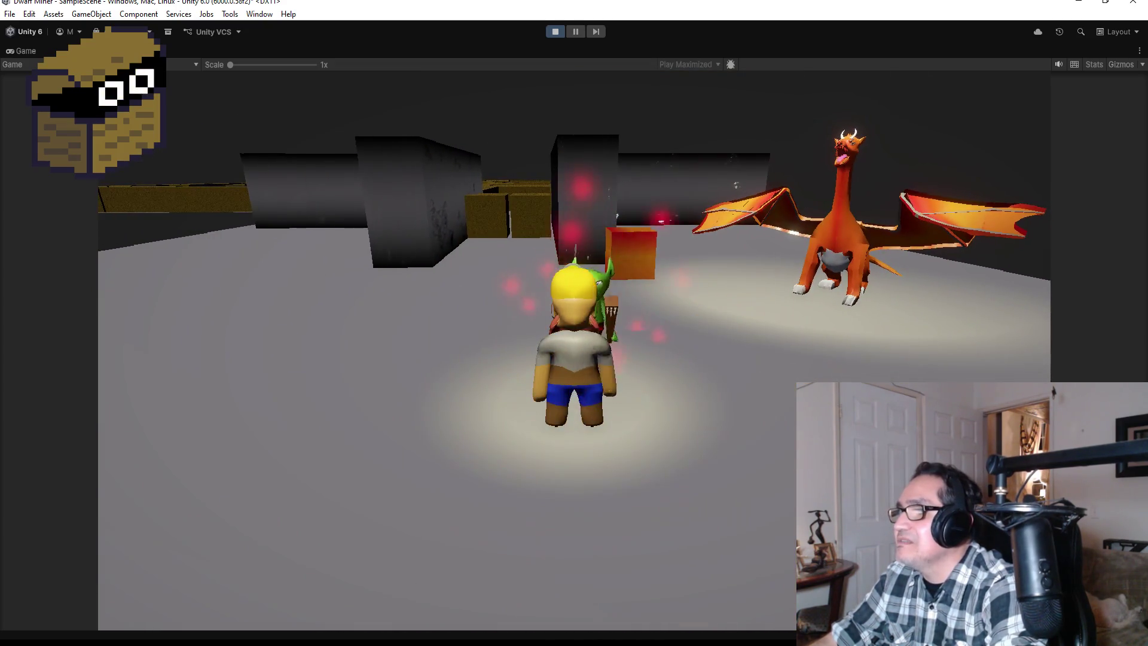
Run the dwarf between the pillars and down the corridors toward the coins
key("d")
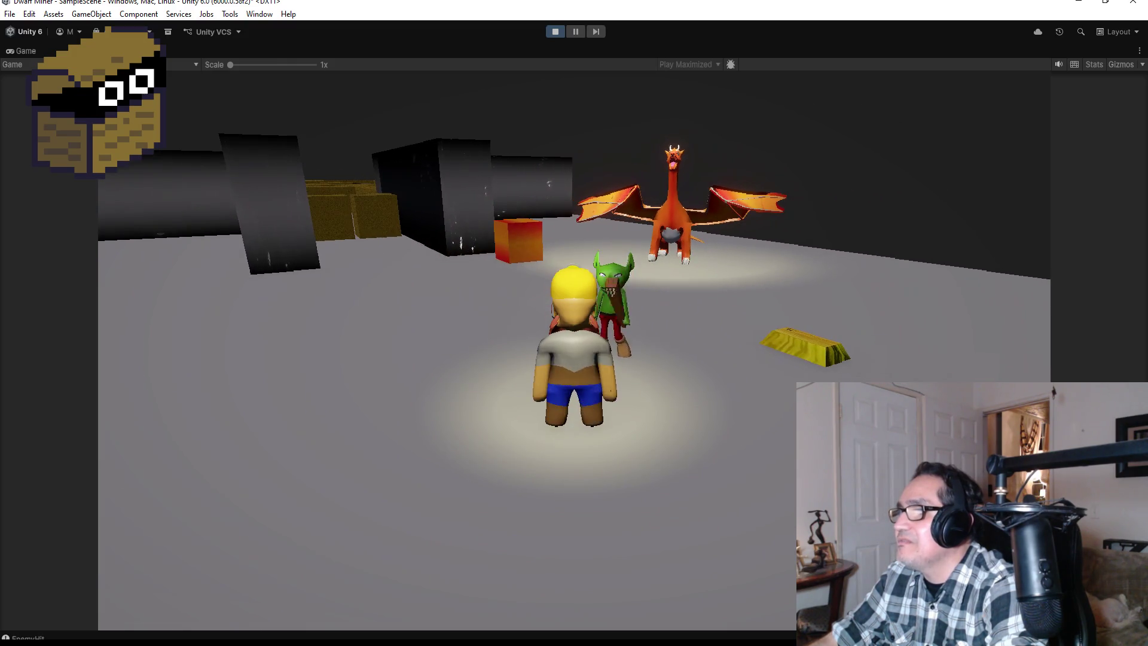
key("a")
key("w")
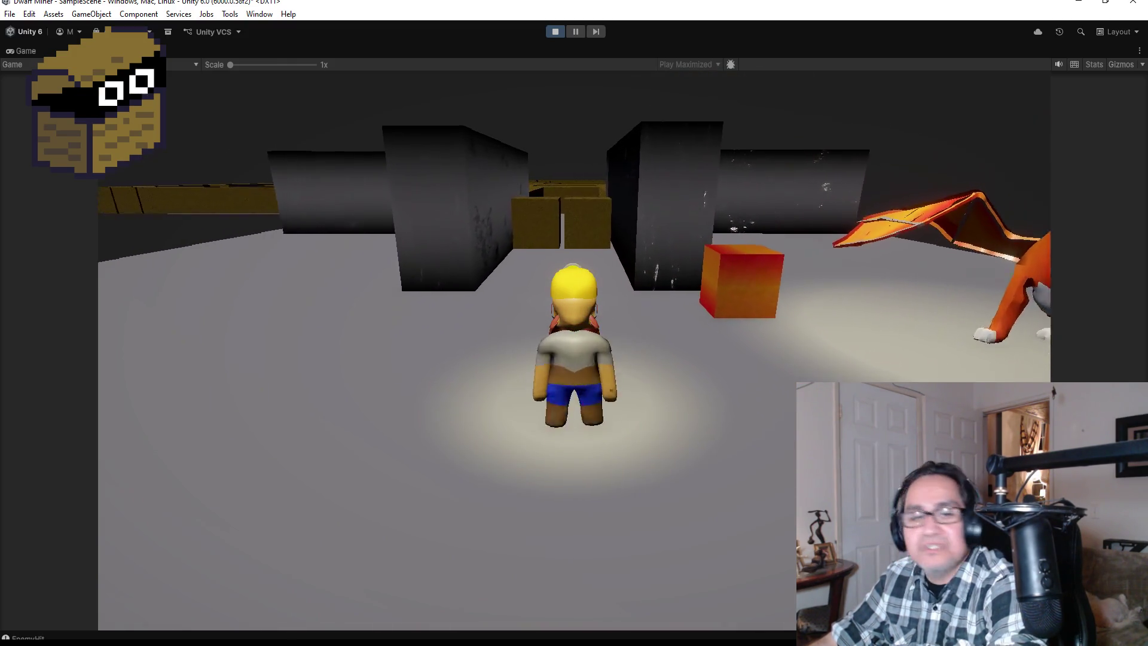
key("w")
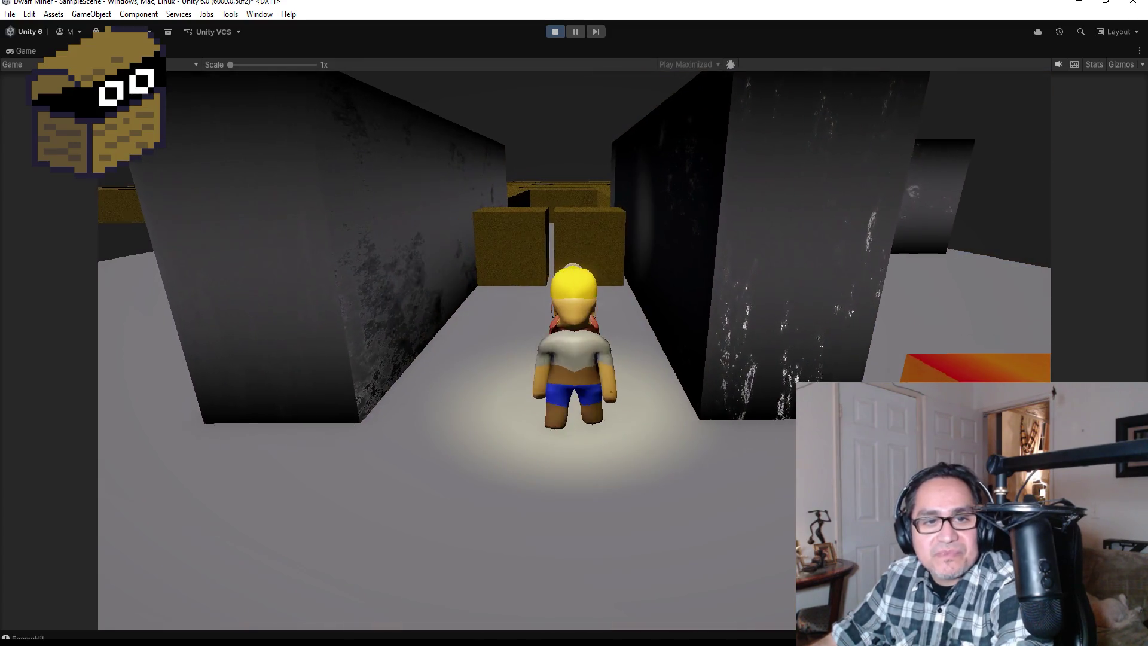
key("w")
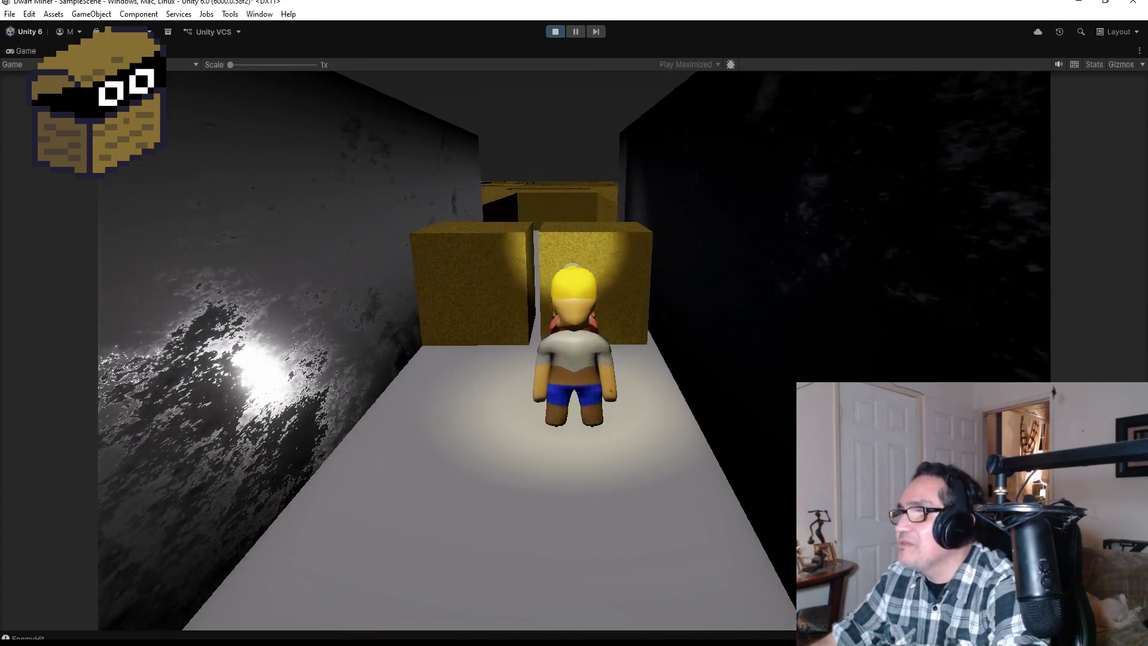
key("w")
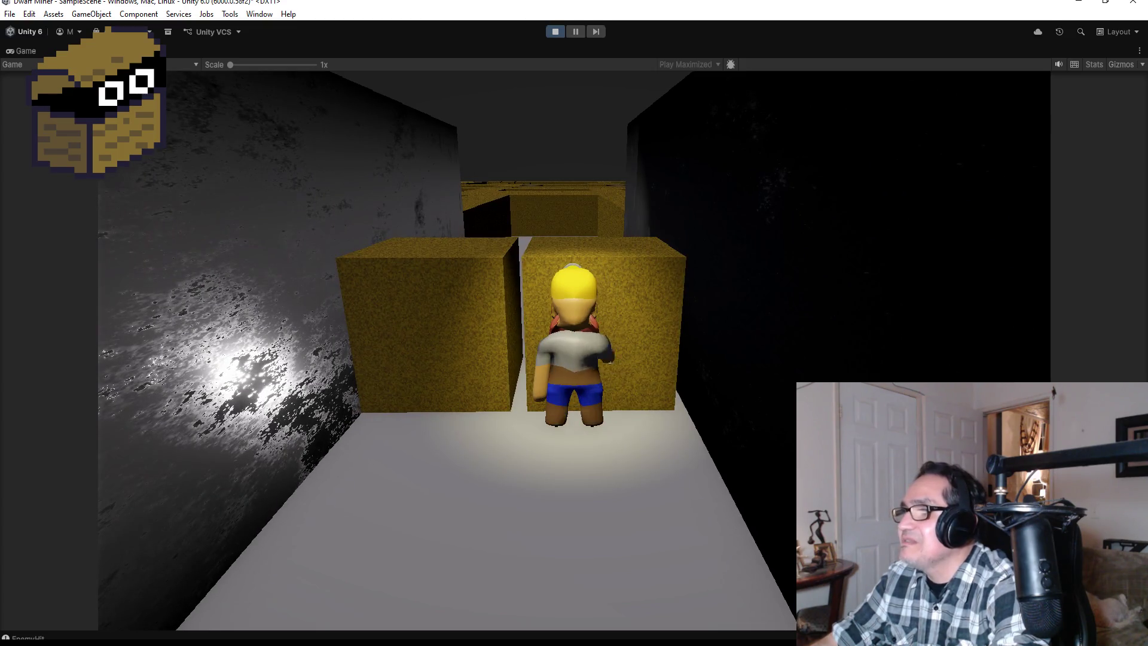
key("d")
key("w")
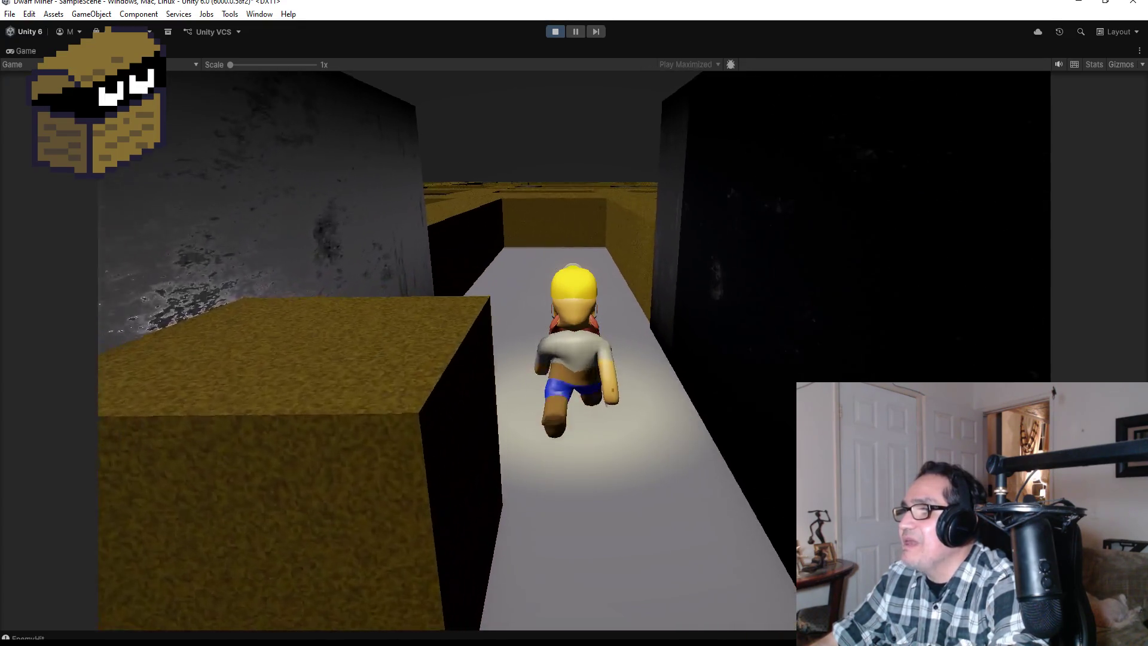
key("w")
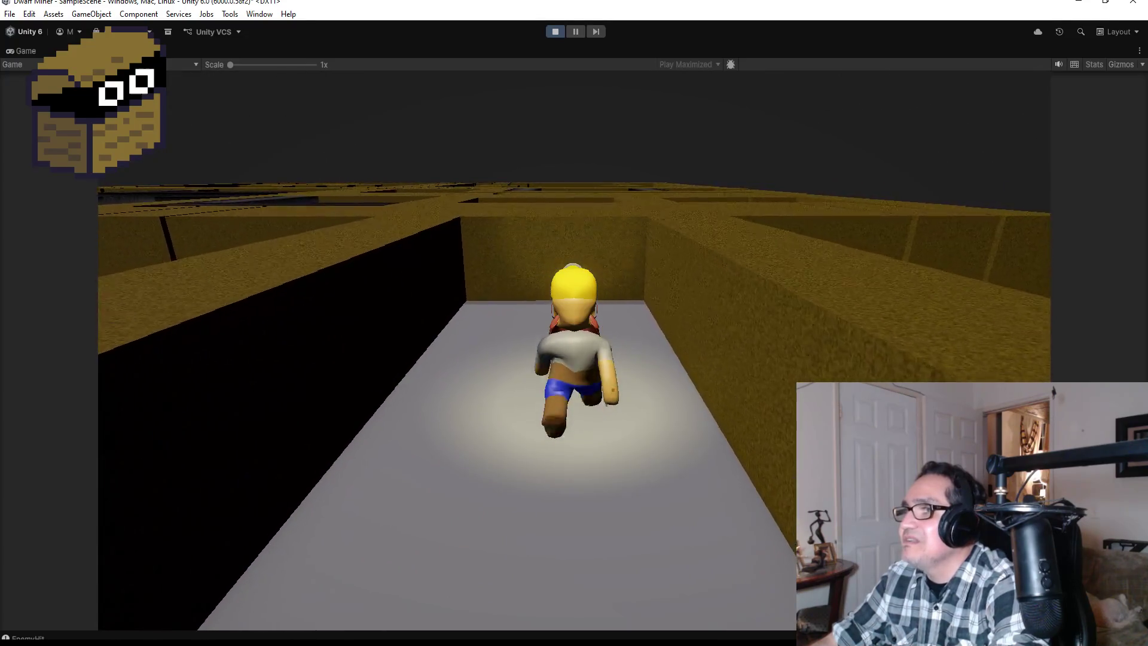
key("w")
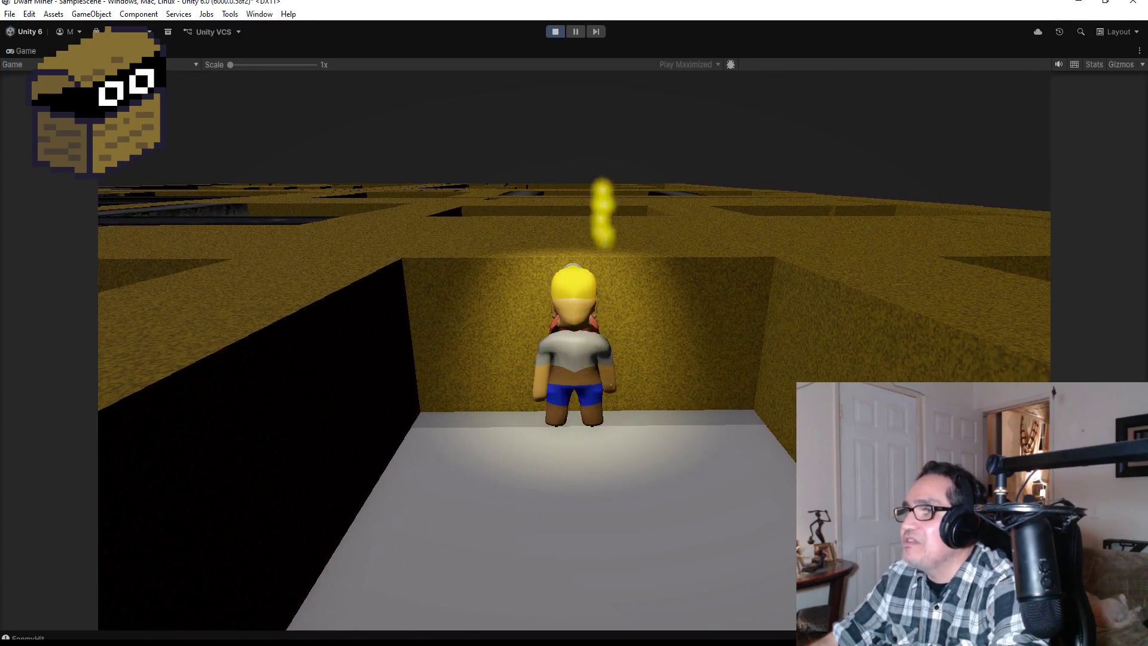
key("w")
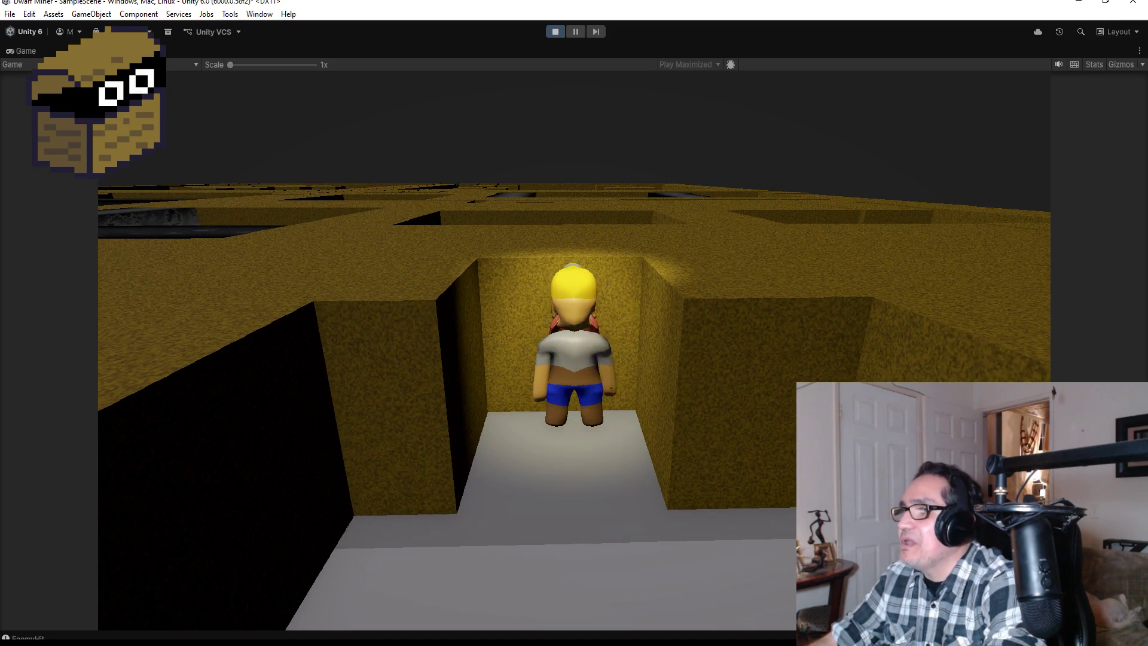
key("w")
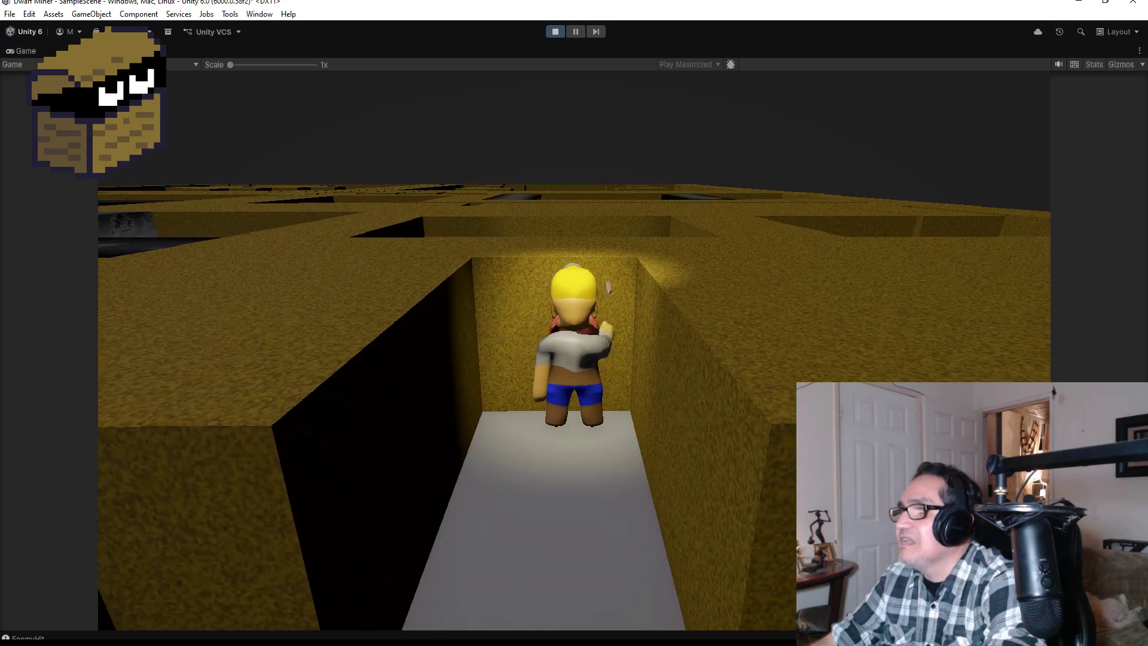
Mine through several walls with the pickaxe while pushing on along the corridor
key("space")
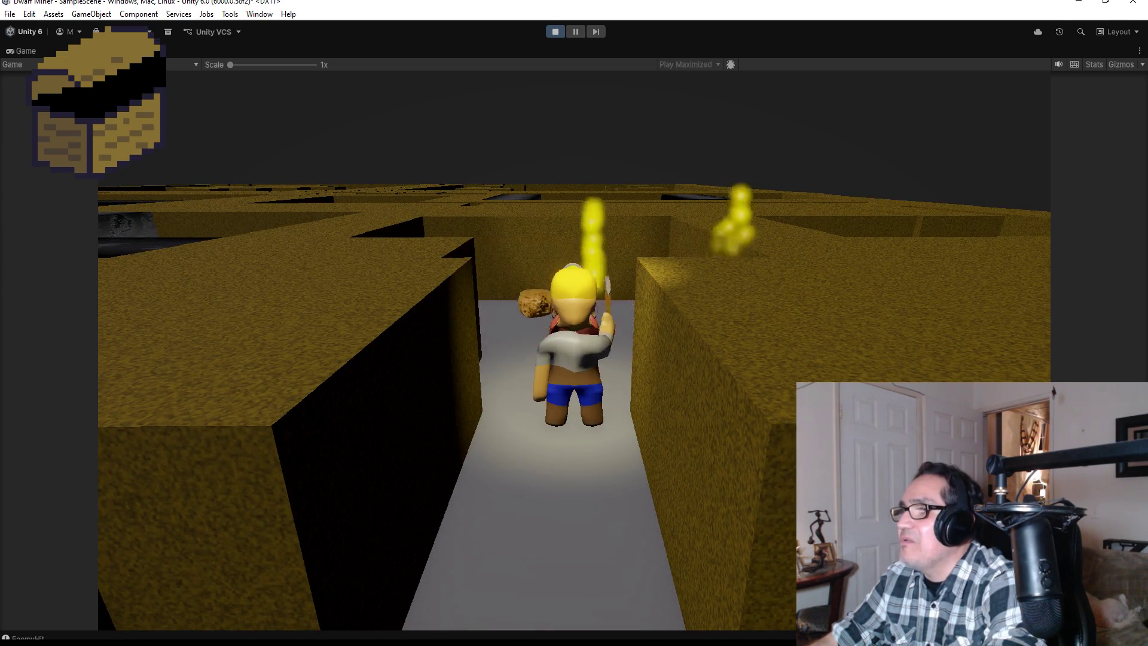
key("w")
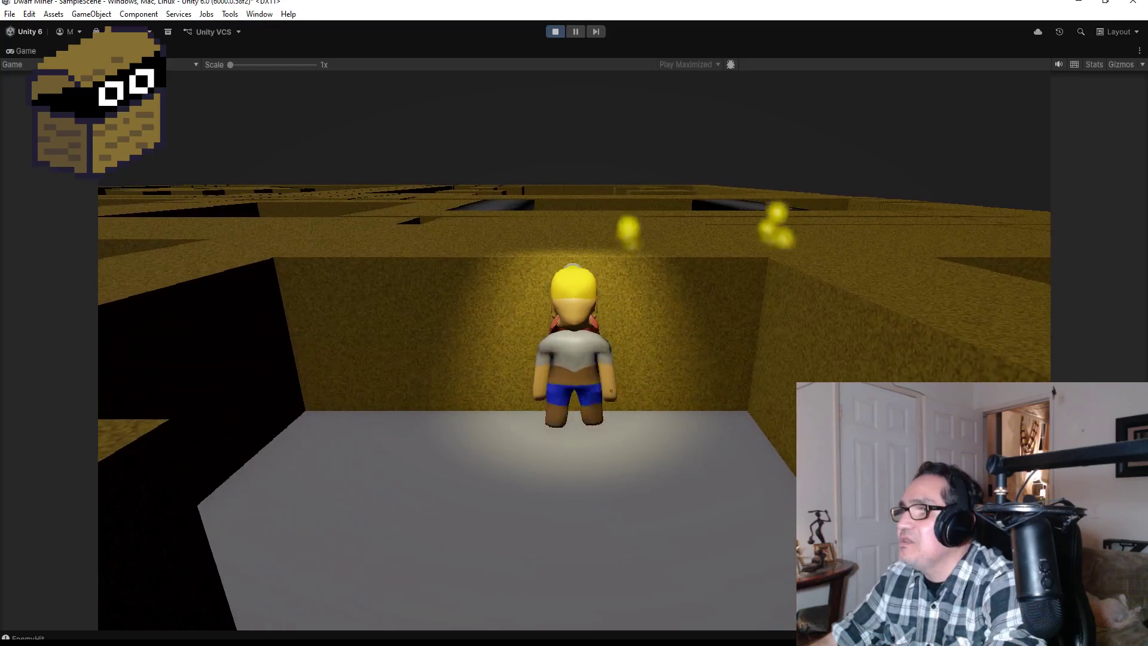
key("space")
key("w")
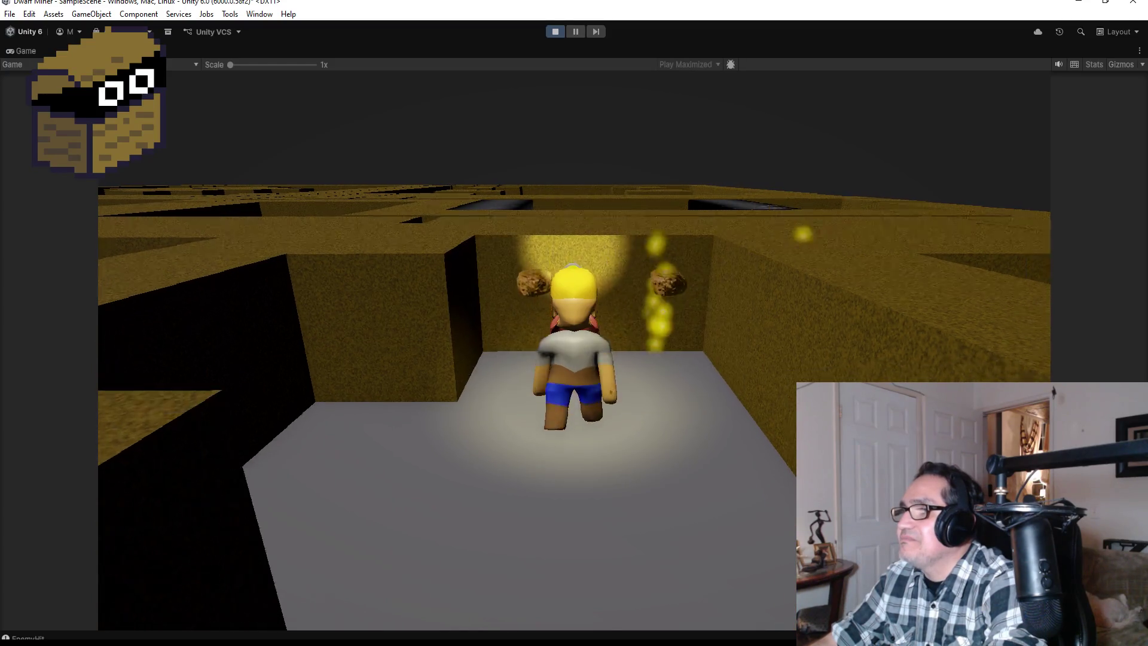
key("w")
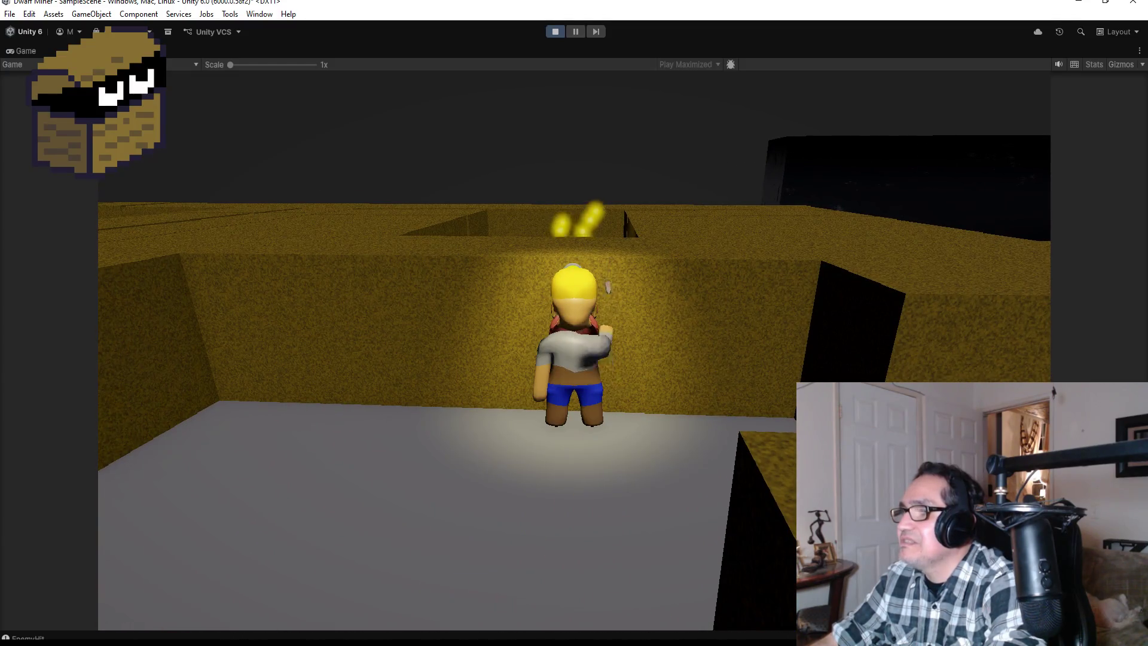
key("space")
key("w")
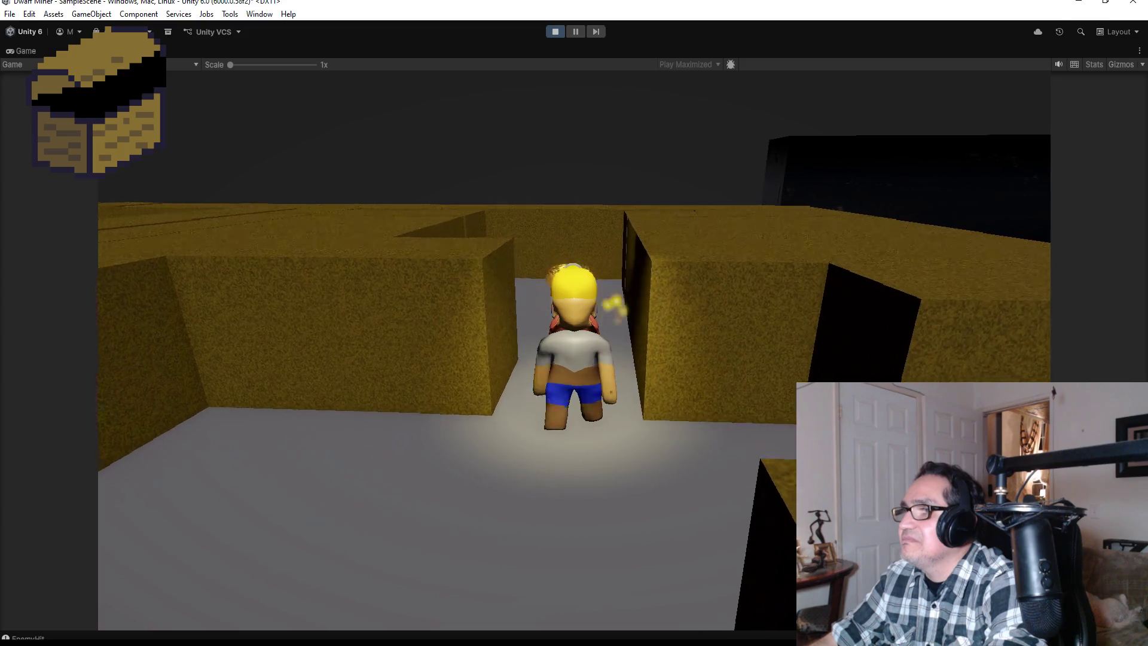
key("space")
key("w")
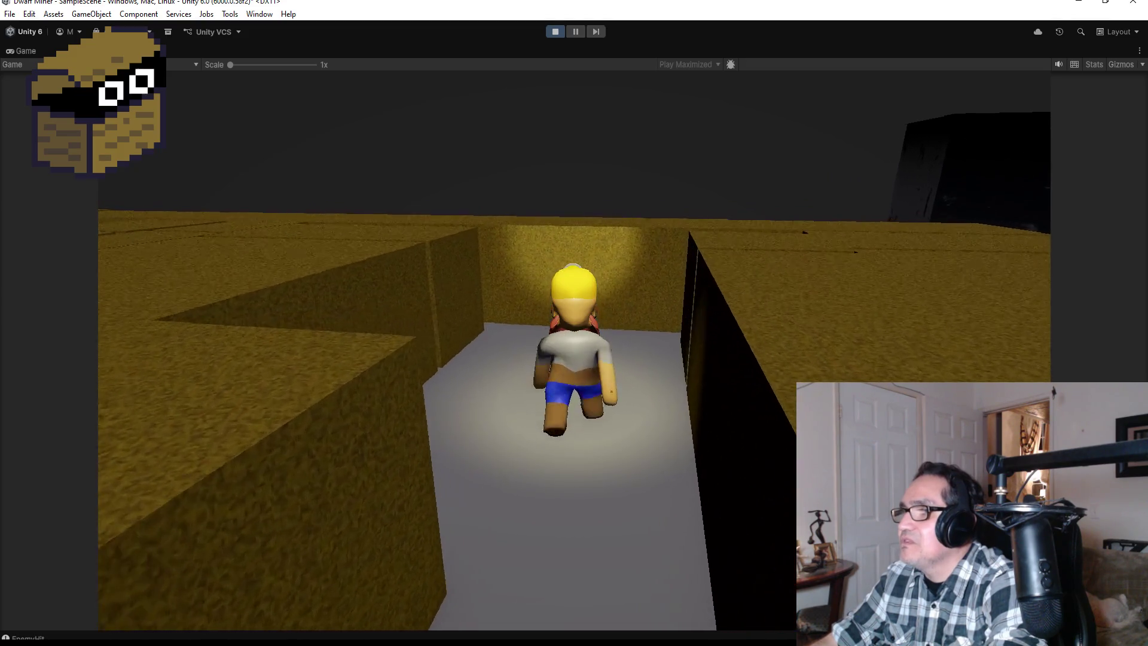
key("d")
key("space")
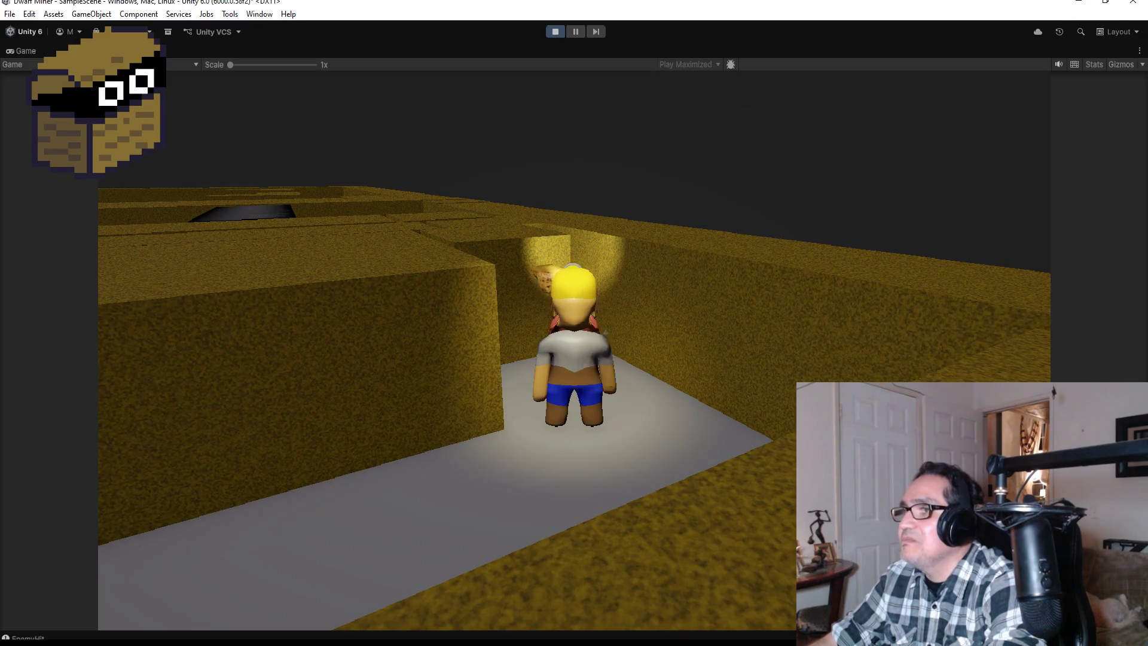
key("w")
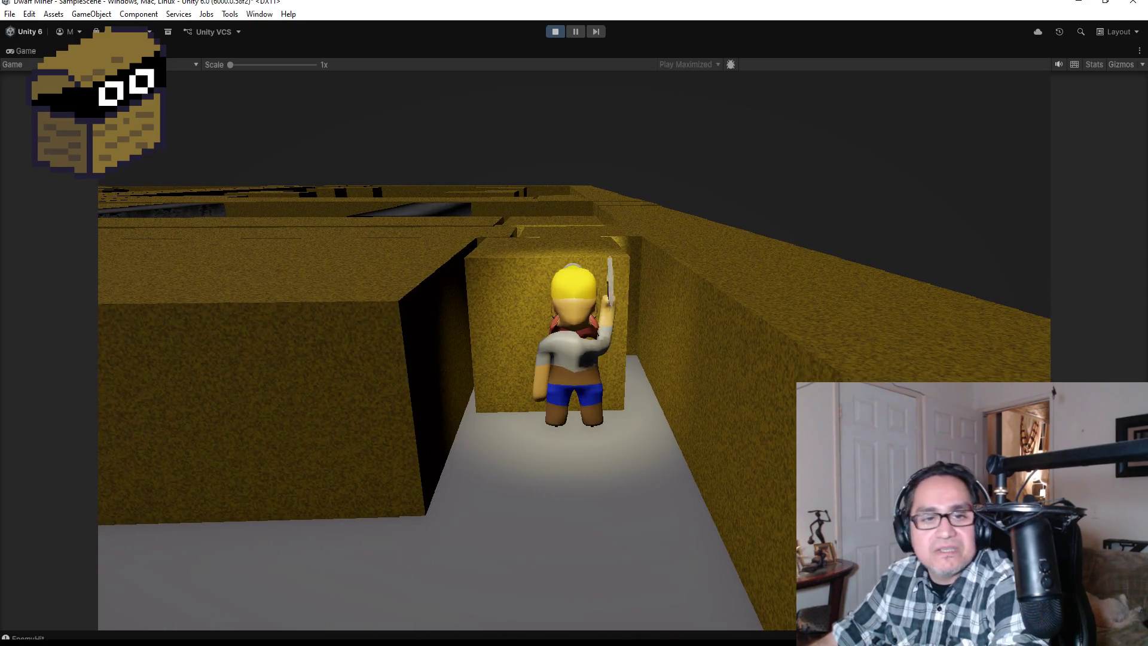
key("w")
key("space")
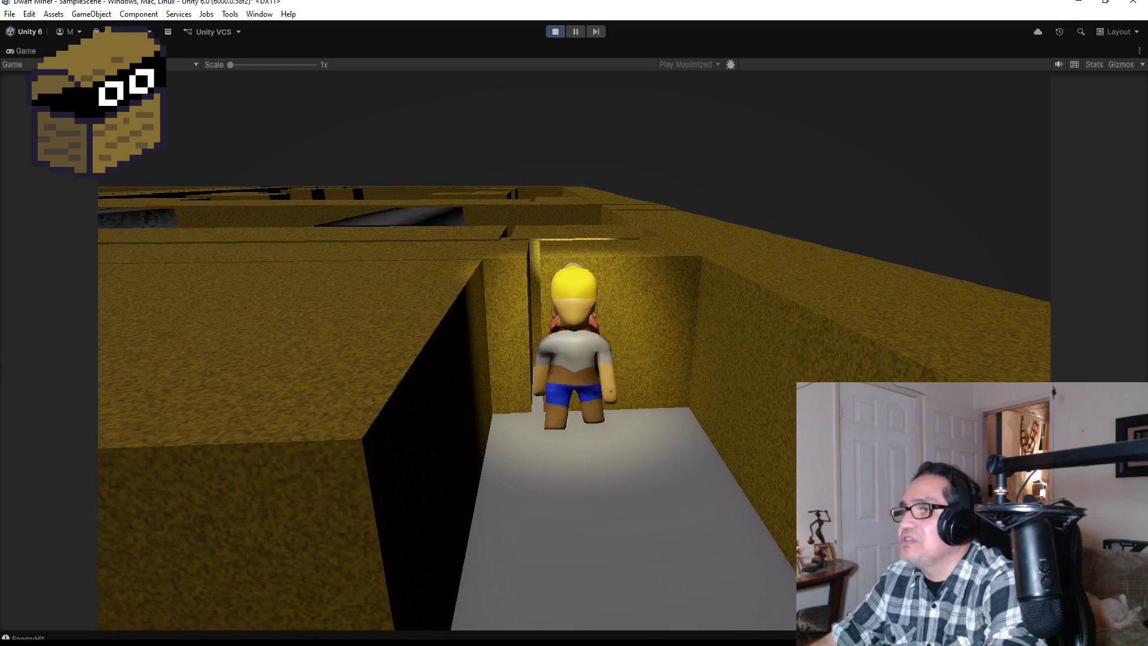
Run past the purple cube and box into the dragon's room, then stop Play mode
key("w")
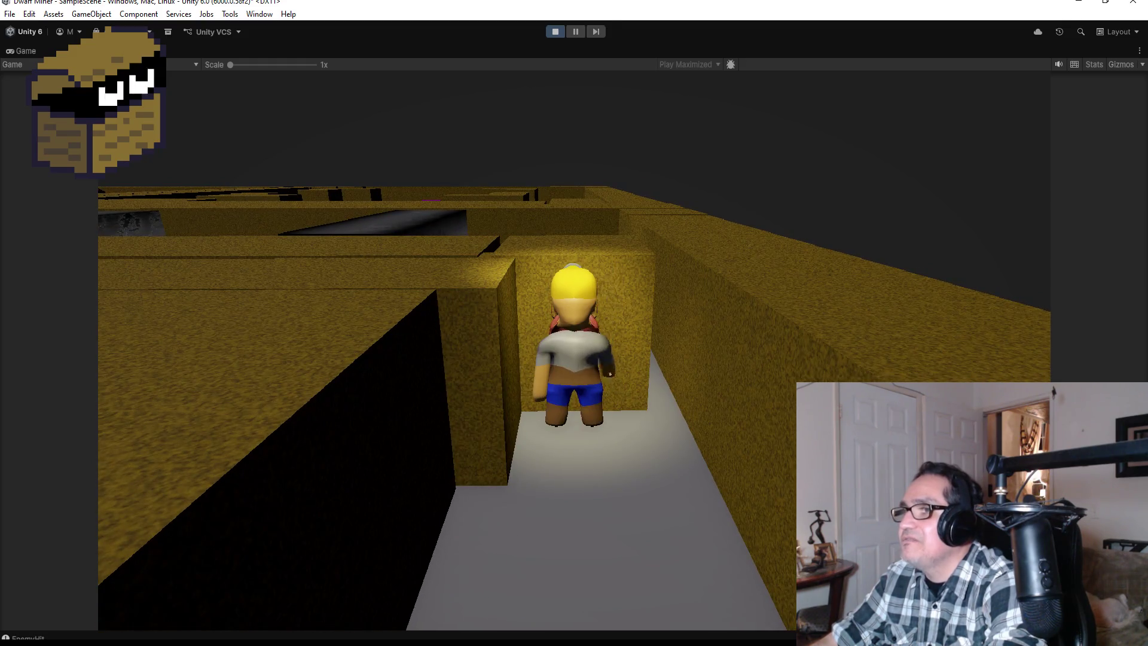
key("w")
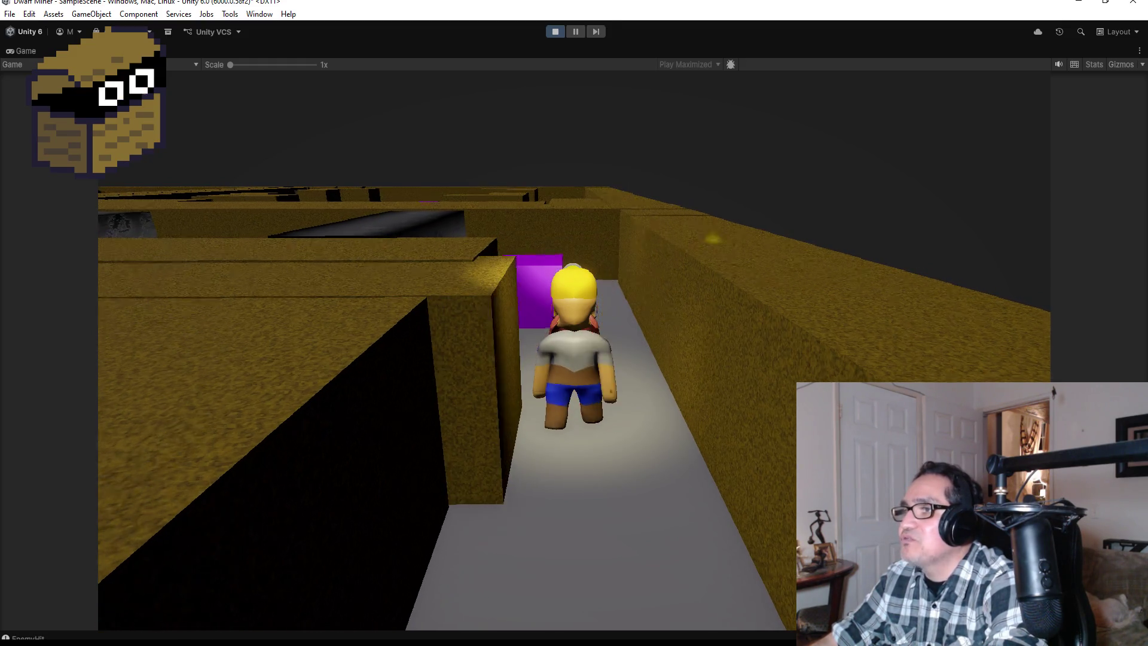
key("w")
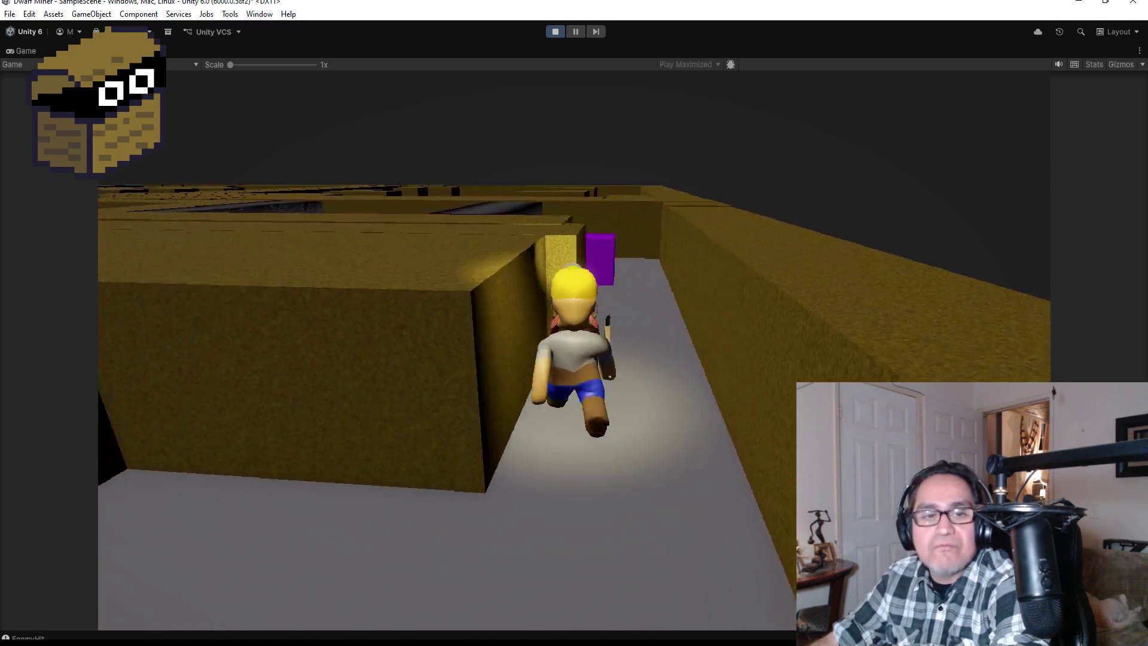
key("w")
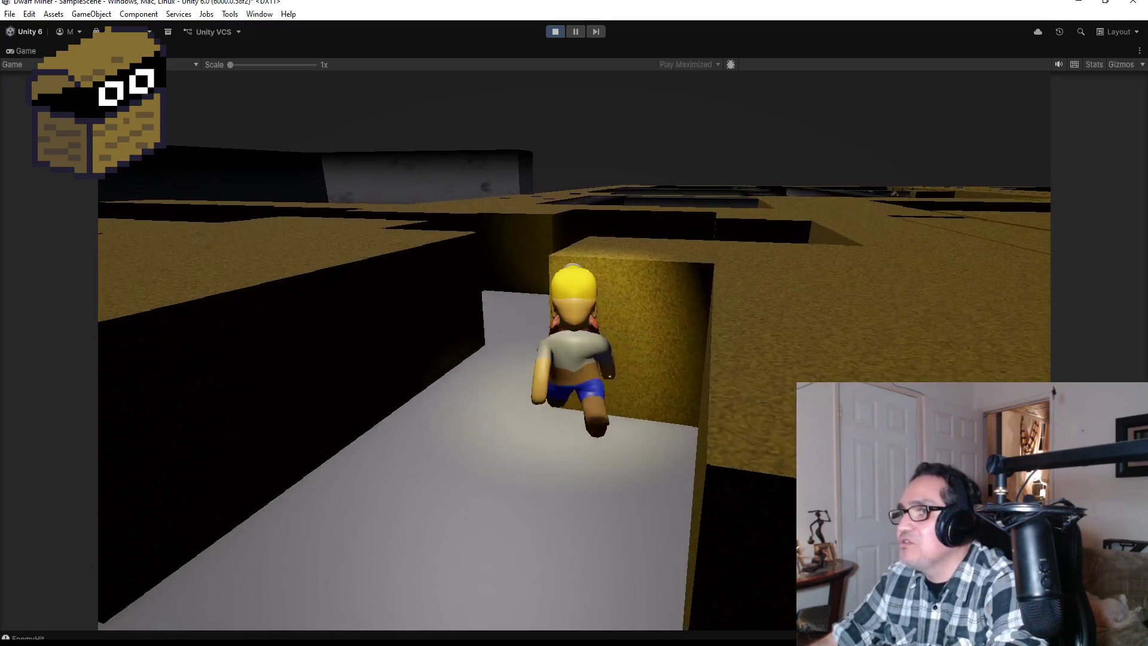
key("w")
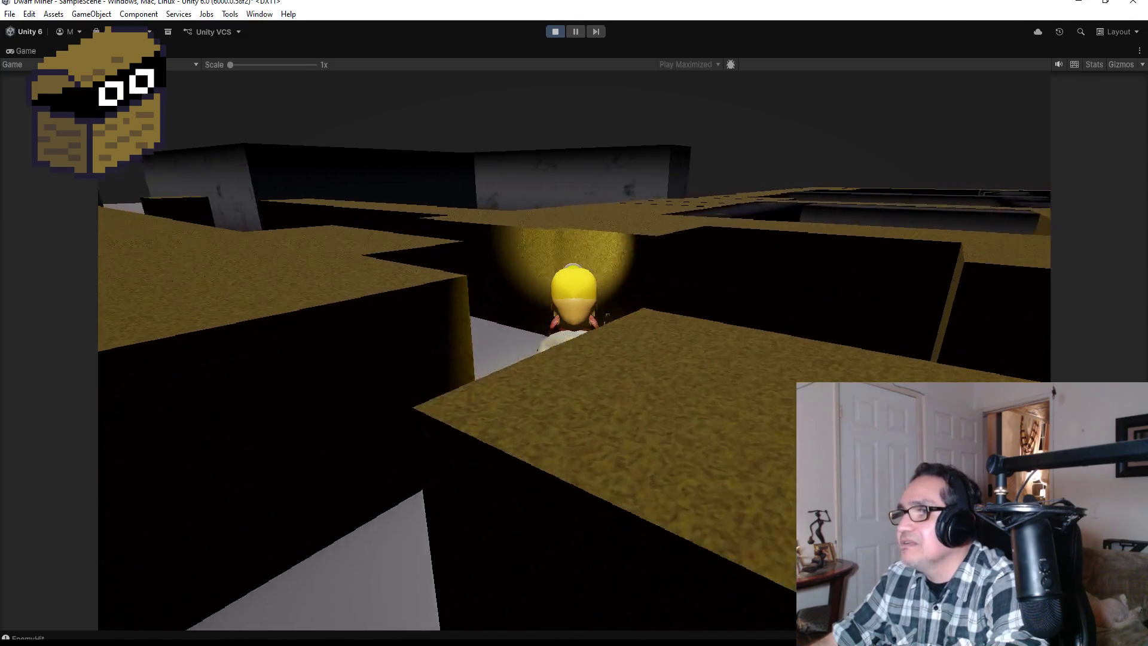
key("w")
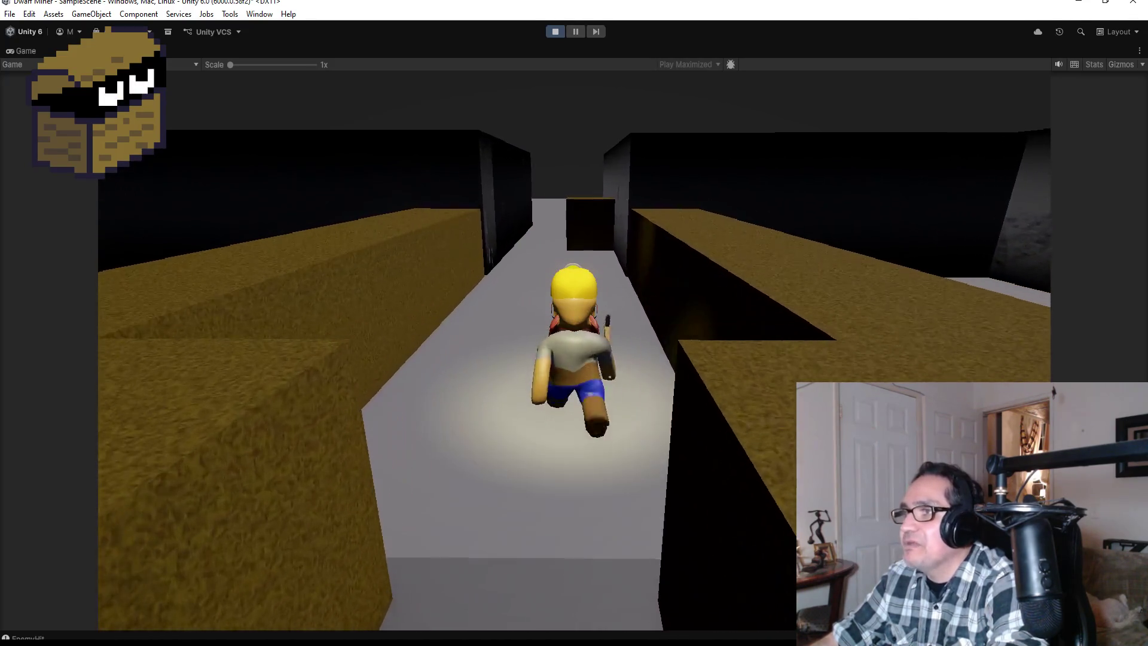
key("w")
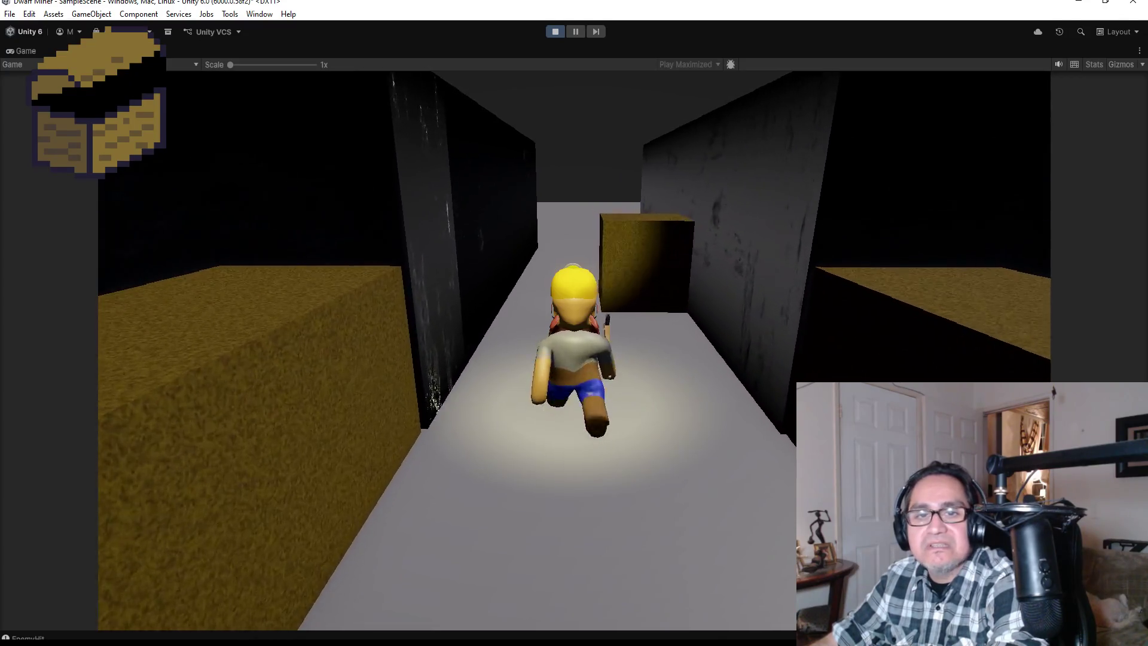
key("w")
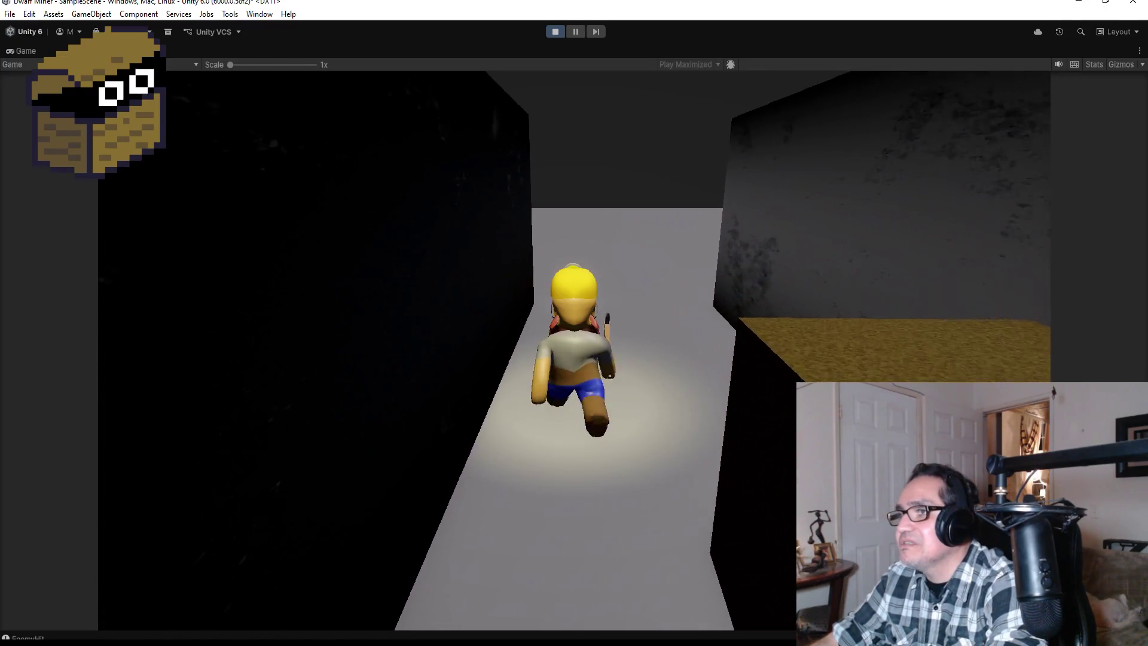
key("a")
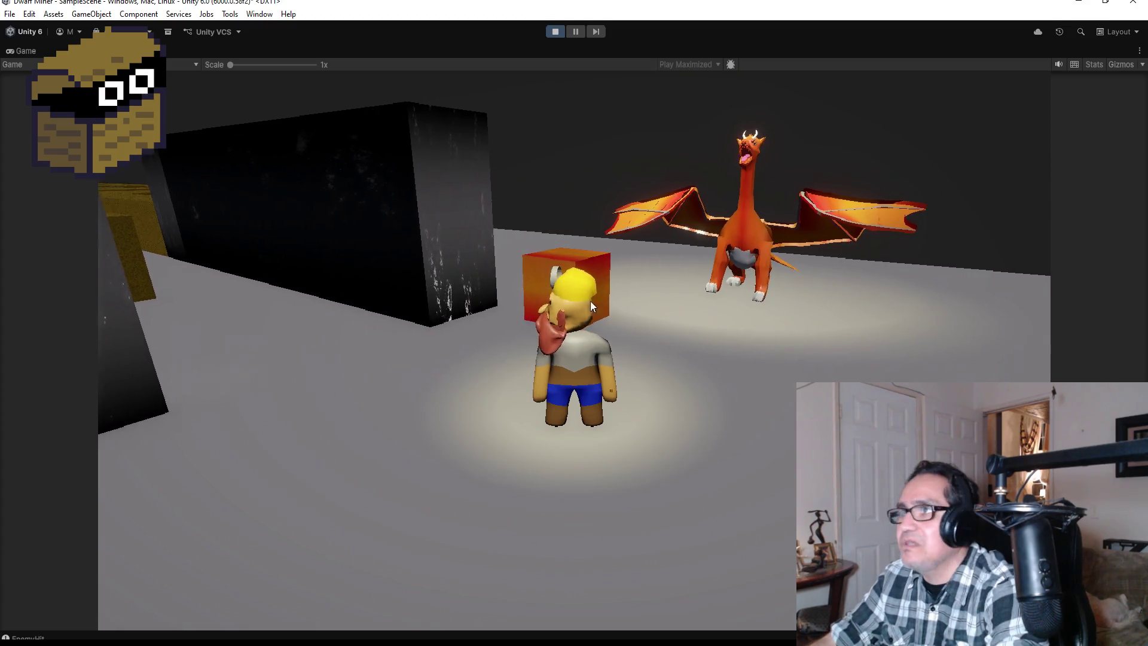
left_click(556, 32)
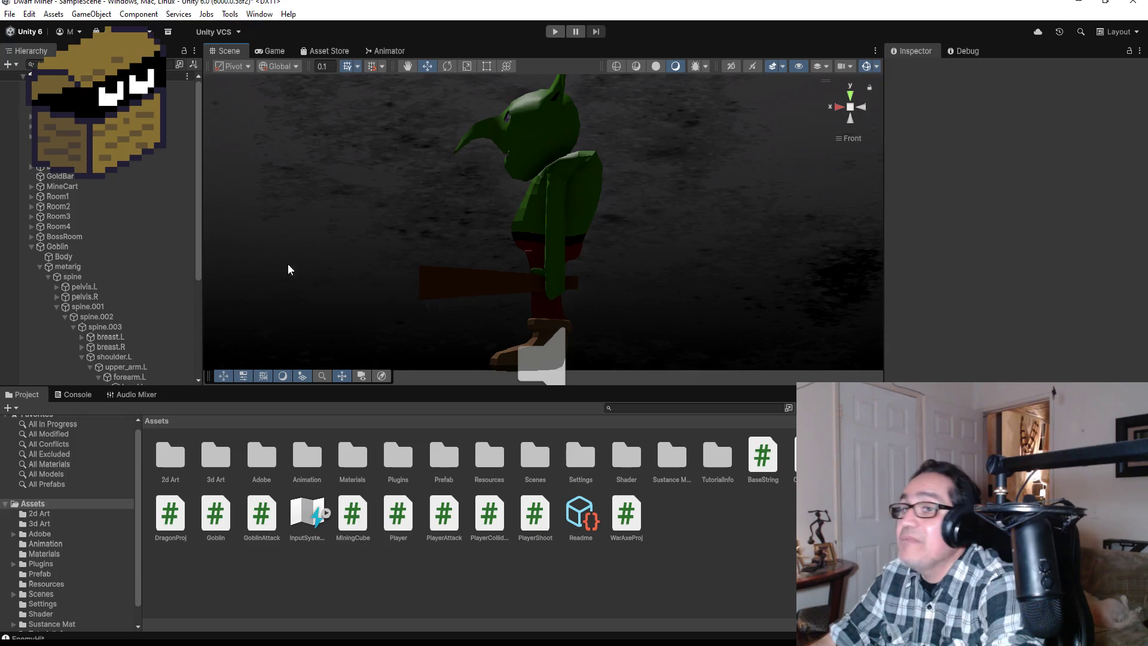
Select the Goblin and scroll its Inspector to the Capsule Collider and Rigidbody settings
left_click(57, 247)
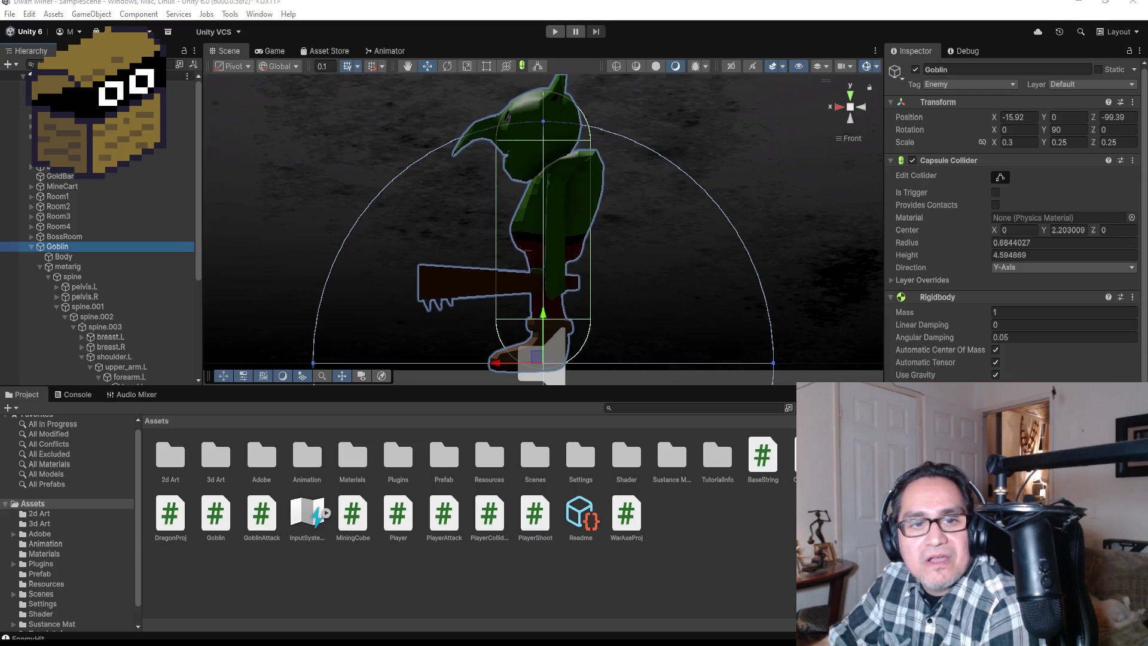
scroll(625, 210, "down", 5)
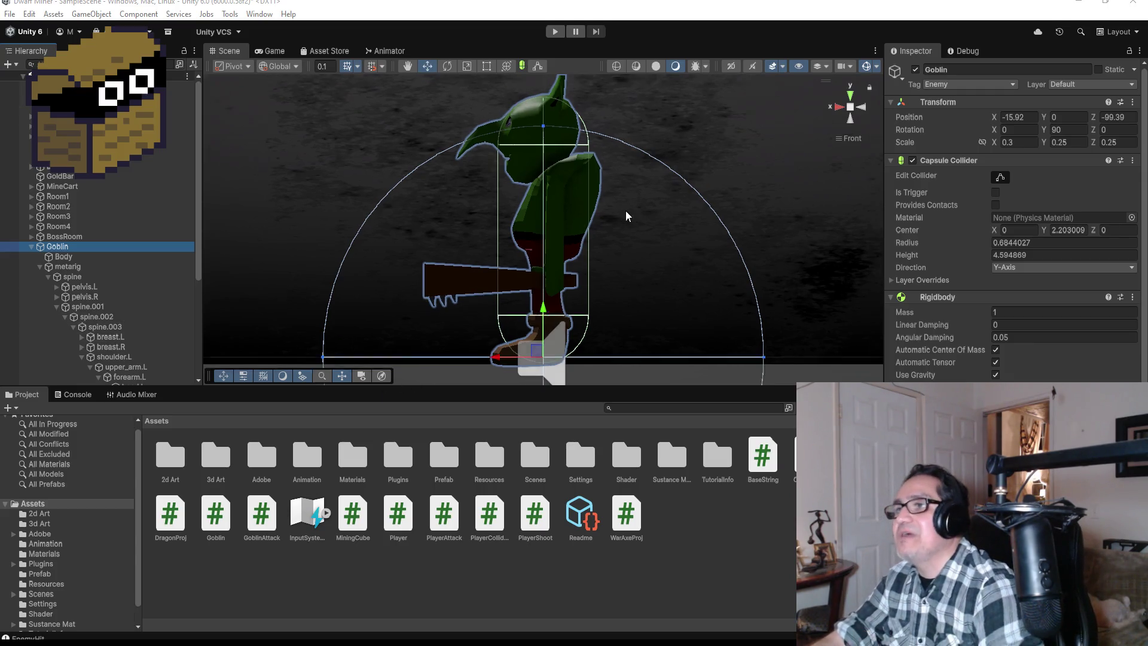
Switch the Scene view to Top and open Window > Animation > Animation
left_click(850, 97)
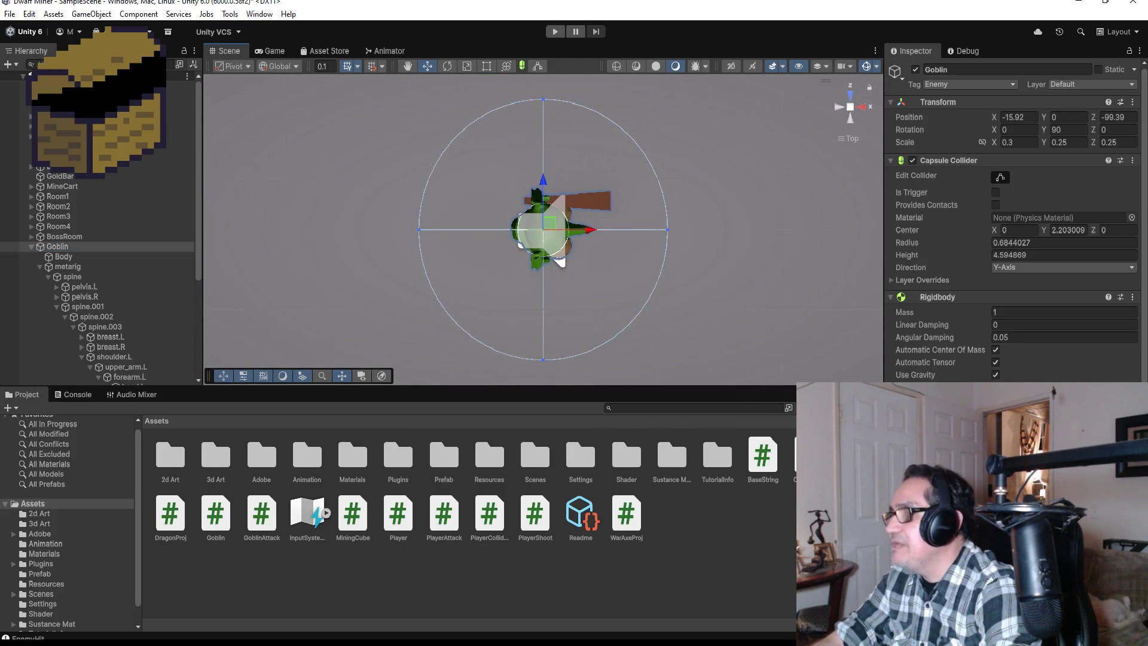
scroll(1013, 227, "down", 5)
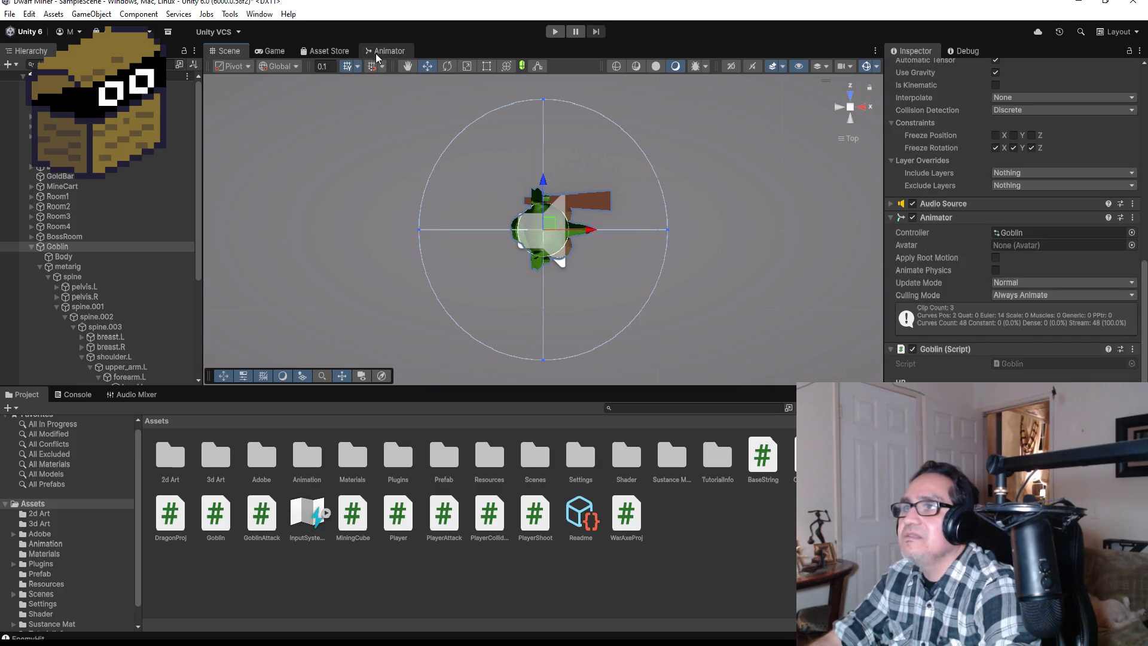
left_click(258, 14)
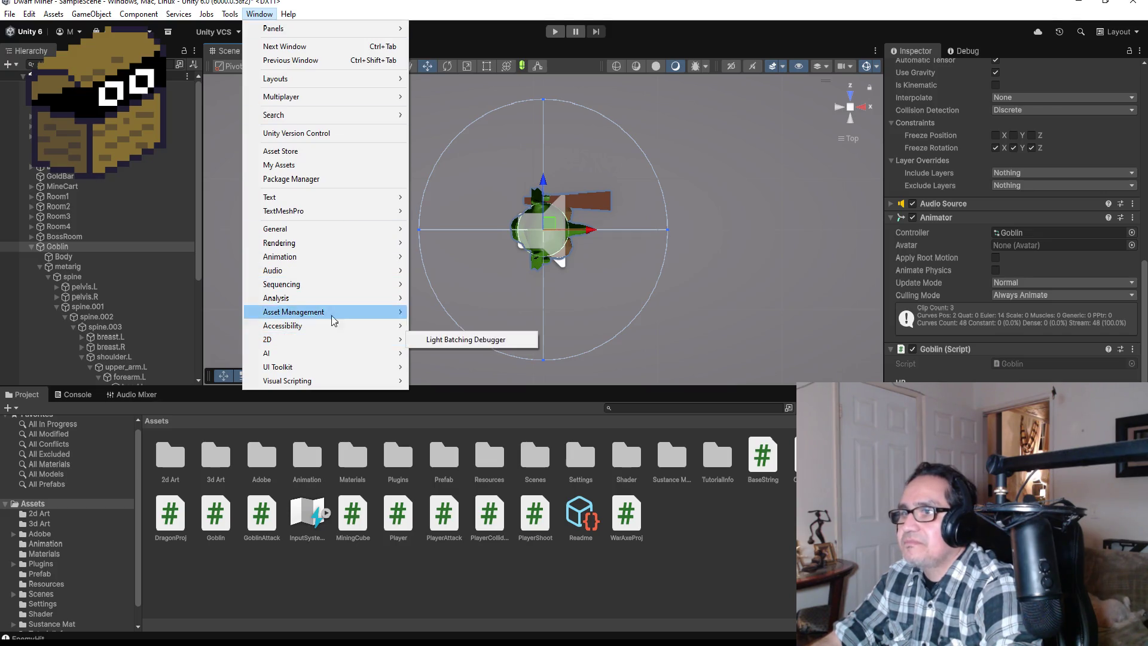
mouse_move(335, 256)
left_click(504, 257)
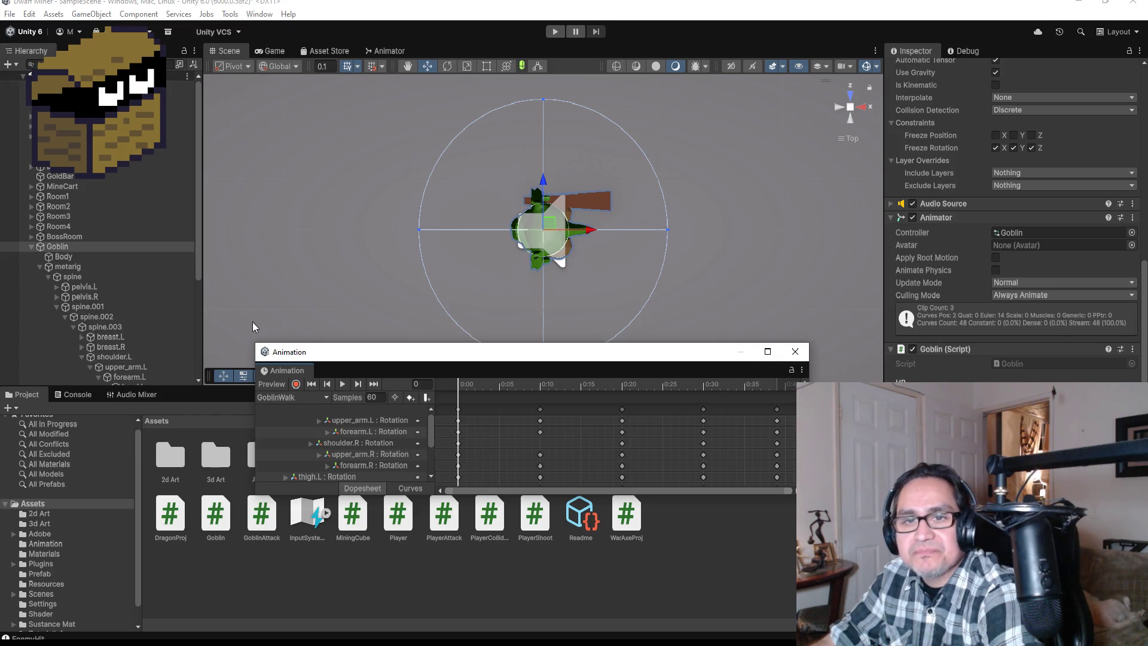
Orbit the Scene view to face the goblin and bring up its animation clip list
scroll(398, 257, "down", 1)
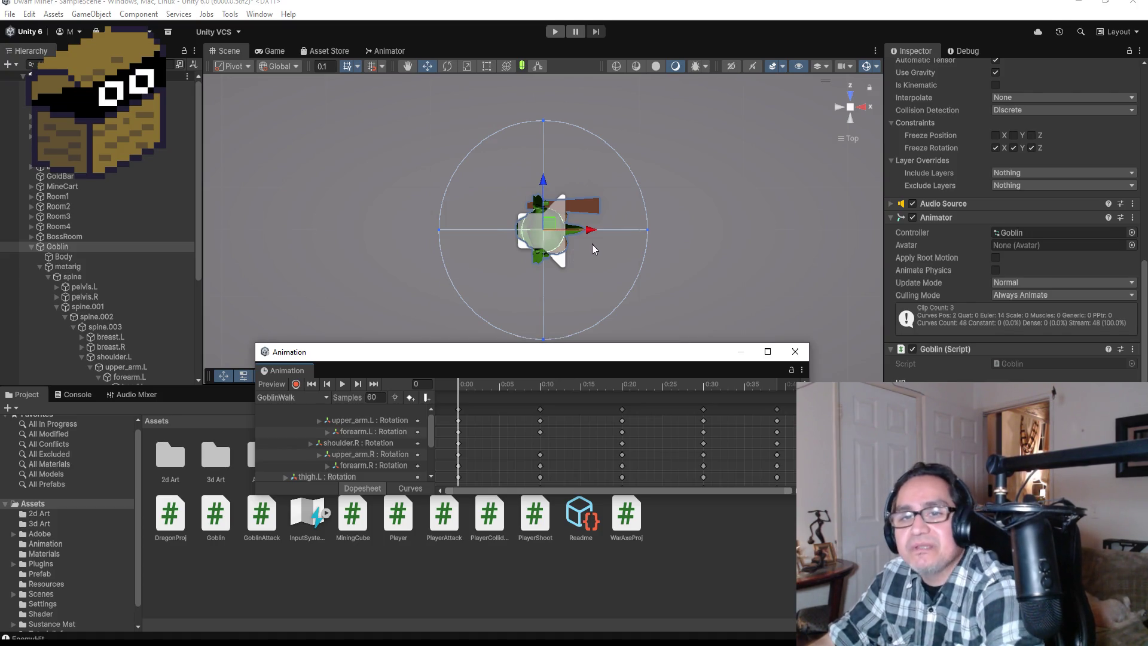
scroll(708, 256, "down", 1)
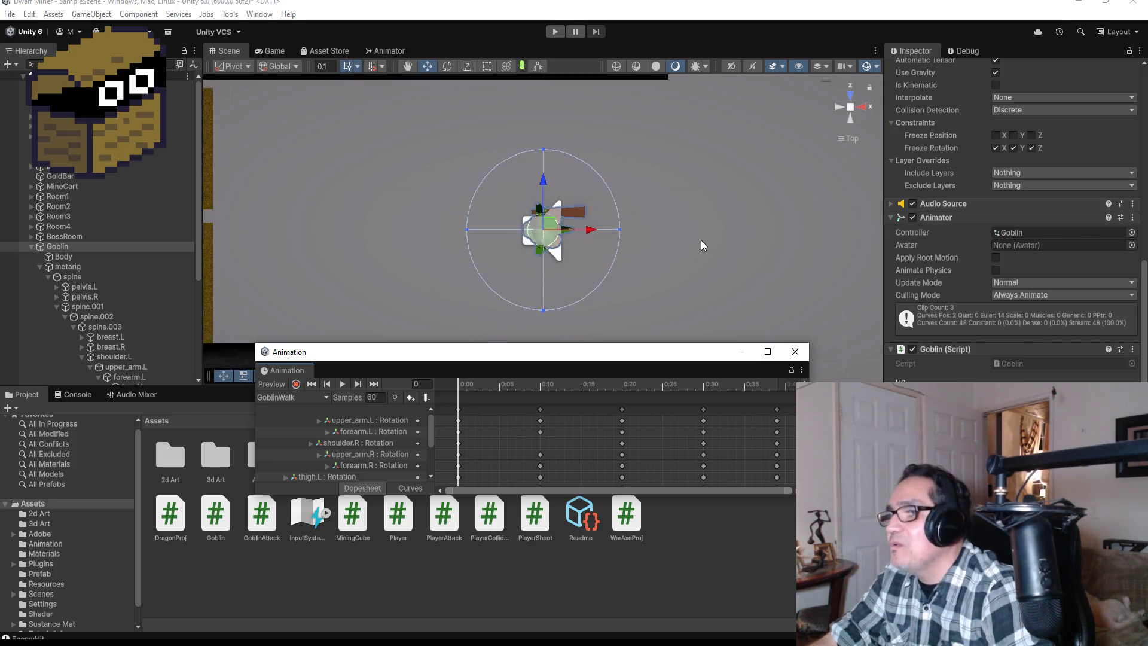
mouse_move(681, 283)
left_mouse_down()
mouse_move(686, 107)
mouse_move(703, 194)
mouse_move(635, 239)
left_mouse_up()
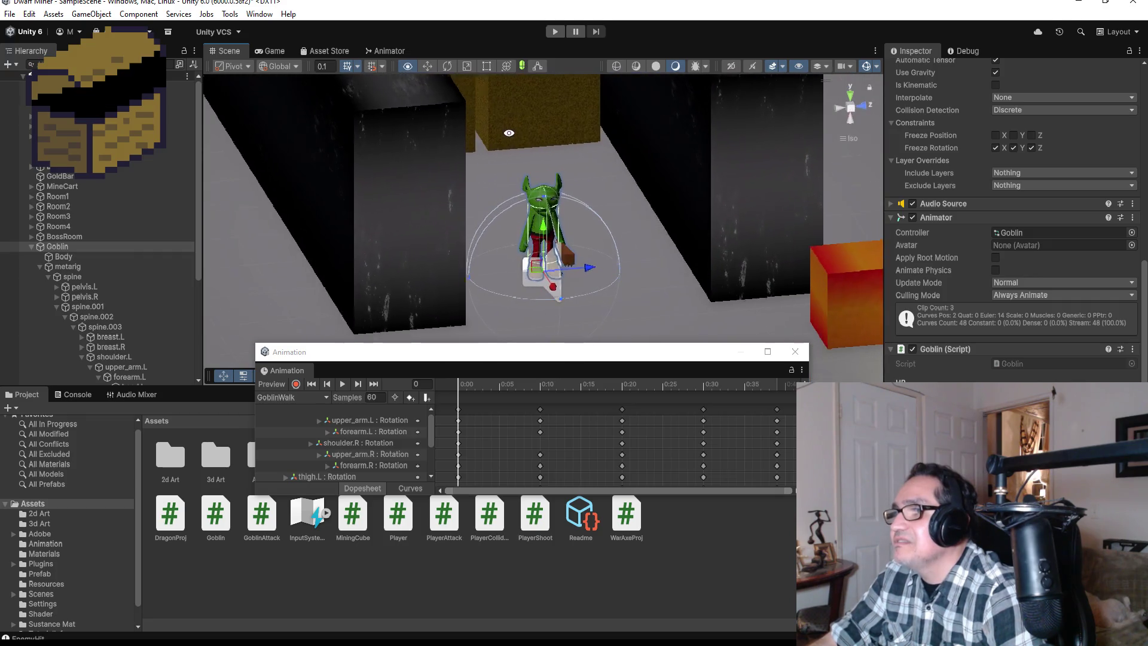
scroll(659, 252, "up", 2)
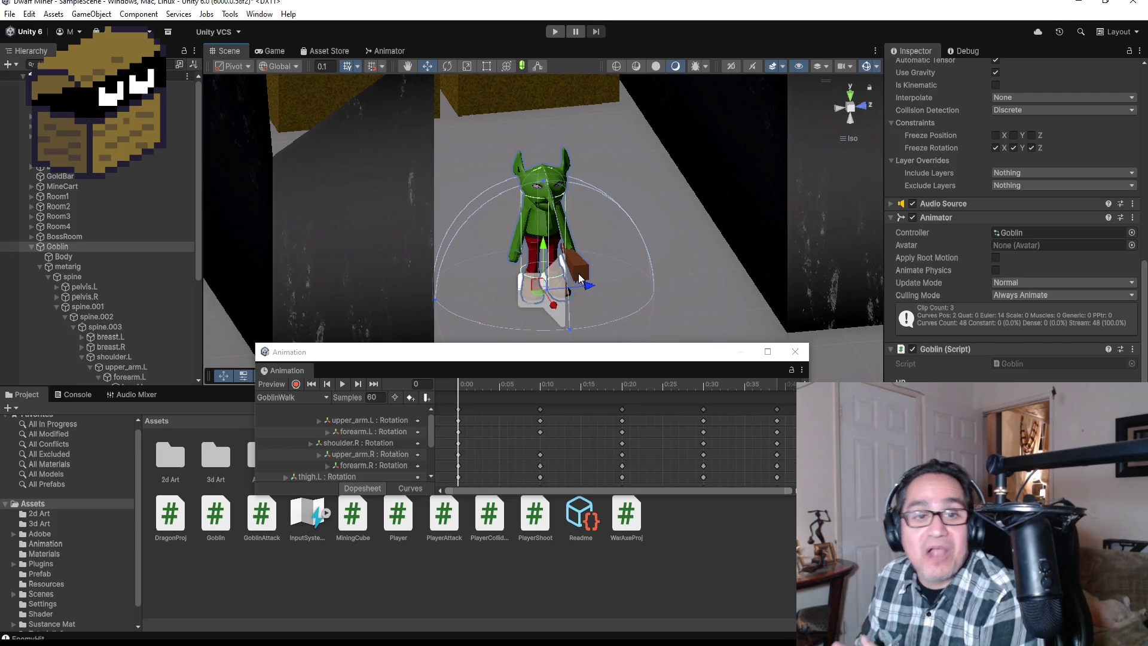
scroll(654, 224, "up", 3)
scroll(640, 217, "down", 4)
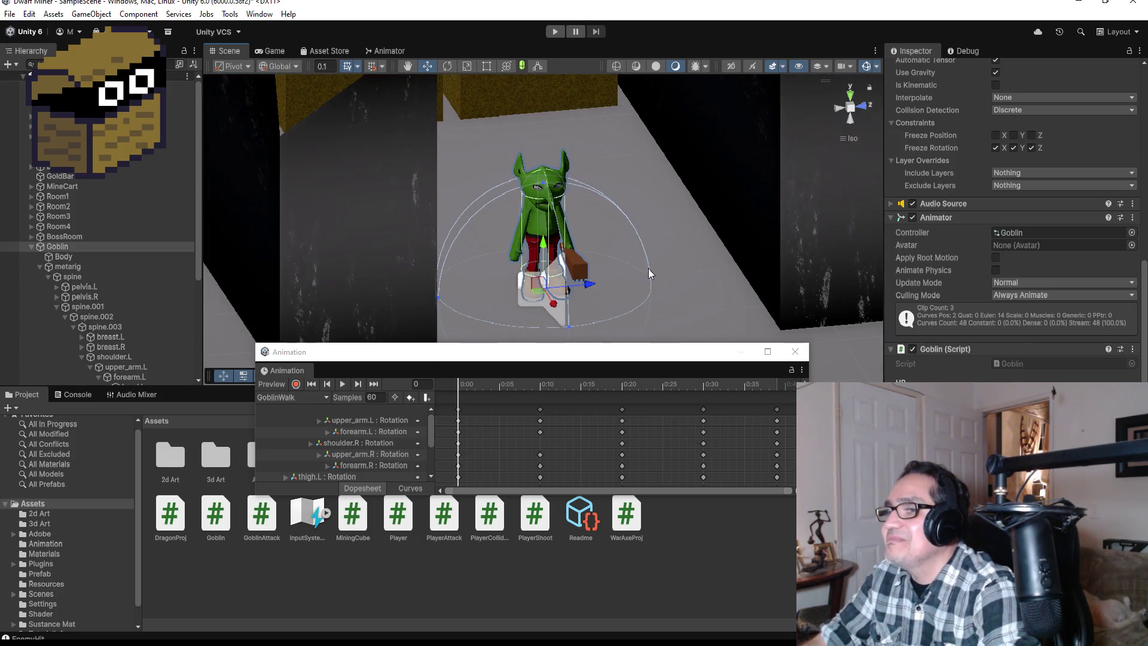
mouse_move(657, 285)
left_mouse_down()
mouse_move(538, 334)
mouse_move(469, 390)
left_mouse_up()
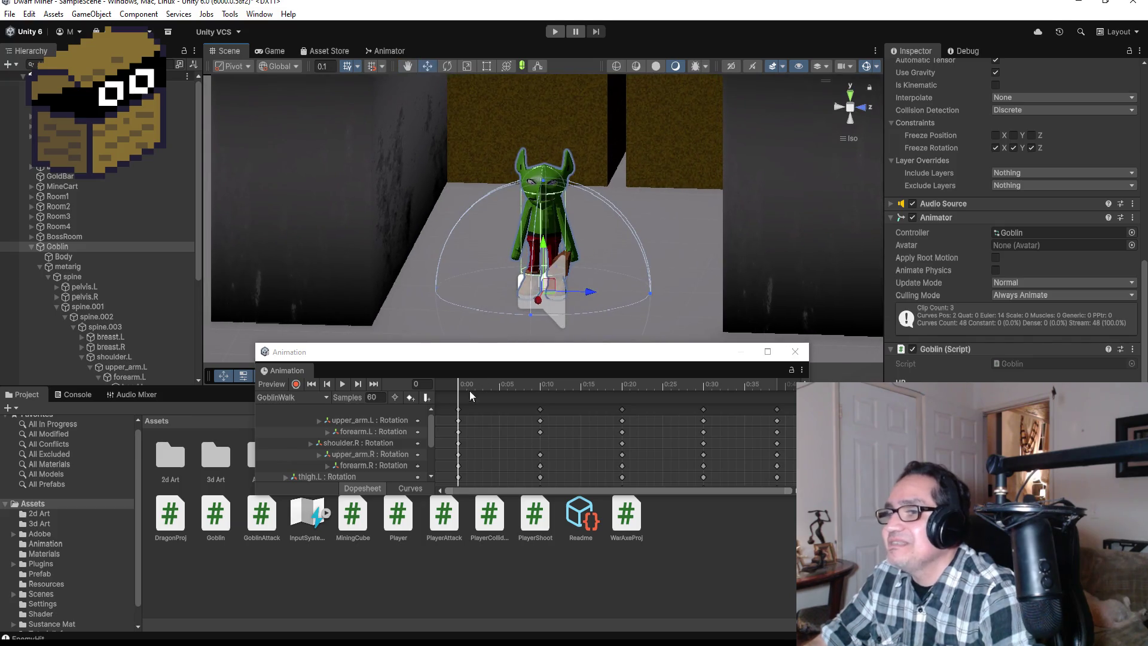
left_click(297, 398)
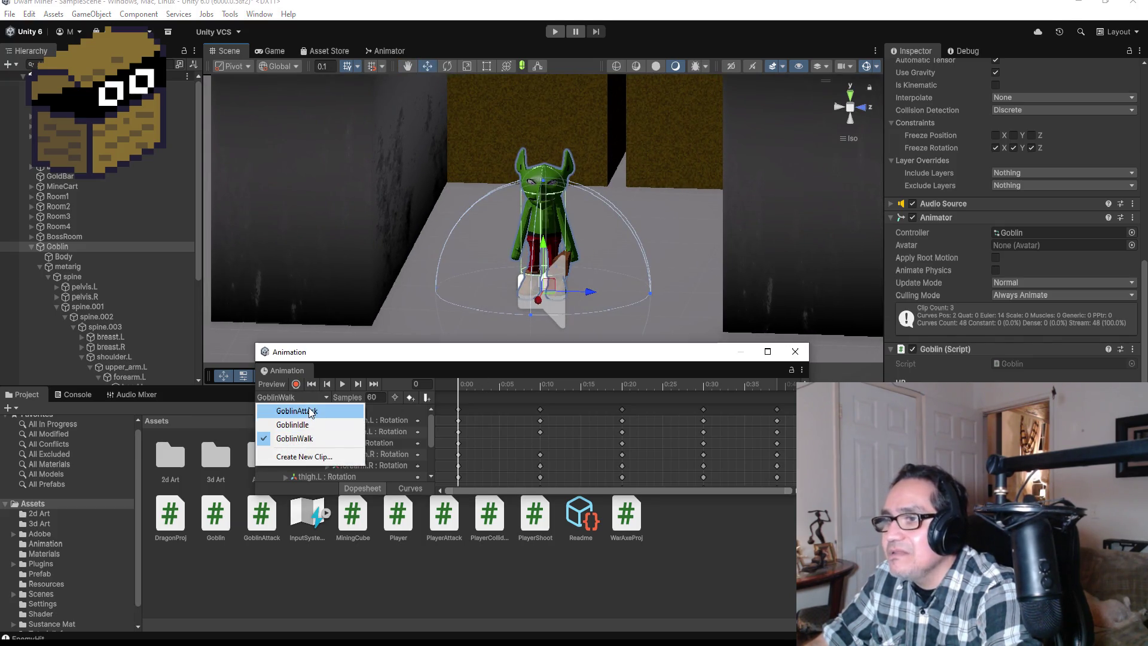
Switch to the GoblinAttack clip, preview it, and return to the frame 30 keyframe
left_click(308, 408)
left_click(373, 386)
left_click(342, 386)
left_click(343, 386)
left_click(329, 386)
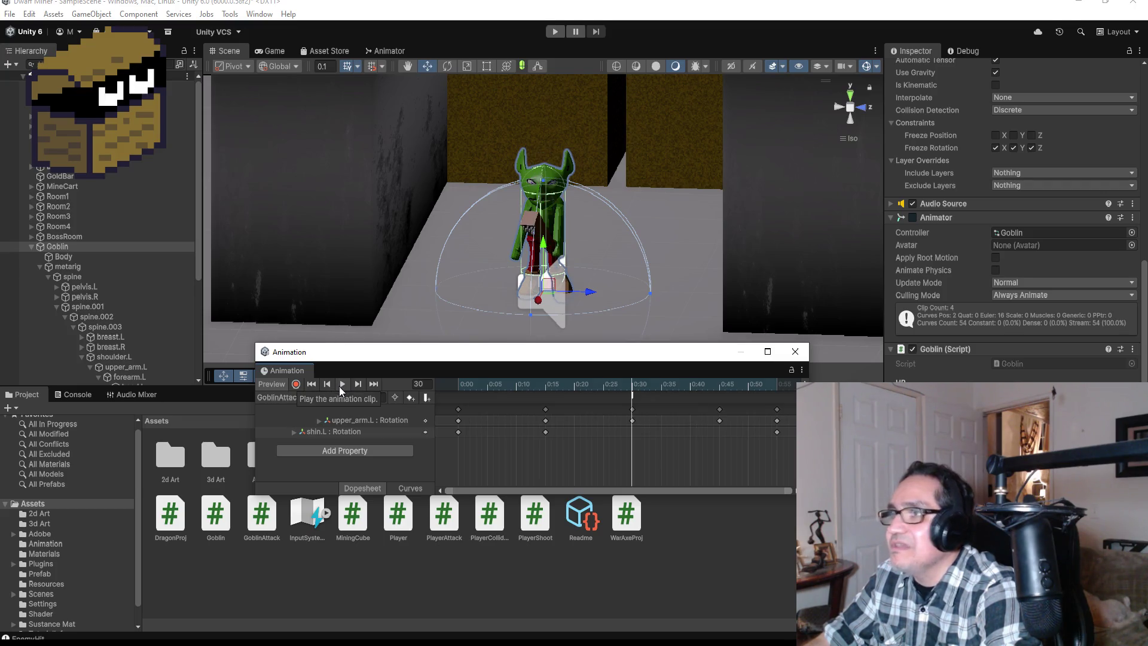
Add keyframes at 0:36 on the timeline and drag them to 0:34
right_click(672, 408)
left_click(687, 415)
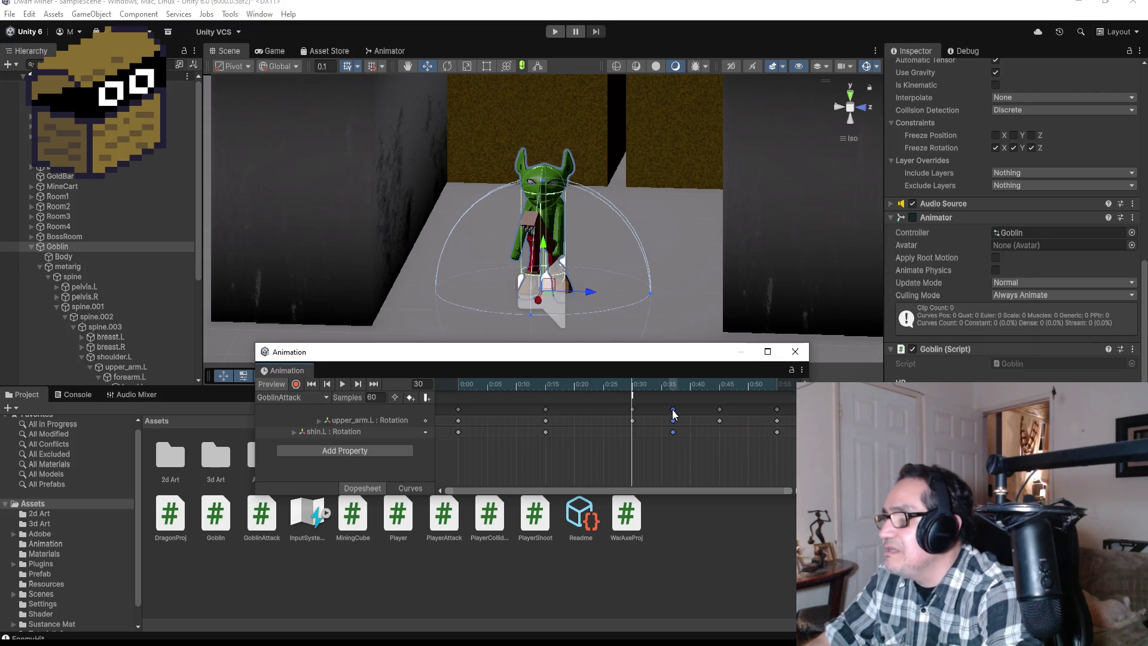
left_click(666, 410)
left_click_drag(663, 410, 659, 407)
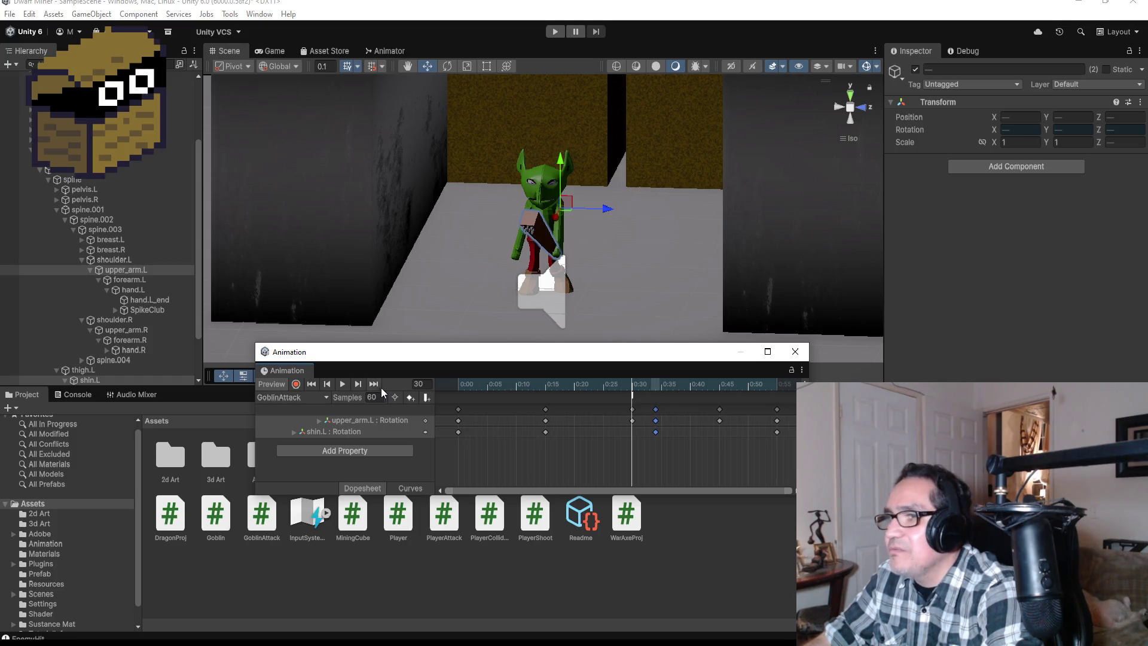
Add an animation event at frame 34 of GoblinAttack that calls NotAttacking
left_click(374, 383)
left_click(330, 385)
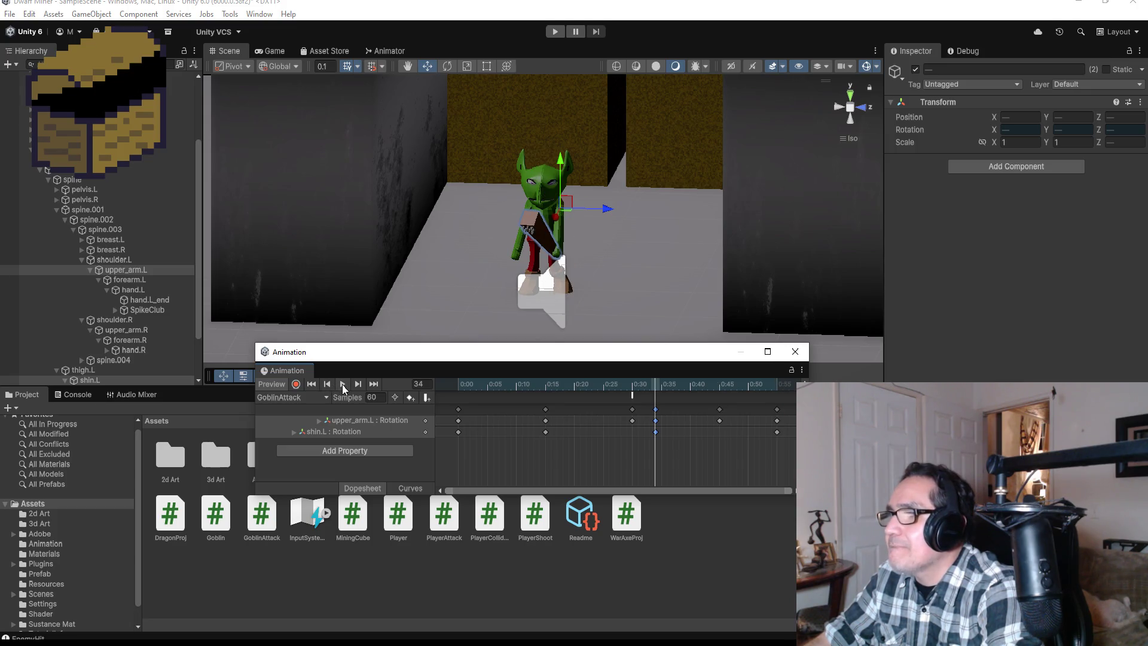
left_click(358, 386)
left_click(342, 383)
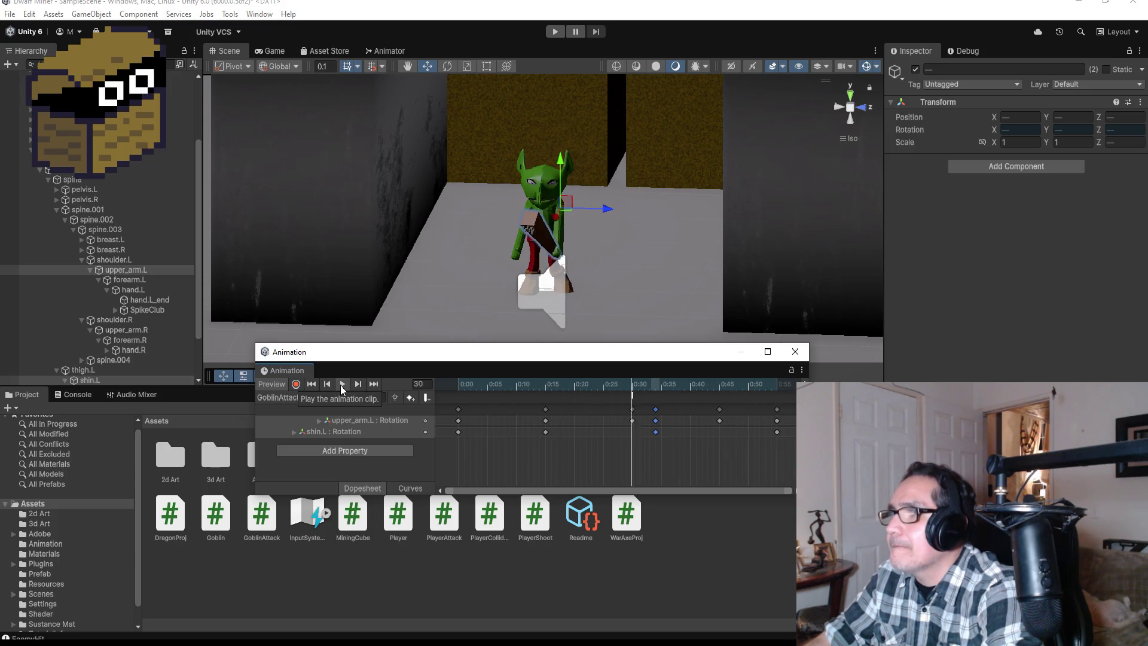
left_click(342, 384)
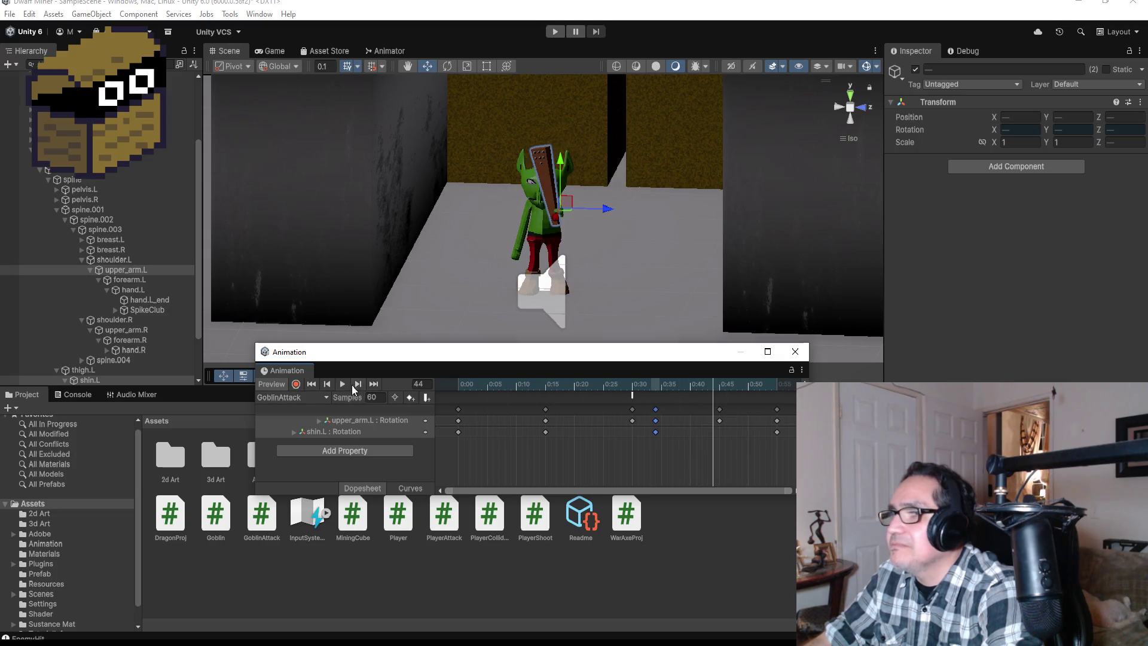
left_click(327, 385)
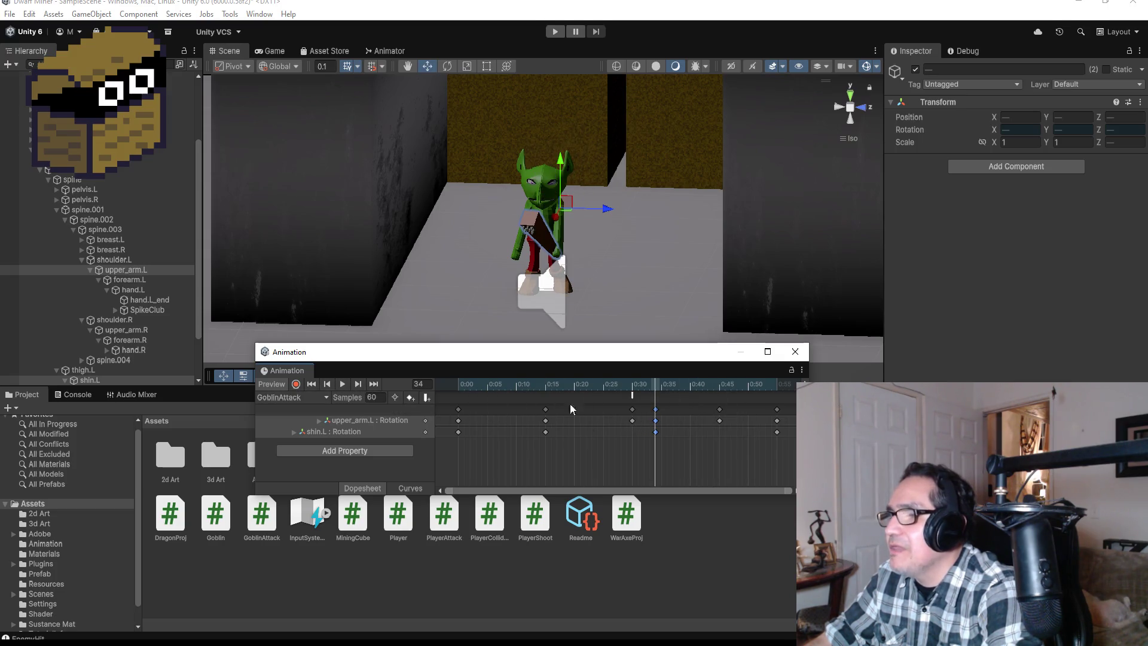
left_click(429, 396)
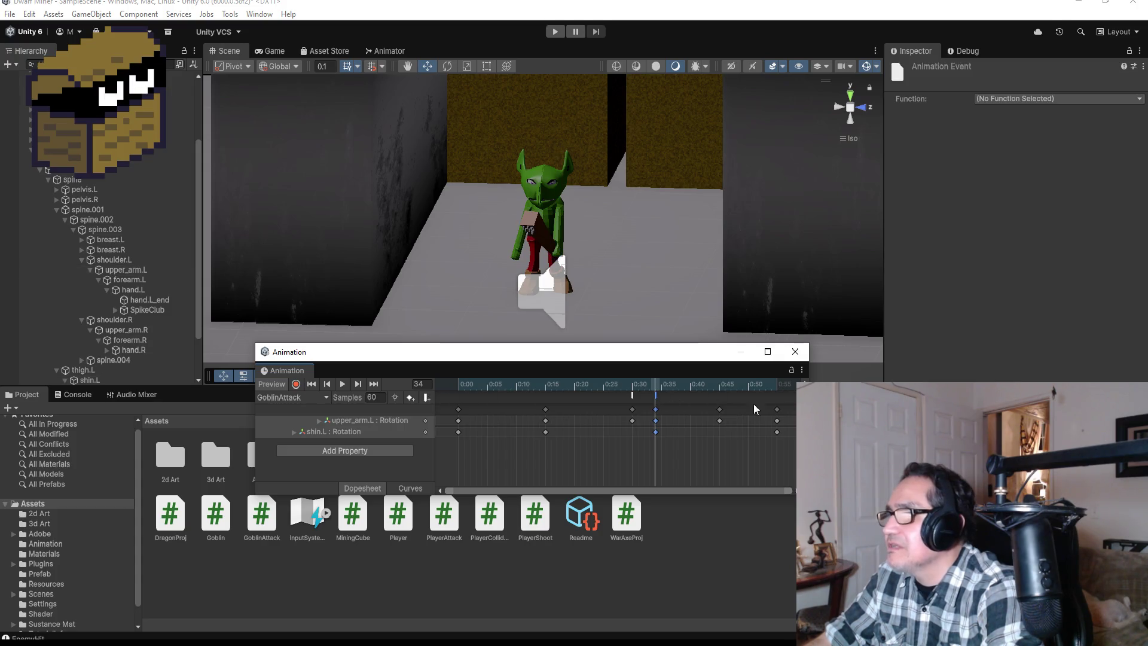
left_click(1046, 98)
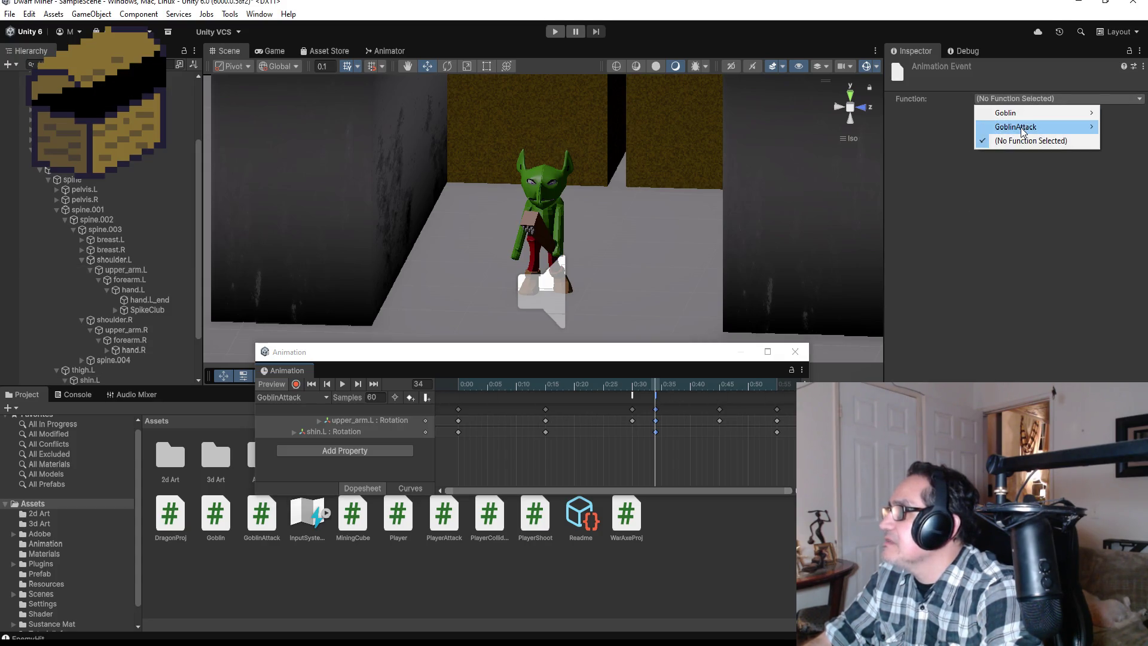
mouse_move(1021, 128)
mouse_move(951, 129)
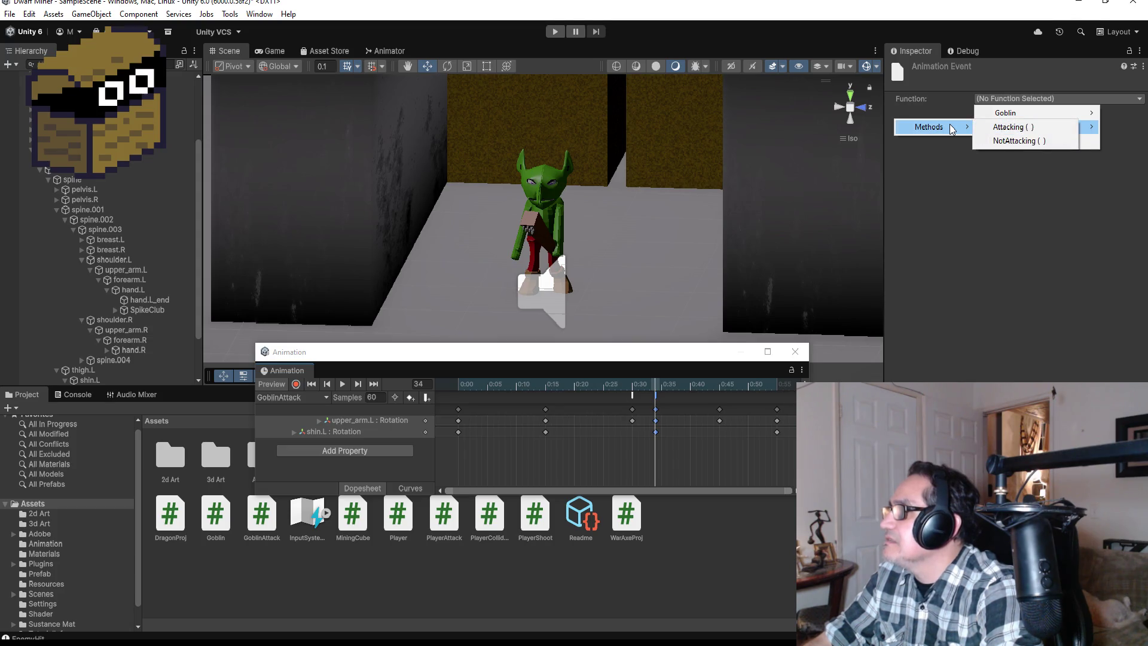
left_click(1014, 141)
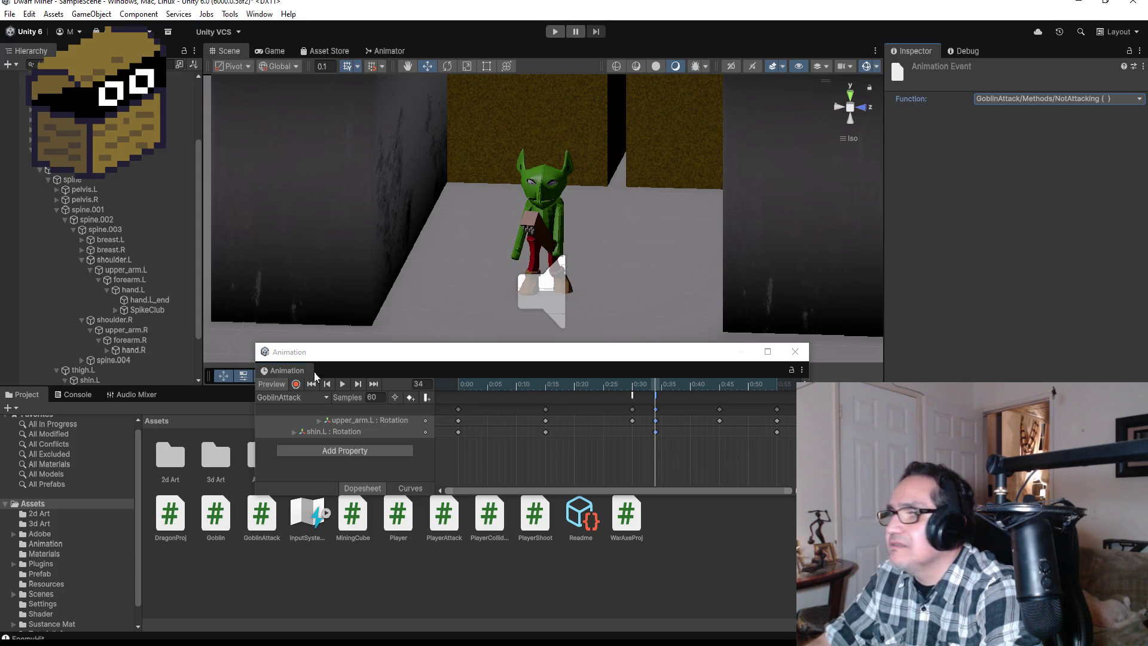
left_click(343, 385)
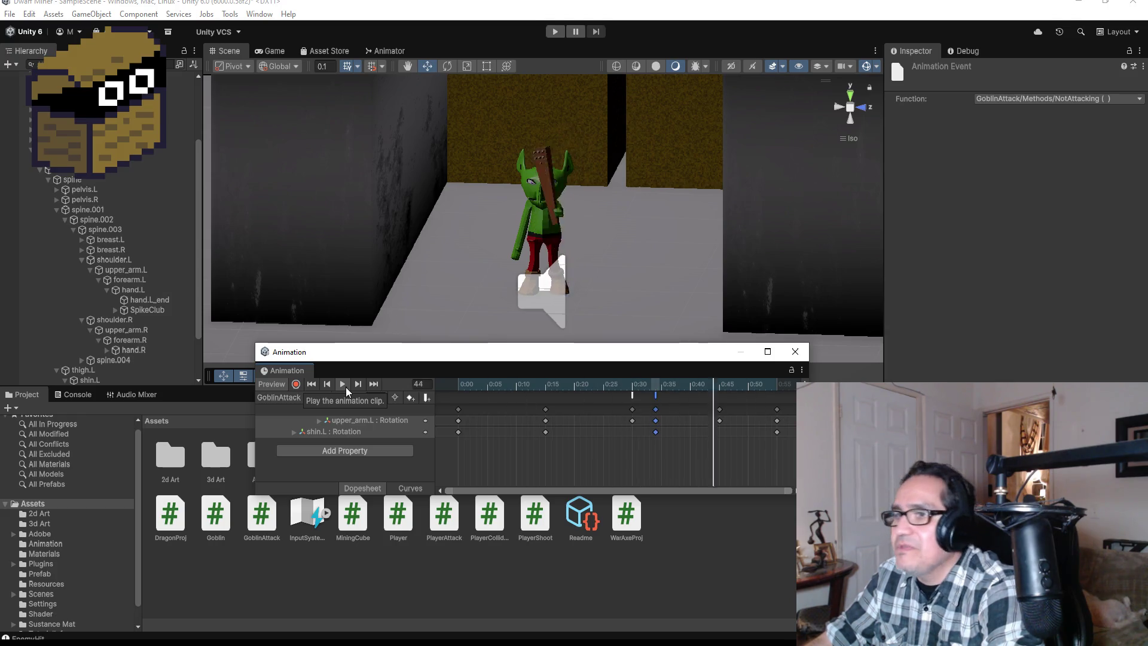
Close the Animation window and collapse the metarig and Goblin foldouts in the Hierarchy
left_click(225, 281)
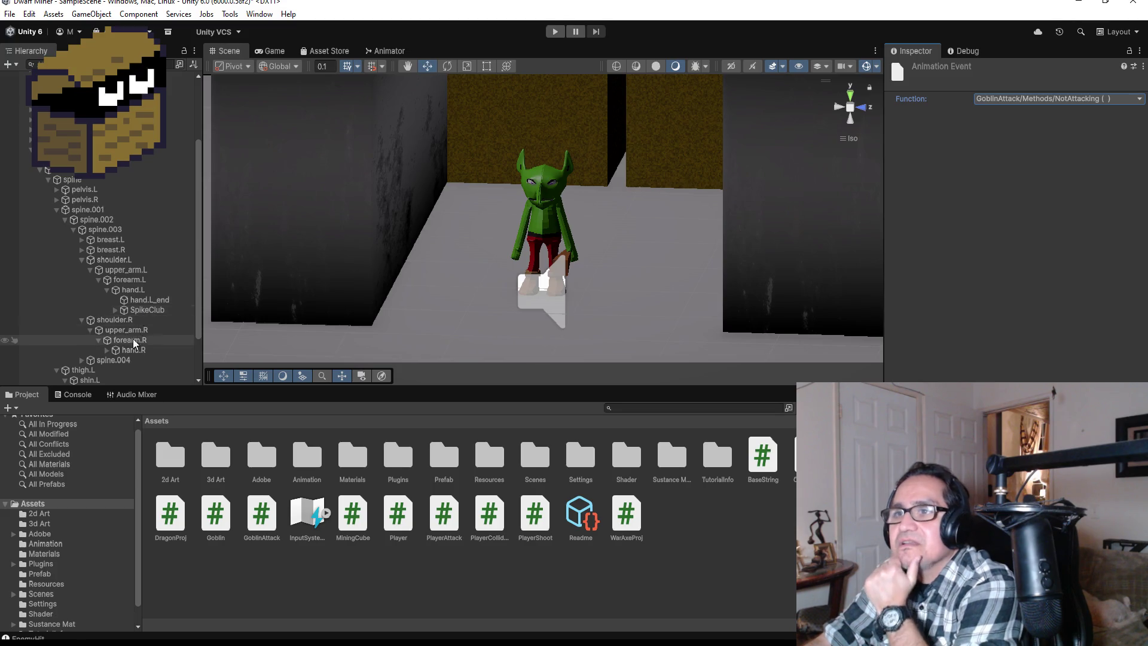
scroll(74, 243, "up", 3)
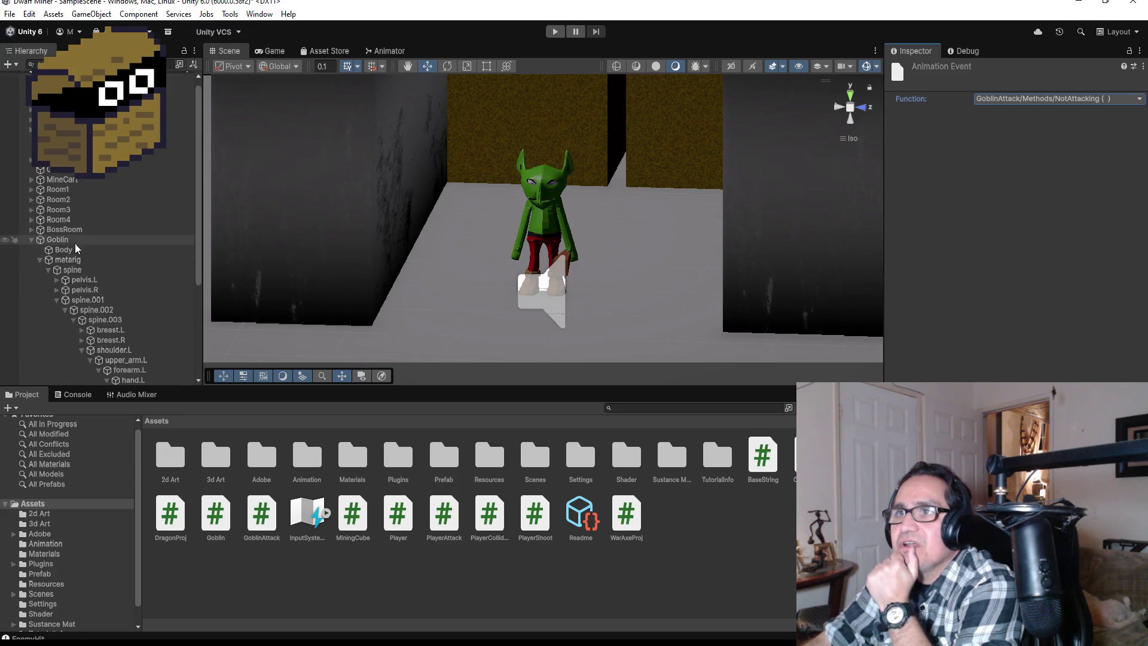
left_click(41, 258)
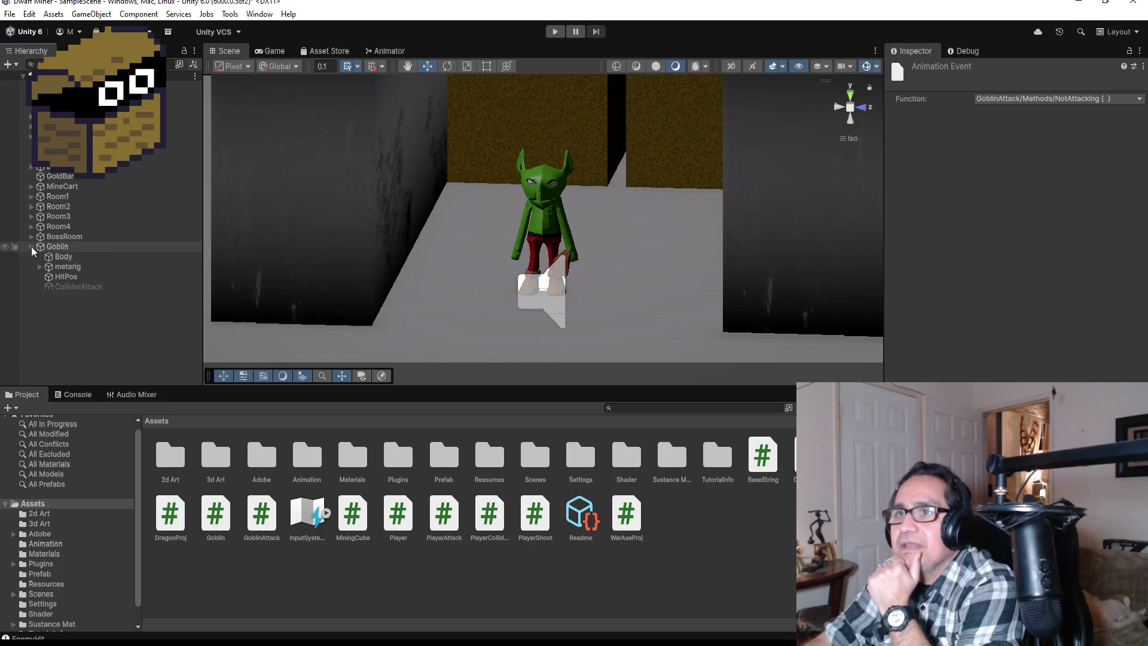
left_click(31, 246)
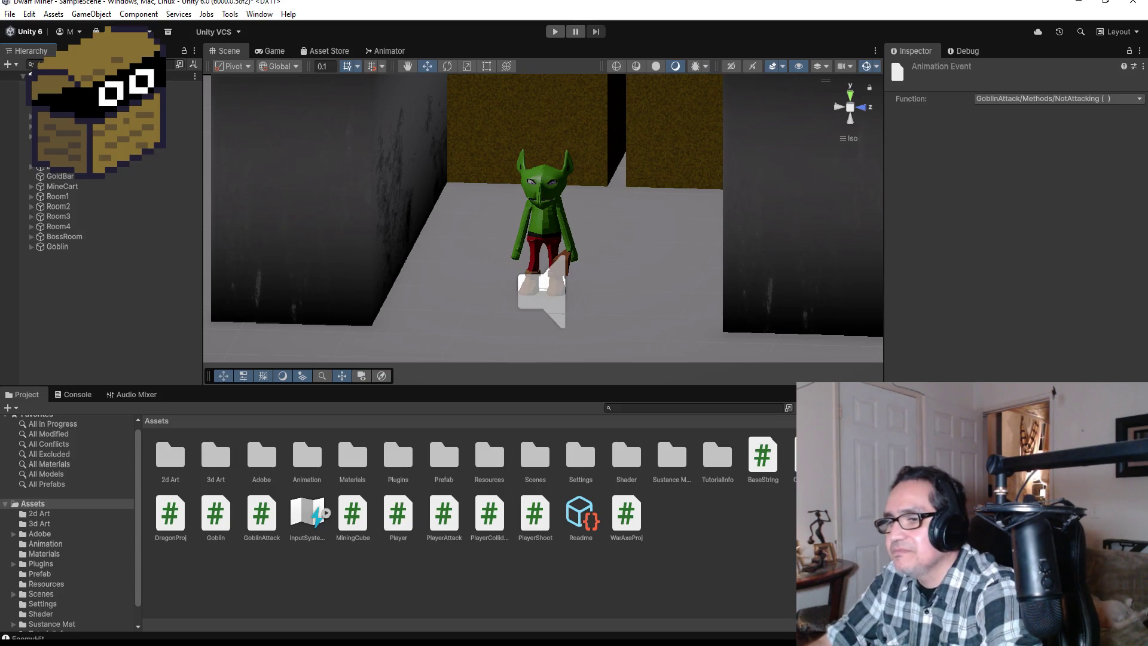
Save GoblinAttack.cs in Visual Studio with Ctrl+S and minimize it back to Unity
key("alt+Tab")
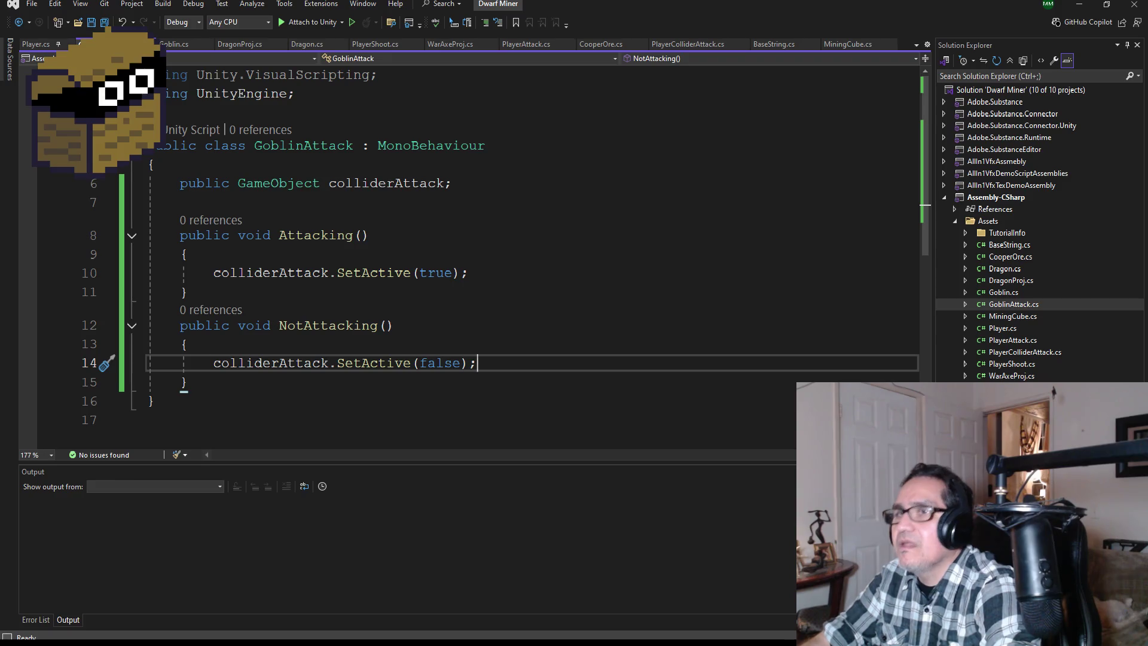
key("ctrl+s")
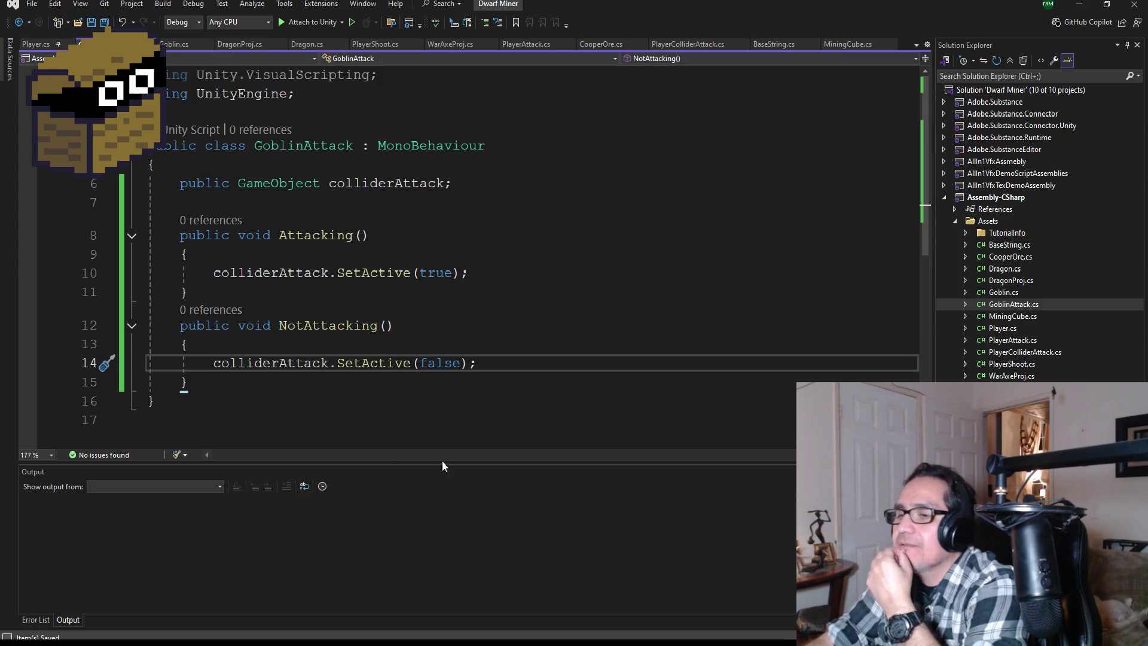
left_click(1080, 9)
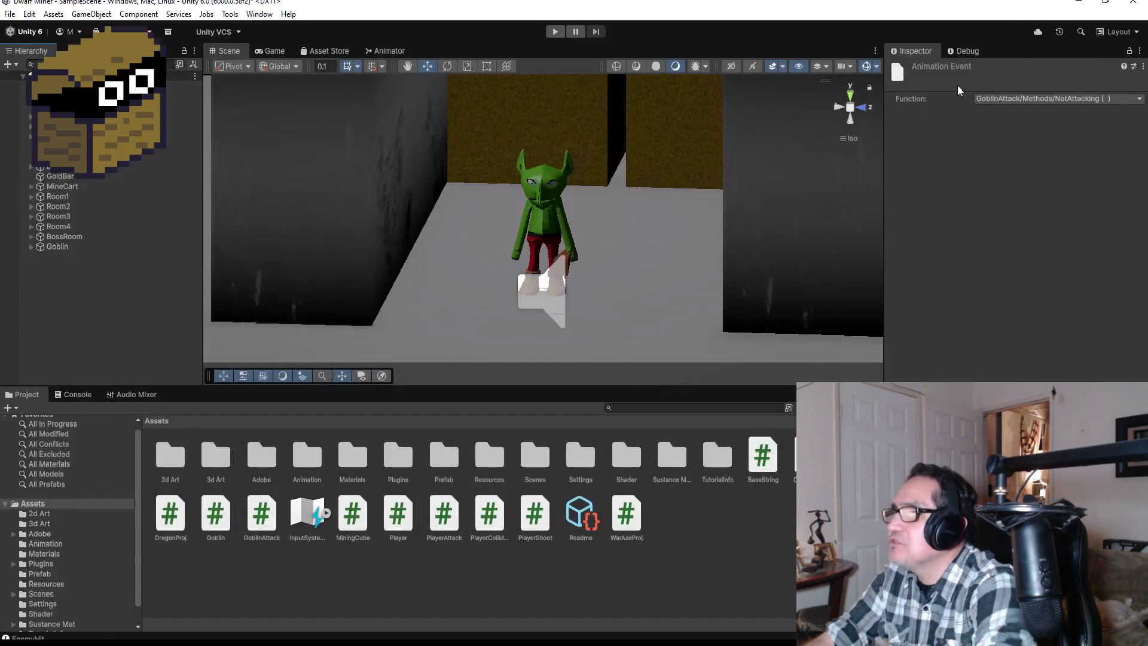
Select DwarfMiner and open its PlayerPickAxe clip in the Animation window
left_click(67, 188)
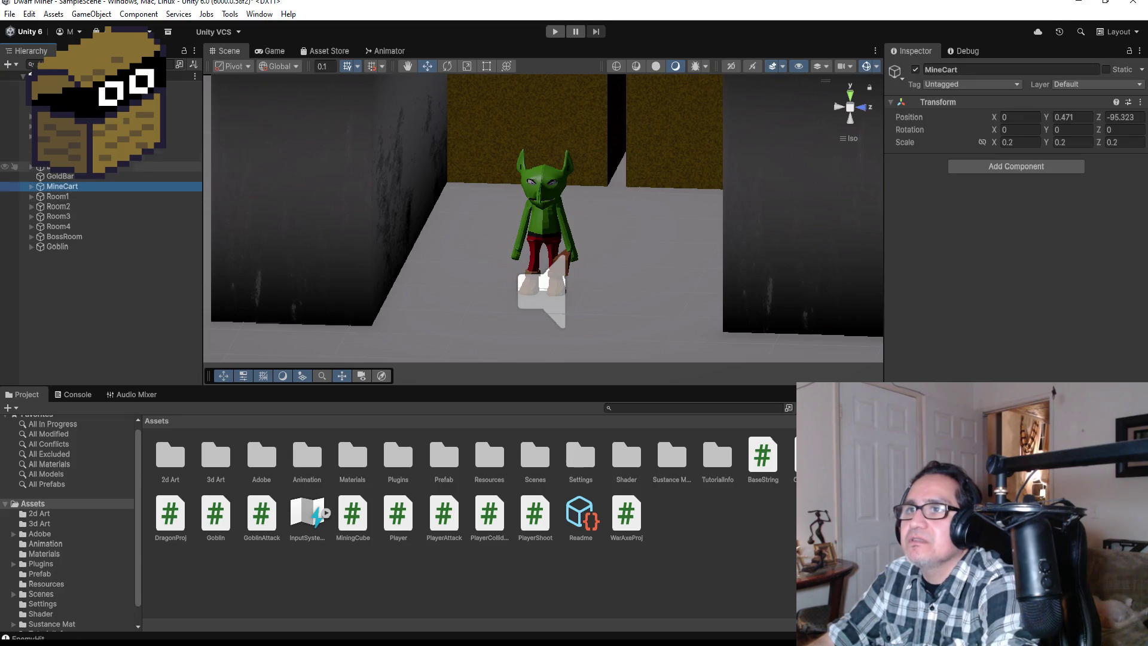
left_click(60, 156)
left_click(75, 95)
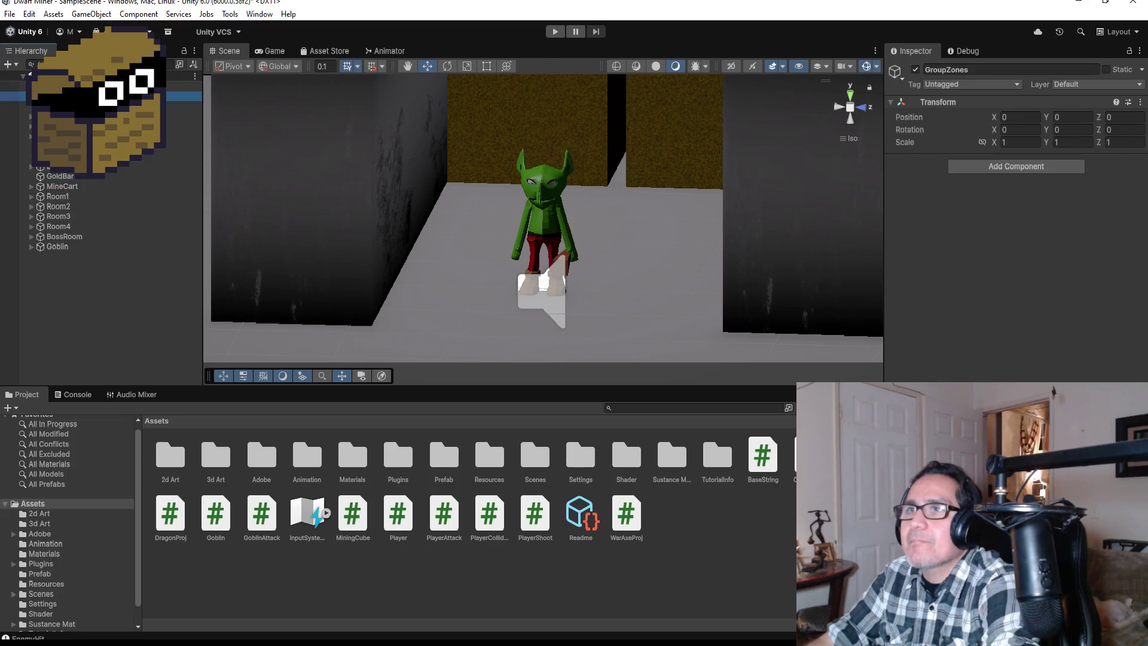
left_click(66, 116)
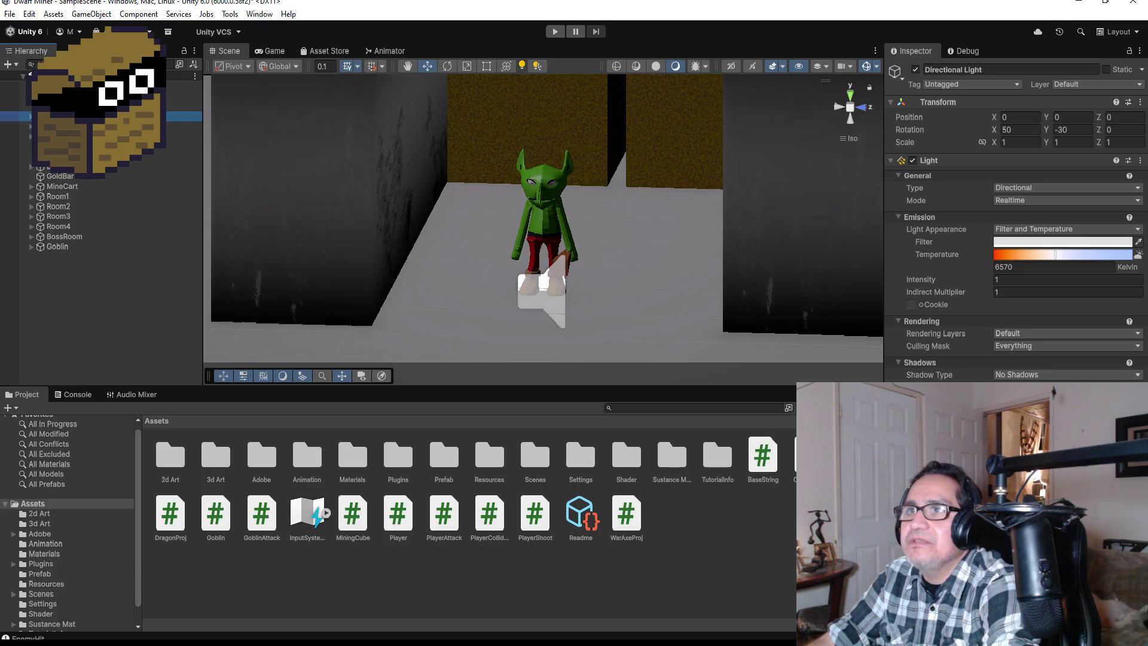
left_click(259, 14)
mouse_move(327, 297)
mouse_move(328, 257)
left_click(442, 258)
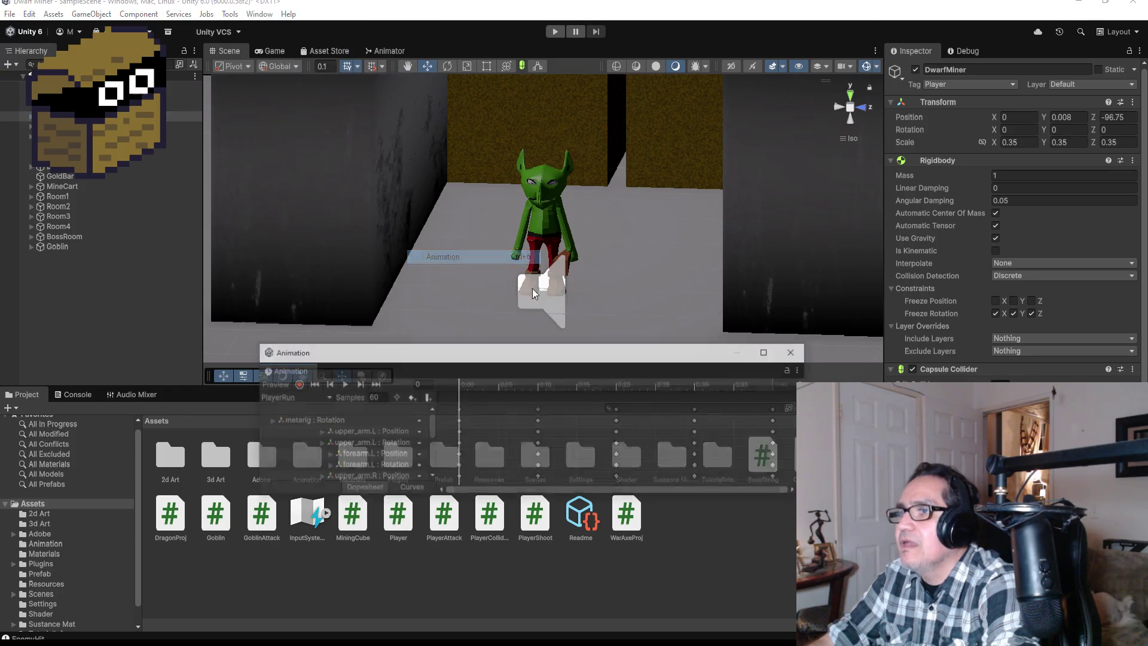
left_click(306, 397)
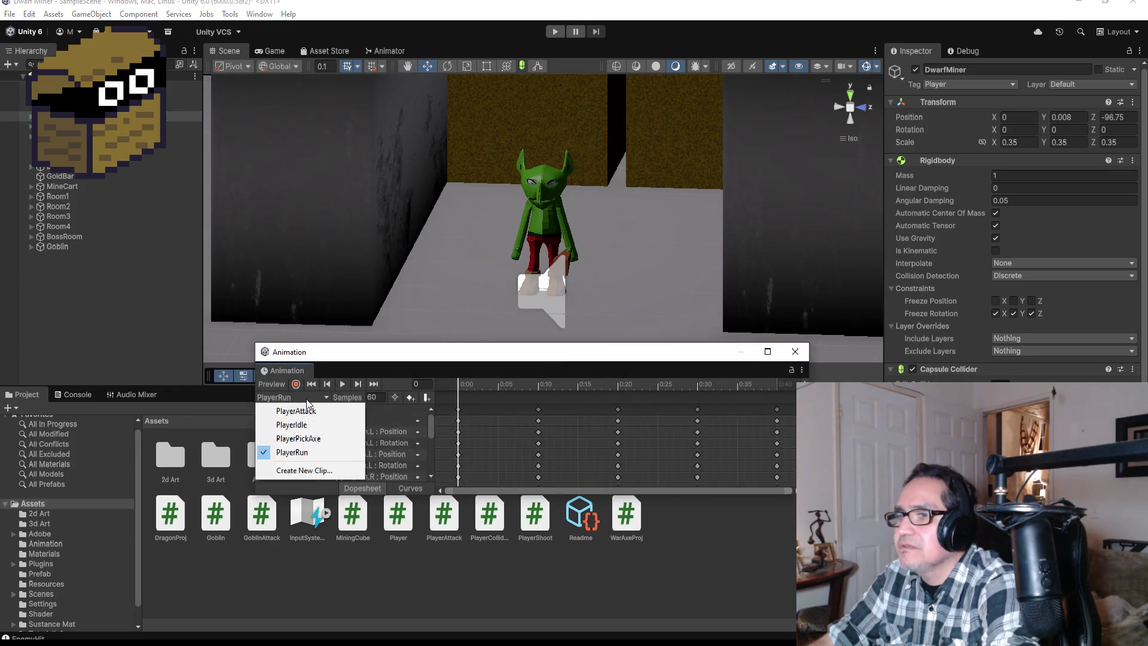
left_click(311, 440)
Drag the NotAttacking event slightly earlier, close the Animation window, and collapse the hierarchy
scroll(662, 429, "up", 3)
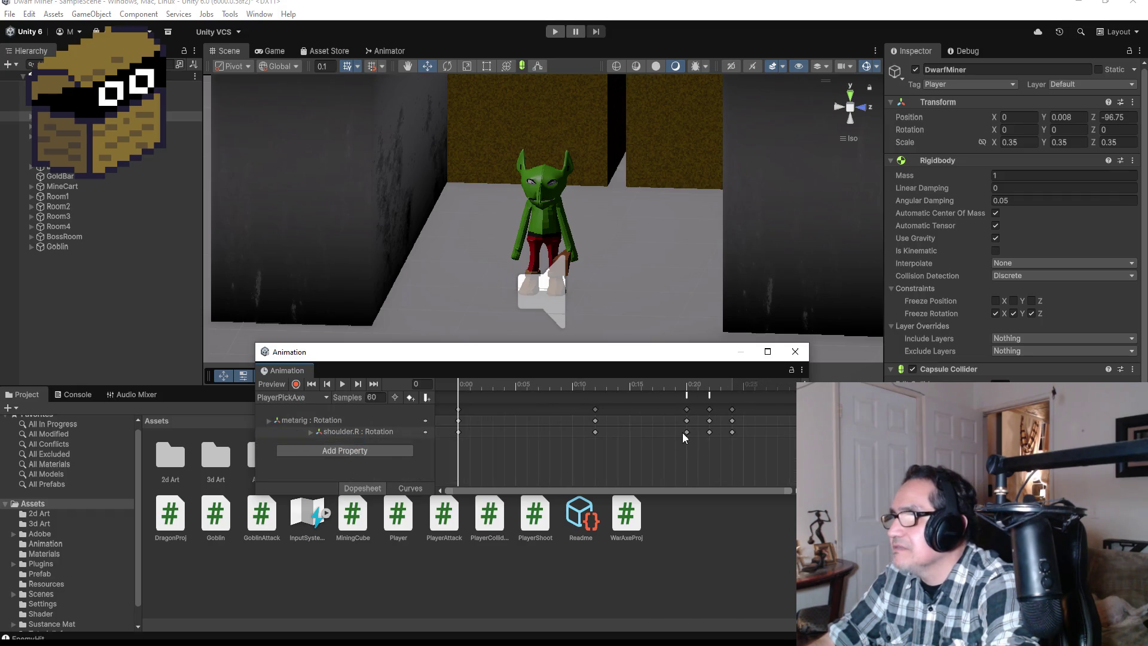
scroll(719, 412, "down", 2)
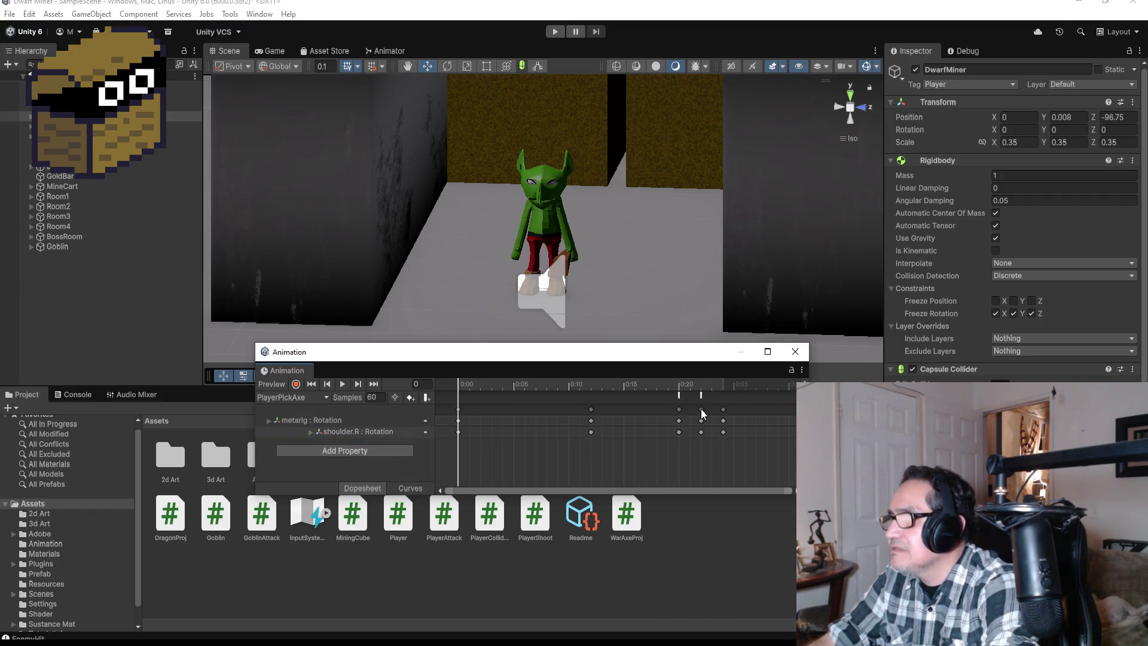
left_click(700, 395)
left_click_drag(698, 396, 693, 397)
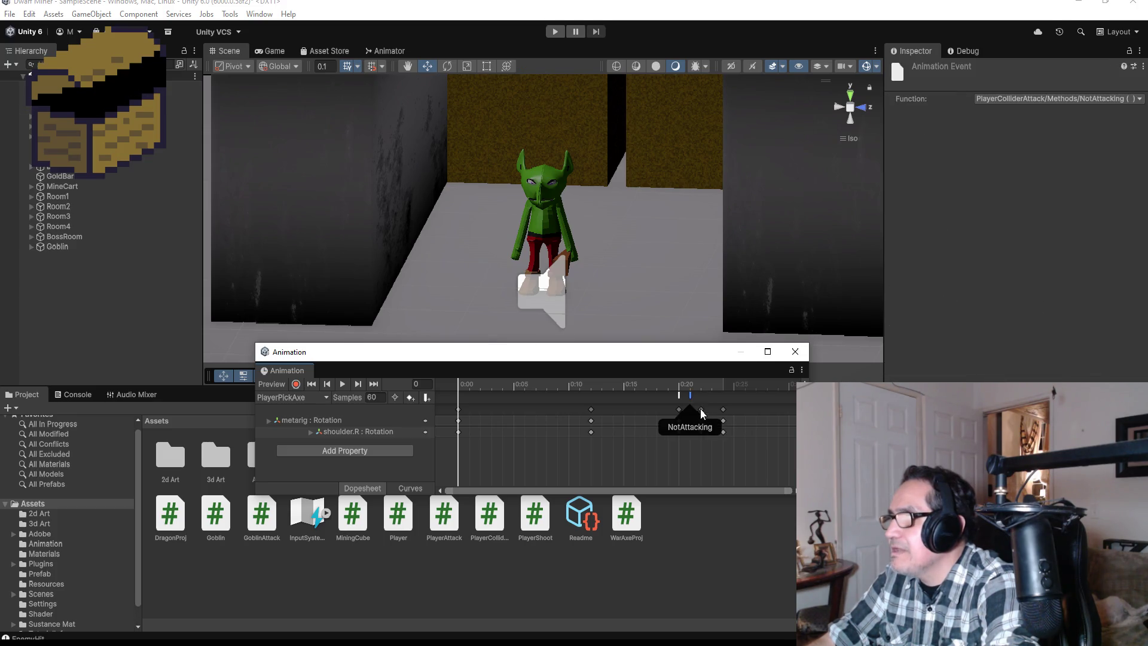
left_click(691, 410)
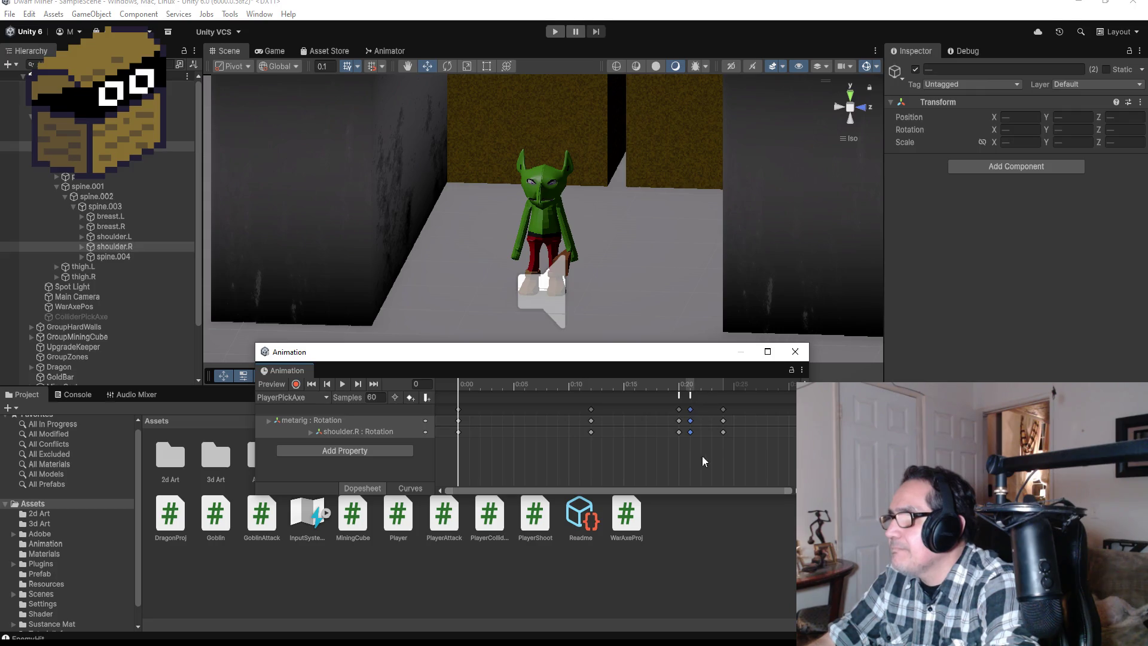
left_click(794, 351)
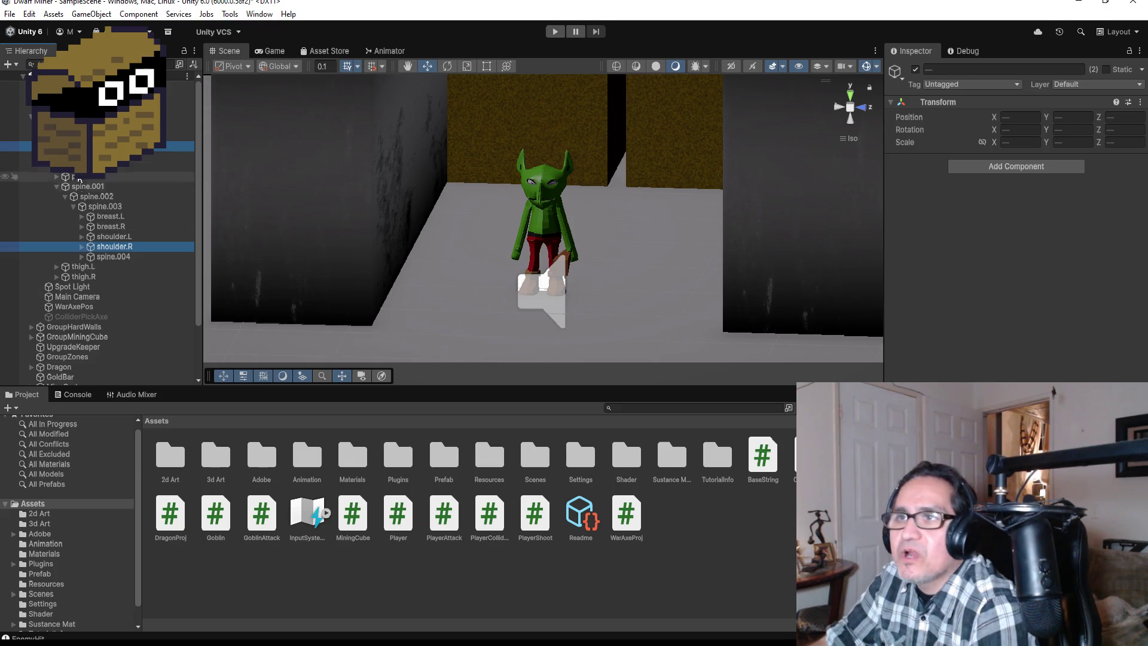
left_click(30, 117)
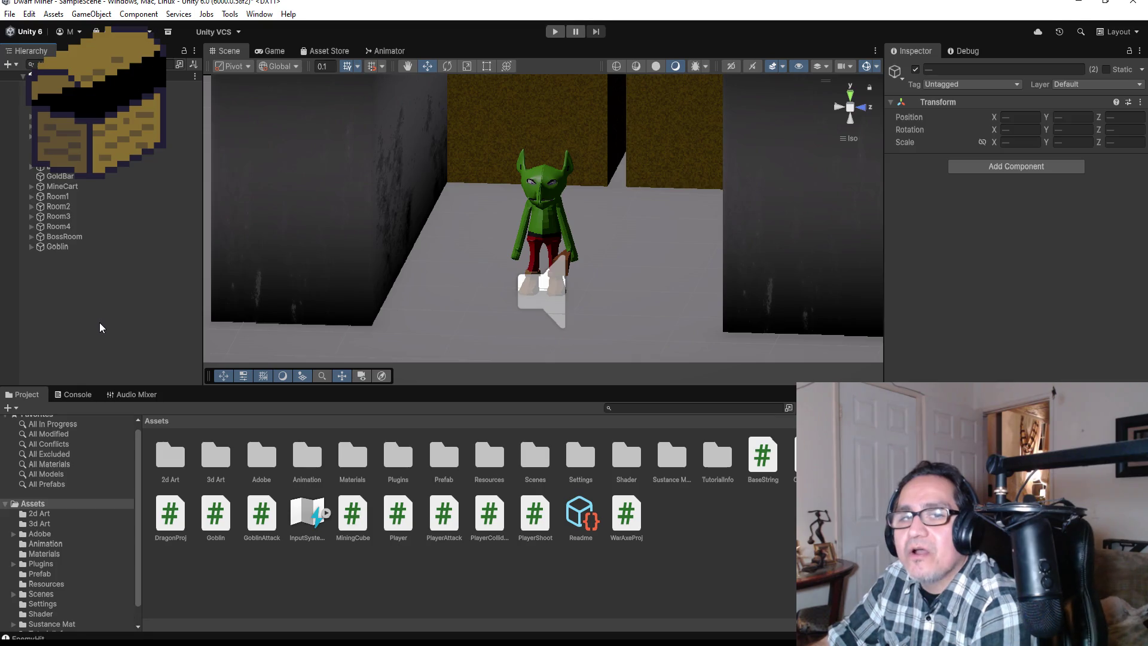
Create a UI > Canvas with an EventSystem from the Hierarchy's right-click menu
left_click(10, 14)
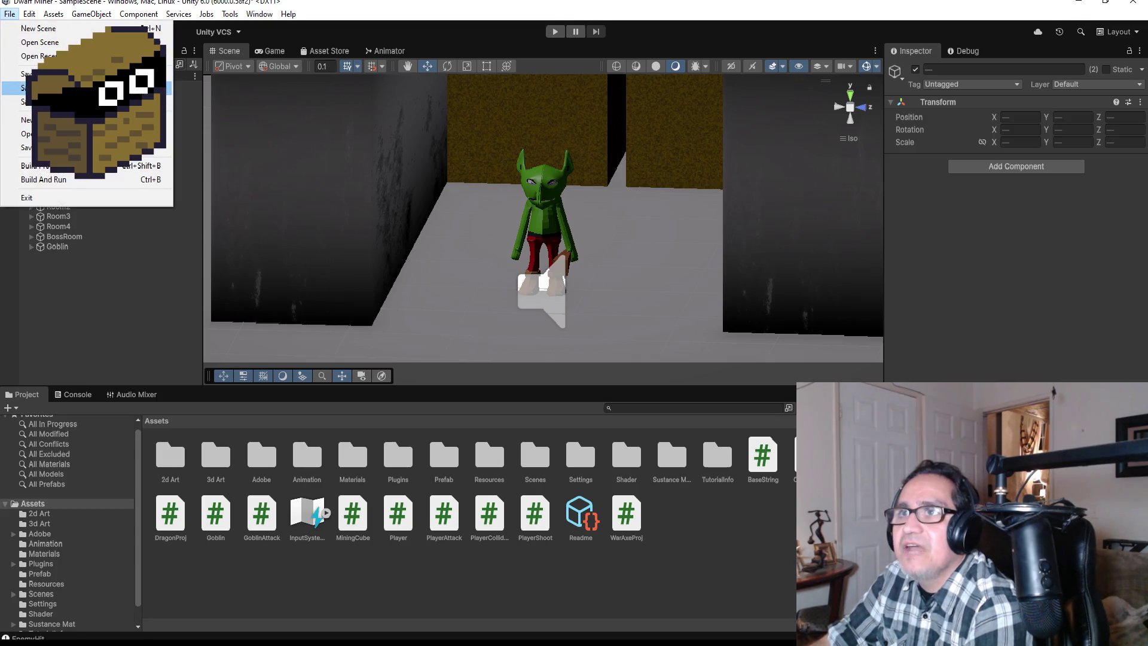
left_click(27, 73)
left_click(66, 293)
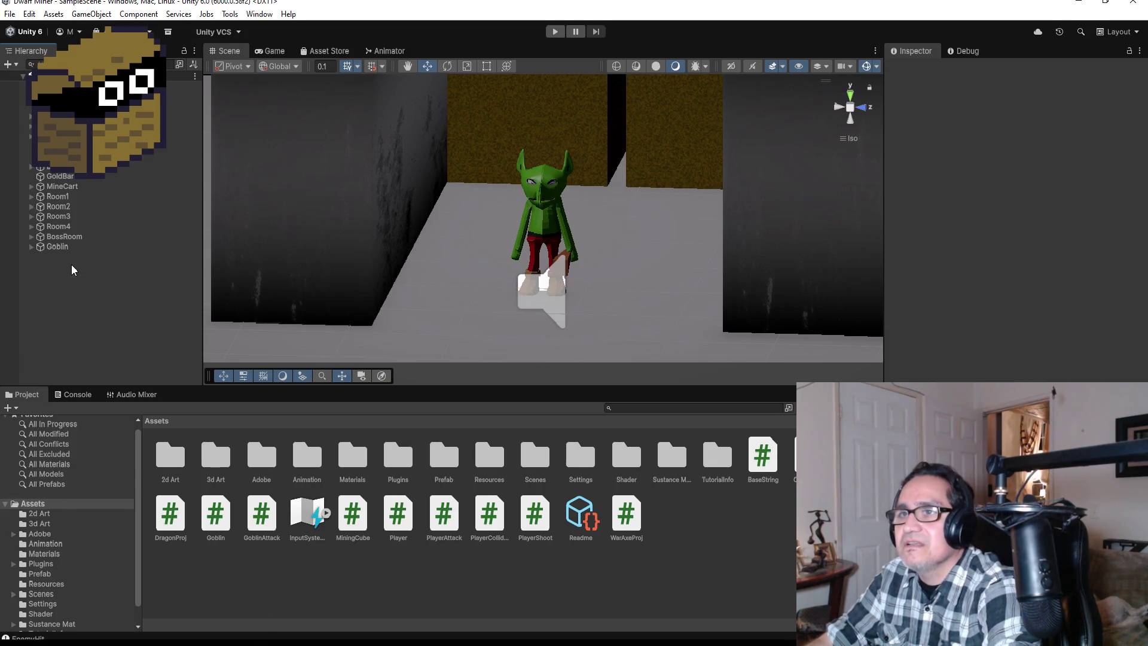
right_click(72, 269)
left_click(44, 318)
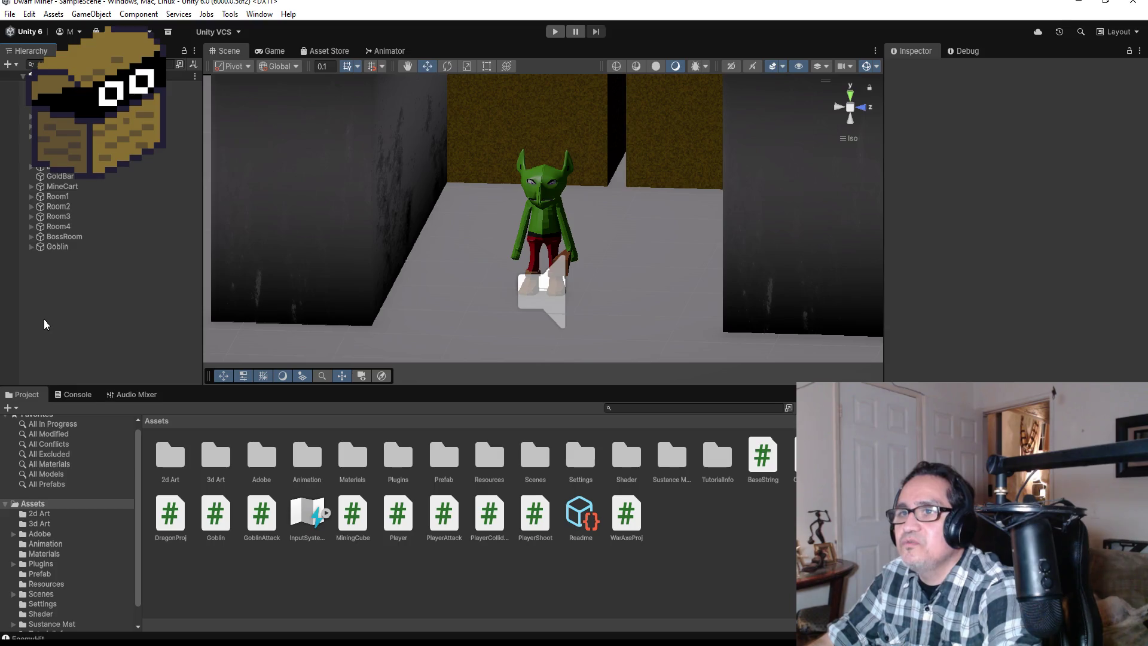
right_click(58, 279)
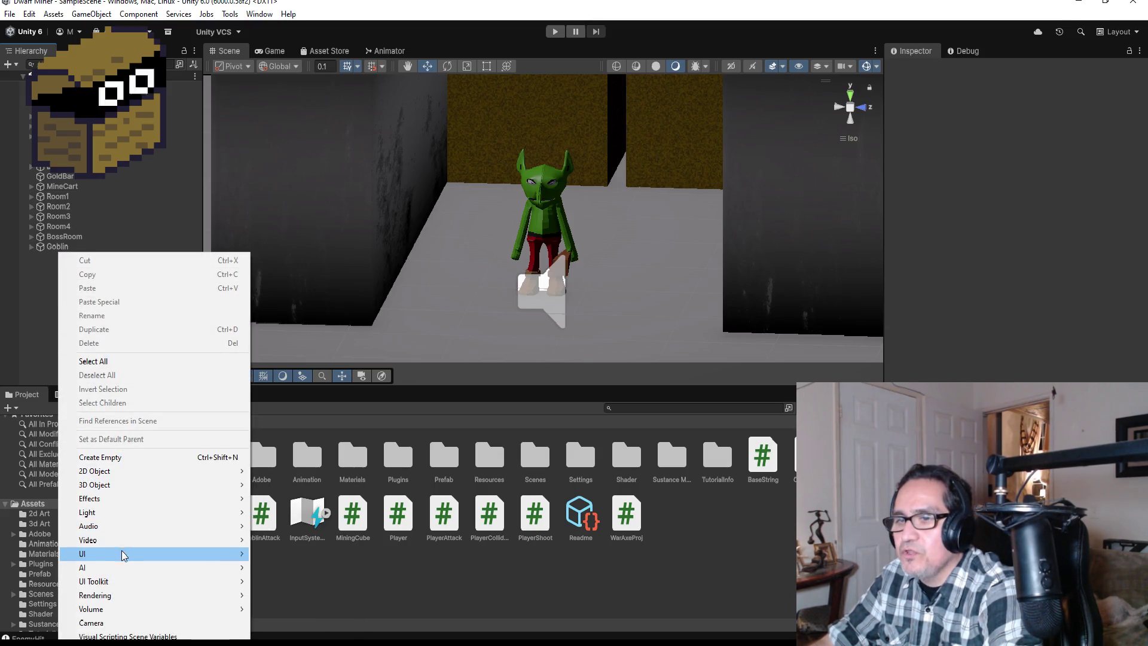
mouse_move(226, 546)
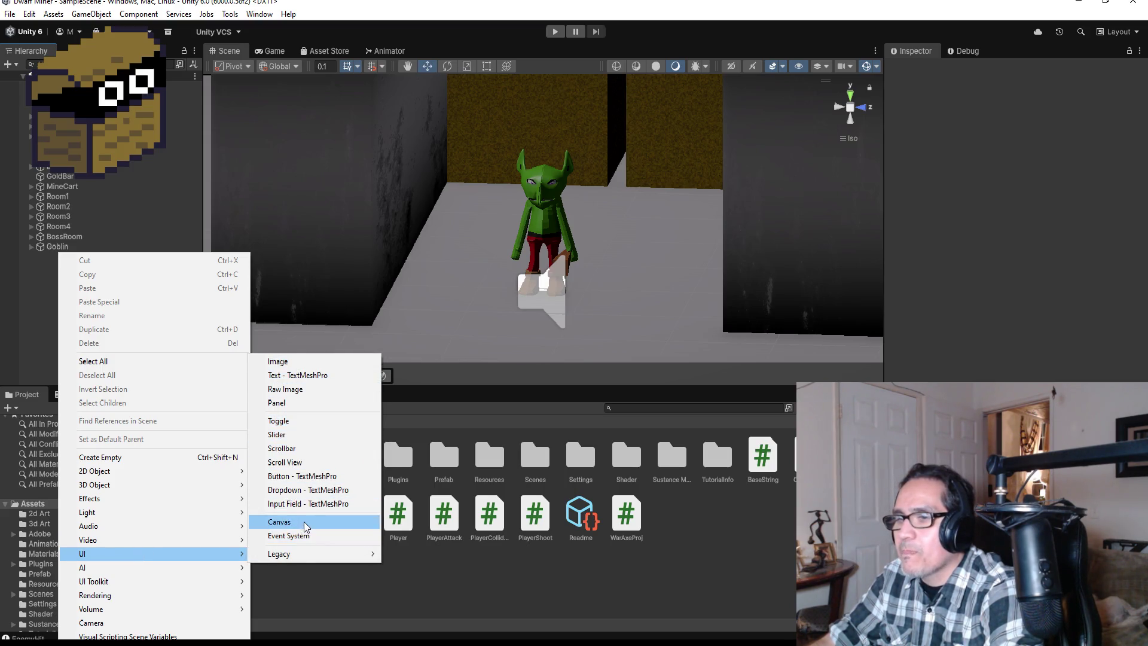
left_click(303, 523)
Rename the canvas to UIcanvas and keep Render Mode on Screen Space - Overlay
left_click(1000, 70)
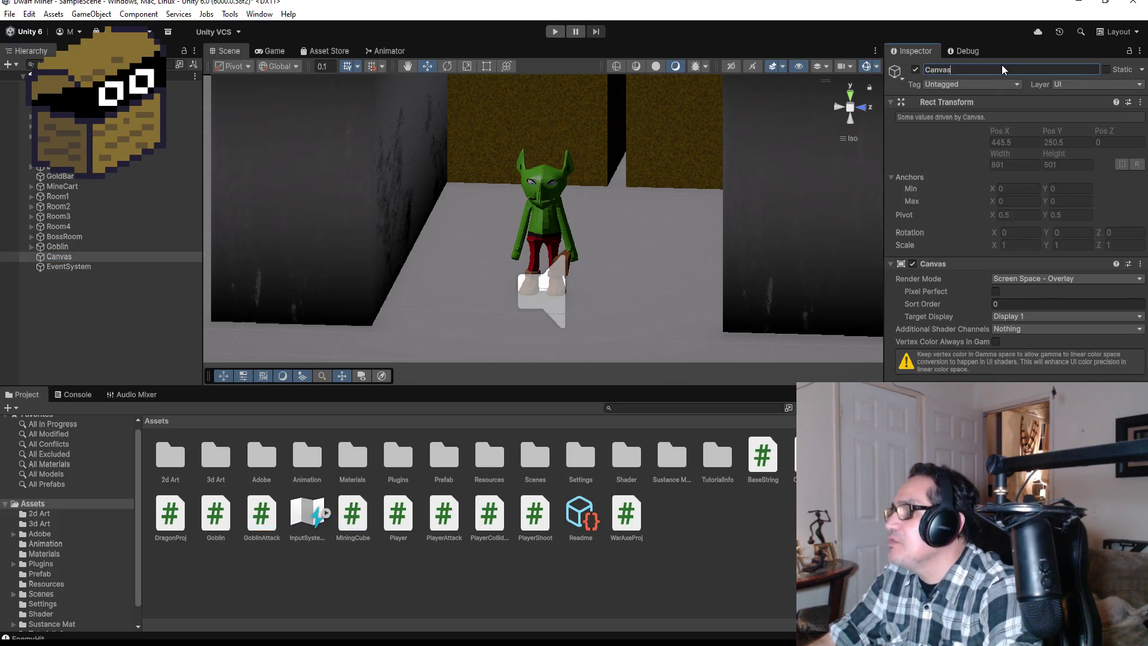
type("UIC")
key("BackSpace")
key("BackSpace")
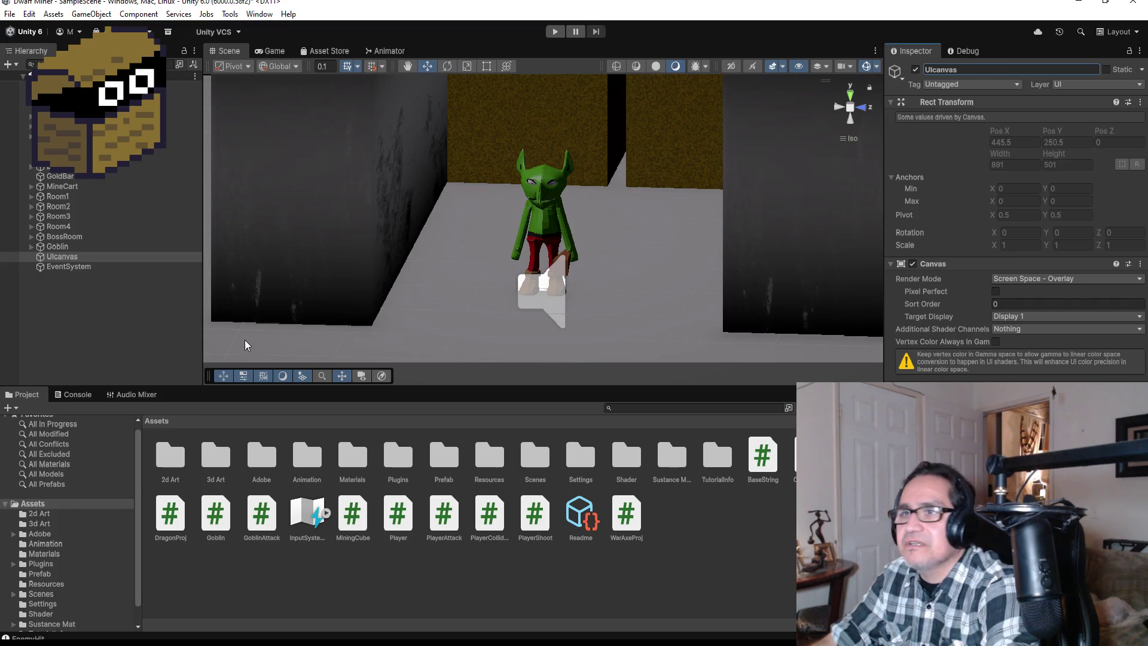
left_click(1043, 279)
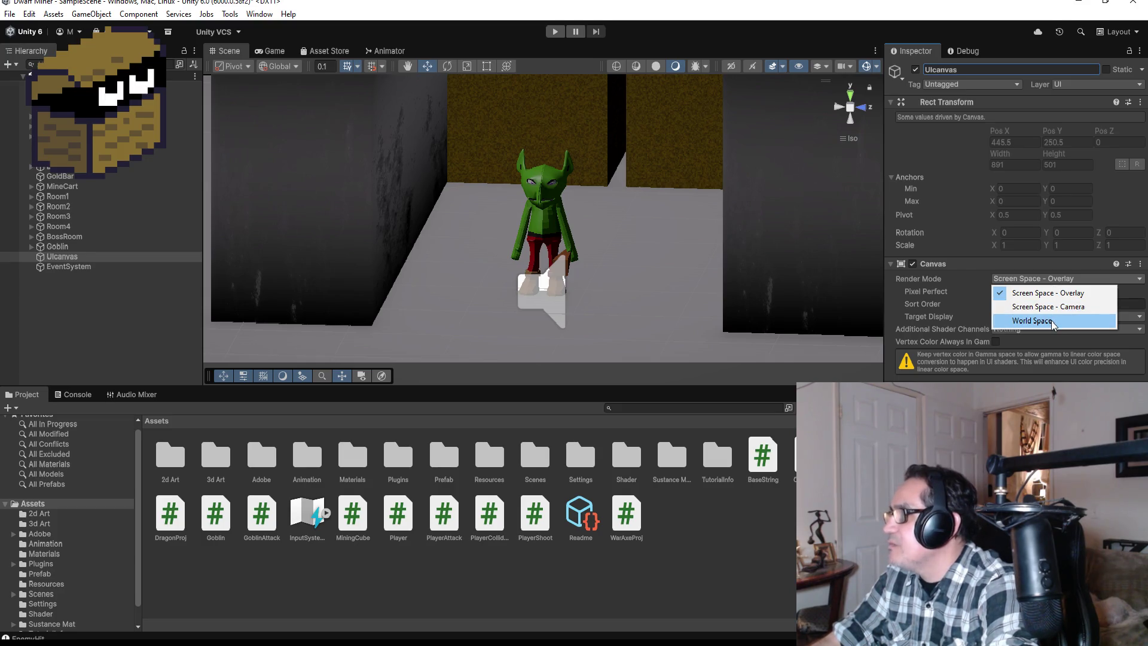
left_click(1052, 292)
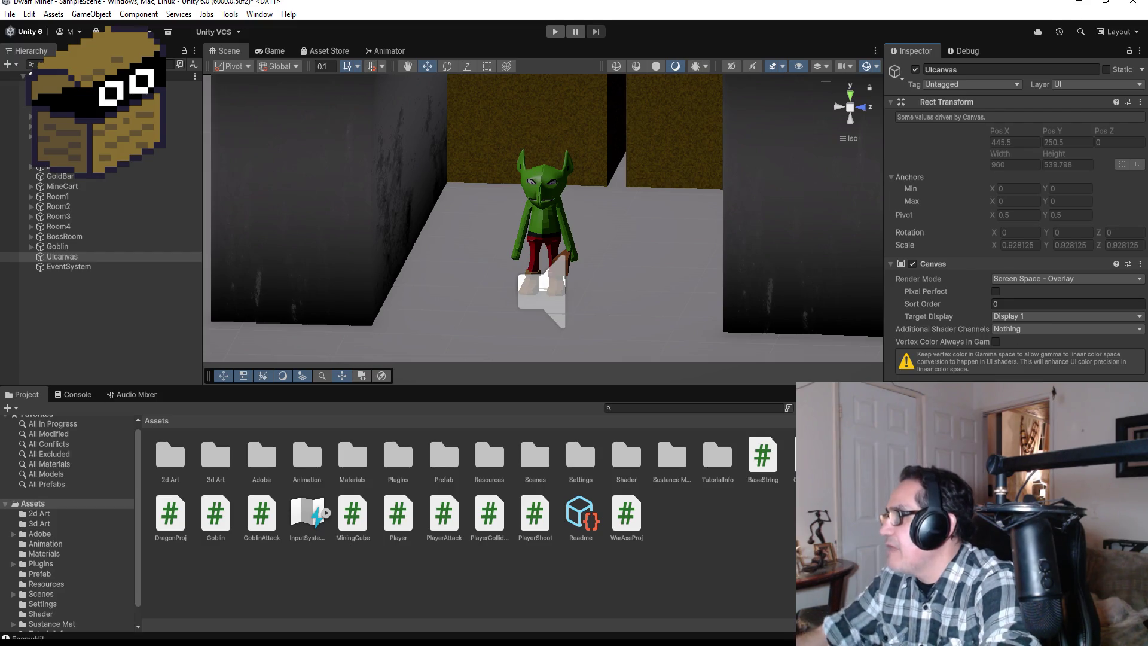
left_click(73, 260)
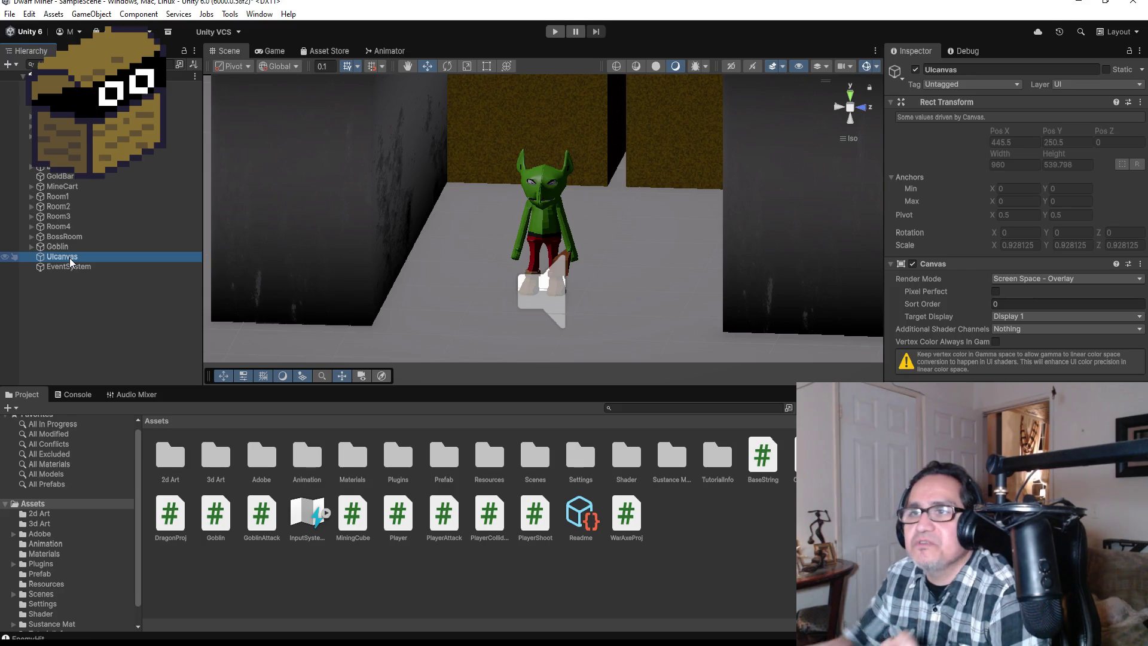
left_click(58, 246)
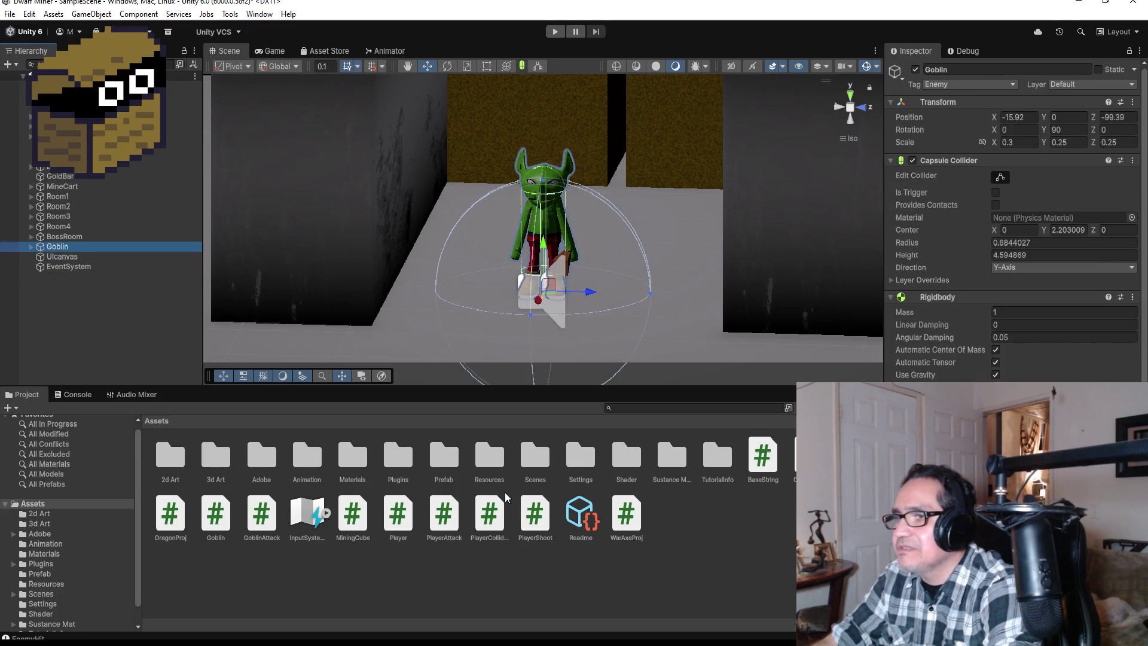
Drag the Goblin into the Prefab folder, then unpack it completely via Prefab > Unpack Completely
mouse_move(64, 247)
left_mouse_down()
mouse_move(456, 467)
mouse_move(444, 461)
left_mouse_up()
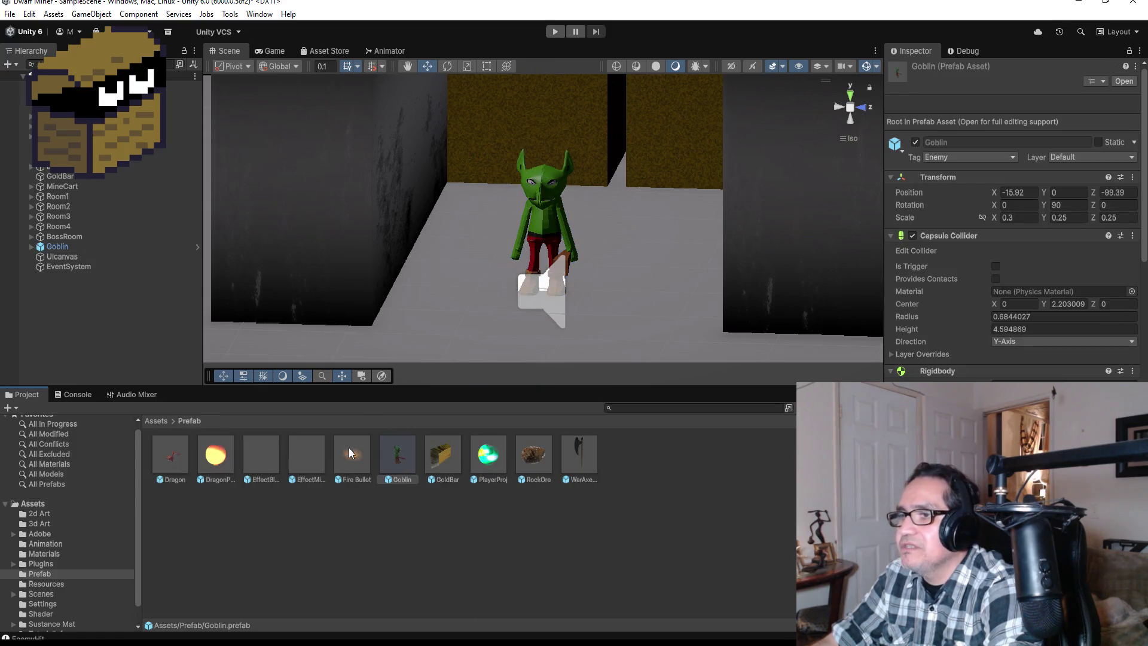
left_click(60, 246)
right_click(62, 247)
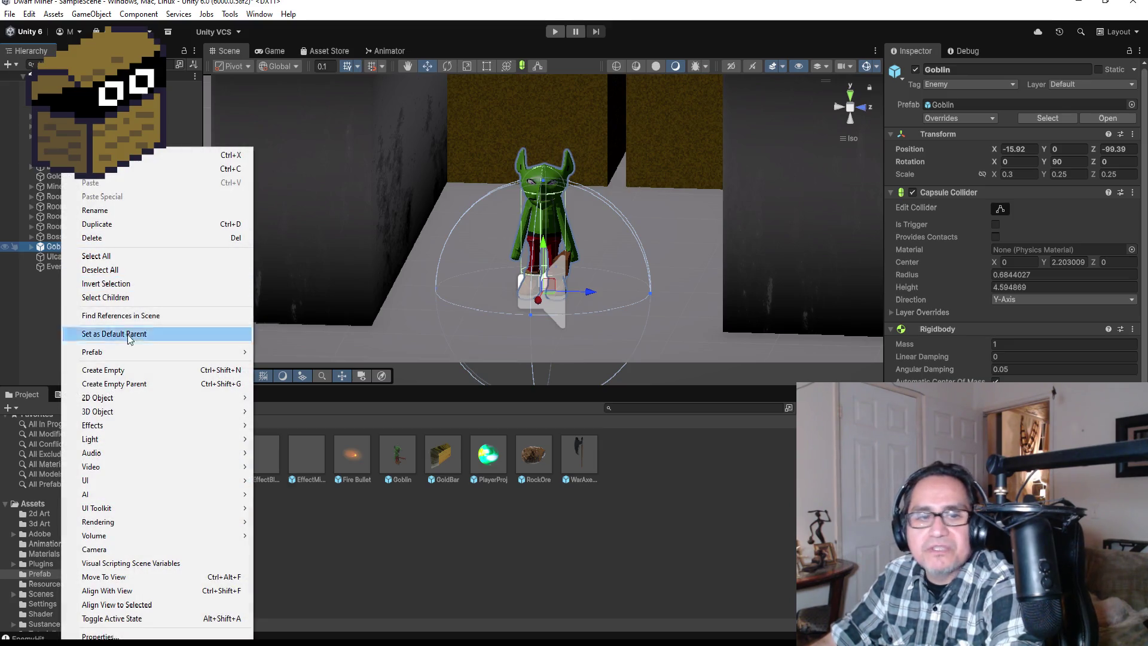
mouse_move(125, 351)
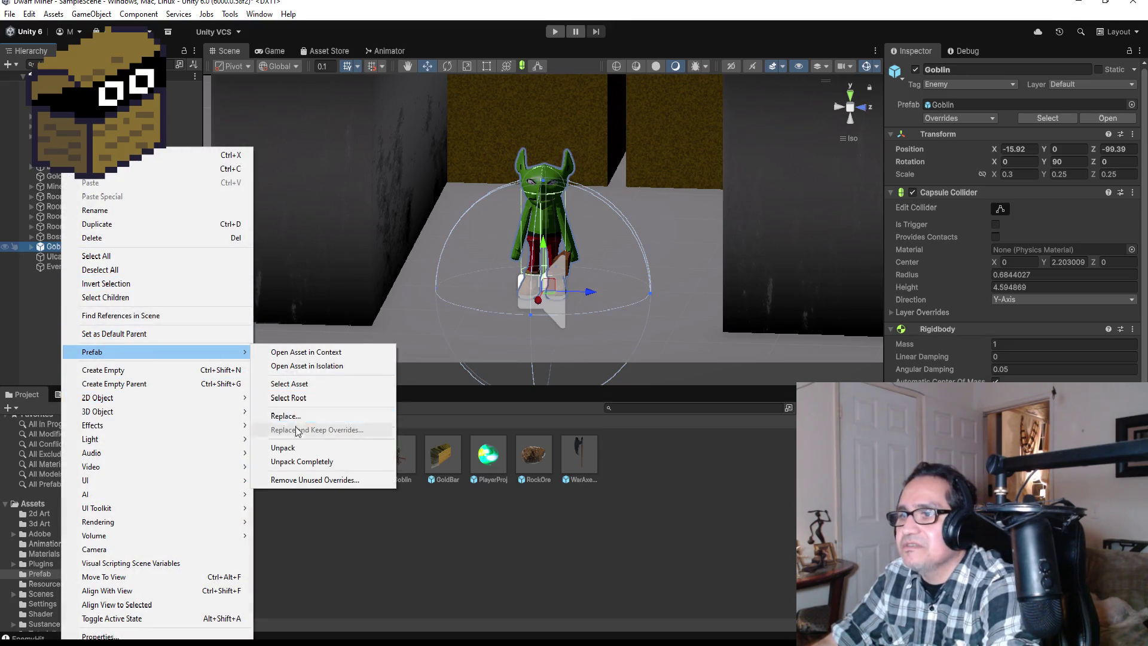
left_click(292, 461)
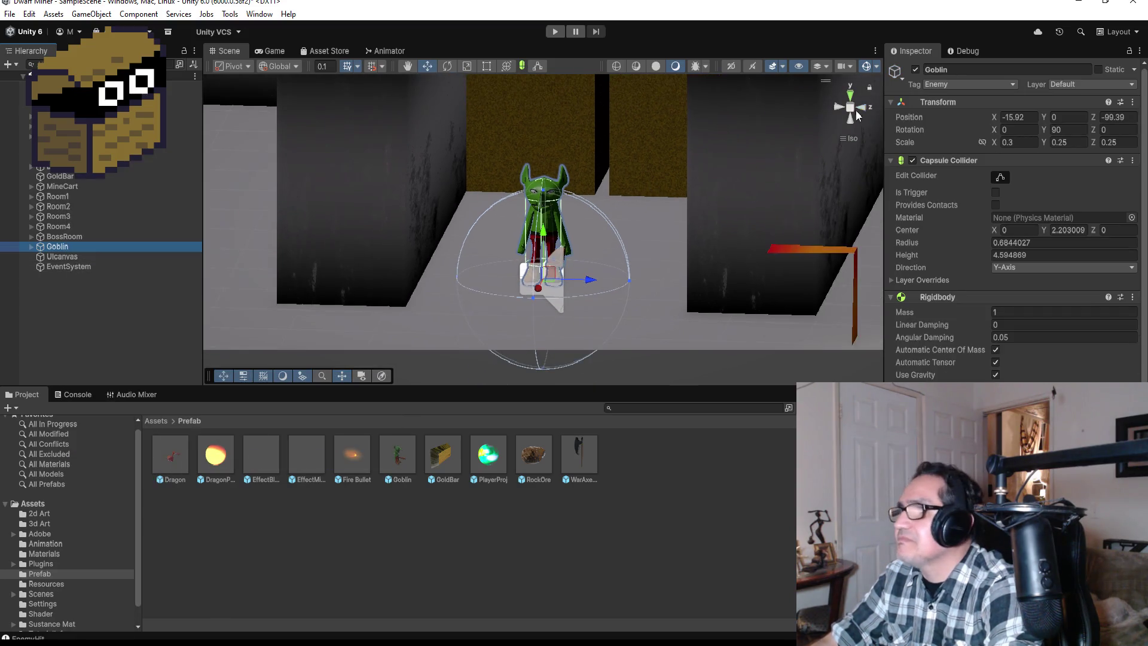
In Top view, move the Goblin to about X -29.97, Z -91.05 beside the dragon's room
left_click(850, 96)
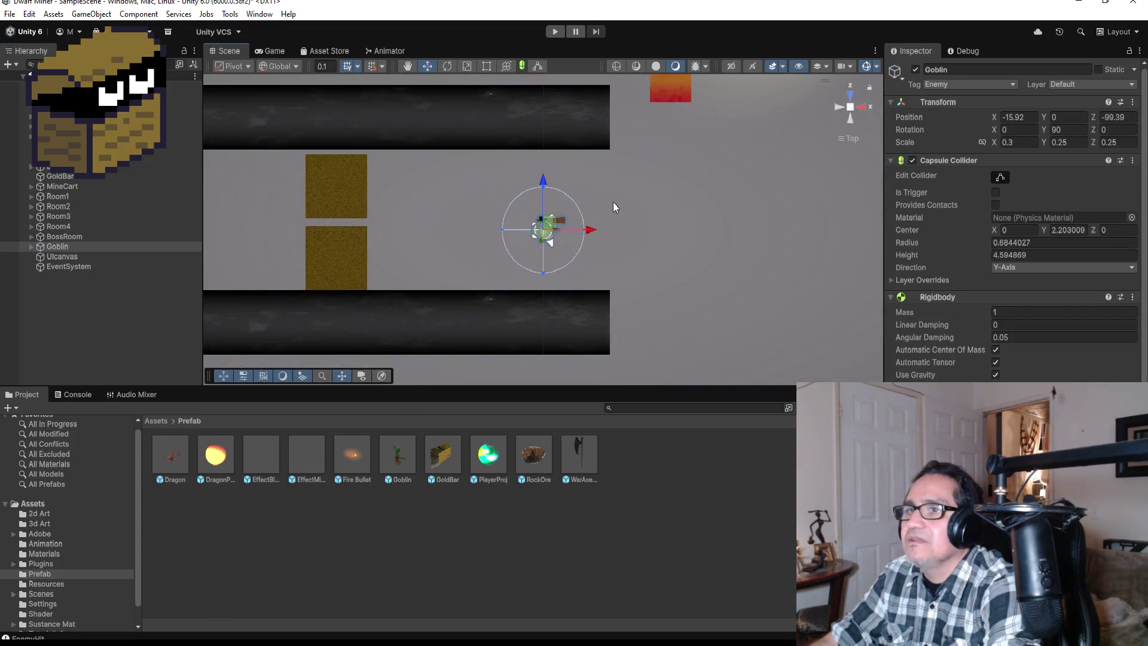
scroll(606, 203, "down", 3)
mouse_move(594, 230)
left_mouse_down()
mouse_move(364, 199)
mouse_move(416, 119)
left_mouse_up()
scroll(355, 235, "down", 3)
left_click_drag(465, 168, 462, 168)
left_click_drag(414, 119, 414, 104)
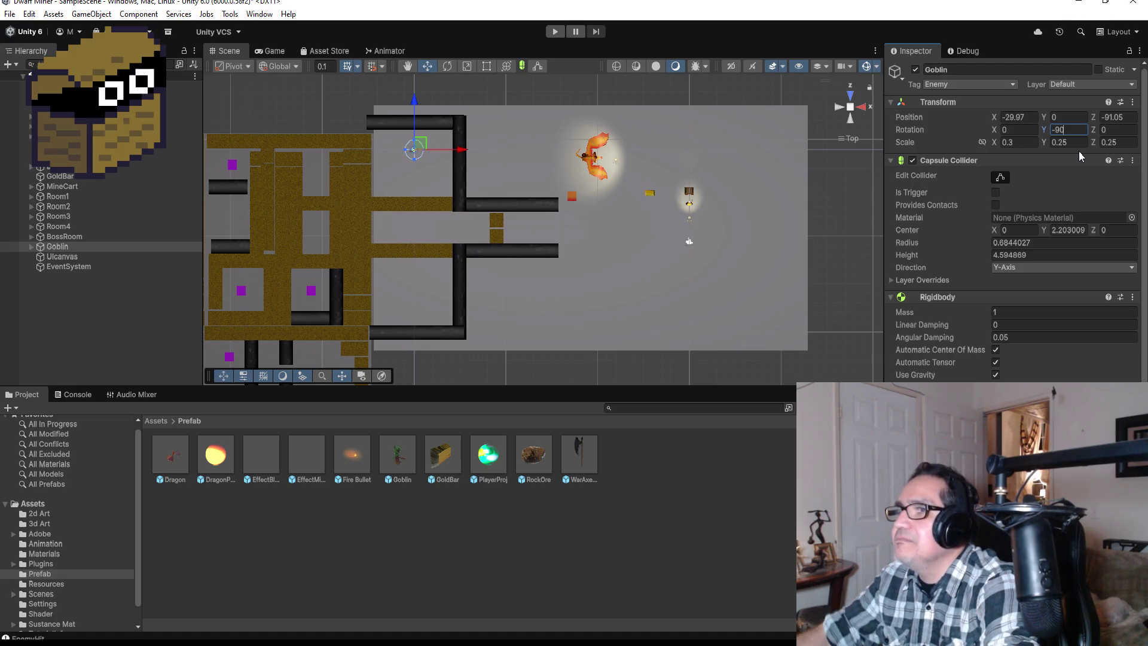
scroll(621, 182, "up", 2)
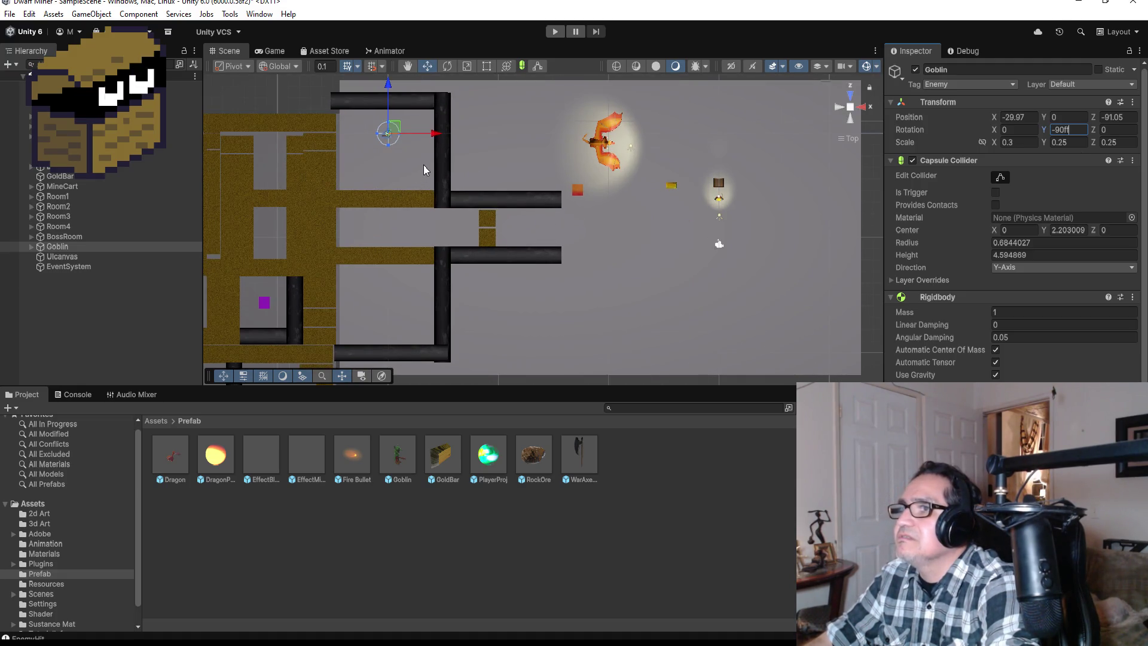
double_click(59, 248)
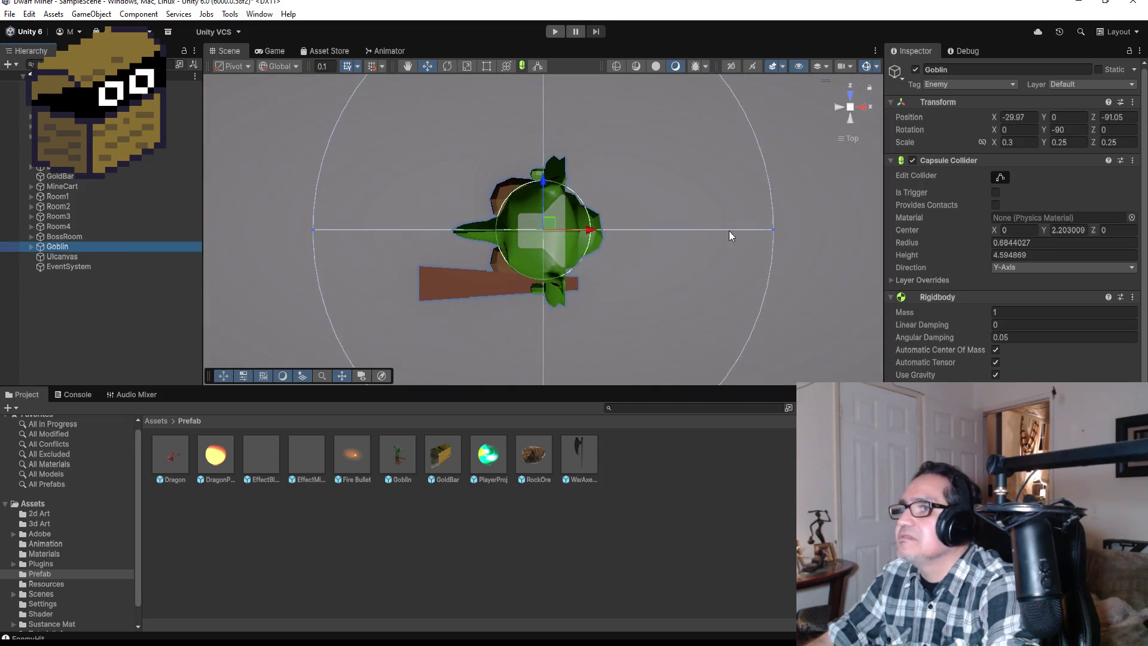
scroll(708, 248, "down", 6)
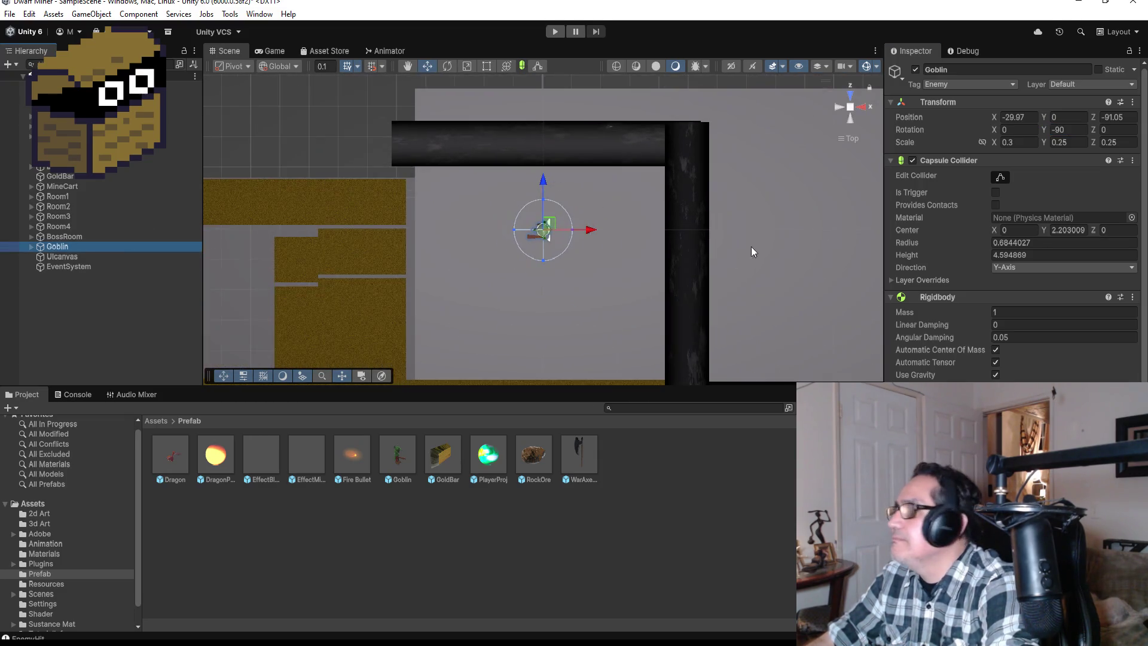
Set the Goblin's Rotation Y to 180 in the Inspector
left_click(1076, 129)
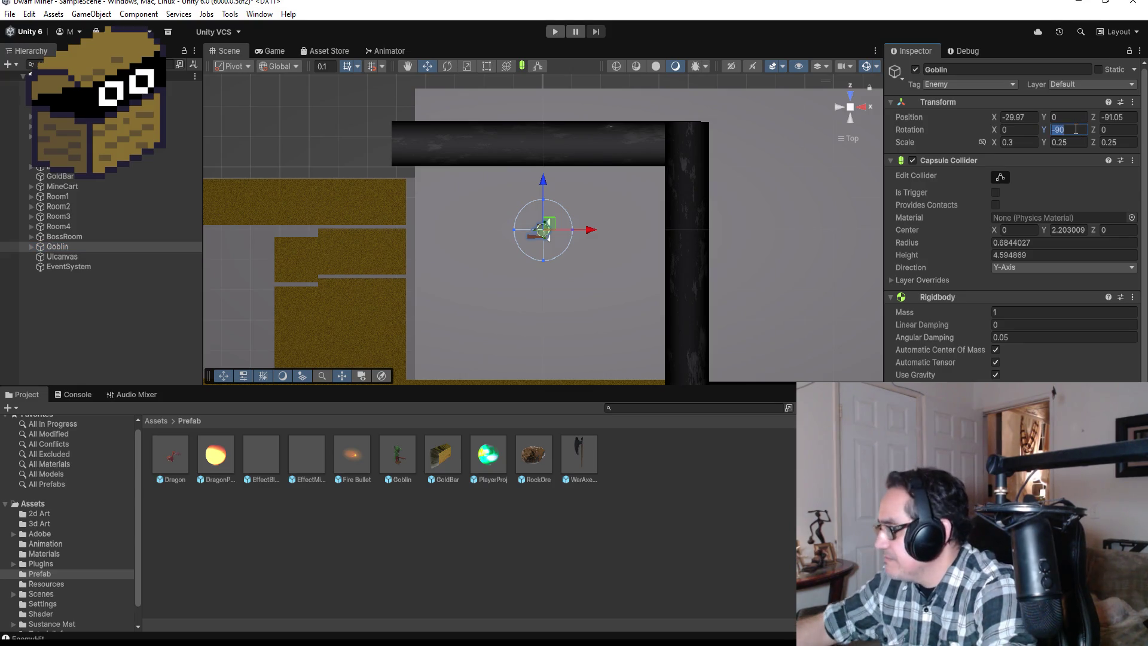
type("180")
scroll(596, 239, "up", 3)
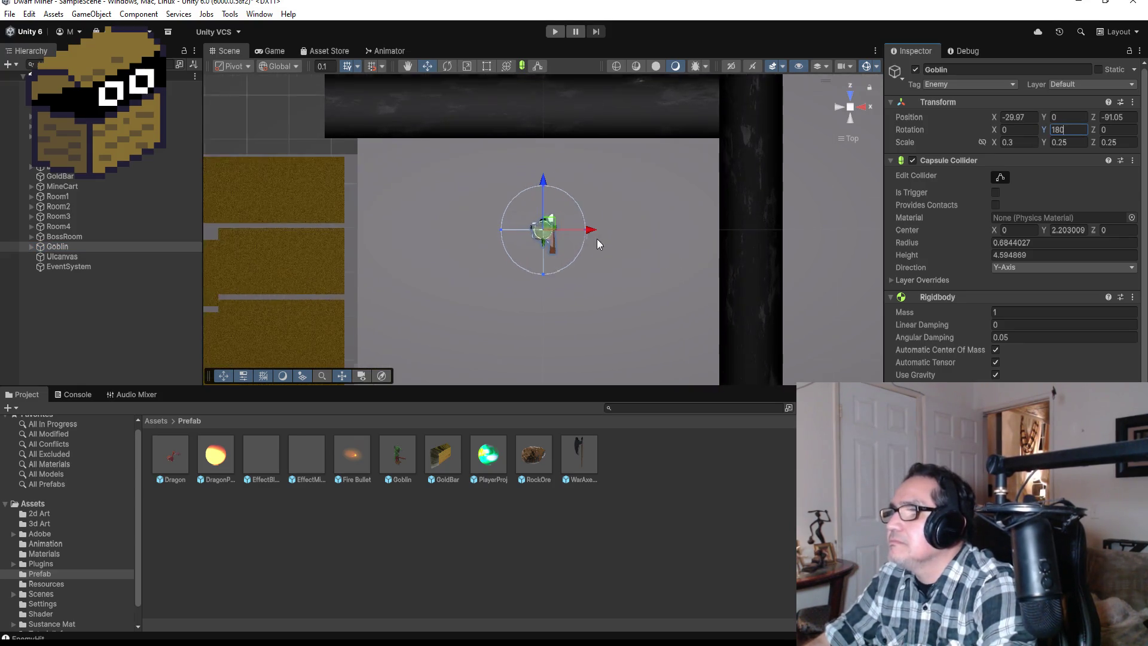
scroll(626, 245, "down", 3)
scroll(615, 251, "down", 5)
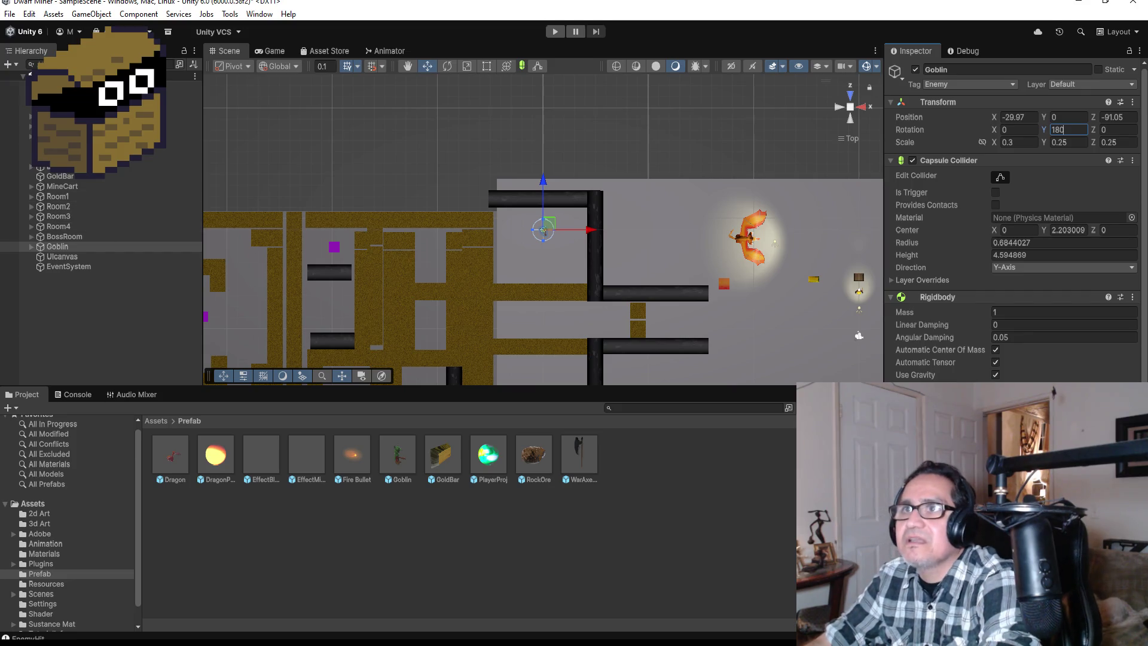
left_click(12, 14)
left_click(170, 330)
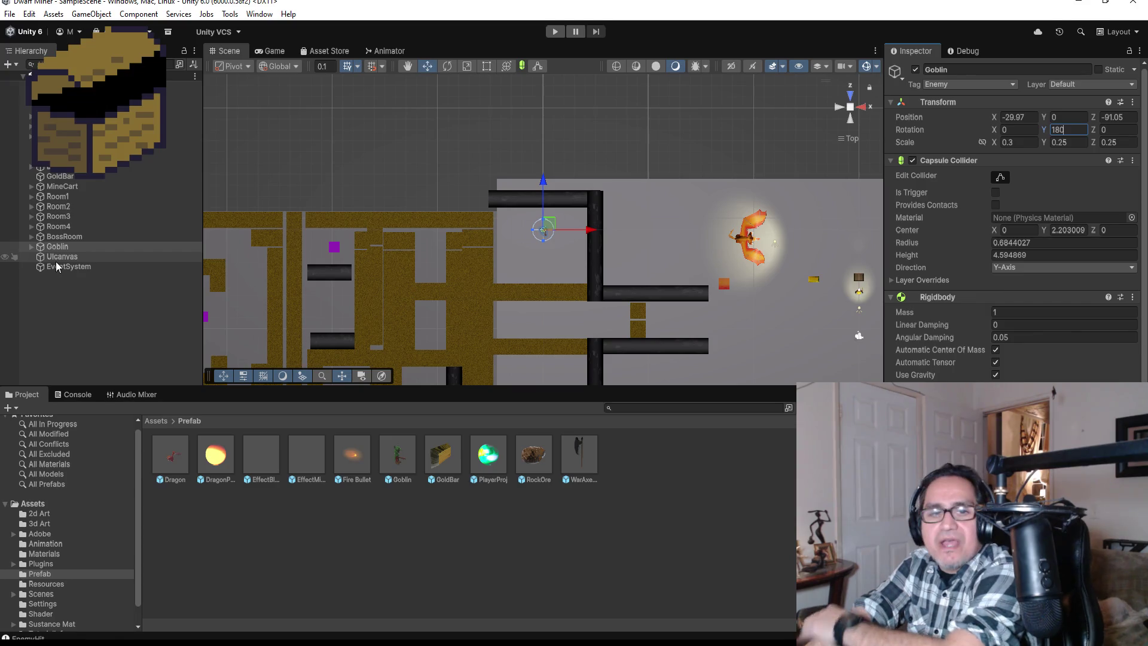
Select UIcanvas, frame it in the Scene view, and view it from the Back
left_click(95, 252)
double_click(91, 256)
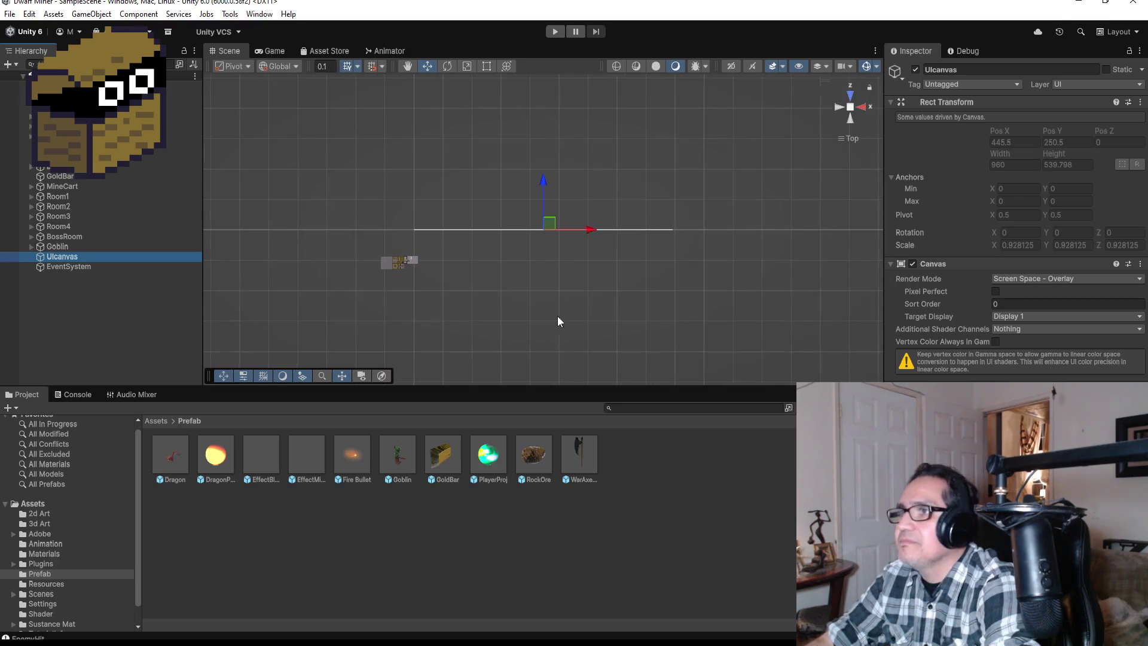
left_click(849, 124)
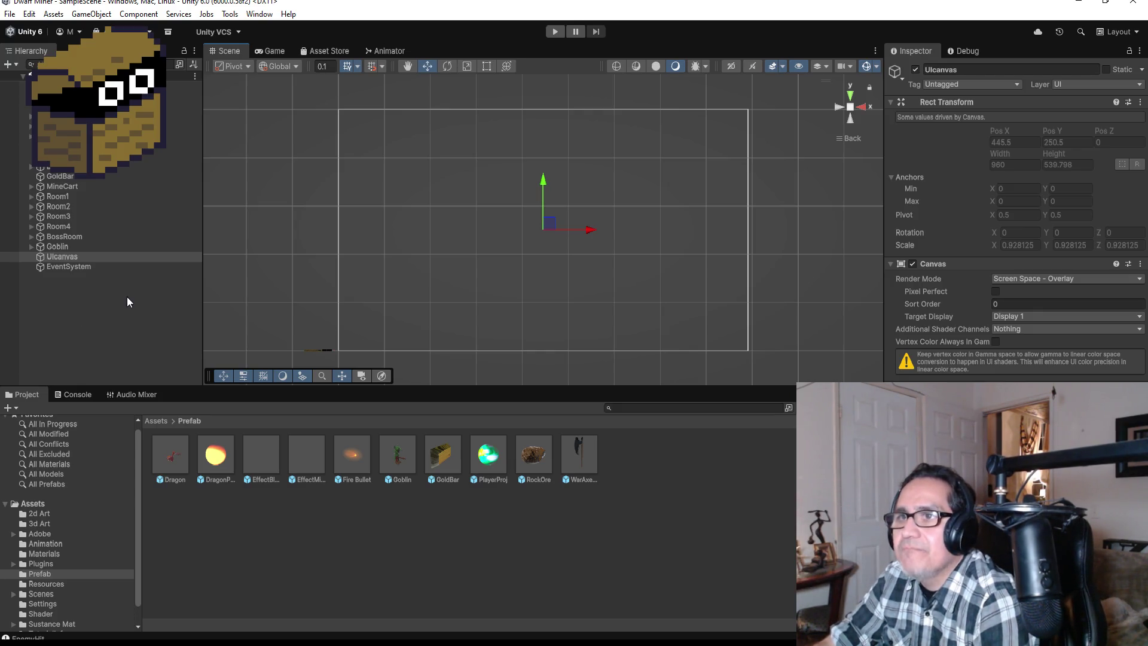
double_click(78, 253)
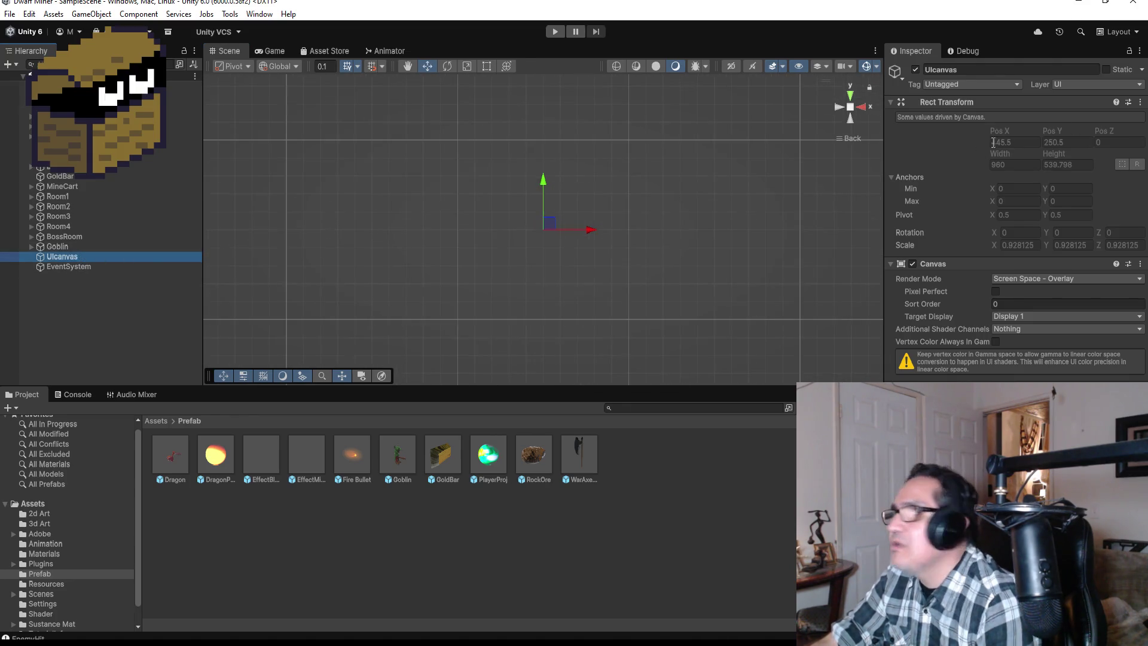
scroll(521, 246, "down", 3)
scroll(580, 228, "up", 3)
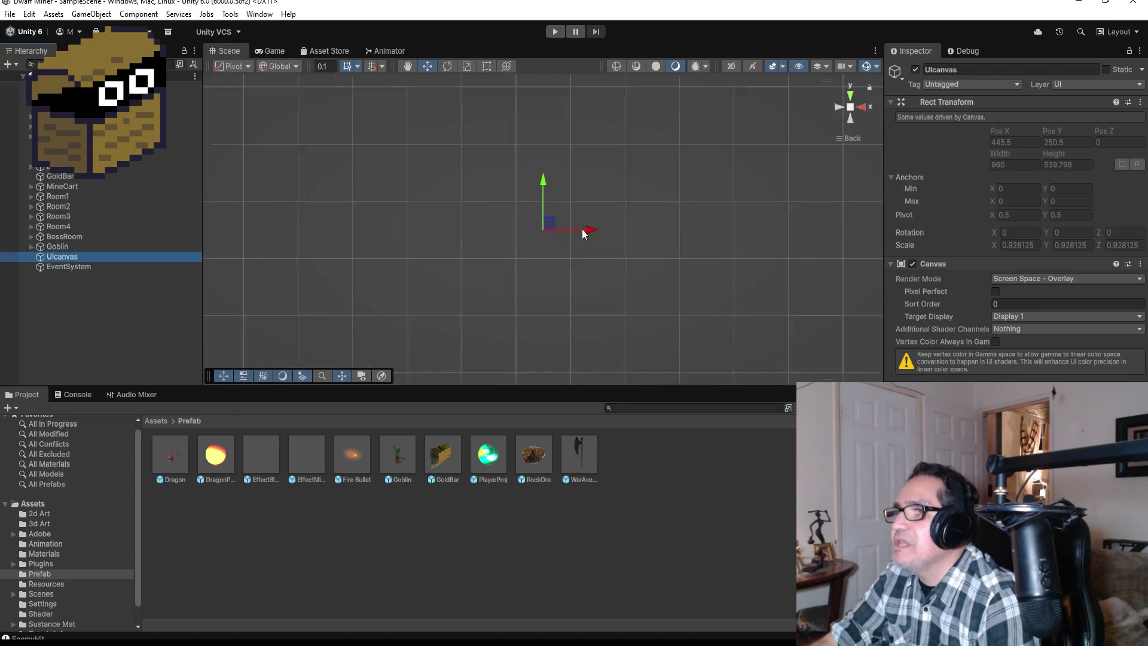
scroll(578, 220, "up", 5)
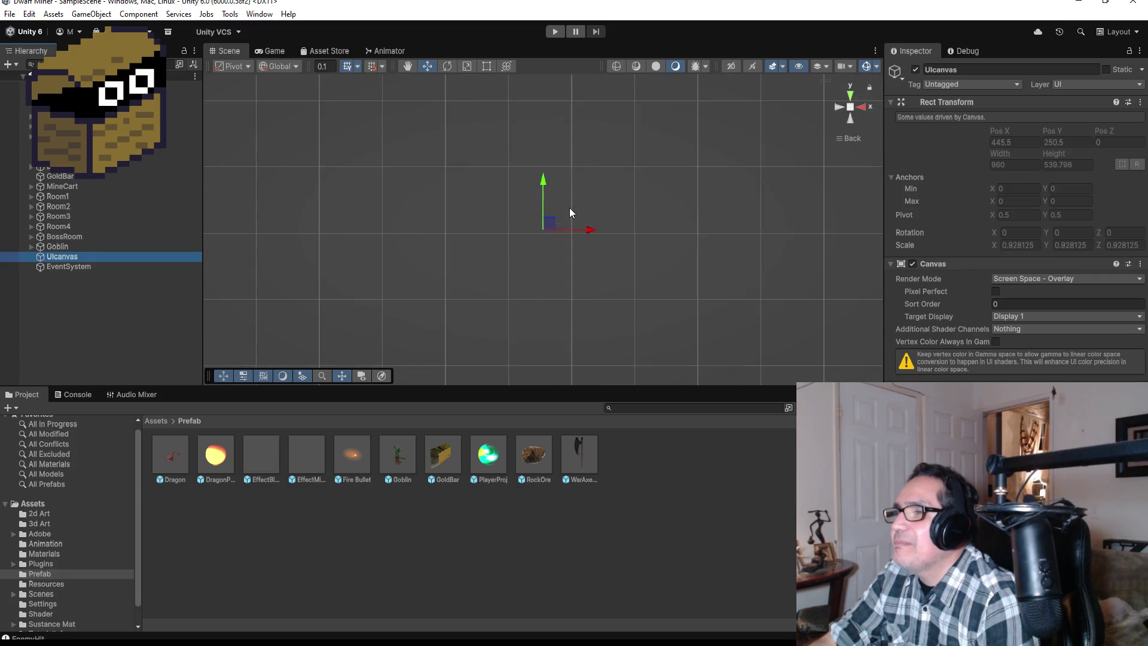
scroll(597, 224, "down", 6)
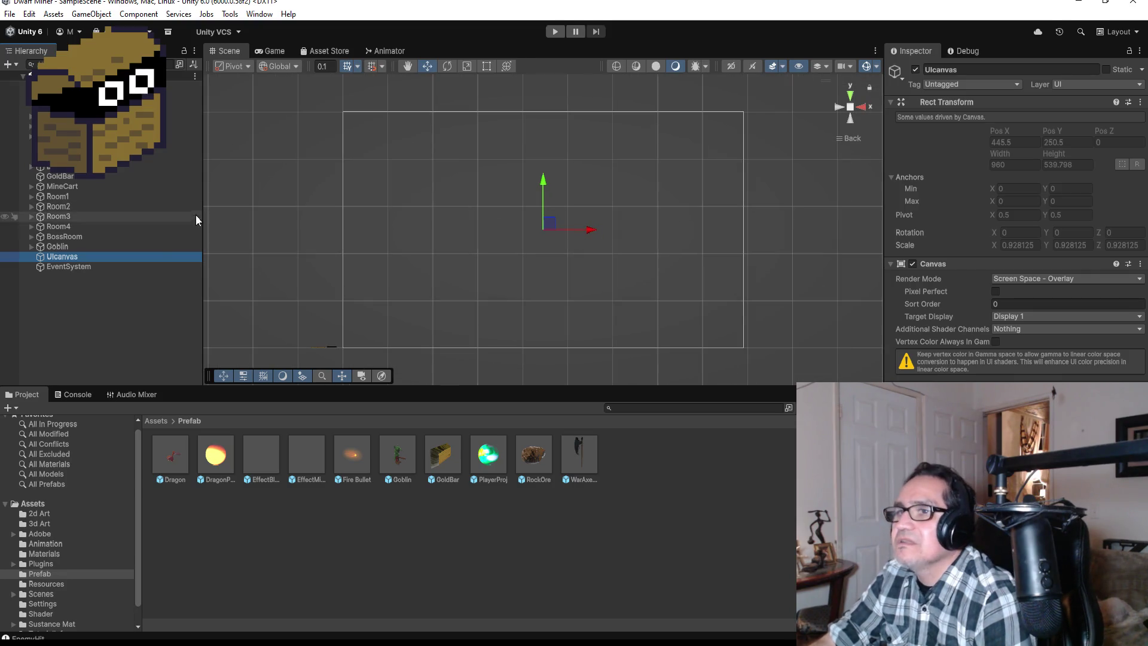
Rename the canvas object from UIcanvas to UICanvas by capitalising the C
left_click(949, 69)
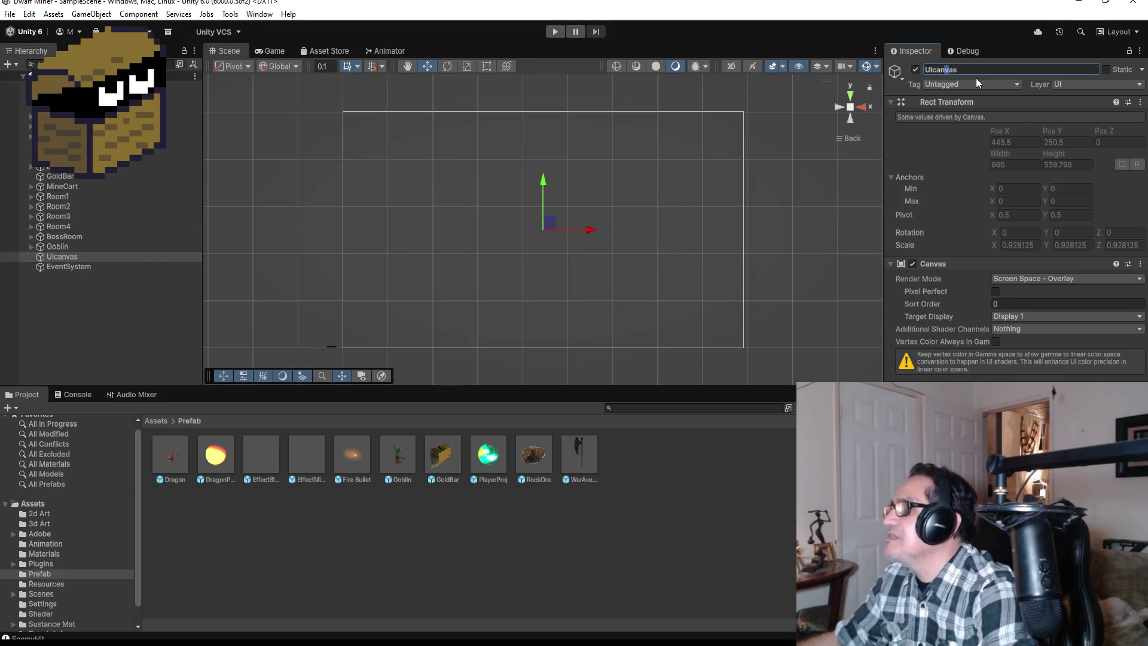
key("Delete")
type("C")
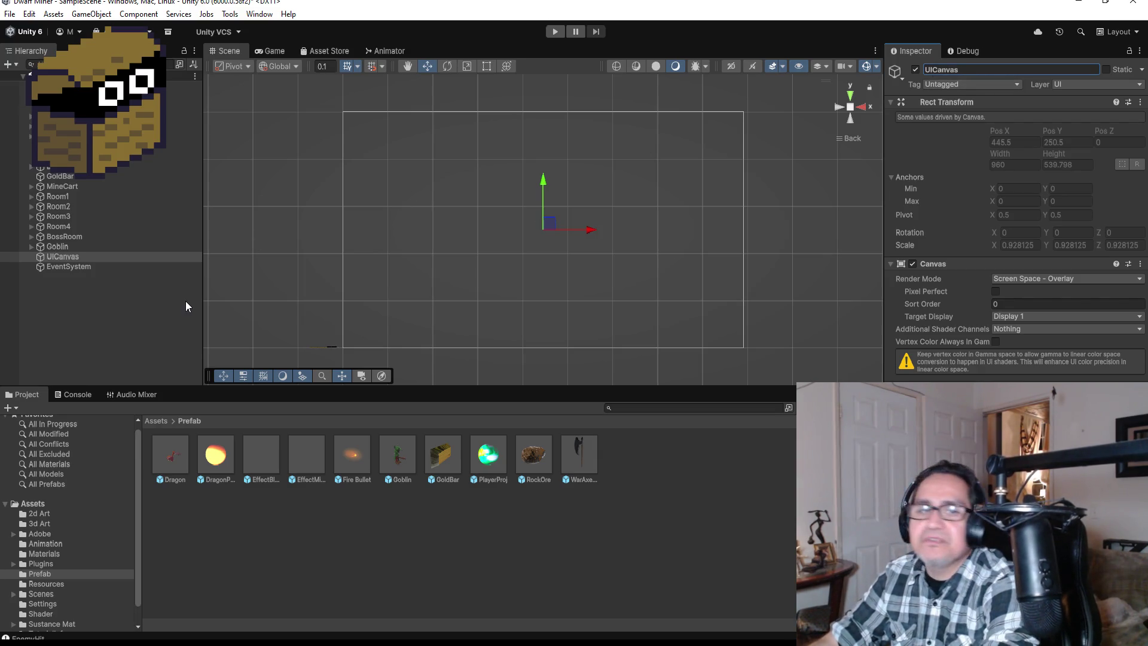
left_click(77, 257)
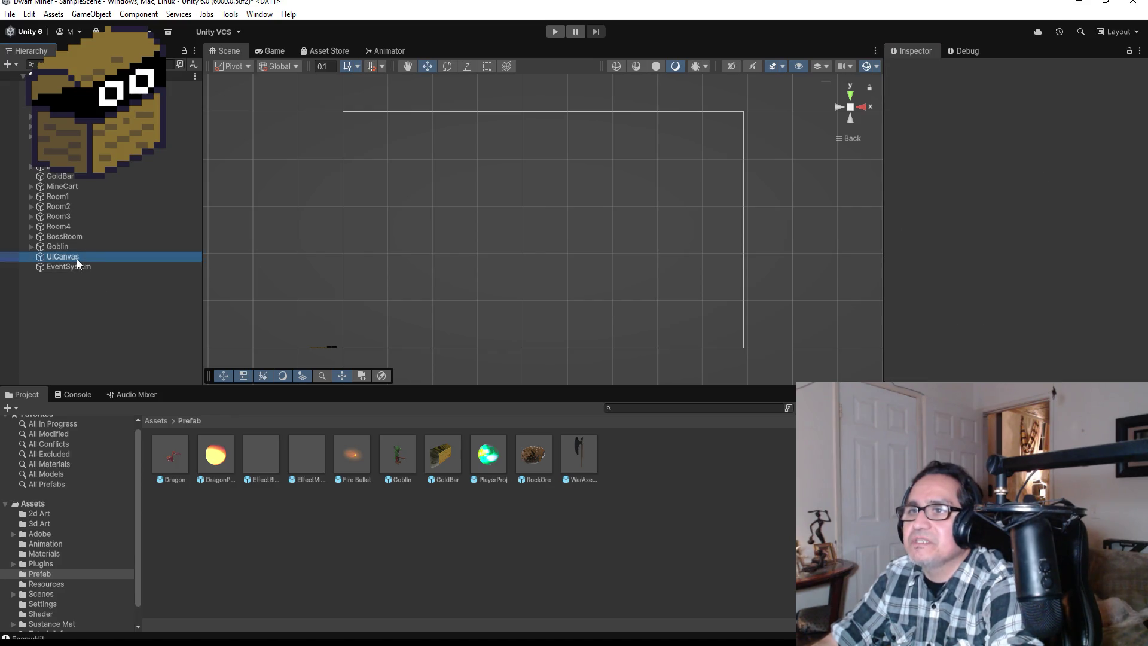
Add an Image child under UICanvas, name it UIPanel, and anchor it top-left
right_click(76, 258)
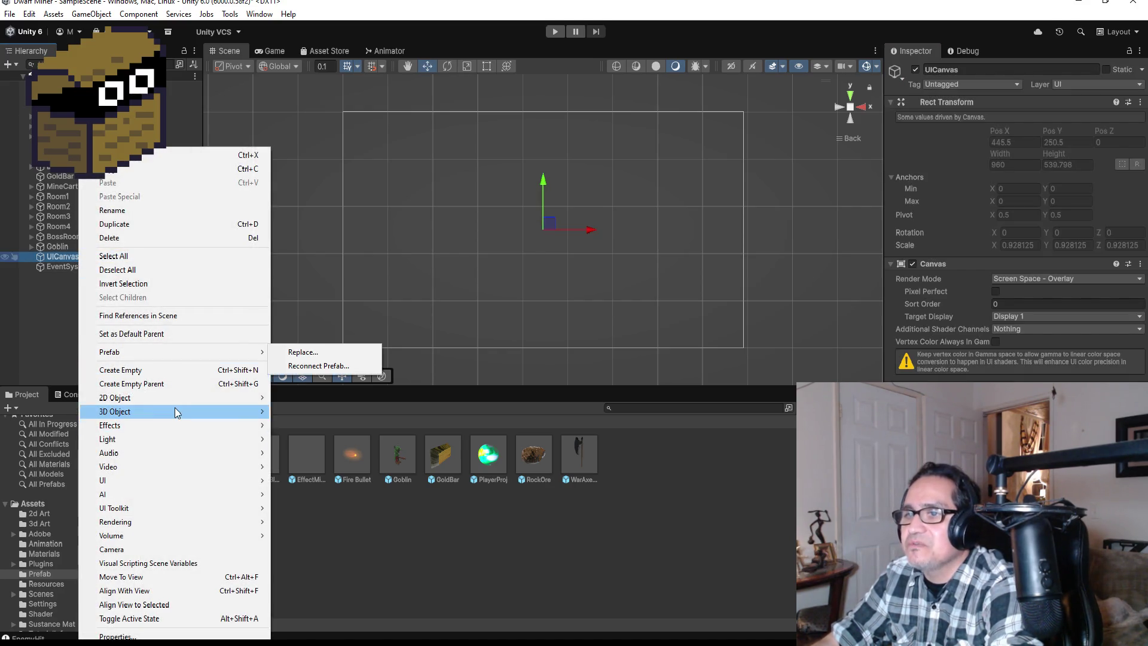
mouse_move(156, 486)
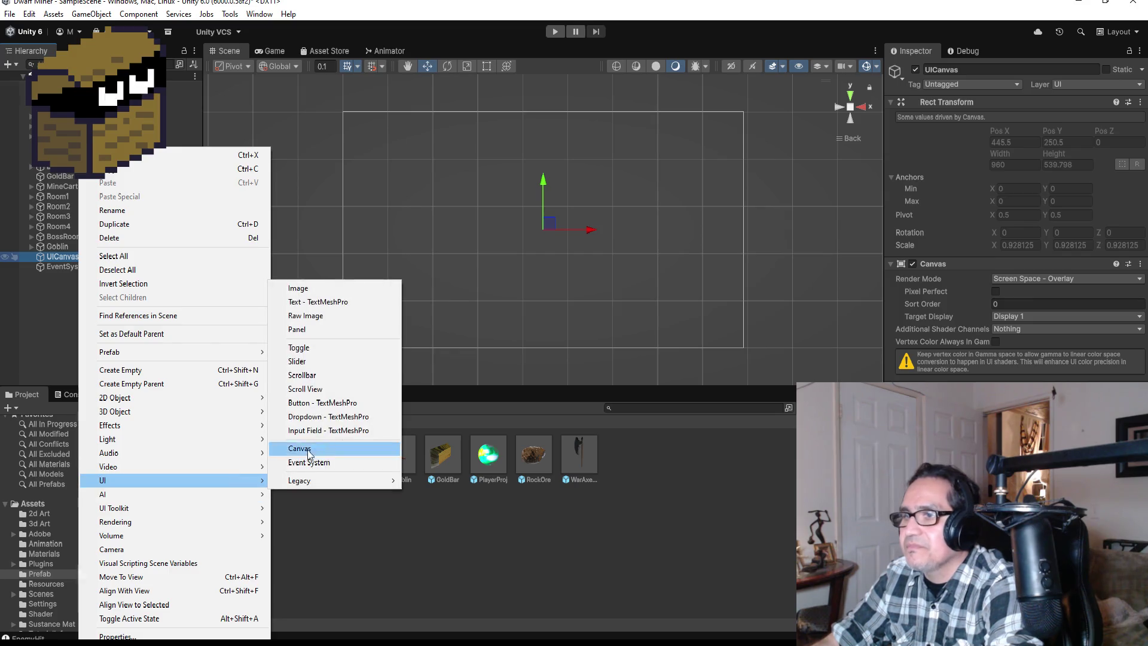
left_click(335, 288)
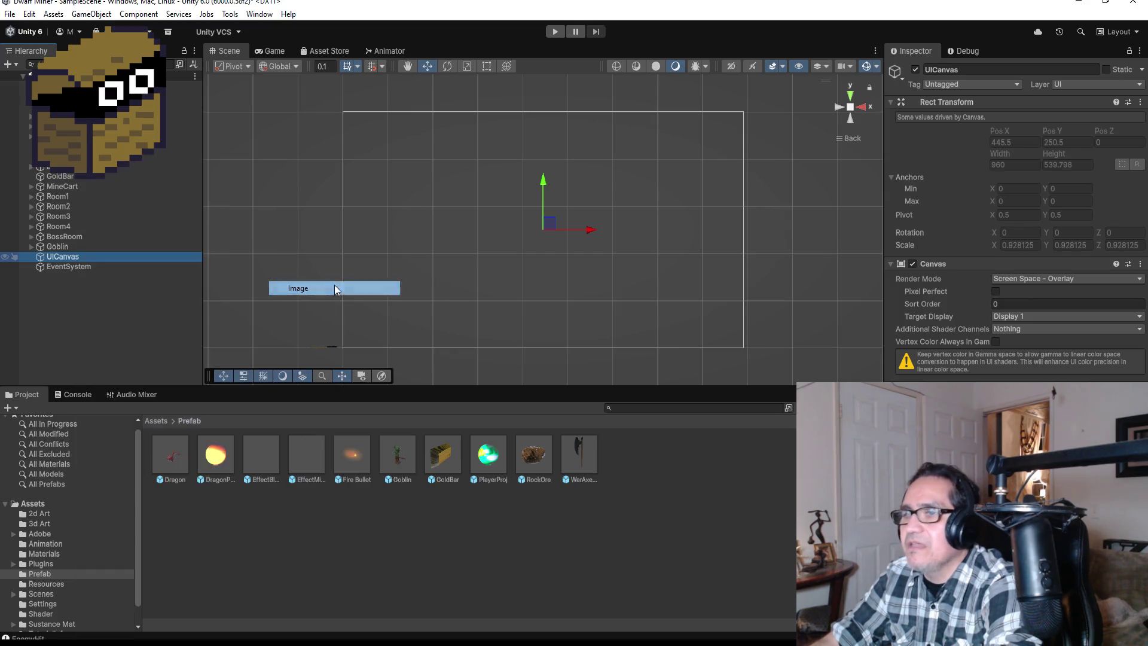
left_click(135, 339)
left_click(69, 266)
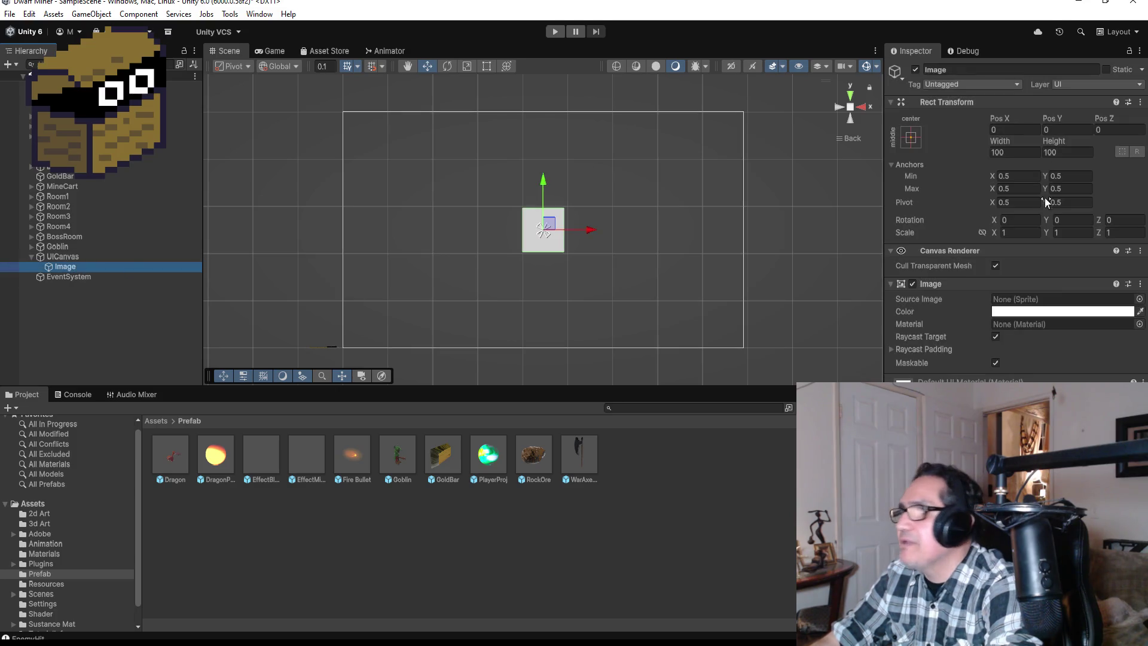
left_click(977, 69)
type("UIPanel")
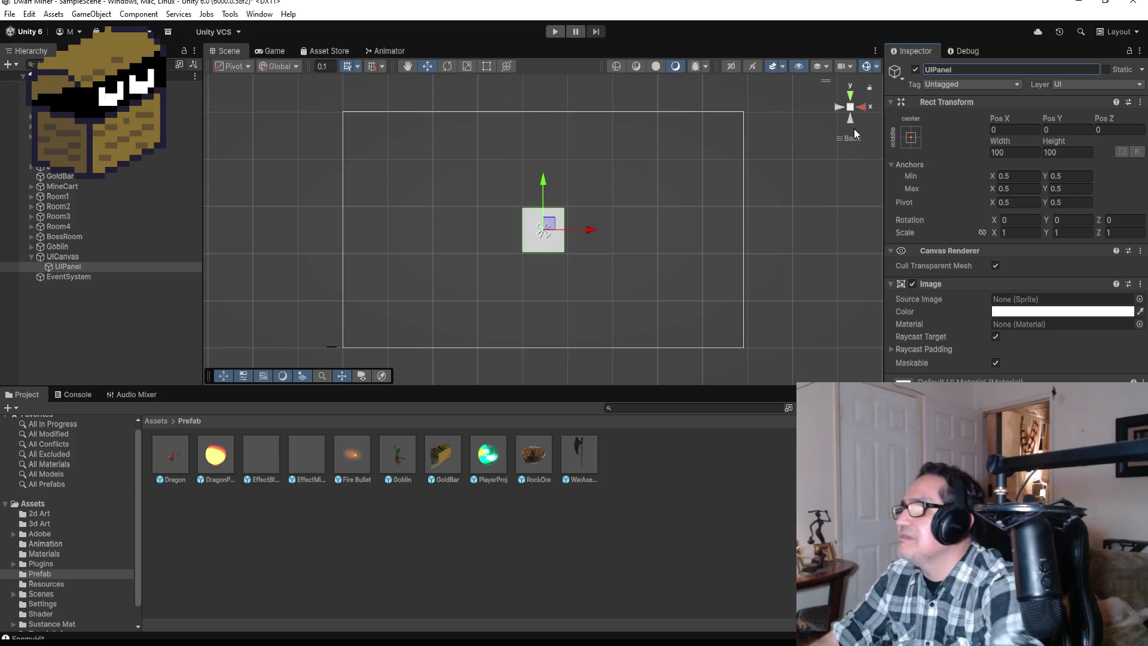
left_click(907, 137)
left_click(952, 235, "alt")
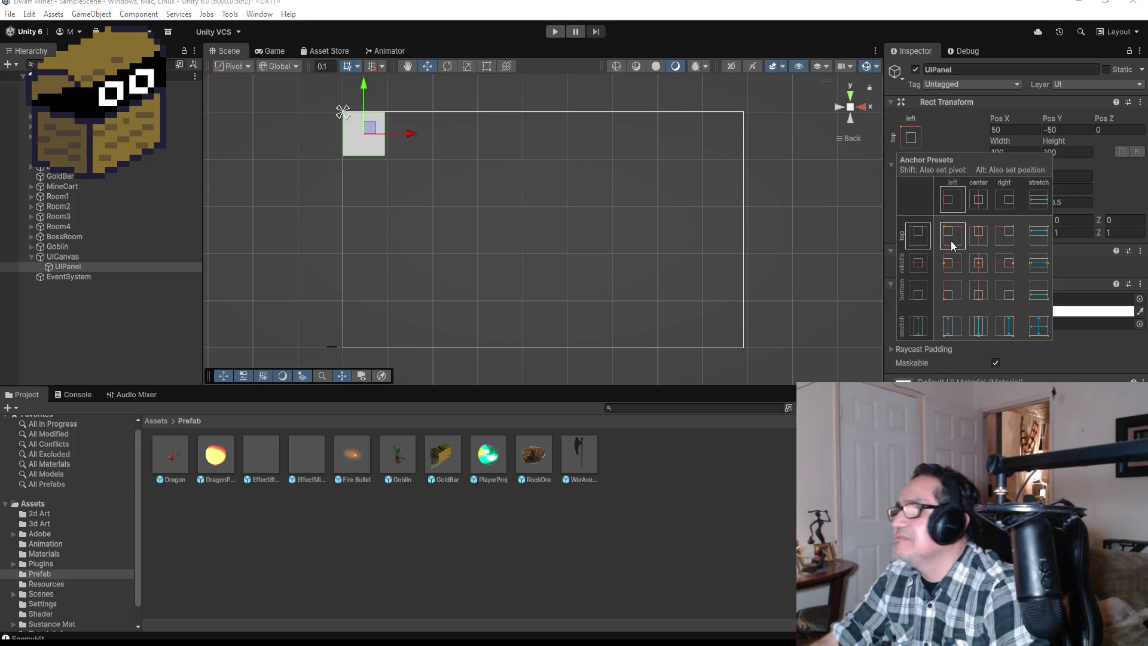
Frame UIPanel and resize it with the Rect tool to about 55 units tall
left_click(374, 132)
key("f")
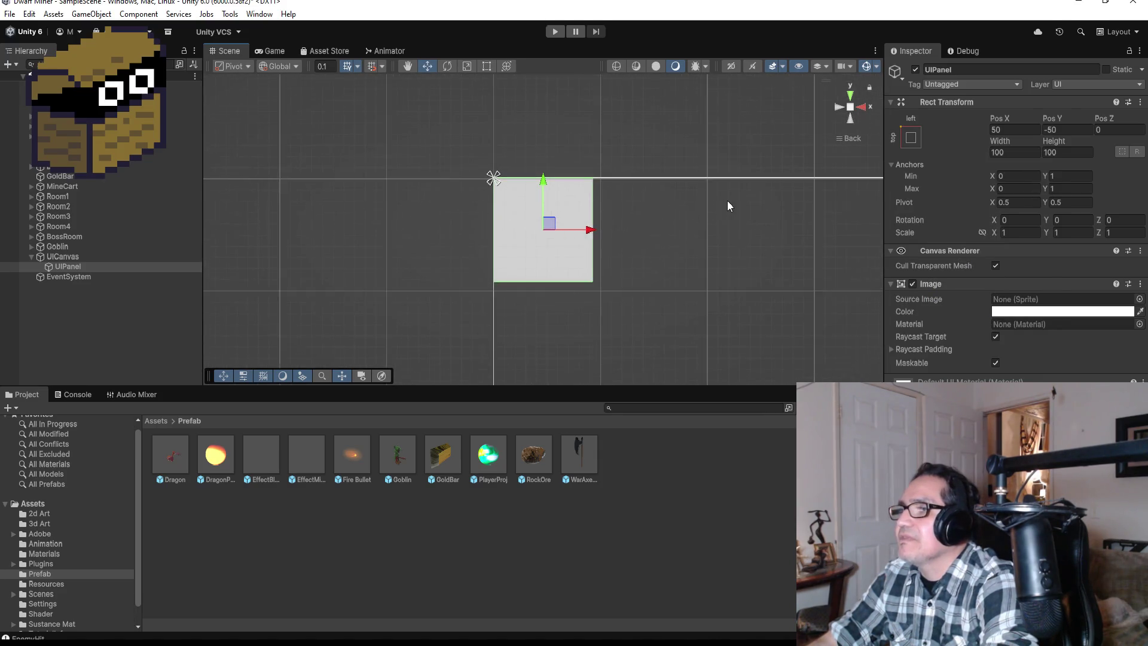
scroll(729, 209, "down", 5)
left_click(490, 65)
mouse_move(549, 244)
left_mouse_down()
mouse_move(583, 223)
mouse_move(793, 226)
left_mouse_up()
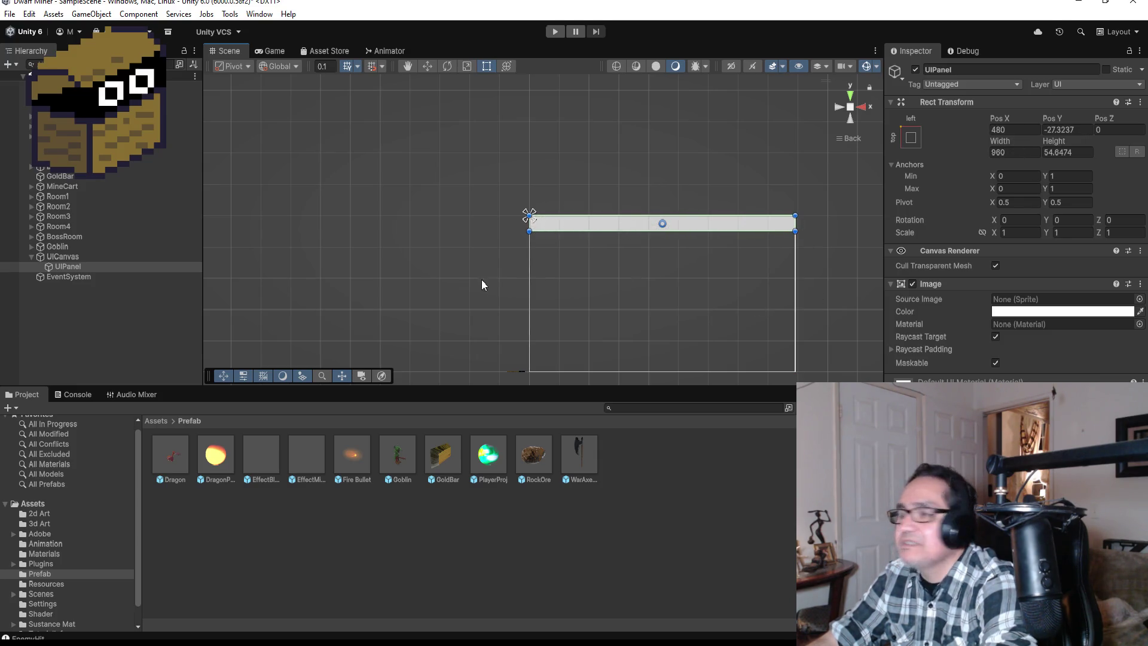
scroll(682, 207, "up", 5)
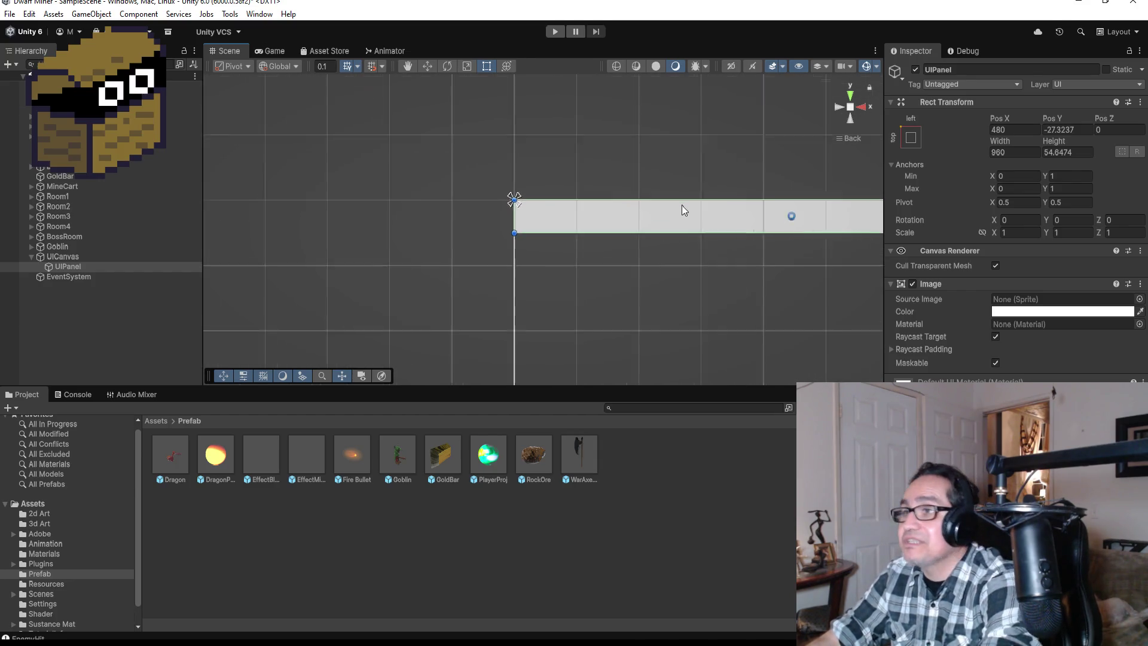
Change UIPanel's Image colour from white to black
left_click(1037, 314)
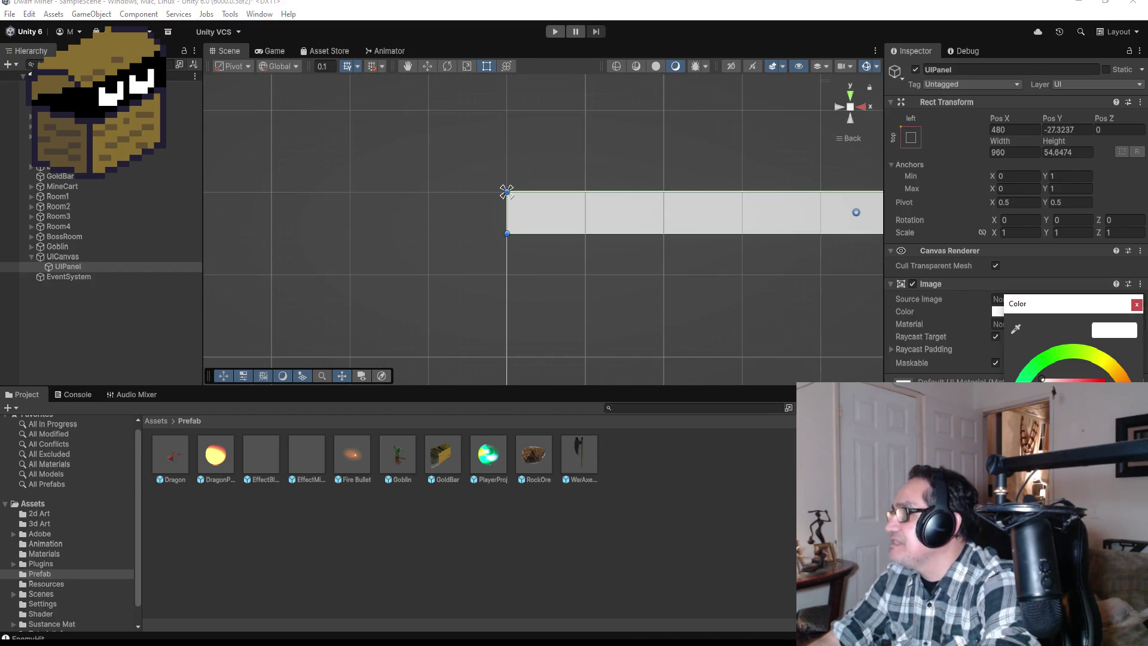
left_click_drag(1073, 388, 1052, 419)
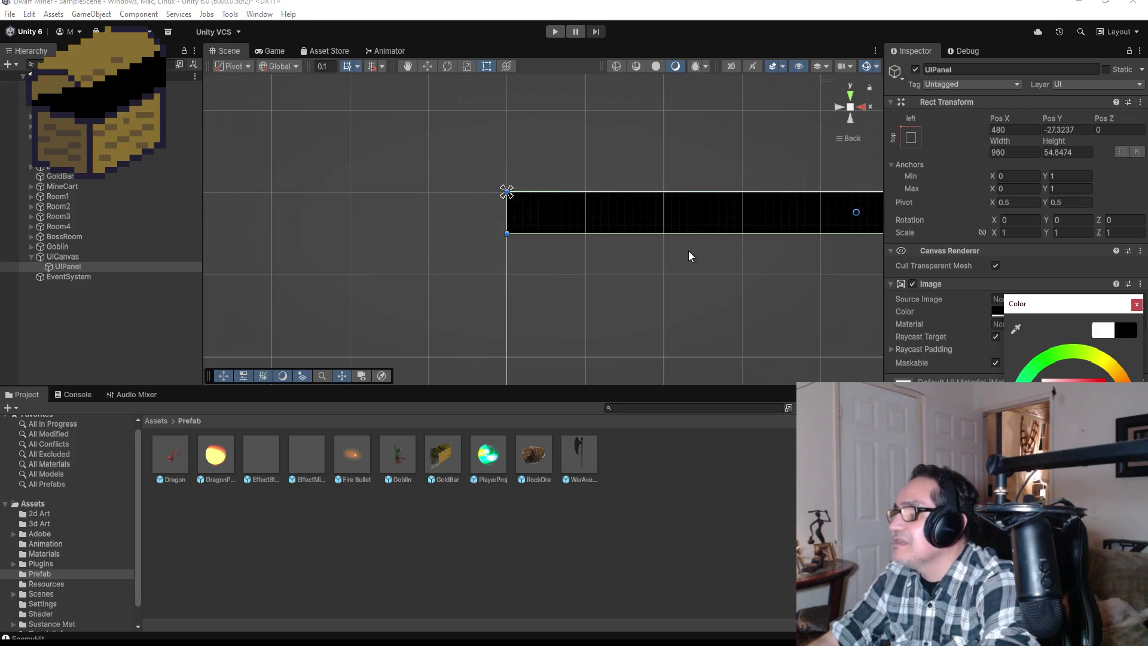
left_click(680, 289)
left_click(602, 210)
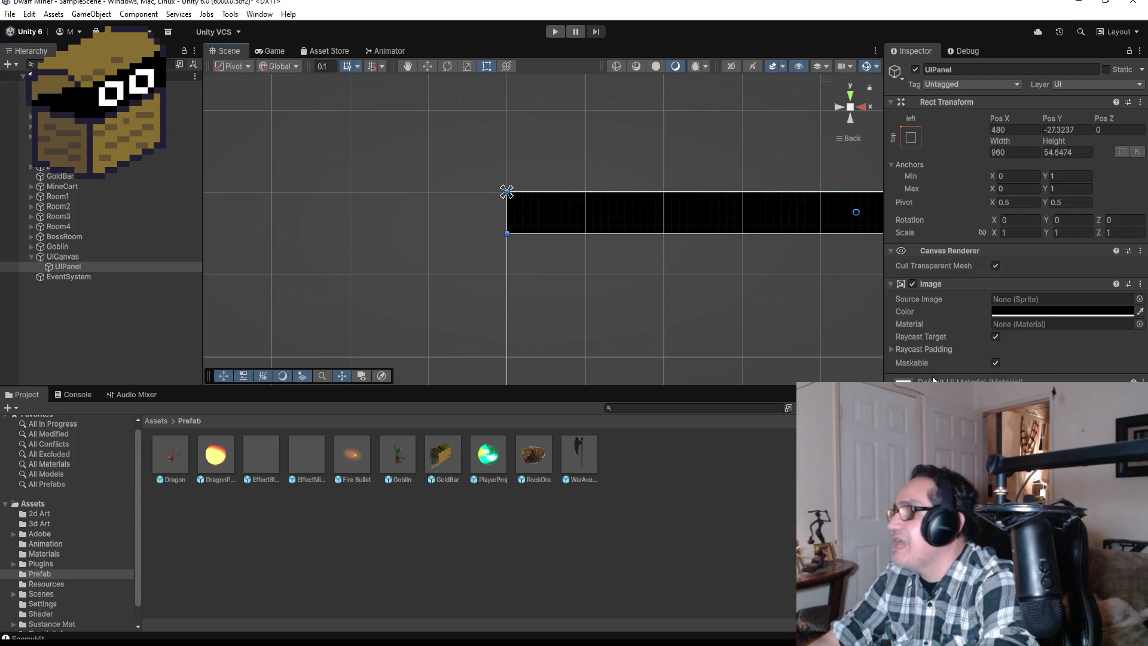
left_click(1028, 313)
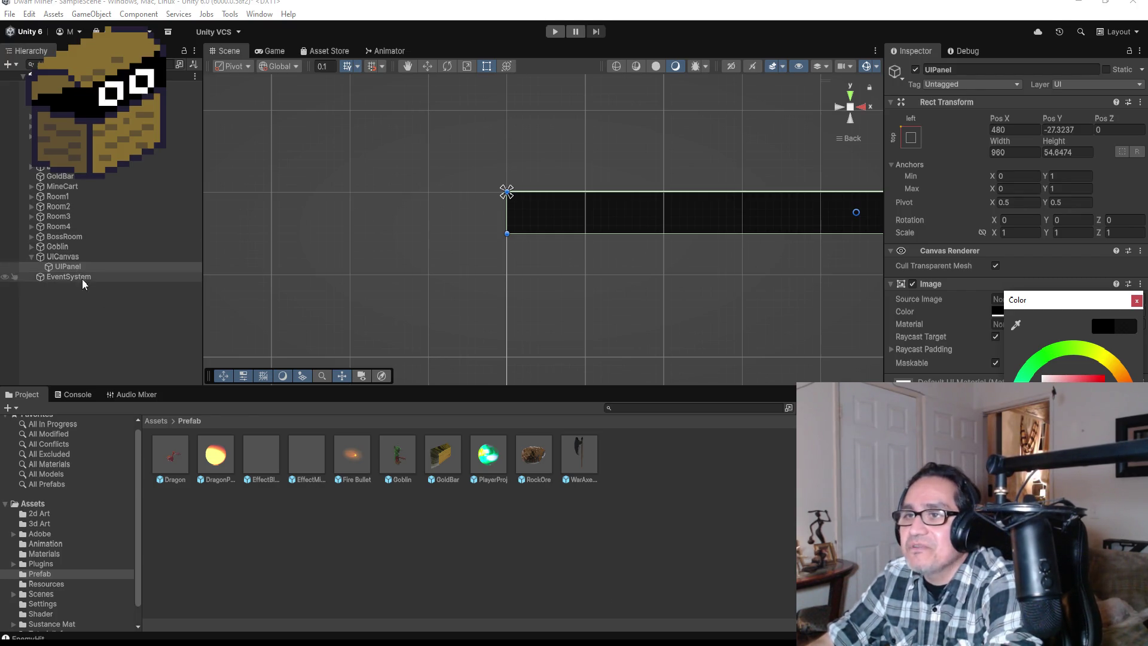
left_click(97, 320)
left_click(74, 257)
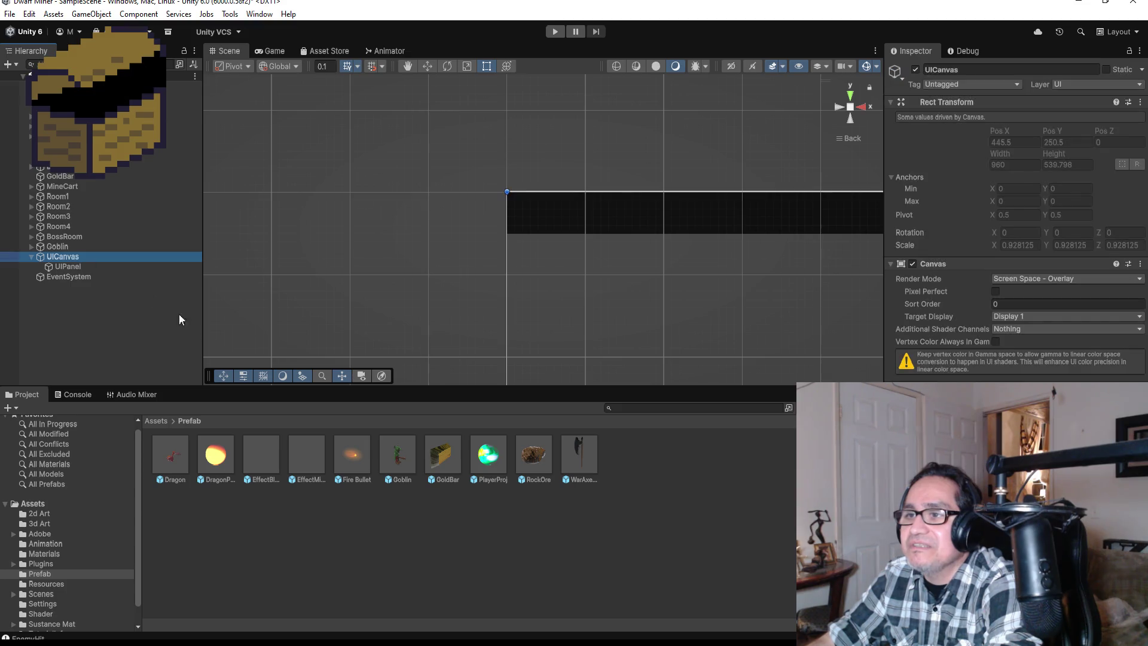
Open Unity's 2d Art folder, then browse File Explorer to My Documents > Unity Items and Scripts > Sprites
left_click(157, 421)
double_click(179, 455)
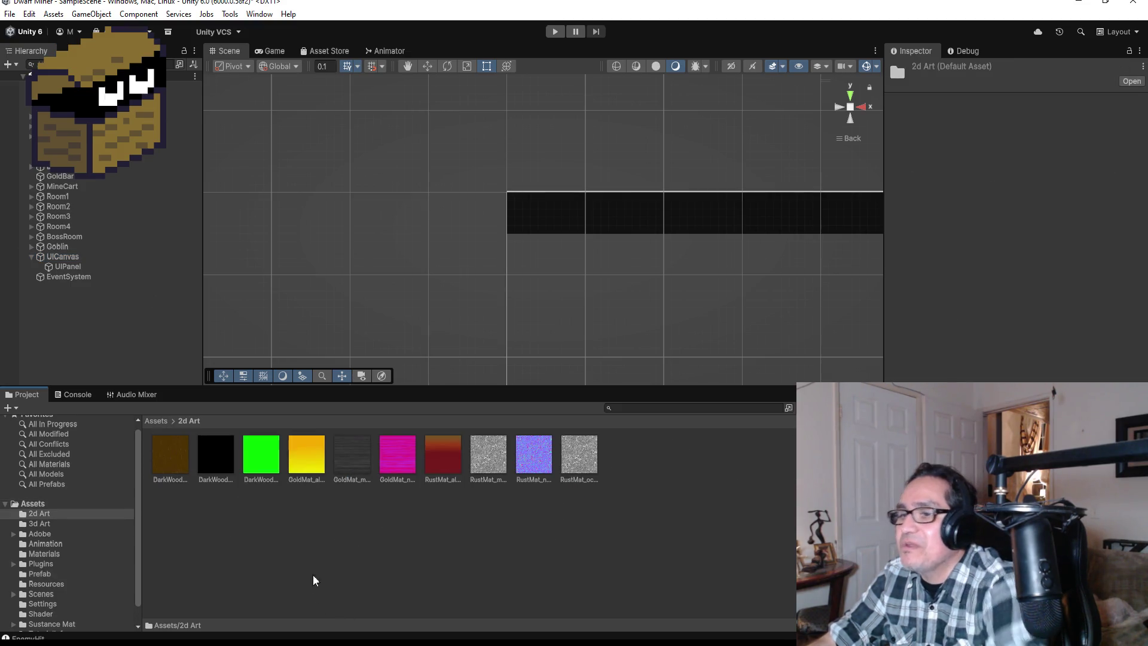
key("alt+Tab")
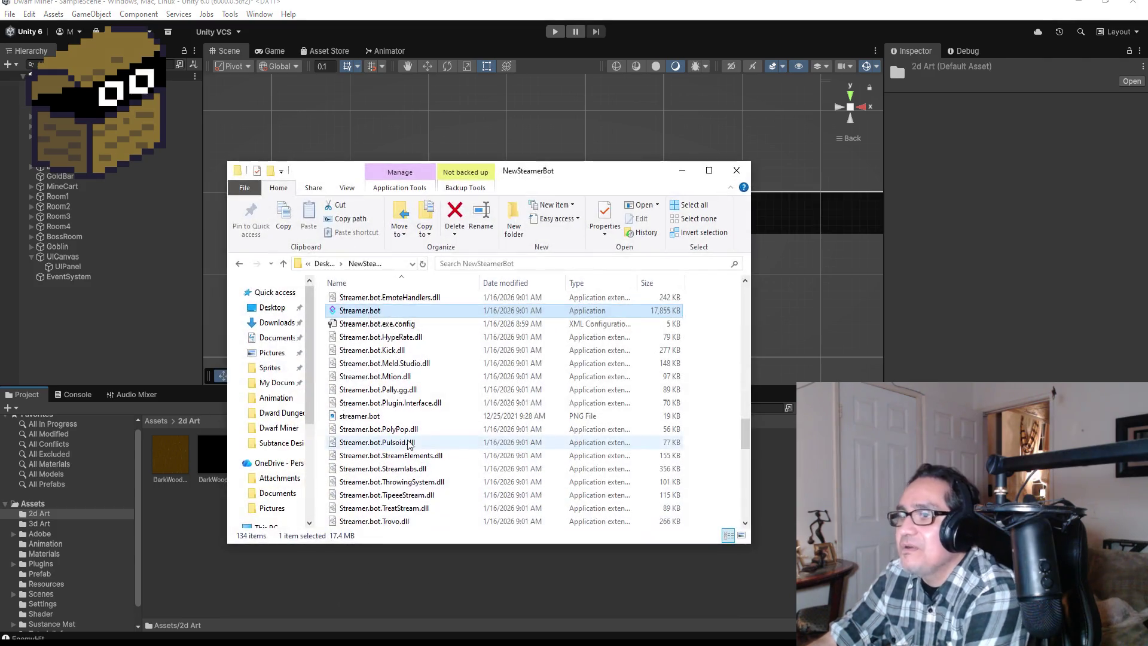
left_click(272, 308)
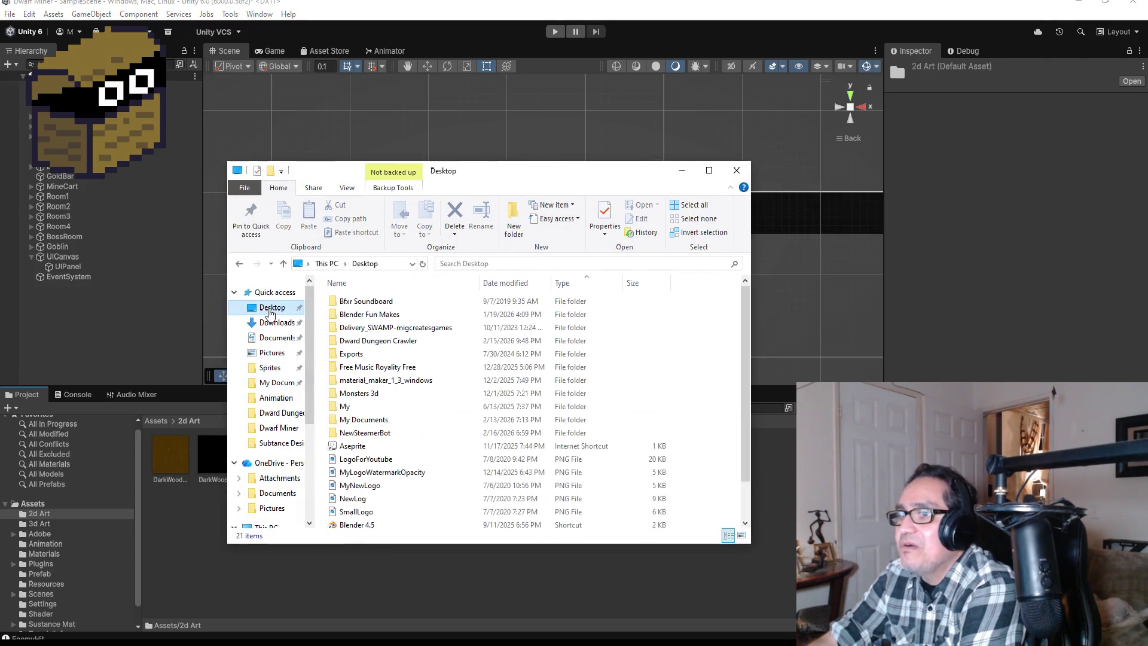
left_click(276, 383)
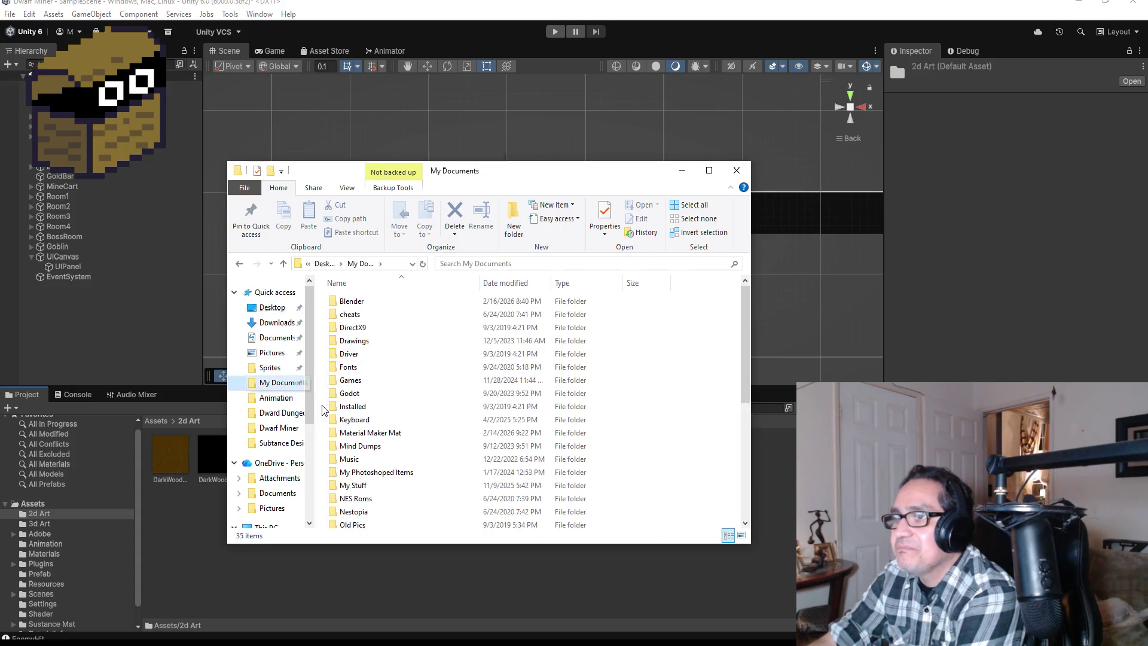
scroll(371, 472, "down", 5)
double_click(391, 467)
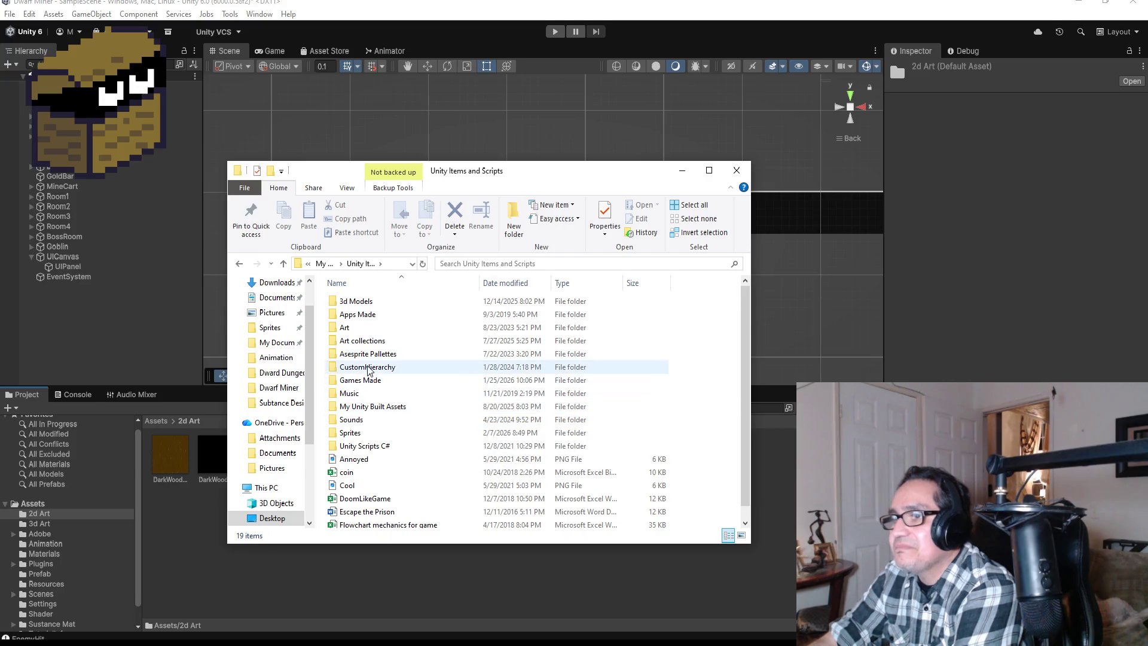
double_click(385, 434)
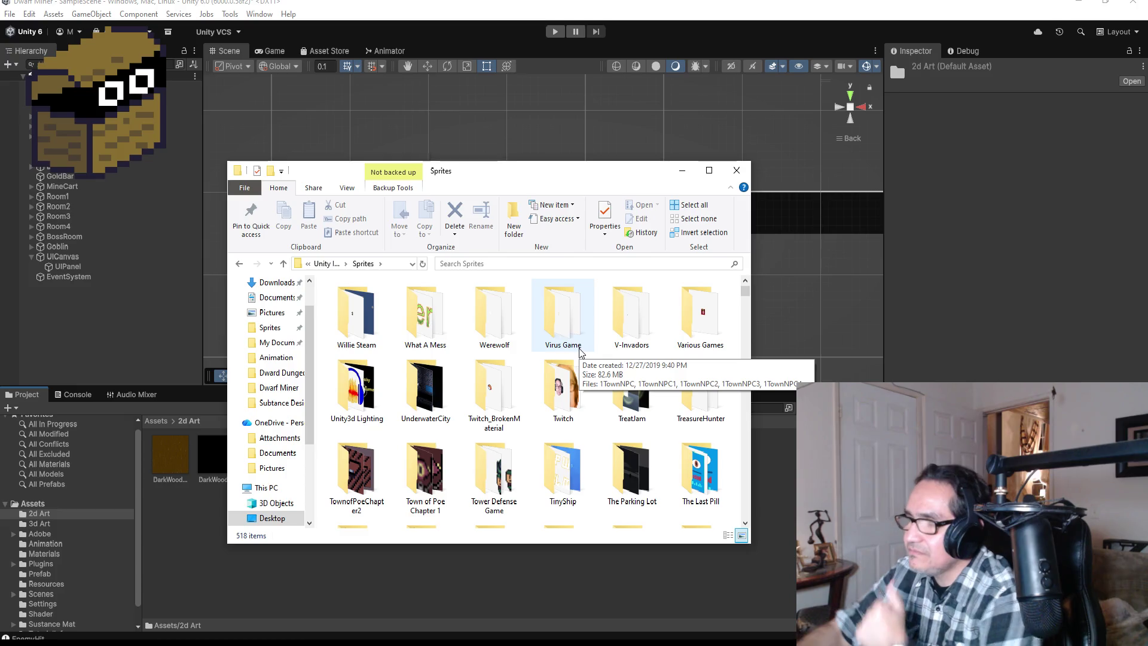
Look through the sprite folders and open the HideNSeek folder
scroll(582, 332, "down", 5)
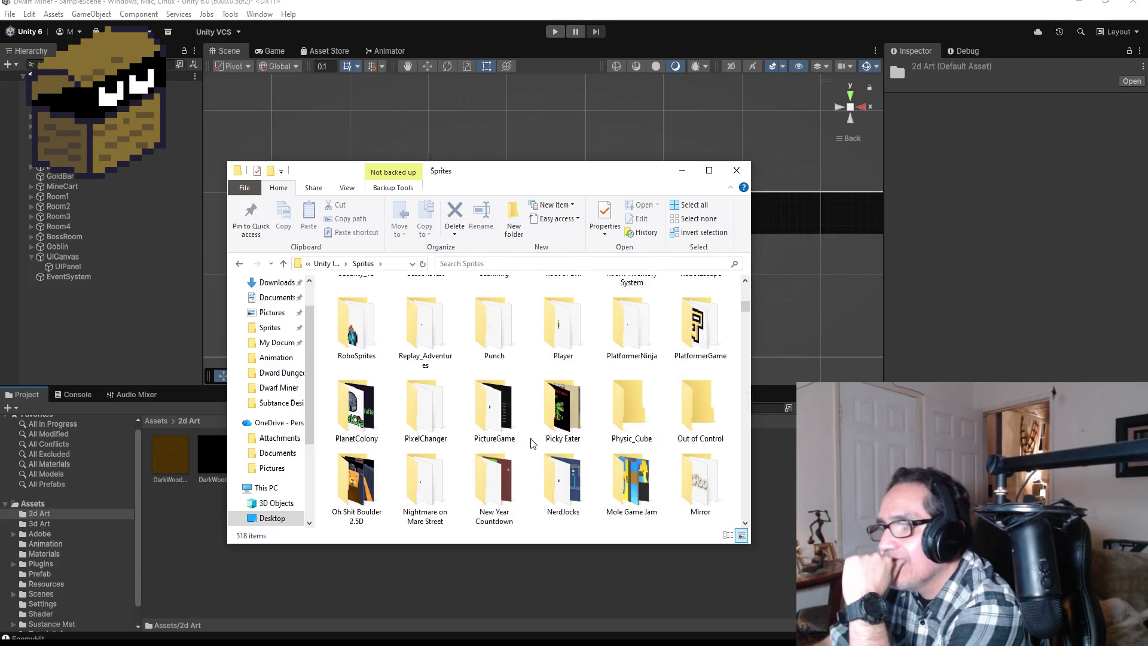
scroll(562, 400, "down", 3)
scroll(600, 417, "down", 5)
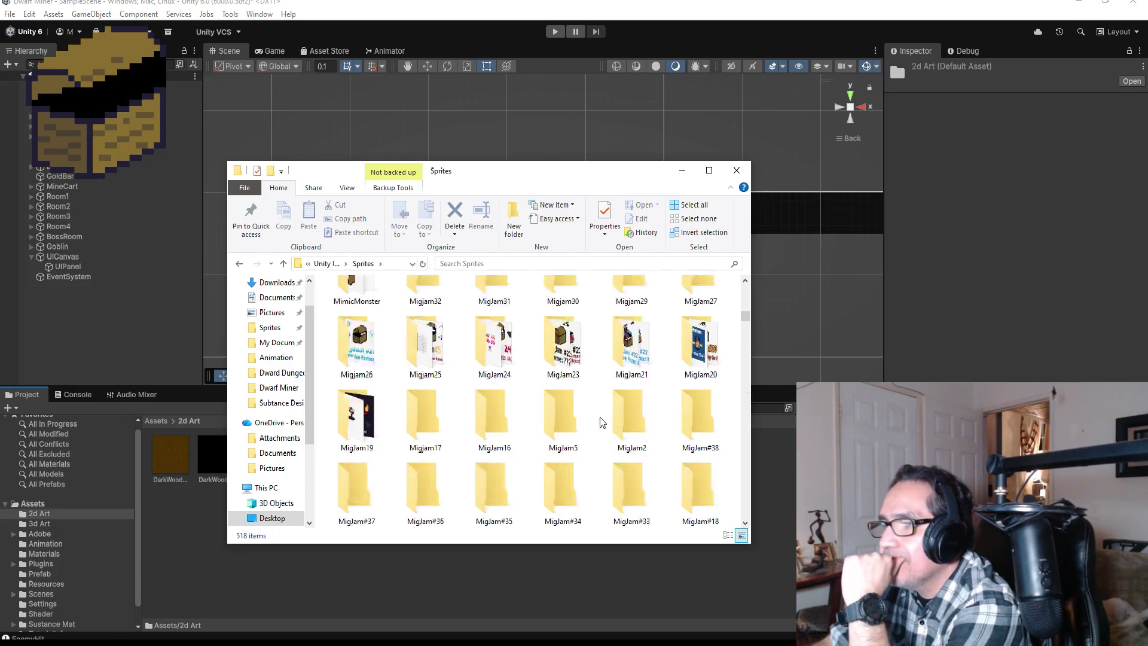
scroll(615, 429, "down", 6)
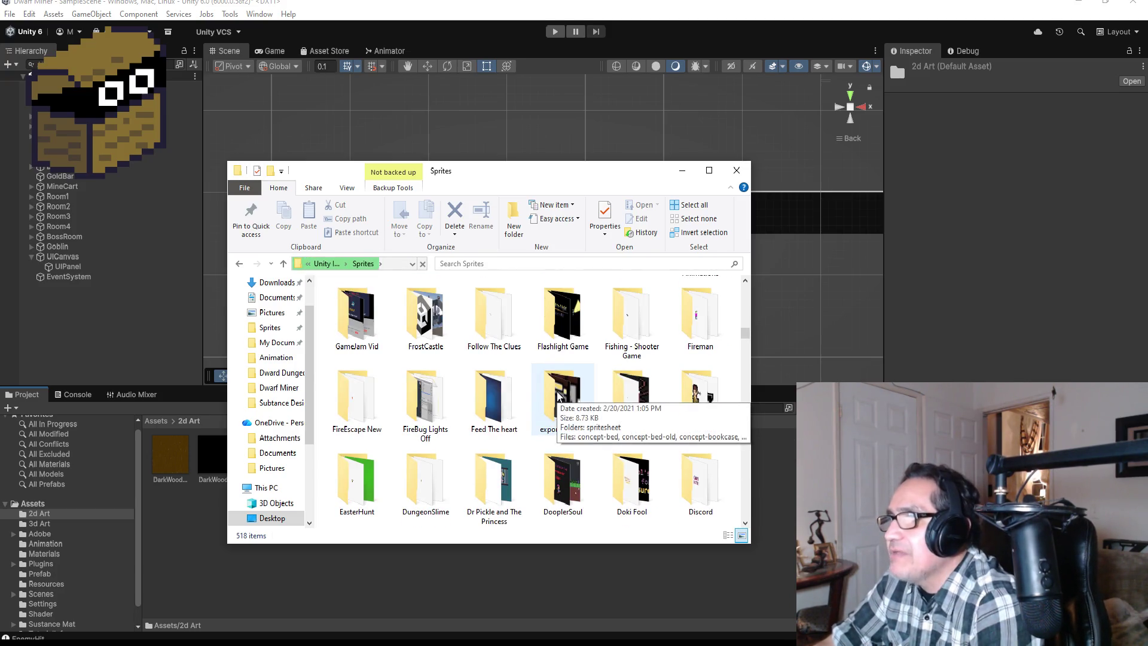
scroll(582, 426, "down", 2)
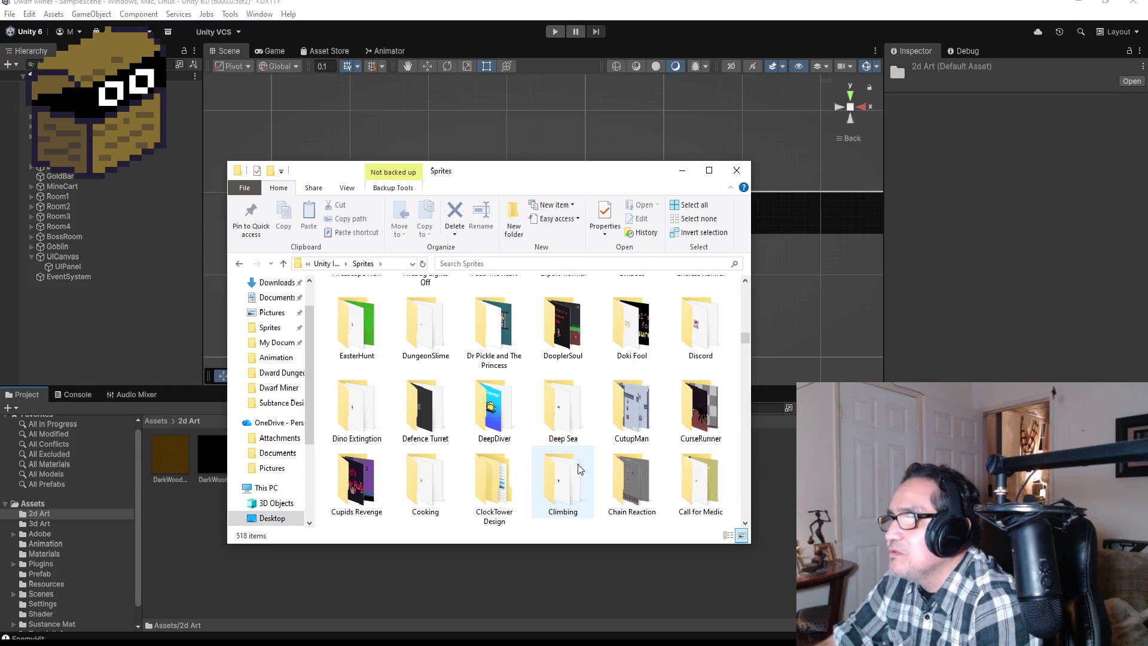
left_click(425, 407)
scroll(478, 419, "down", 2)
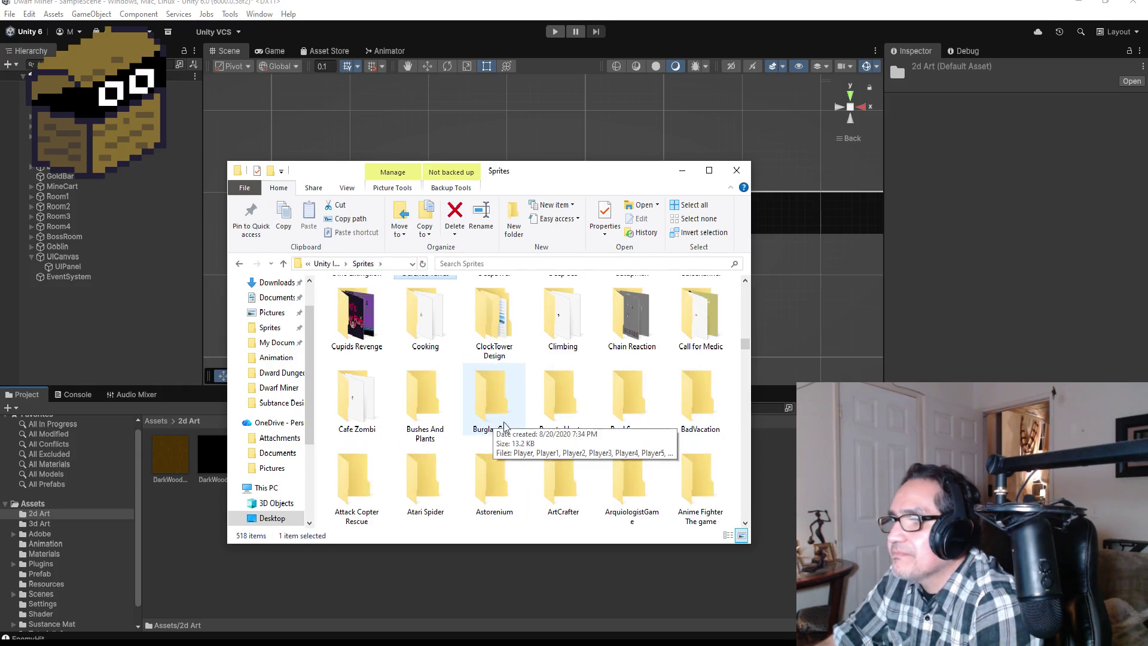
scroll(598, 448, "down", 2)
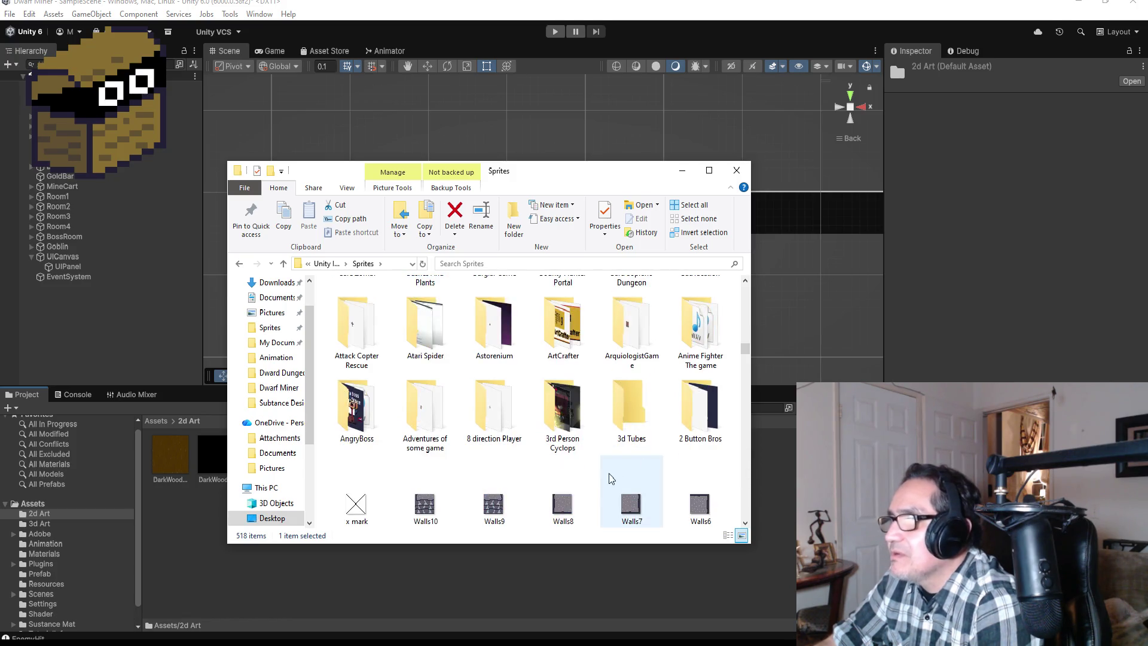
scroll(566, 446, "up", 2)
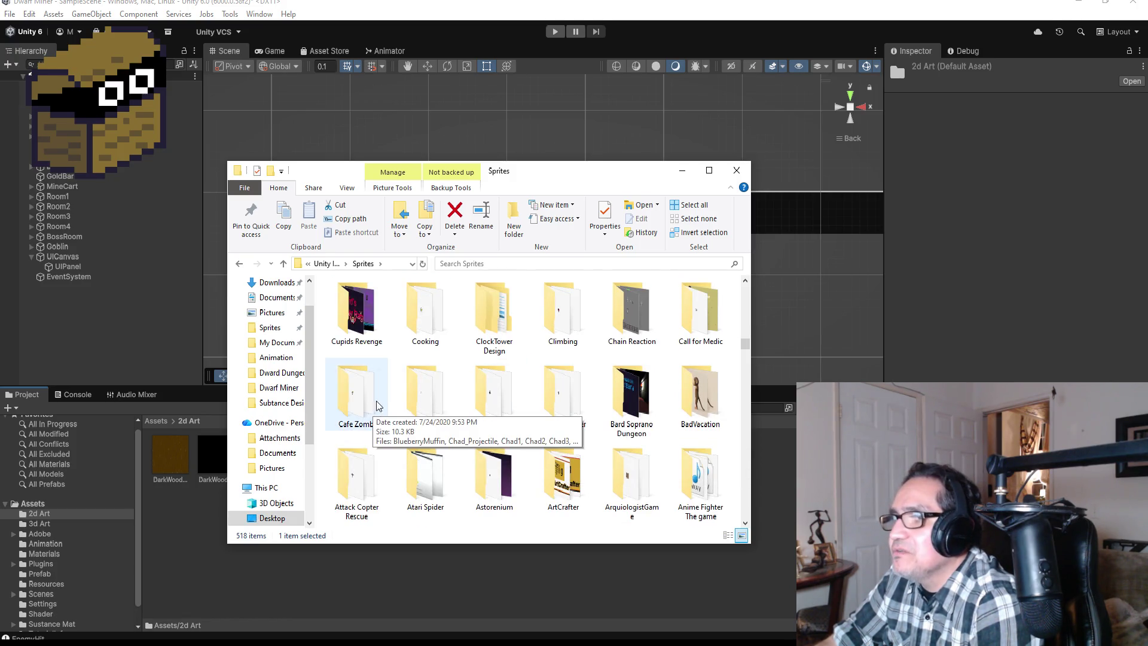
scroll(460, 399, "up", 2)
left_click(425, 310)
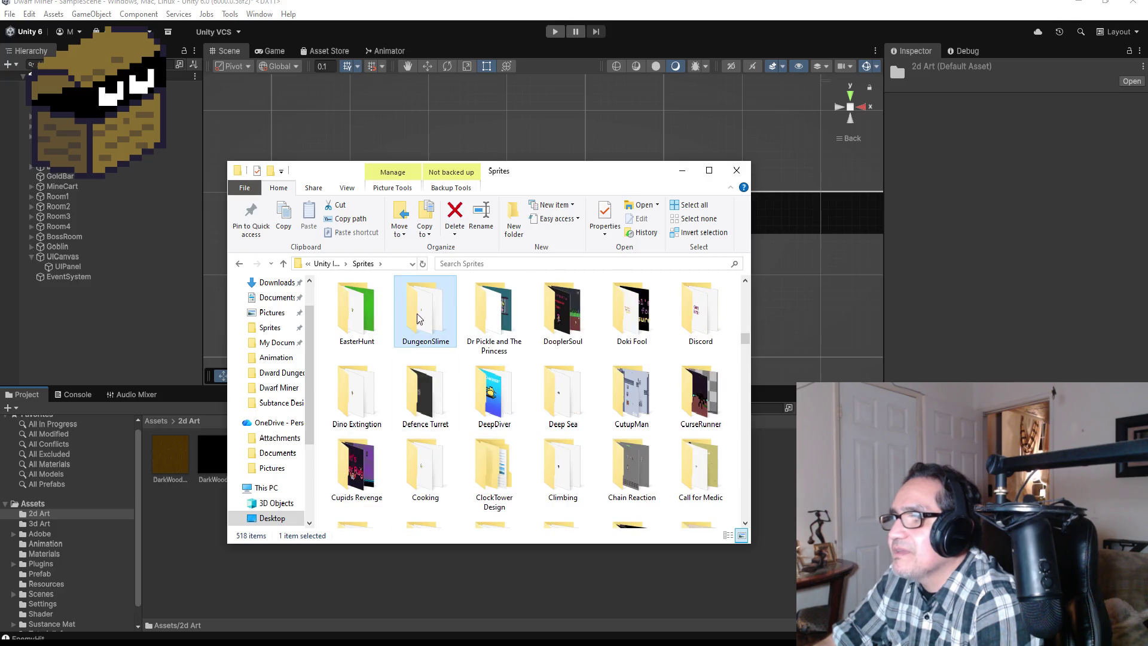
scroll(628, 335, "up", 2)
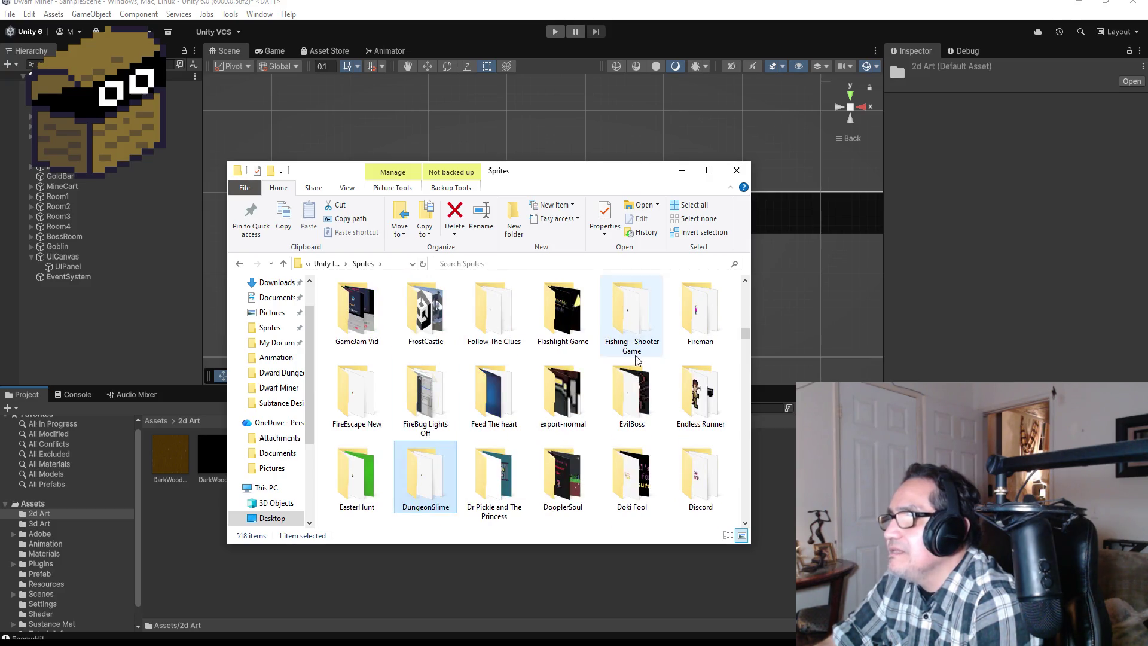
scroll(565, 395, "up", 2)
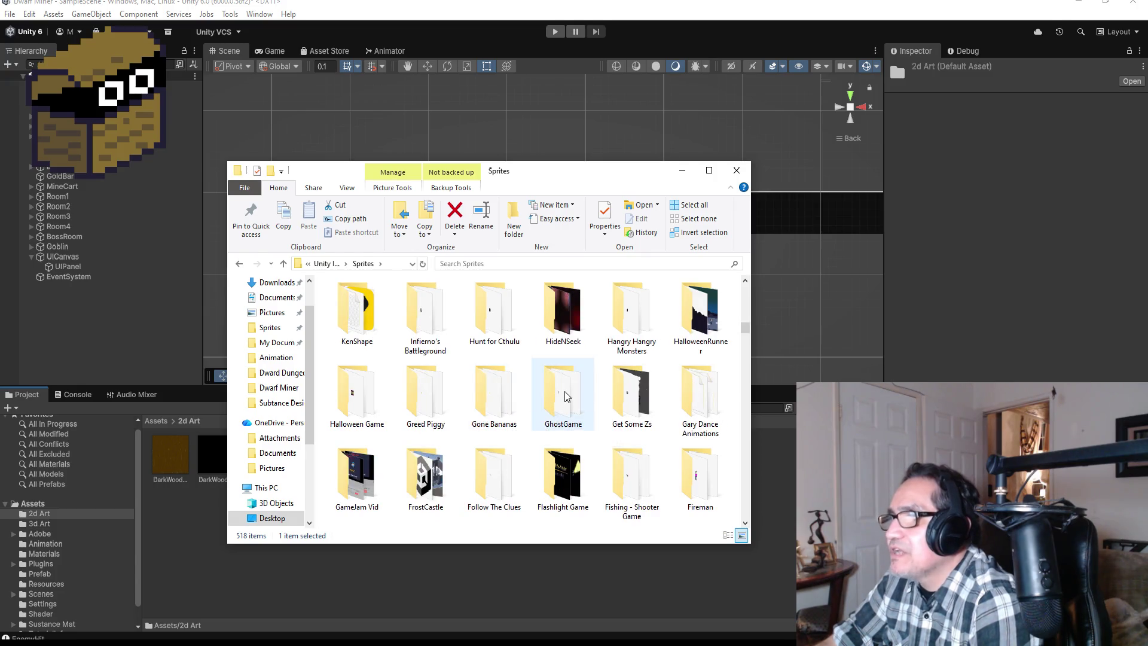
scroll(566, 397, "up", 2)
double_click(562, 472)
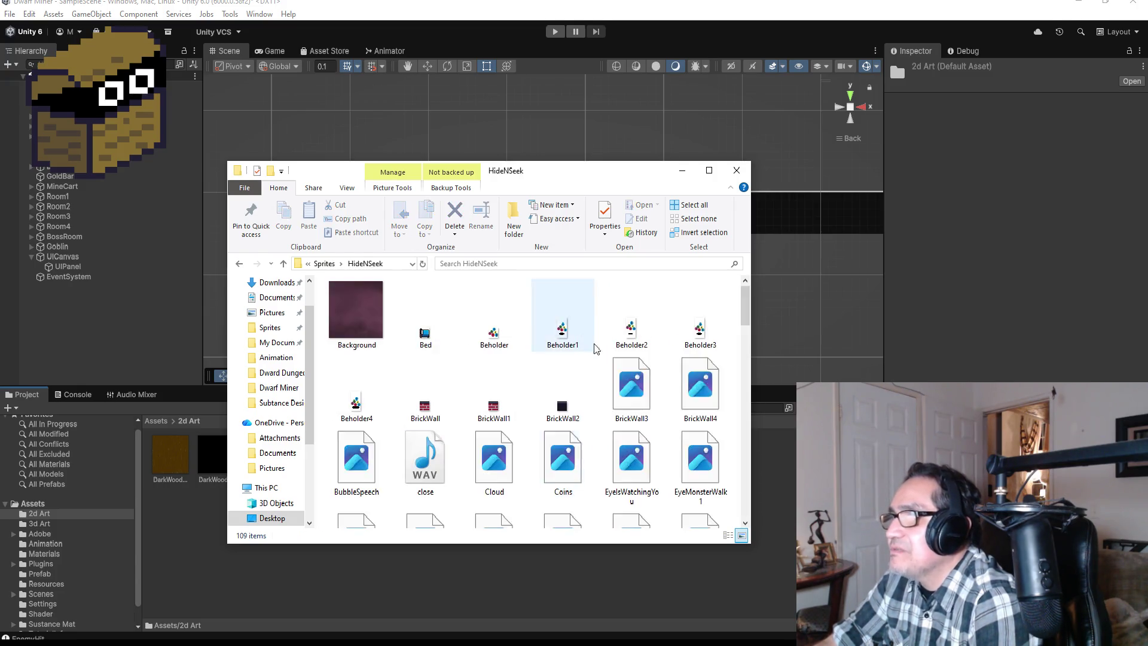
Browse the HideNSeek sprites, checking GroundWood1 and EyesWatchingYou25
scroll(598, 400, "down", 10)
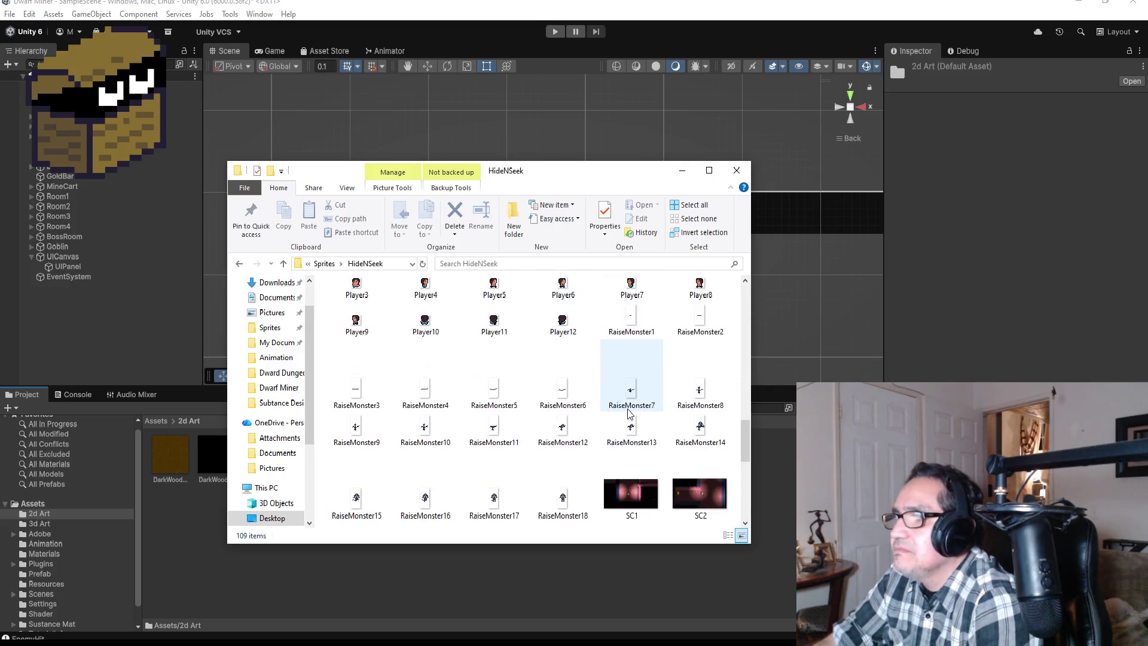
scroll(556, 401, "up", 3)
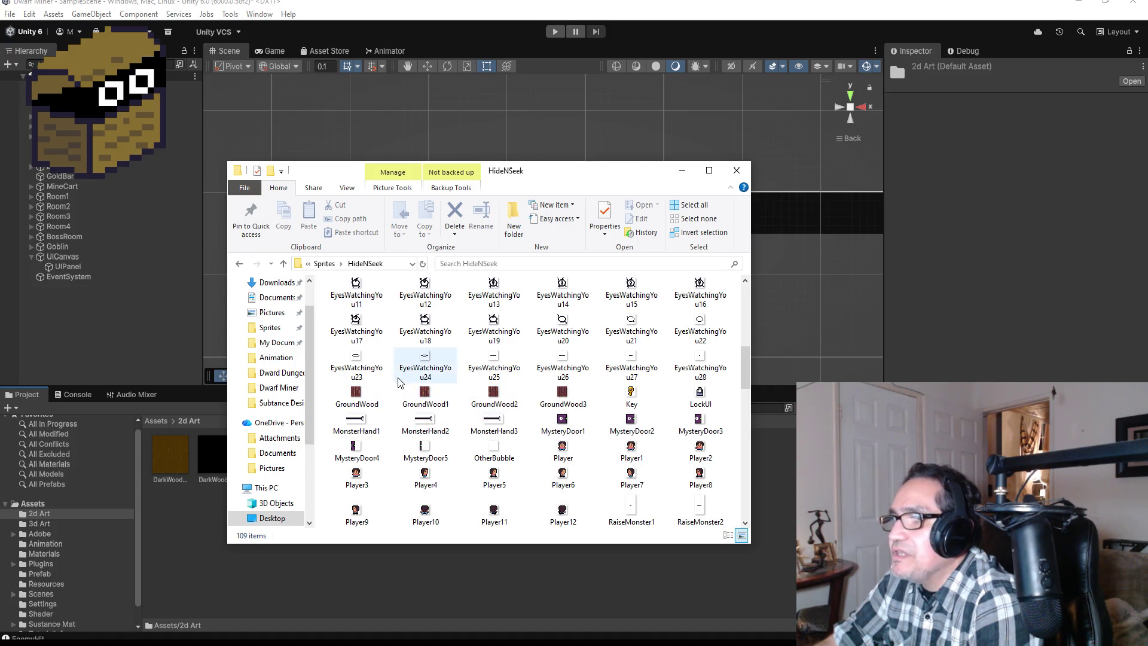
left_click(422, 392)
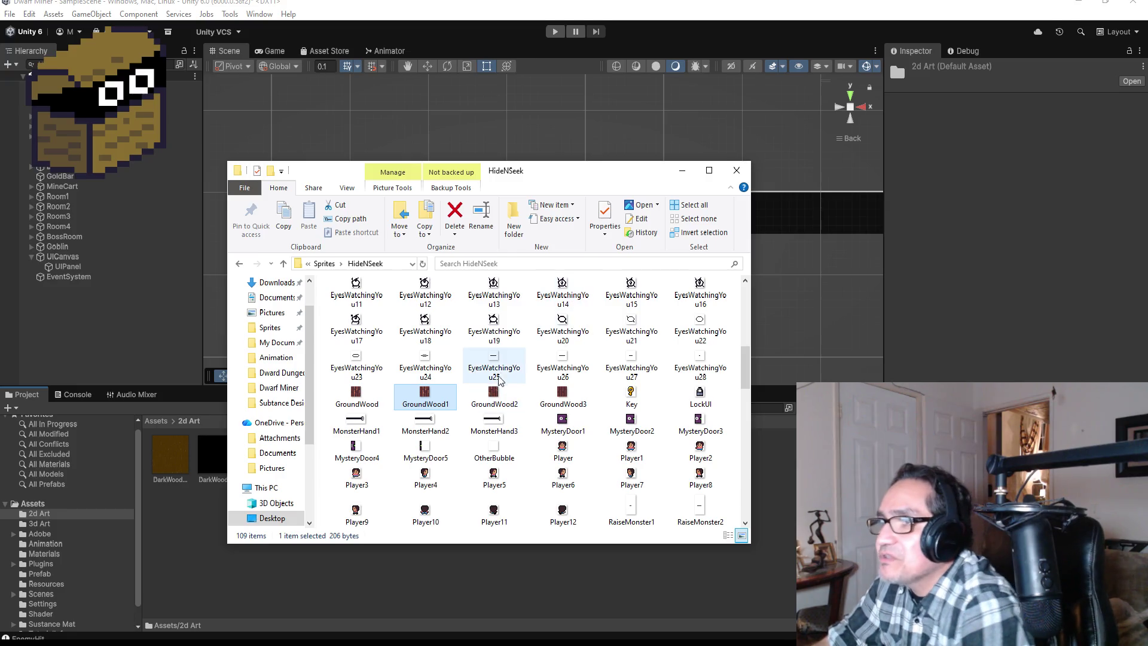
left_click(486, 361)
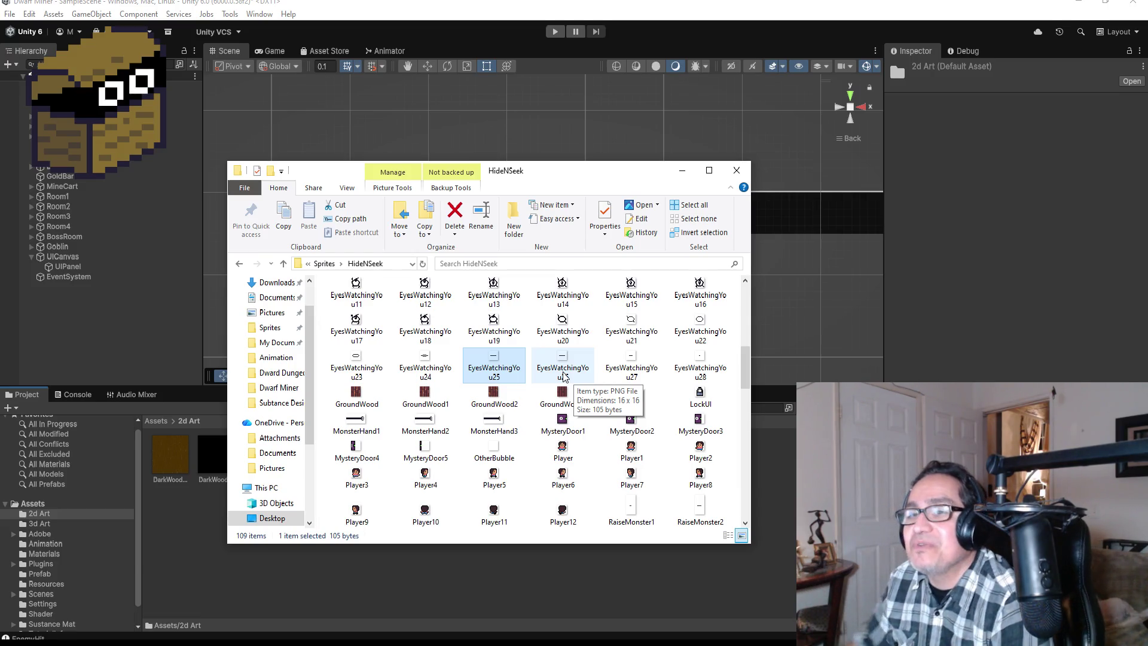
scroll(497, 435, "up", 3)
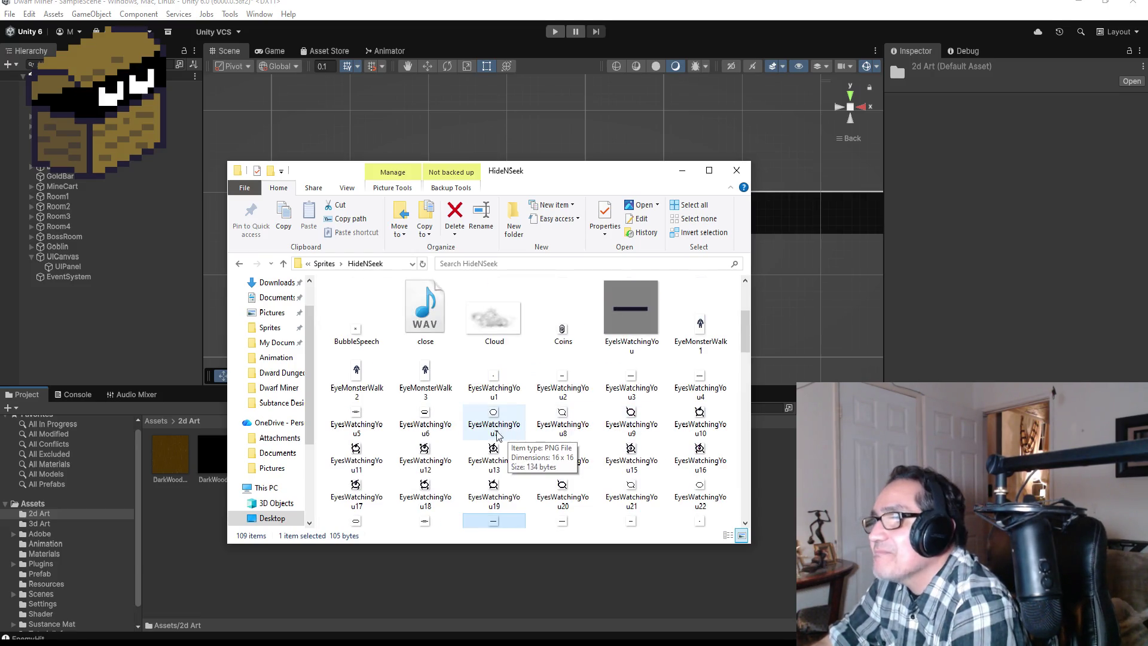
scroll(525, 443, "down", 2)
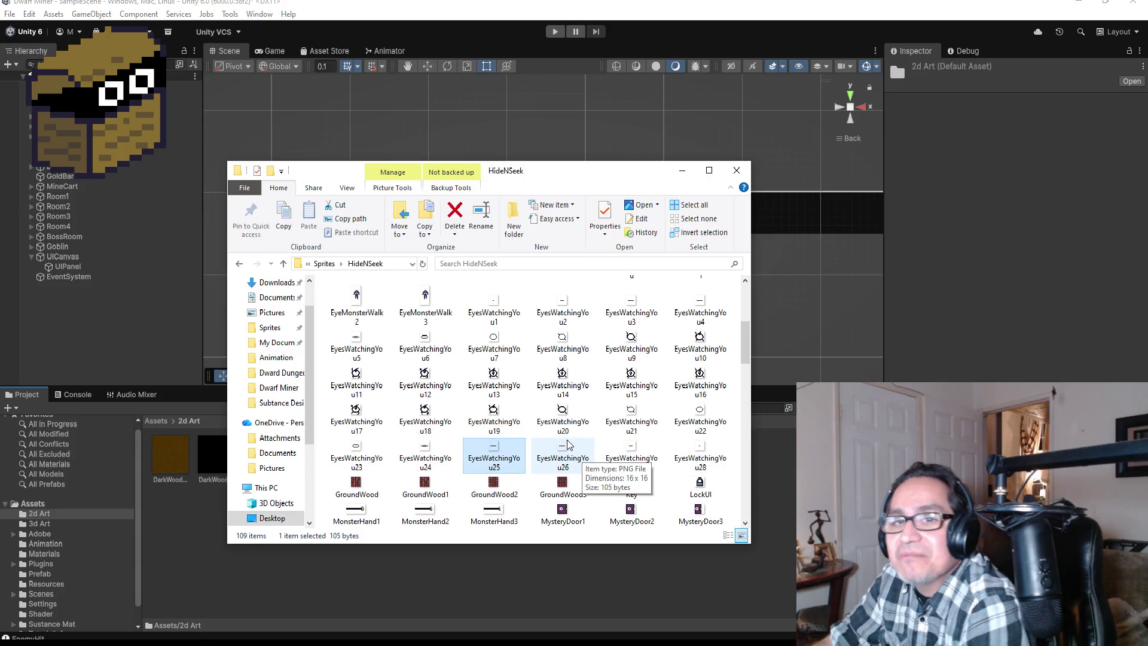
scroll(565, 448, "down", 2)
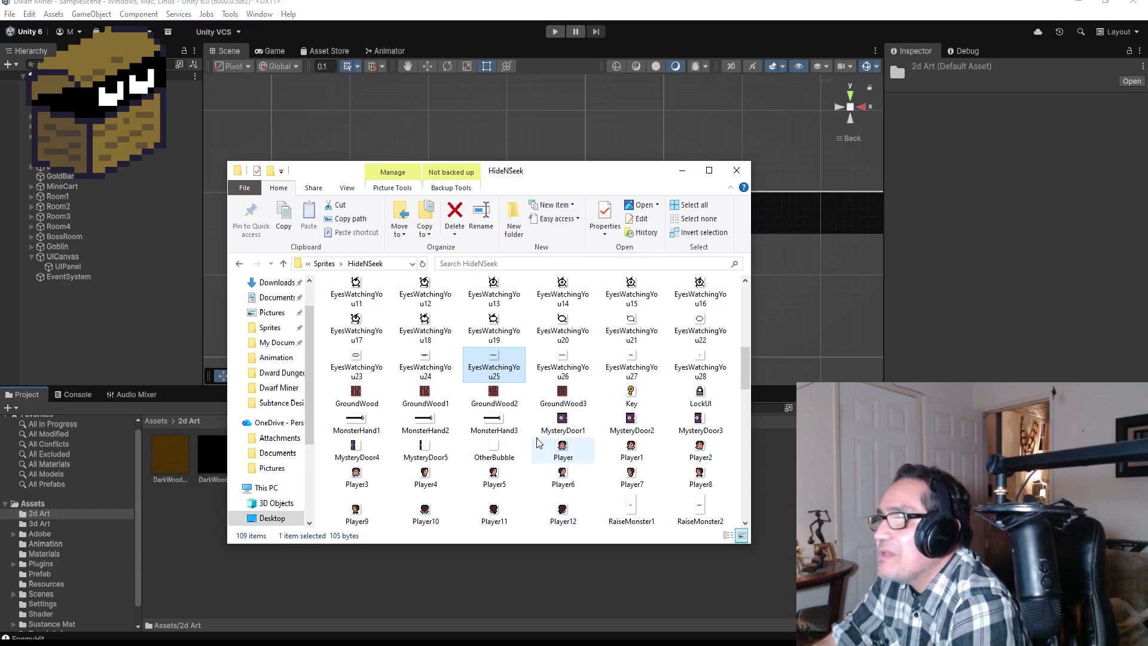
Compare GroundWood1 and GroundWood3, then start a search within the HideNSeek folder
left_click(424, 400)
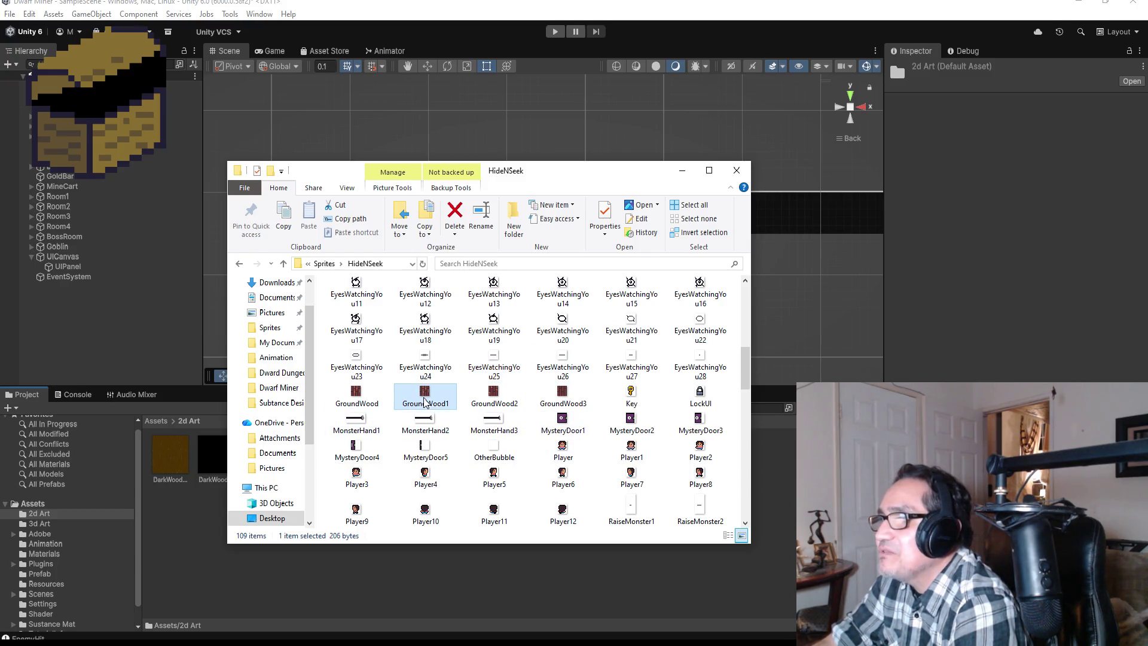
left_click(561, 396)
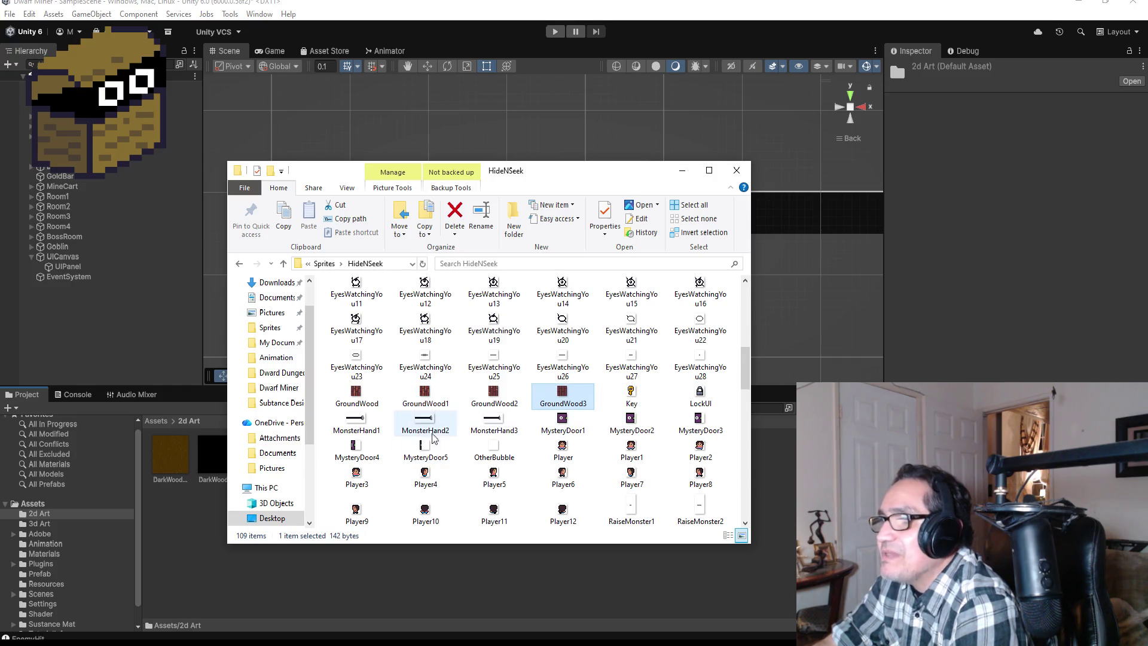
scroll(478, 436, "down", 3)
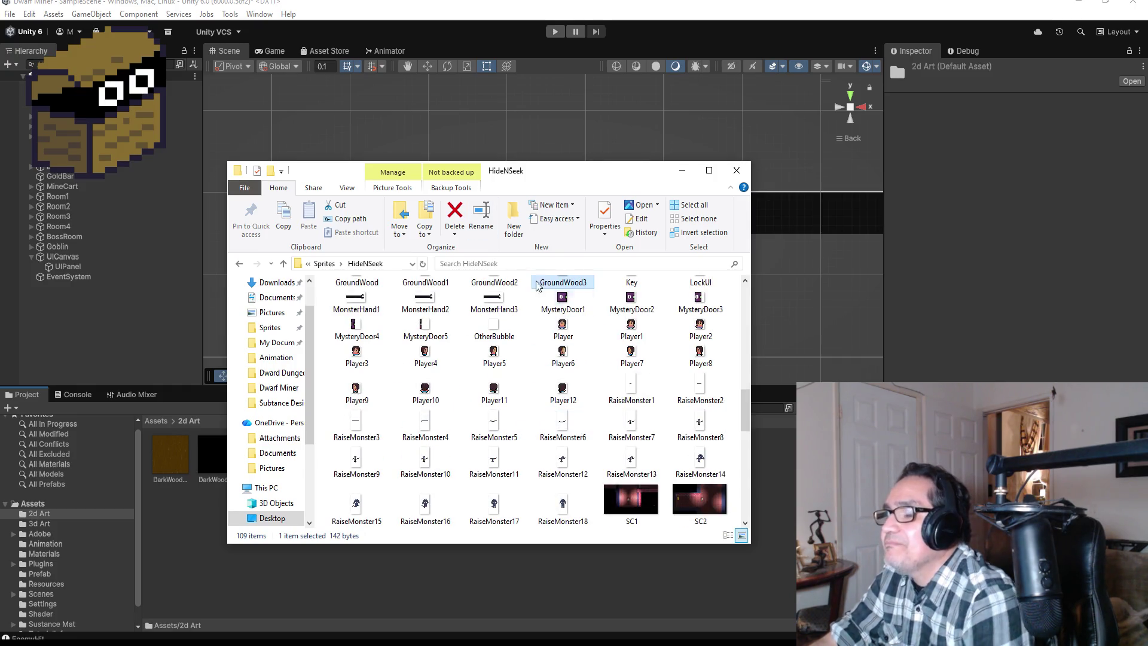
scroll(541, 394, "down", 3)
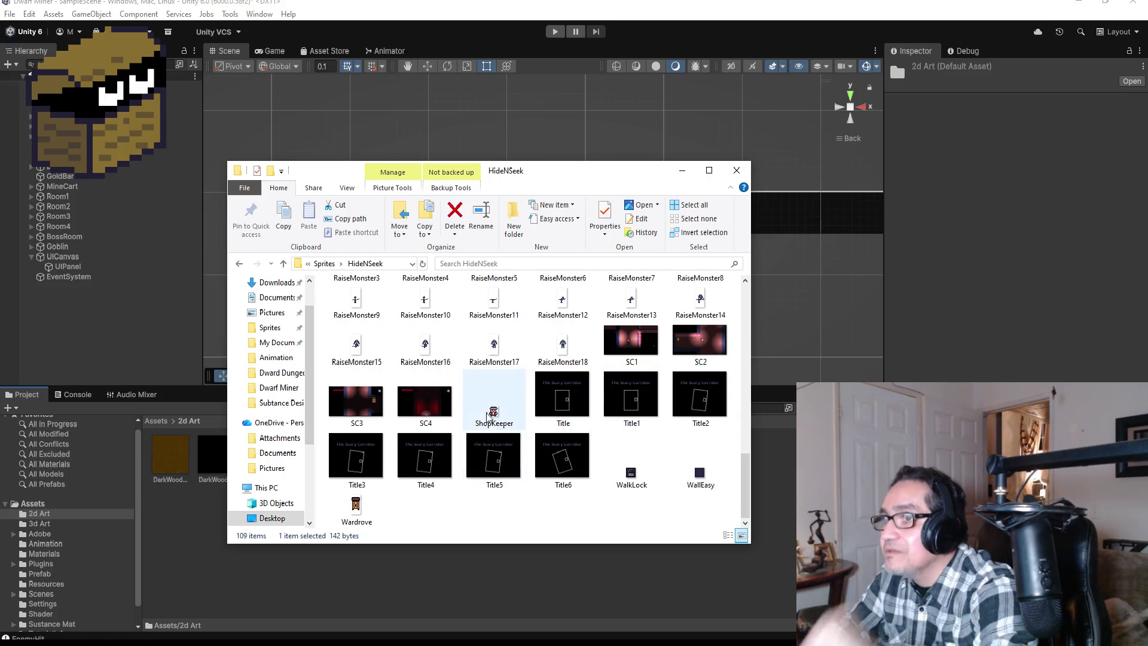
scroll(482, 452, "up", 5)
left_click(479, 261)
type("he")
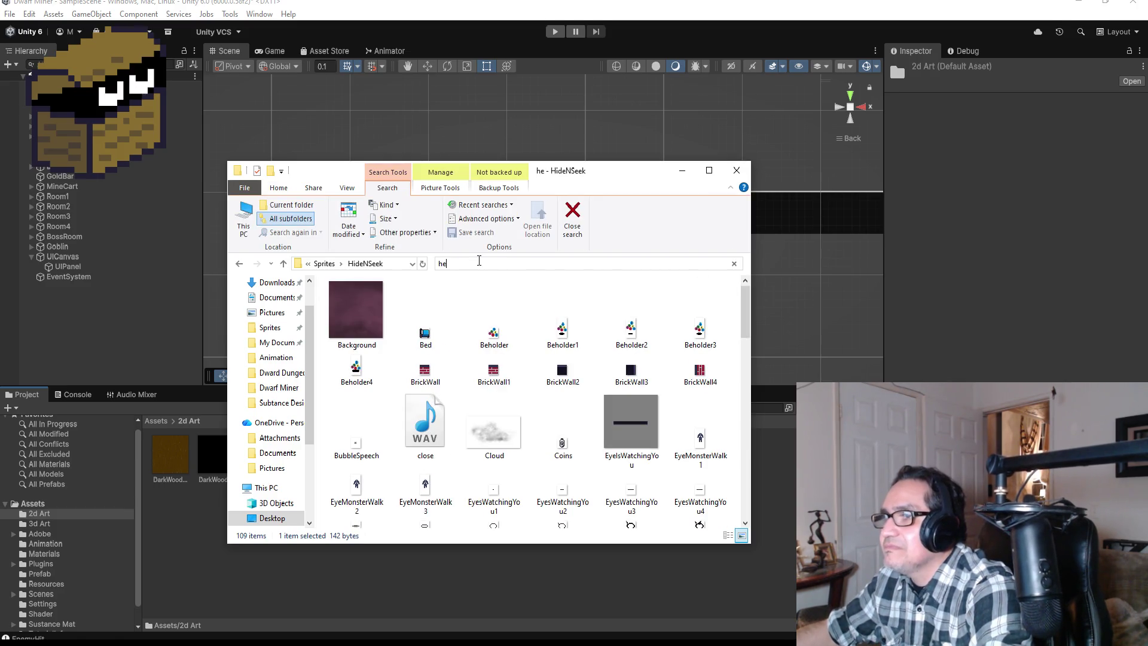
Search the whole Sprites folder for 'heart' instead of only HideNSeek
type("art")
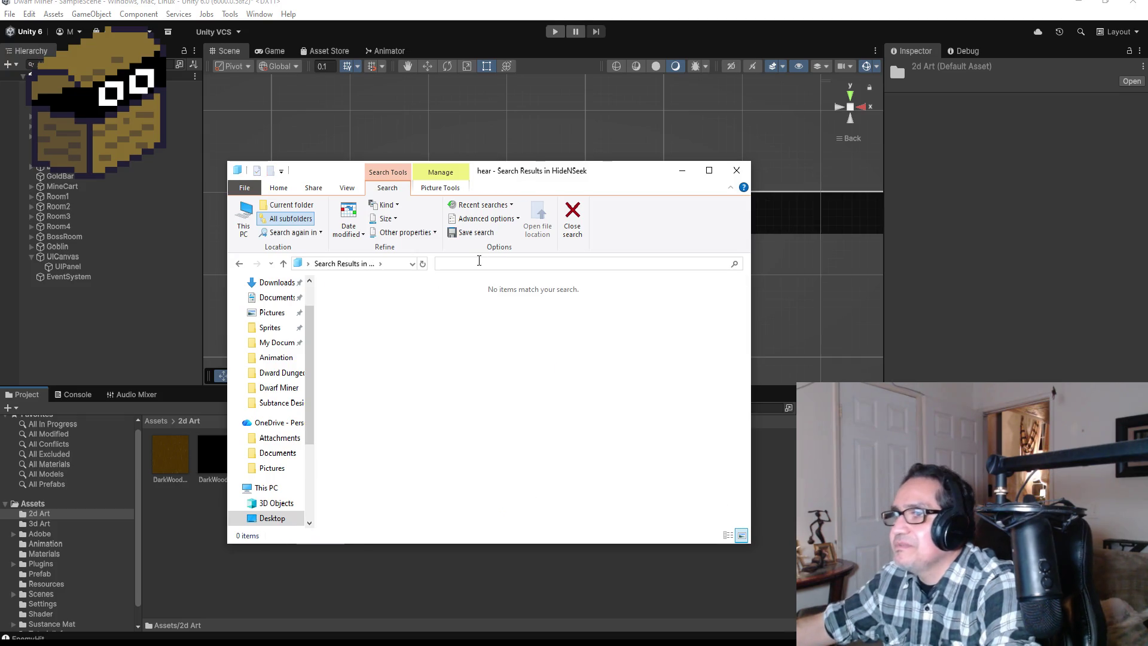
key("Escape")
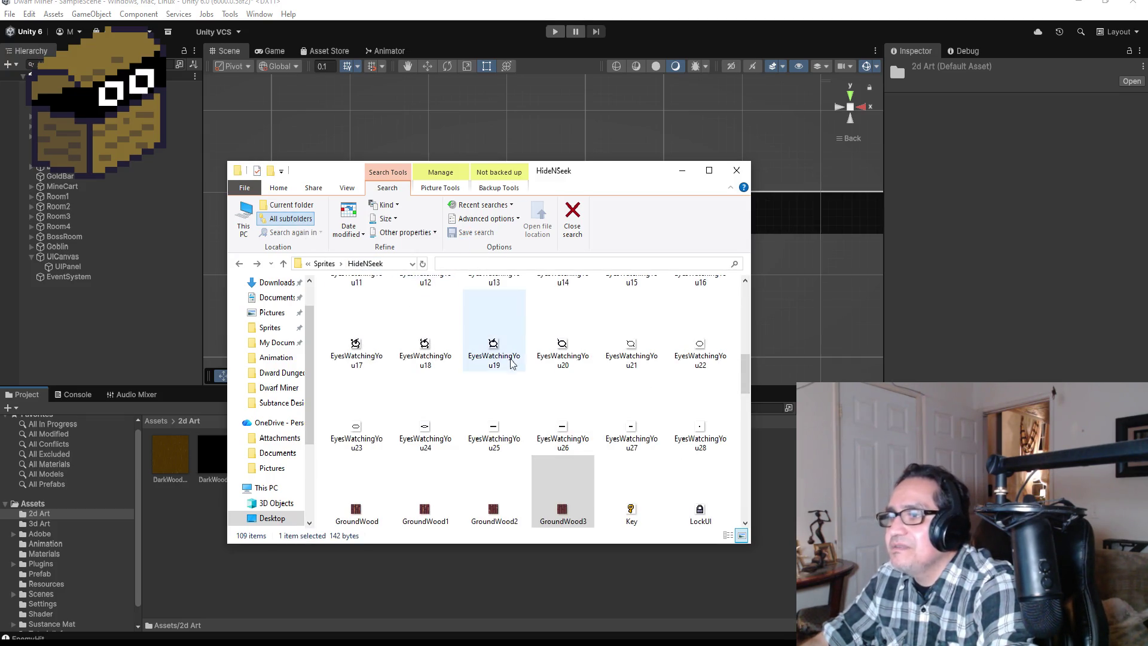
left_click(240, 264)
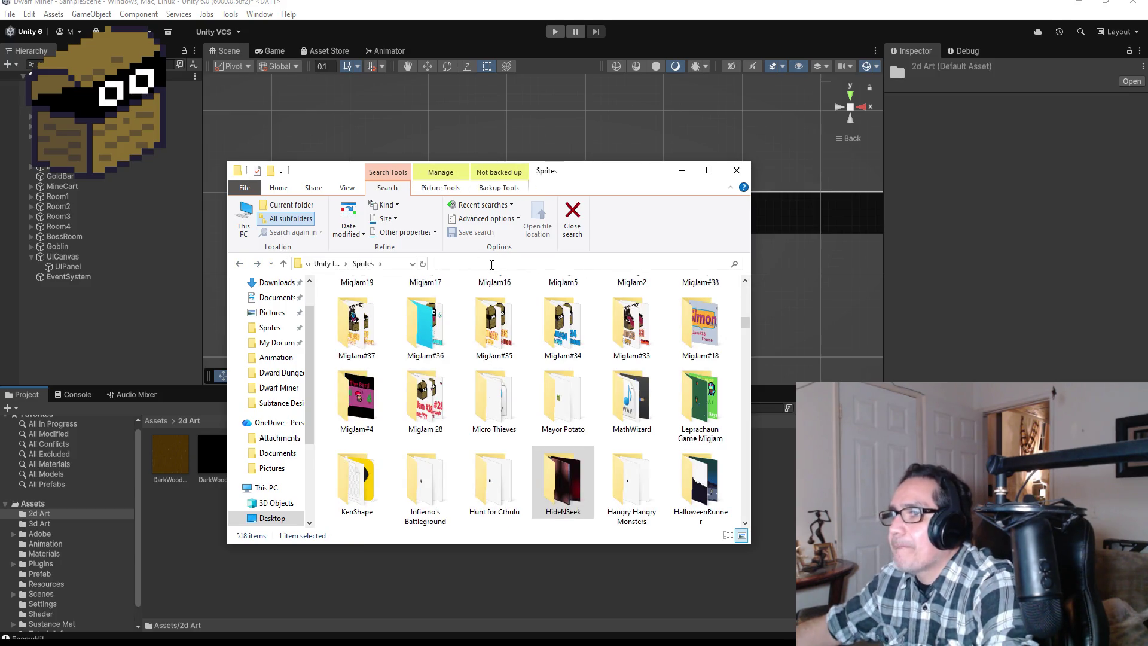
type("heat")
key("BackSpace")
type("rt")
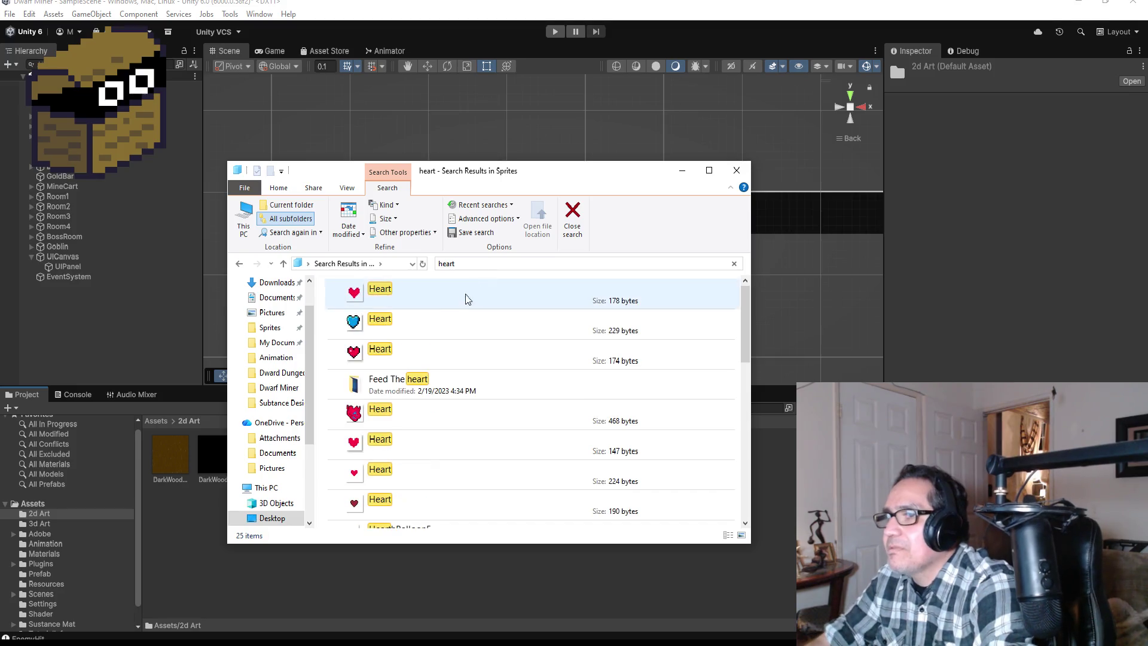
Preview the first Heart image, then check the other Heart results and the first Heart's options
left_click(432, 288)
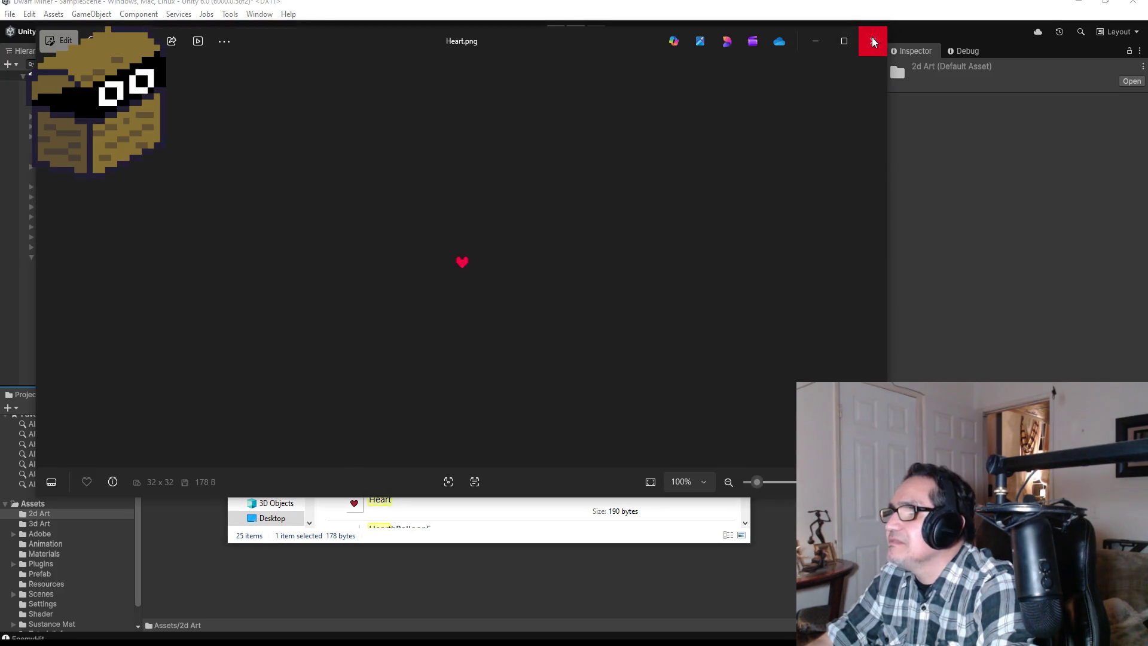
left_click(873, 41)
left_click(372, 344)
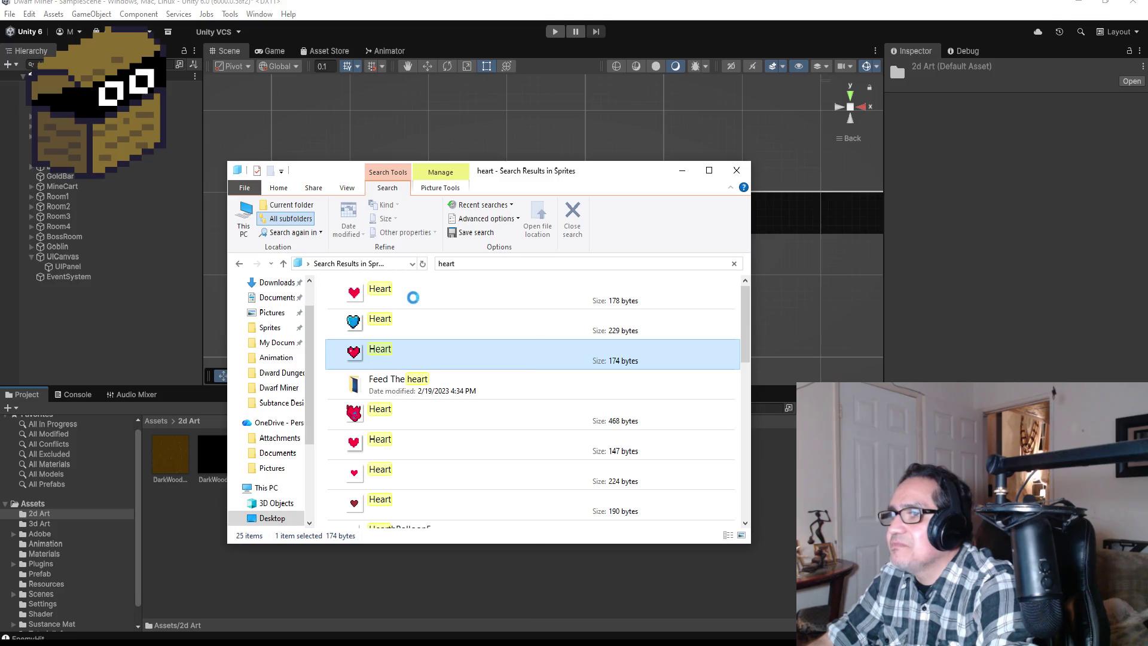
right_click(412, 297)
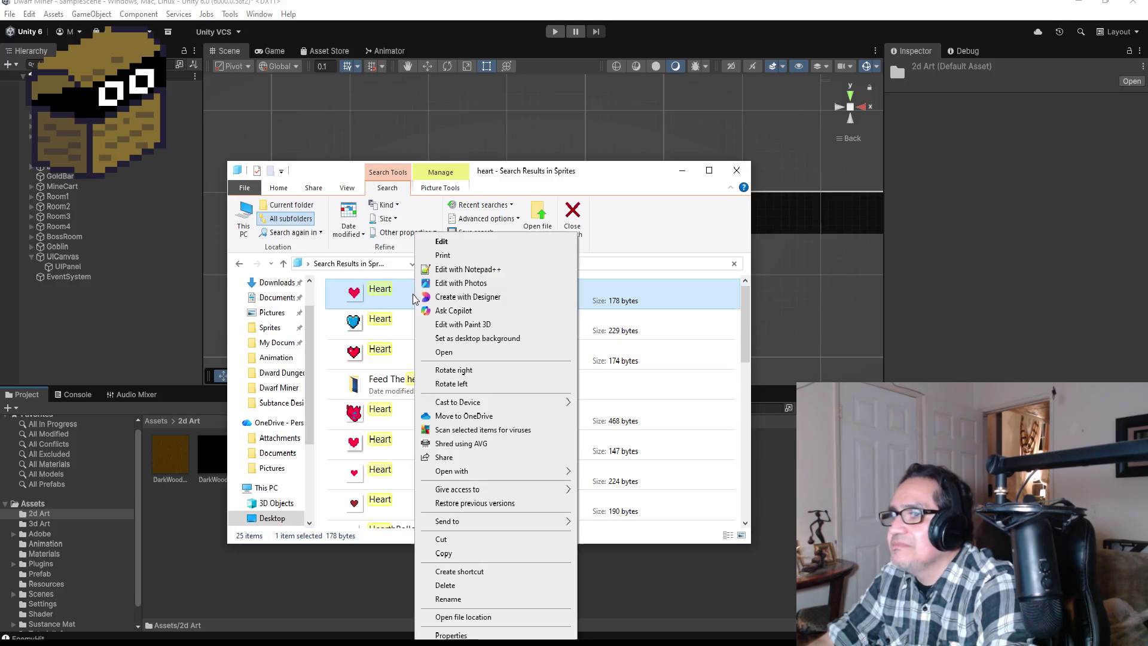
left_click(461, 635)
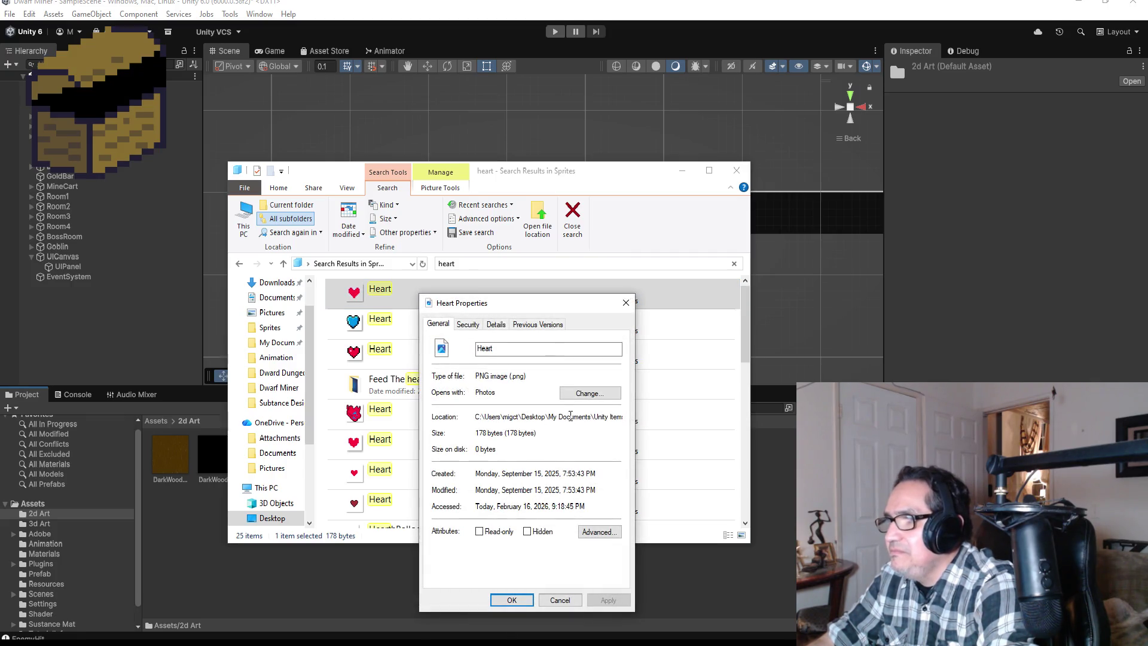
left_click_drag(570, 415, 646, 417)
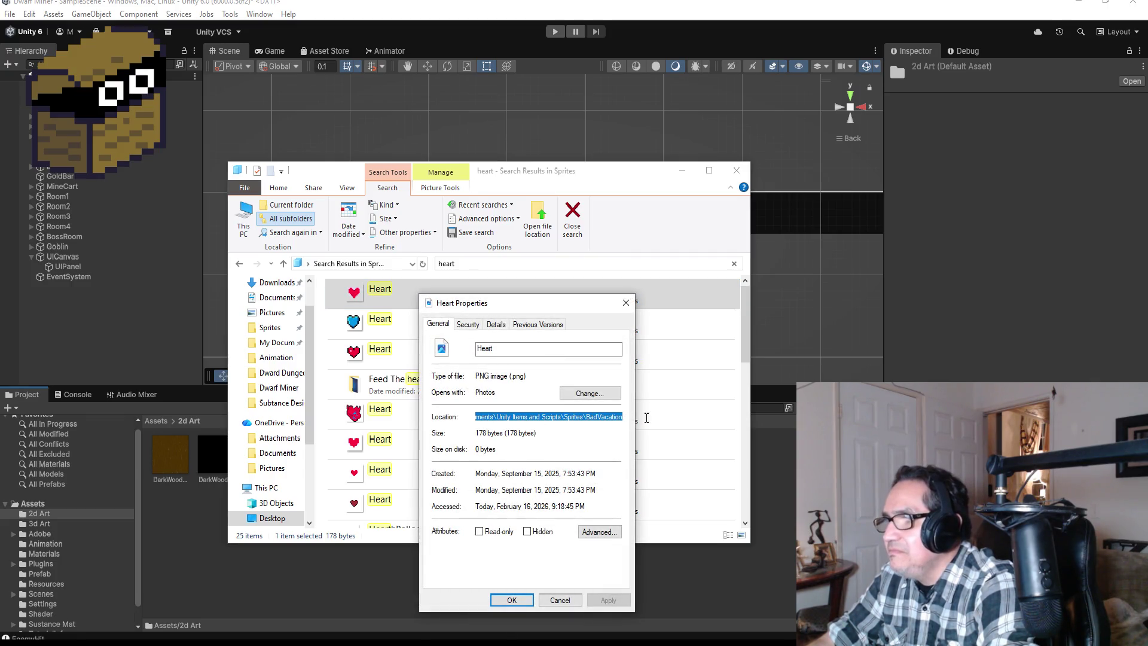
left_click(562, 601)
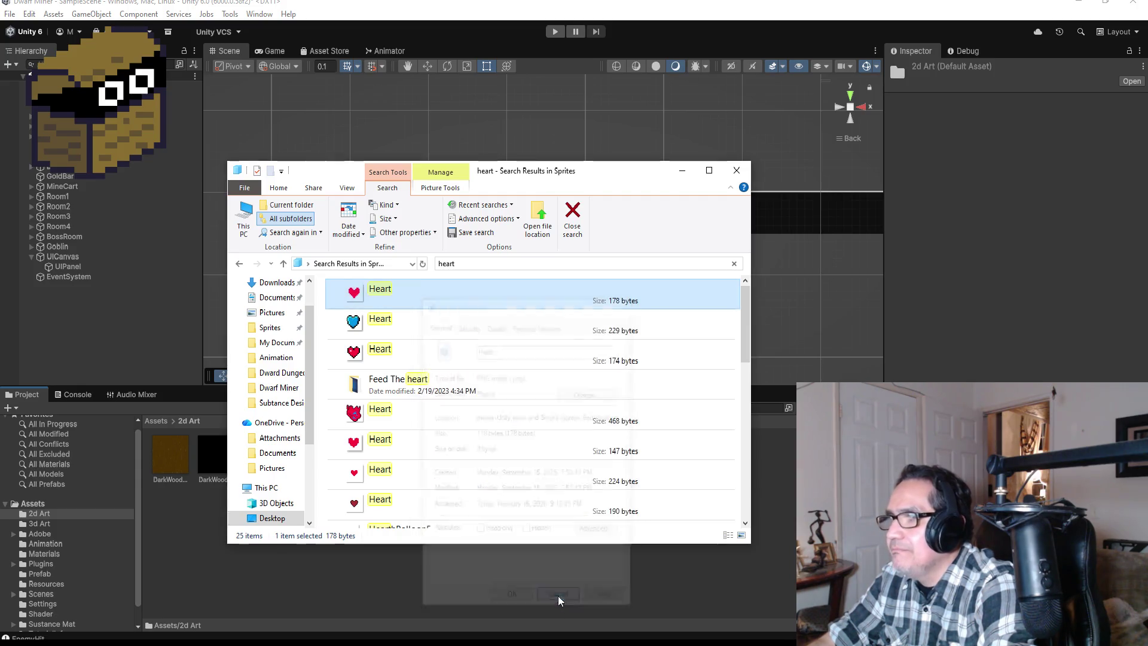
right_click(408, 351)
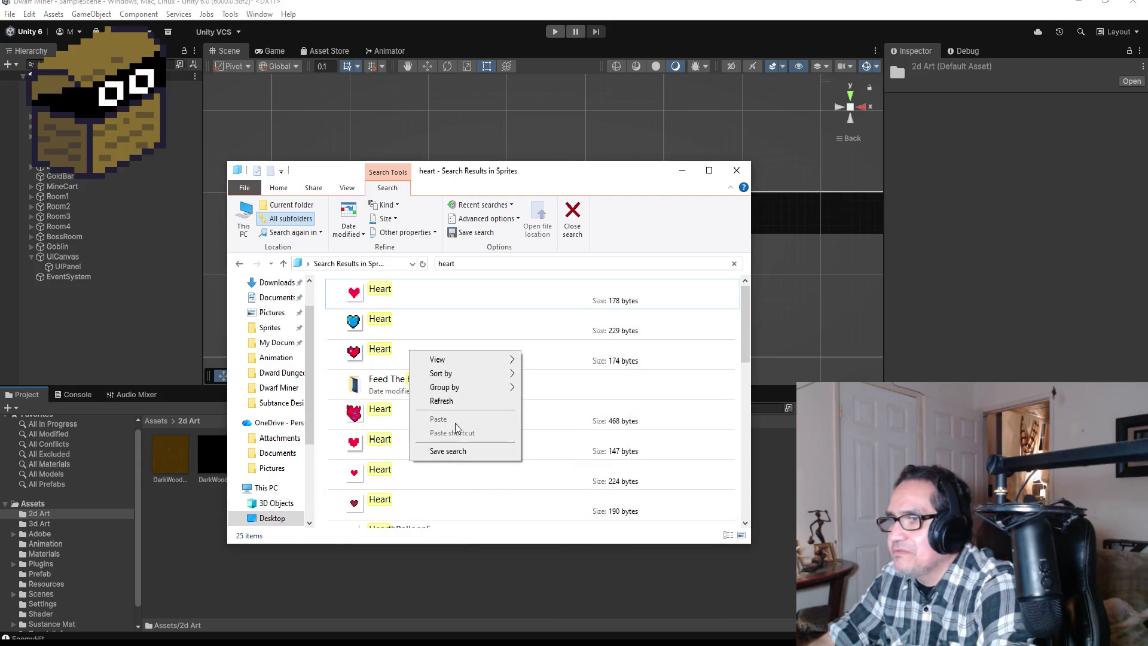
left_click(389, 351)
right_click(398, 349)
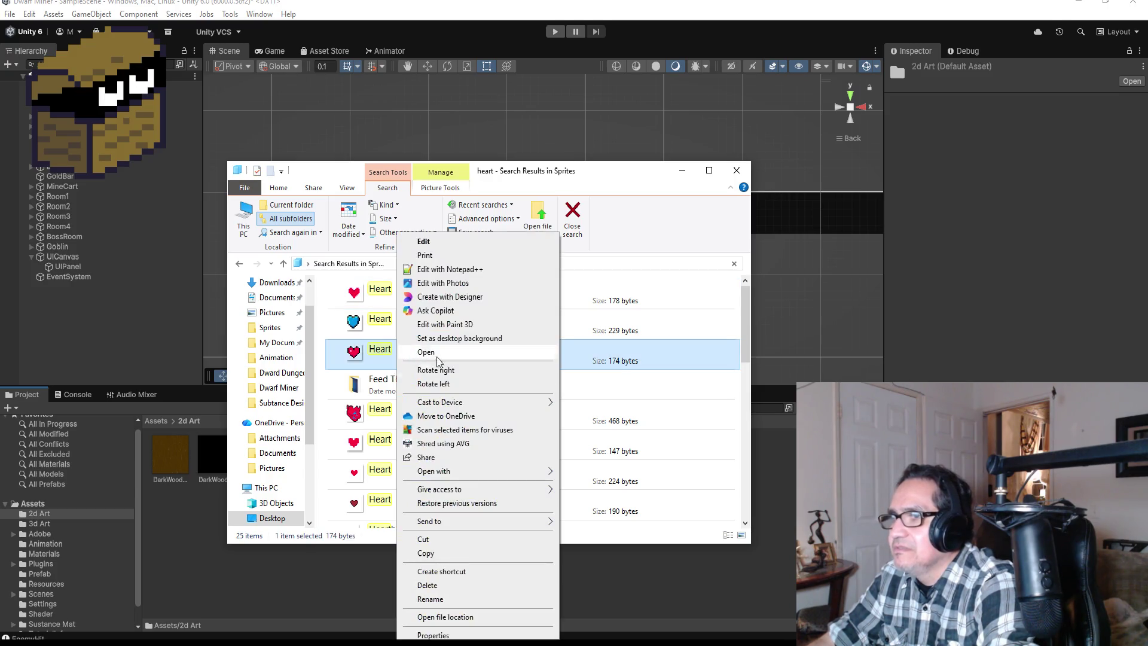
left_click(449, 632)
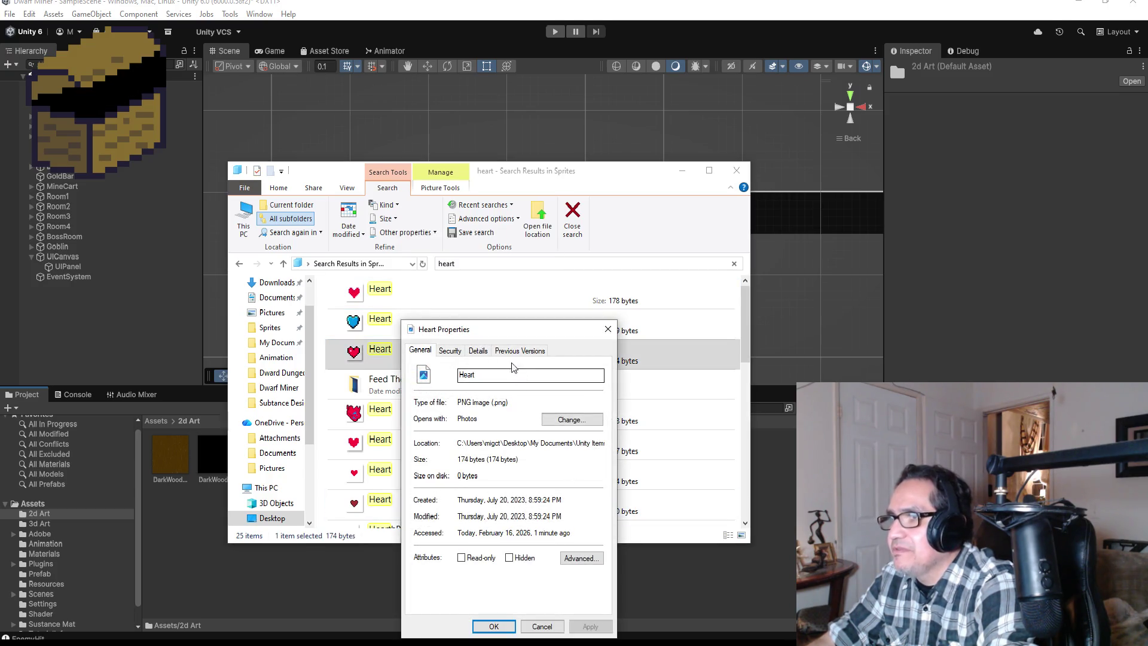
left_click_drag(460, 443, 652, 445)
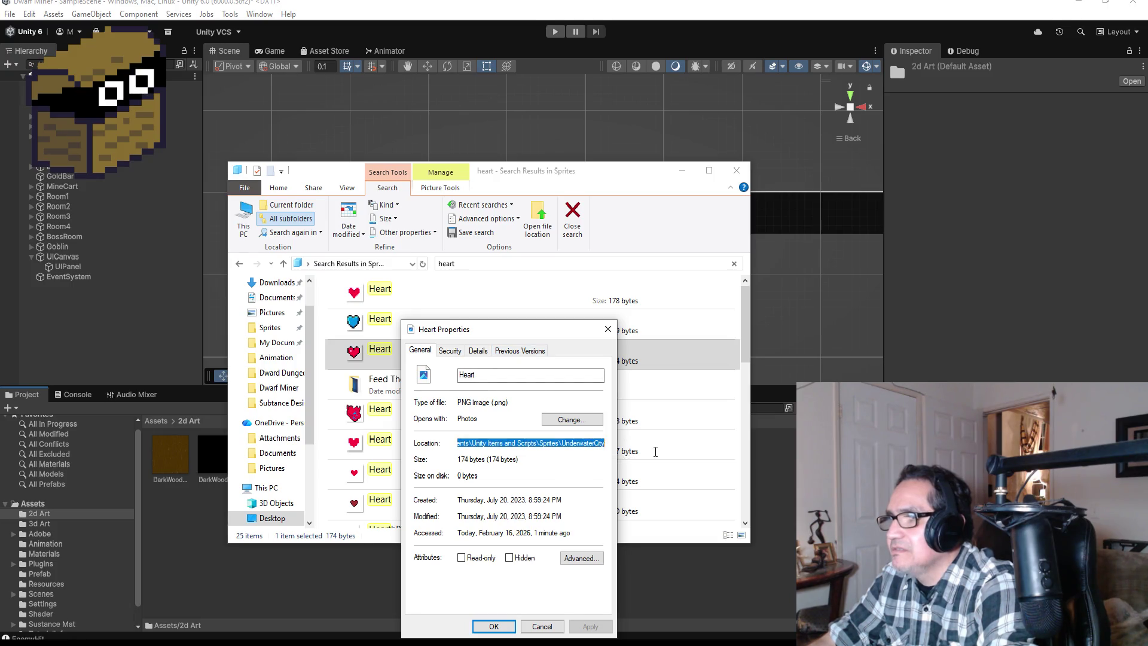
left_click(554, 625)
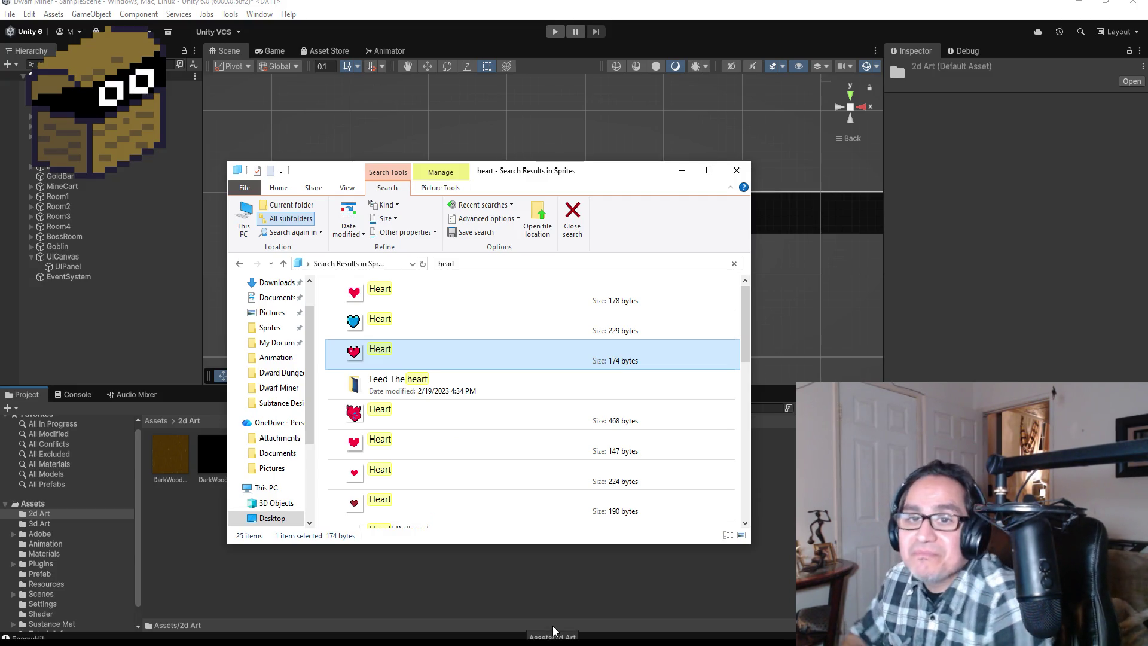
Leave the search, return to Sprites, and open the UnderwaterCity folder
left_click(239, 263)
scroll(628, 401, "down", 2)
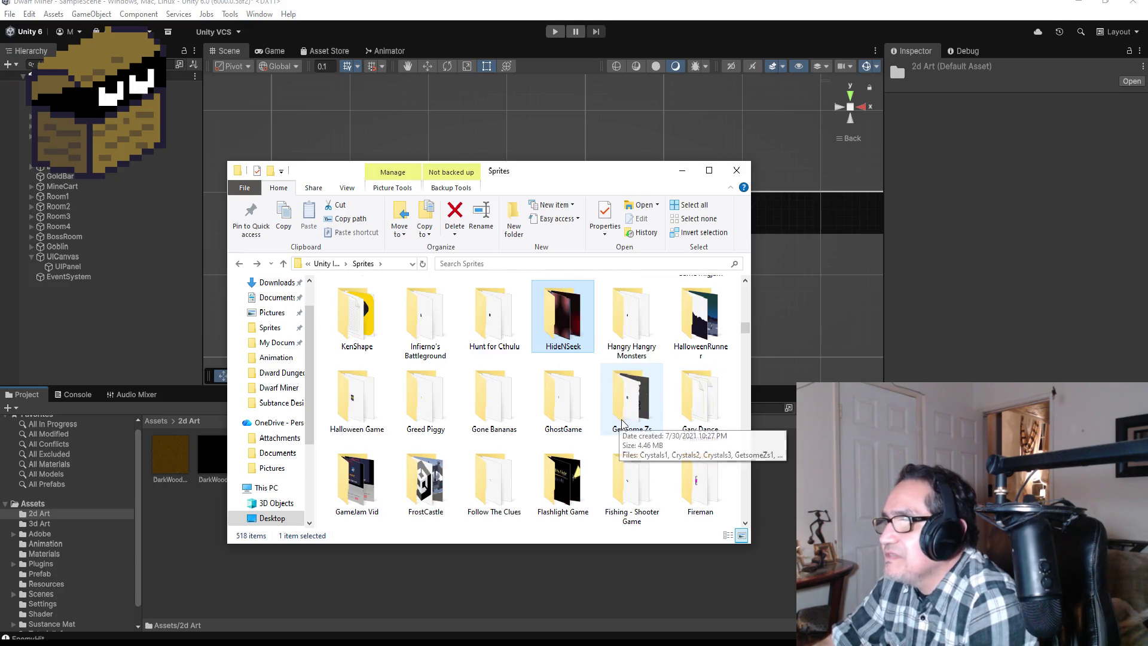
scroll(622, 433, "down", 2)
scroll(625, 431, "down", 2)
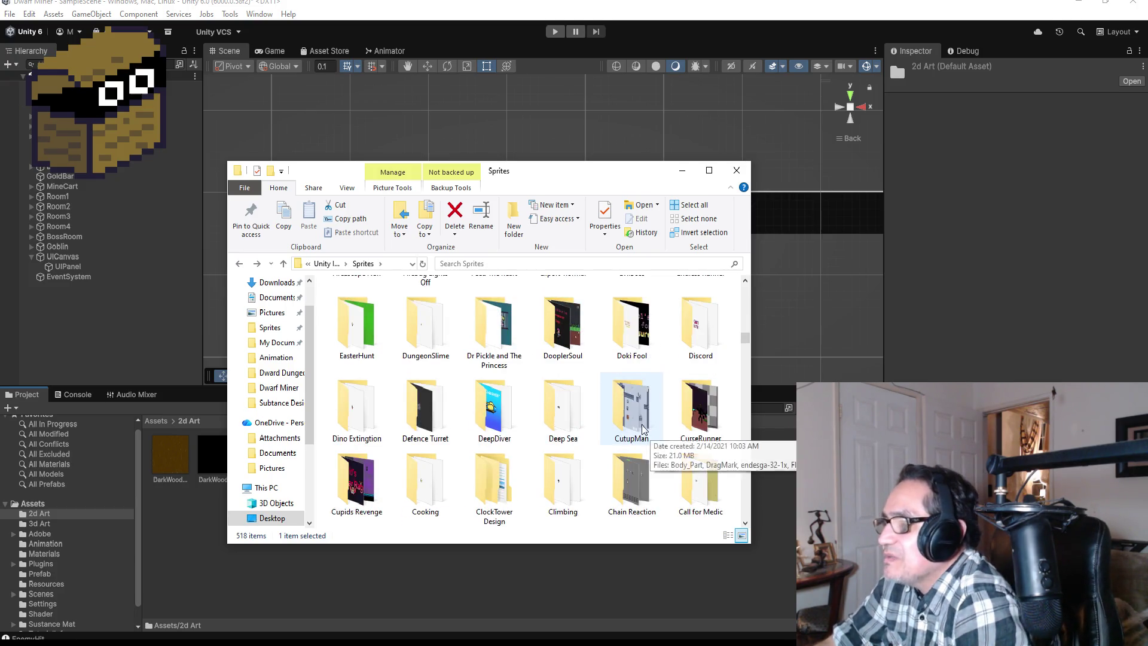
scroll(628, 423, "up", 6)
scroll(628, 418, "up", 3)
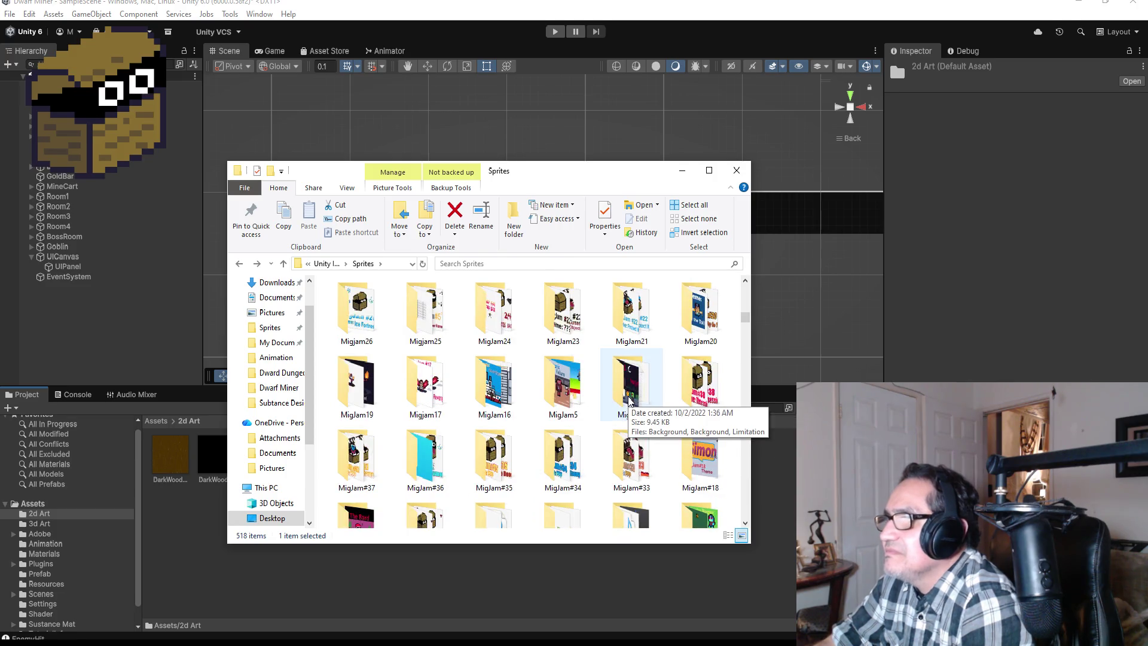
scroll(627, 400, "up", 2)
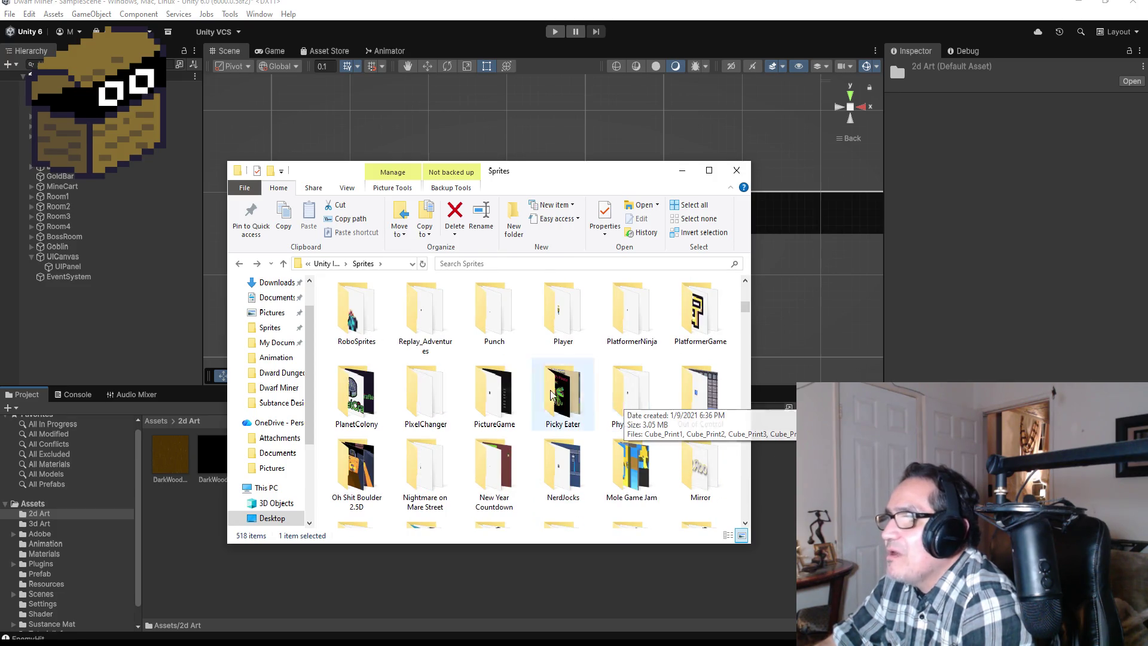
scroll(475, 366, "up", 2)
scroll(496, 376, "up", 2)
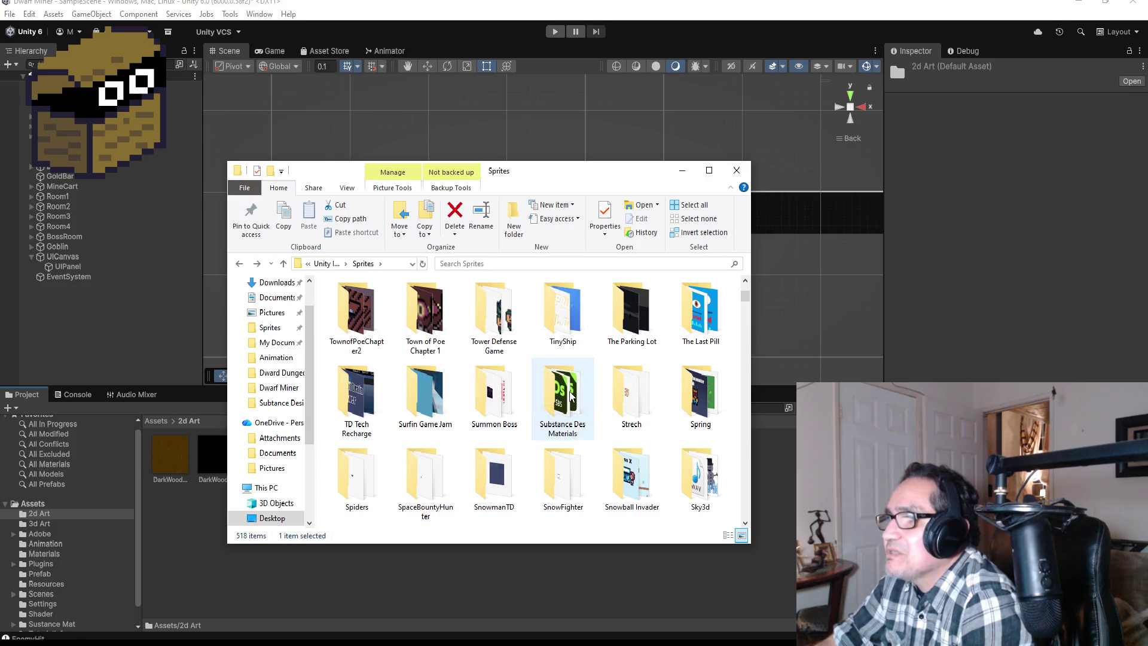
scroll(572, 387, "up", 2)
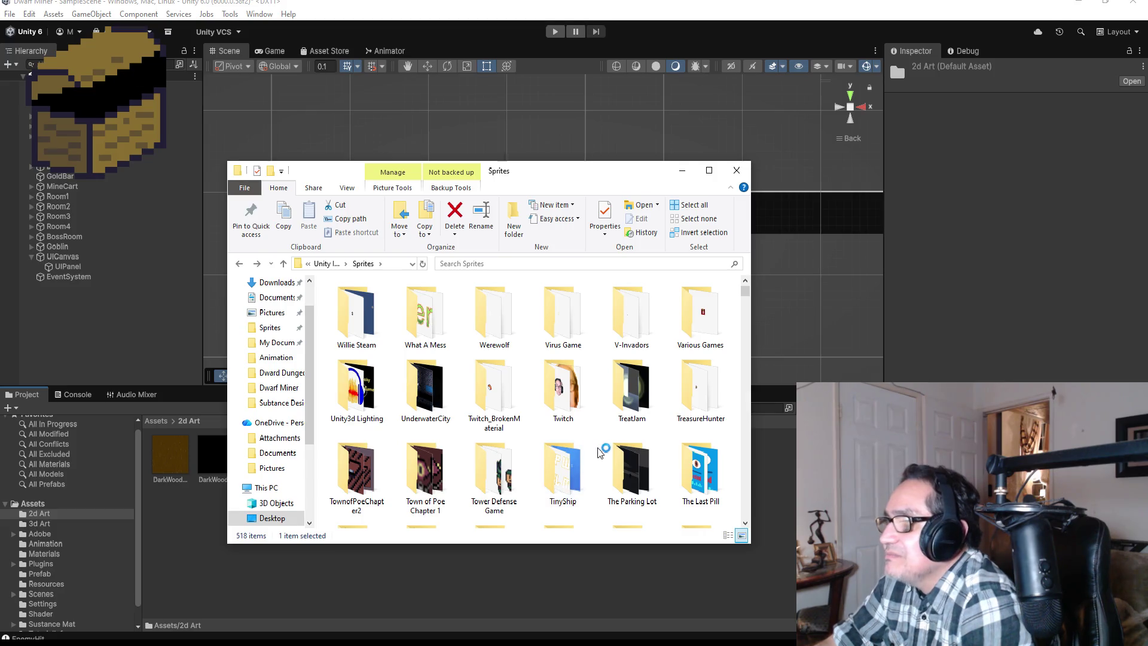
scroll(641, 448, "down", 2)
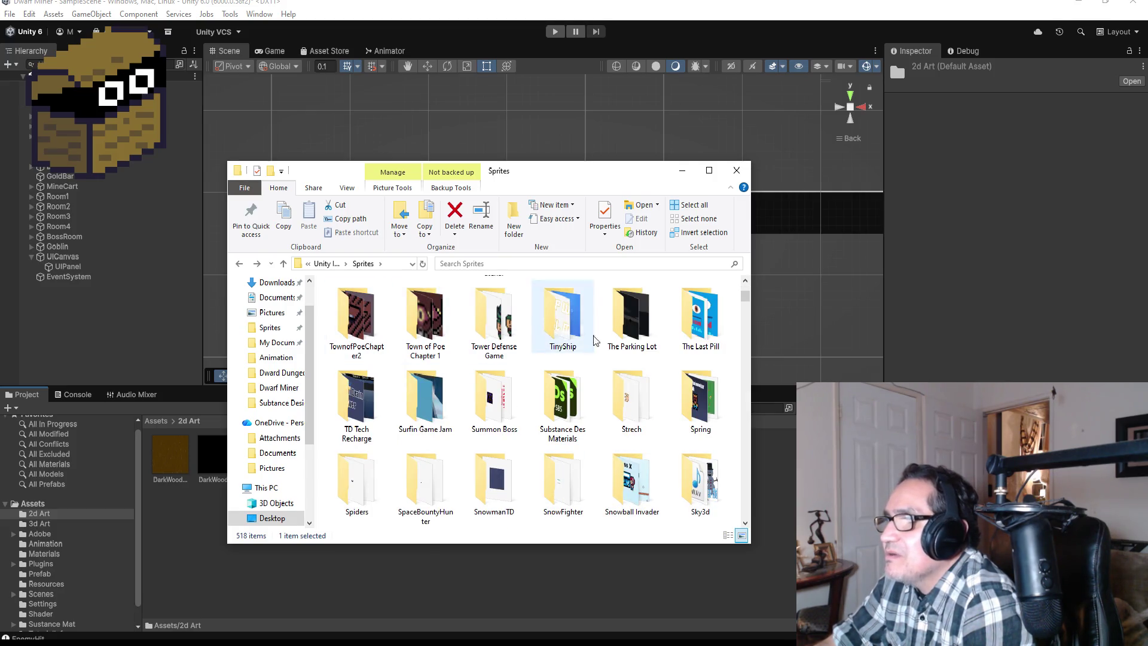
scroll(419, 339, "up", 2)
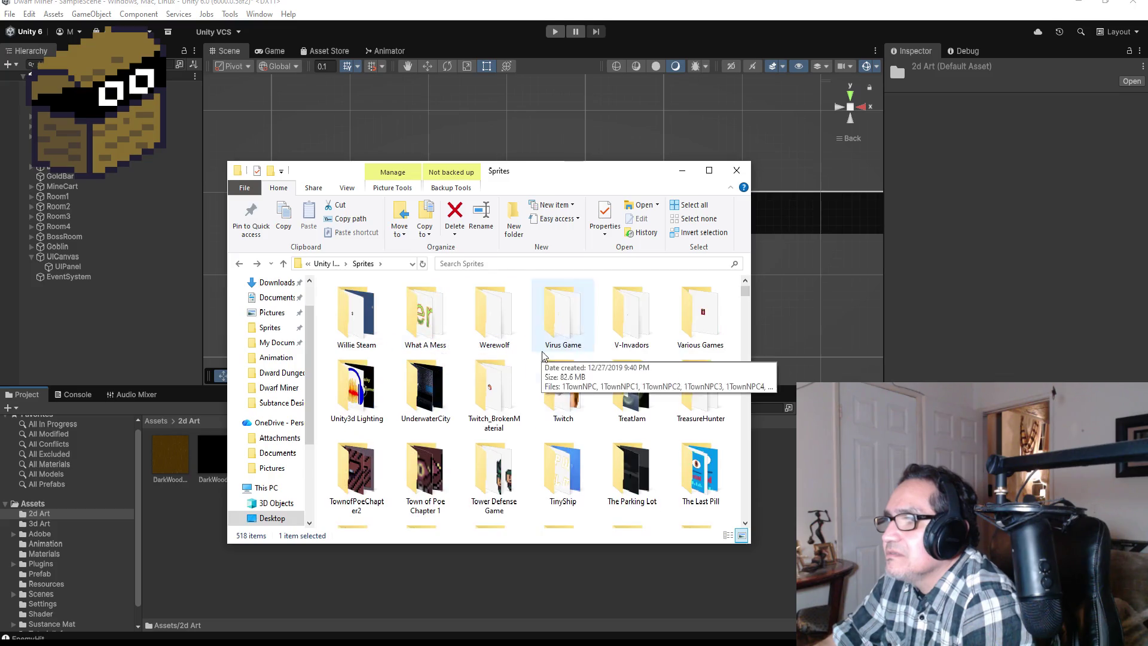
double_click(412, 404)
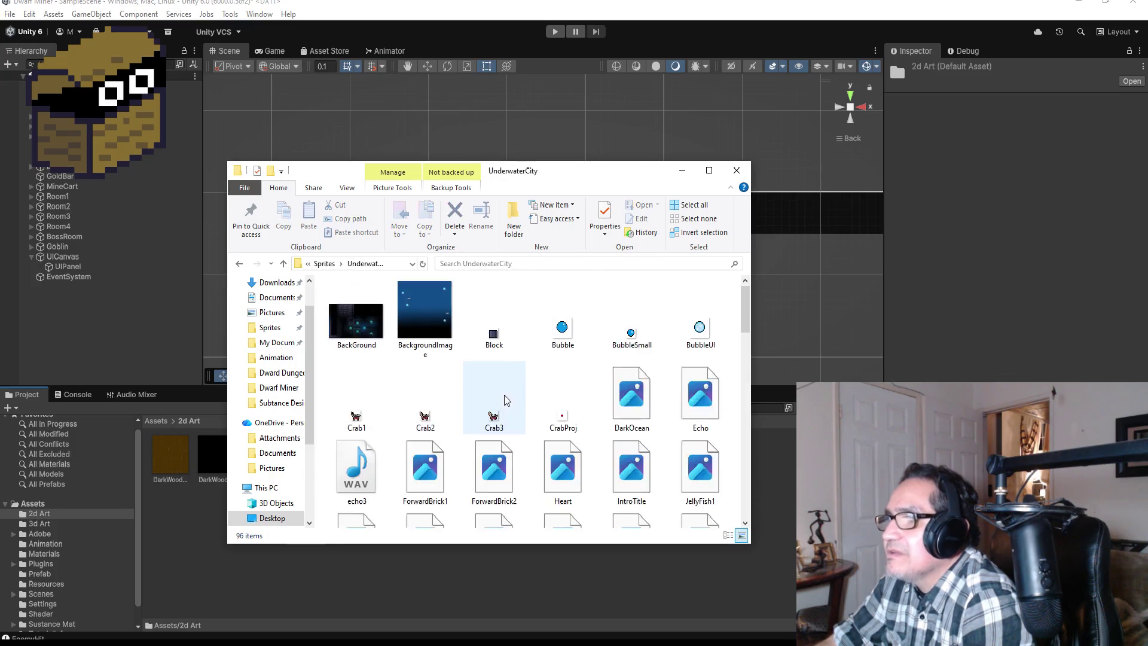
Drag UnderwaterCity's Heart image into Unity's 2d Art assets folder
scroll(584, 436, "down", 5)
scroll(593, 437, "up", 2)
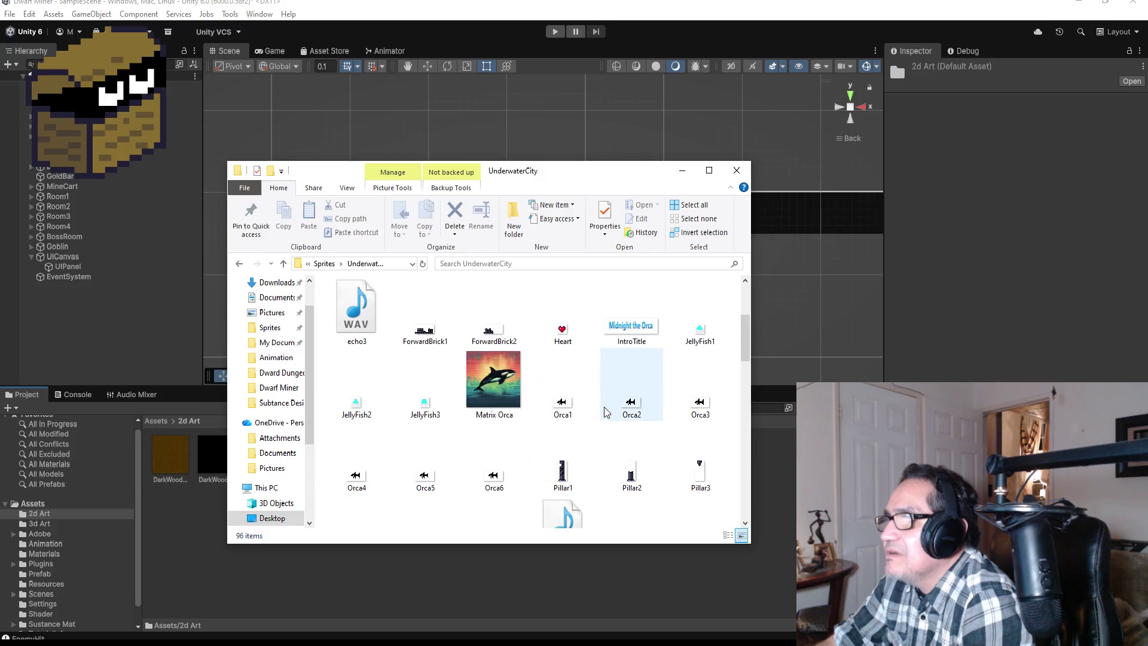
left_click(564, 332)
mouse_move(565, 331)
left_mouse_down()
mouse_move(277, 550)
mouse_move(195, 550)
left_mouse_up()
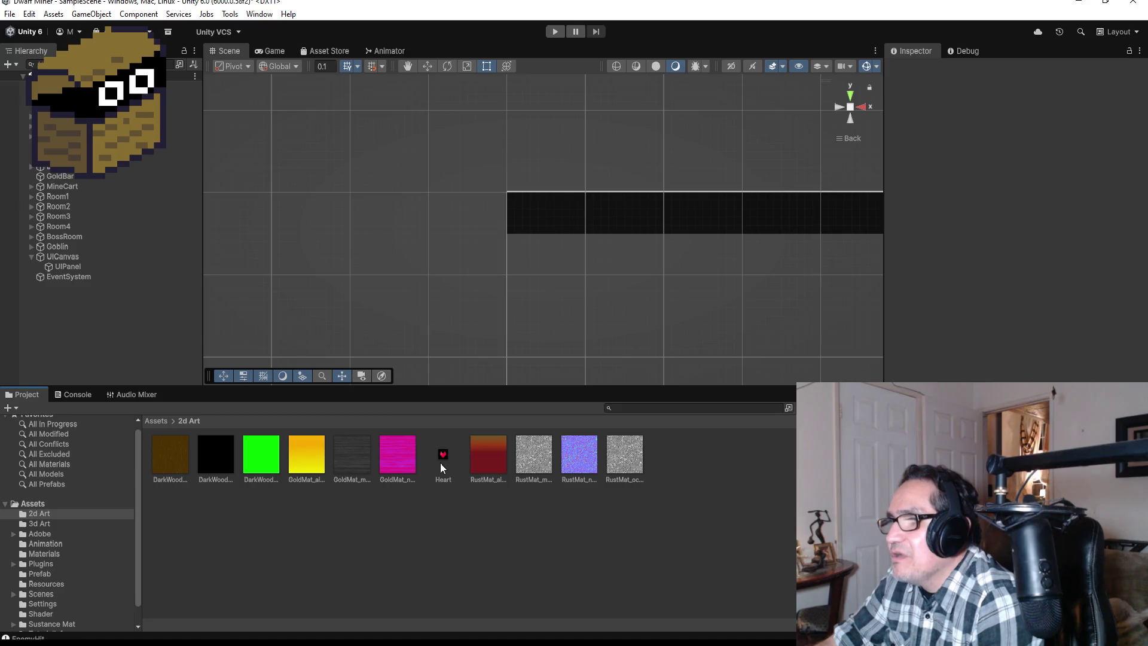
Set the Heart texture to Sprite (2D and UI), Single mode, and Point (no filter) filtering
left_click(441, 457)
left_click(1040, 109)
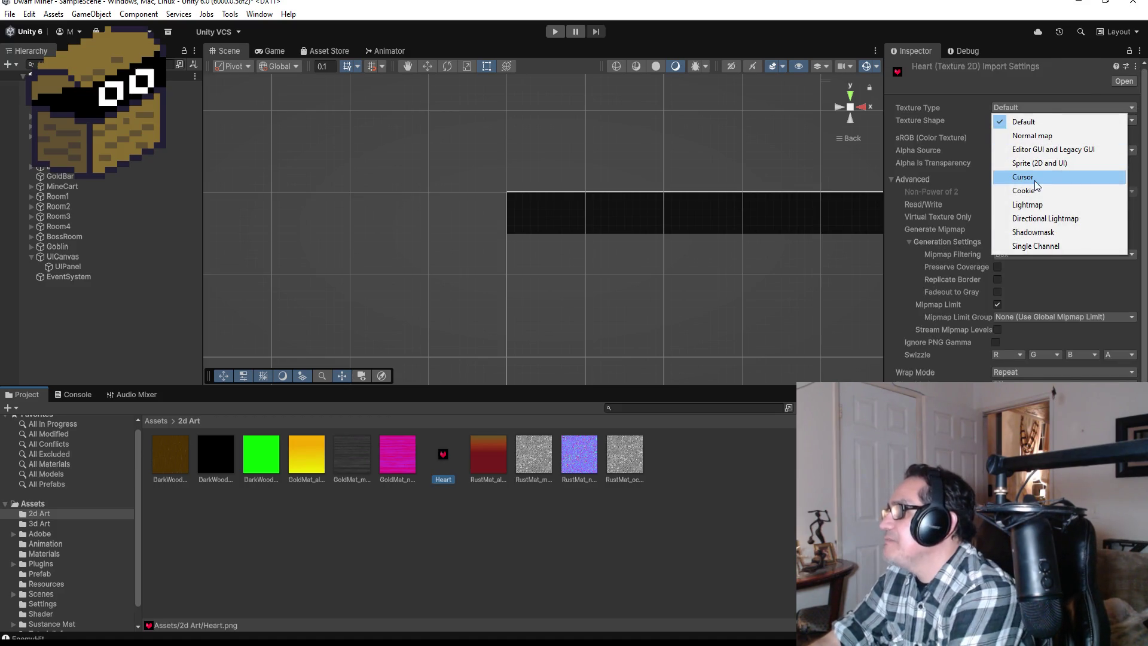
left_click(1047, 162)
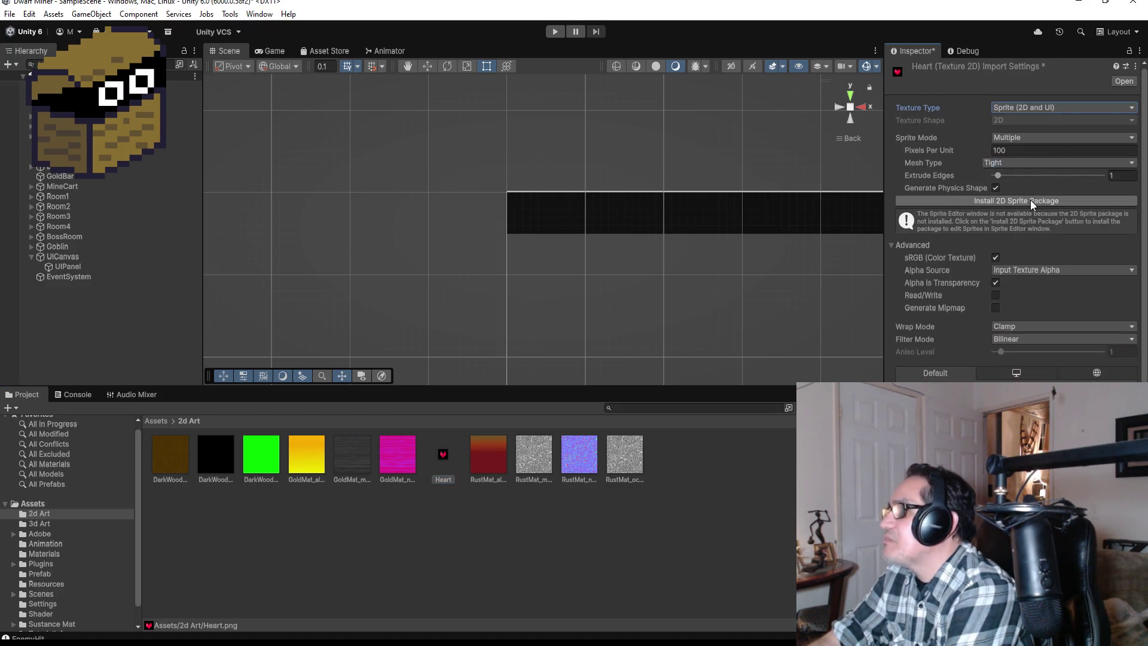
left_click(1032, 137)
left_click(1031, 154)
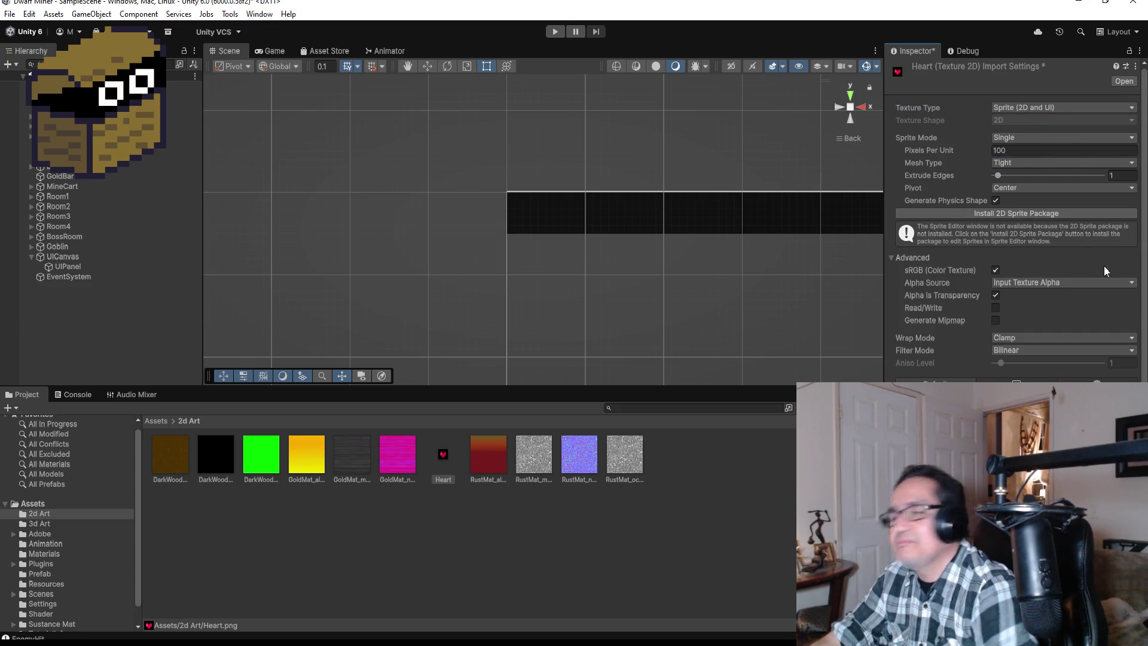
left_click(1056, 350)
left_click(1028, 361)
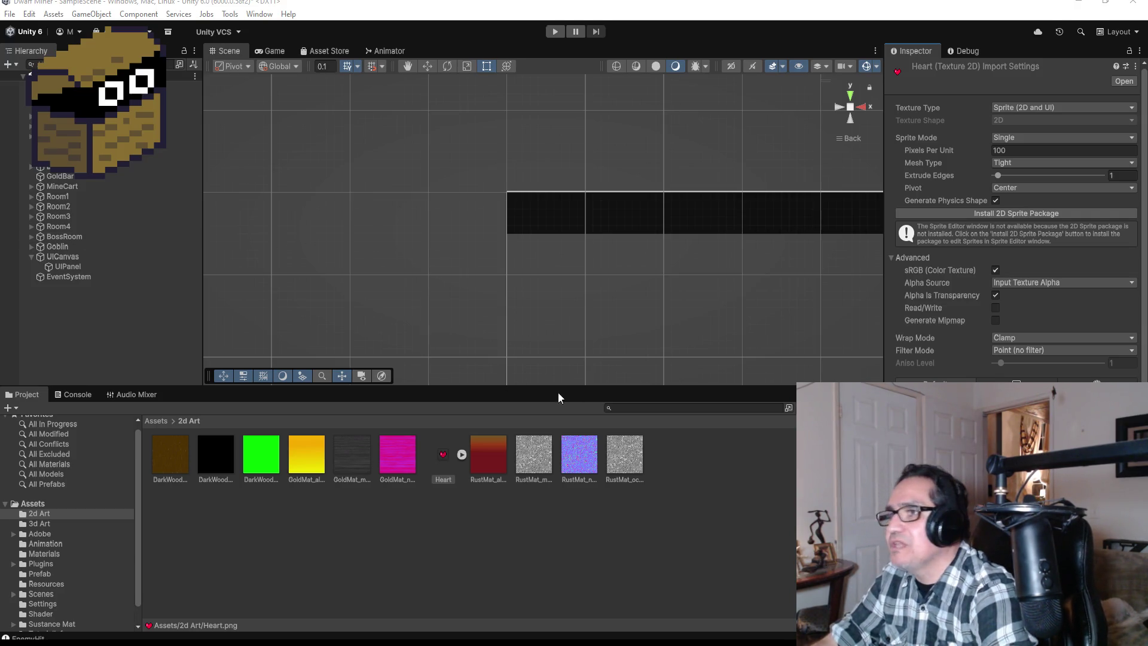
scroll(1016, 239, "down", 1)
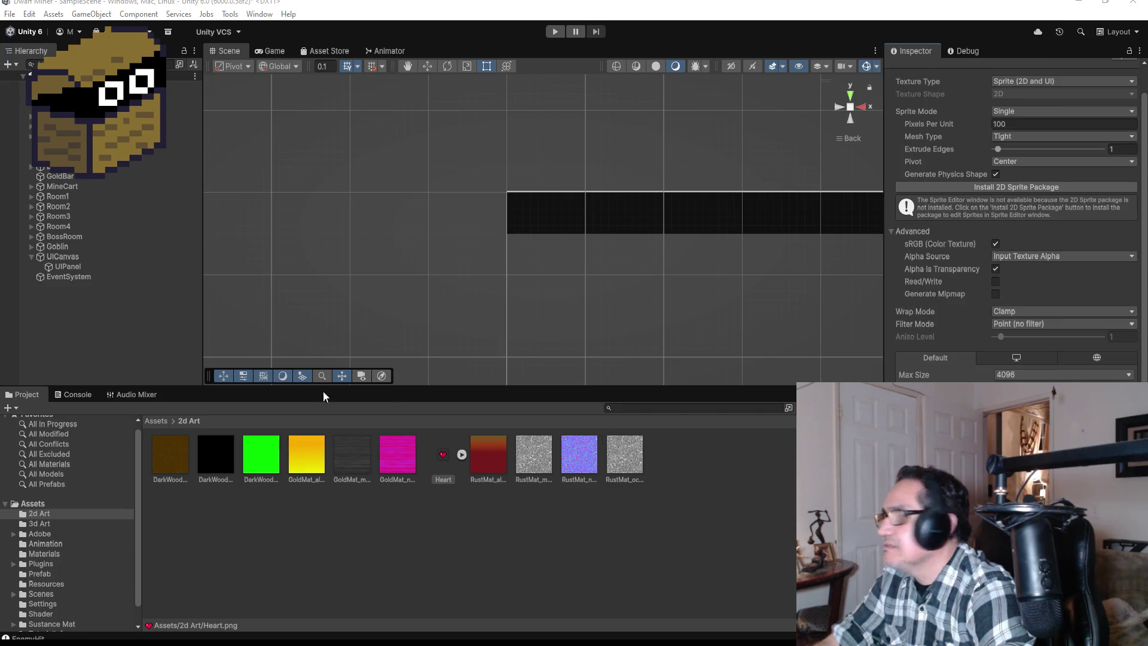
left_click(90, 328)
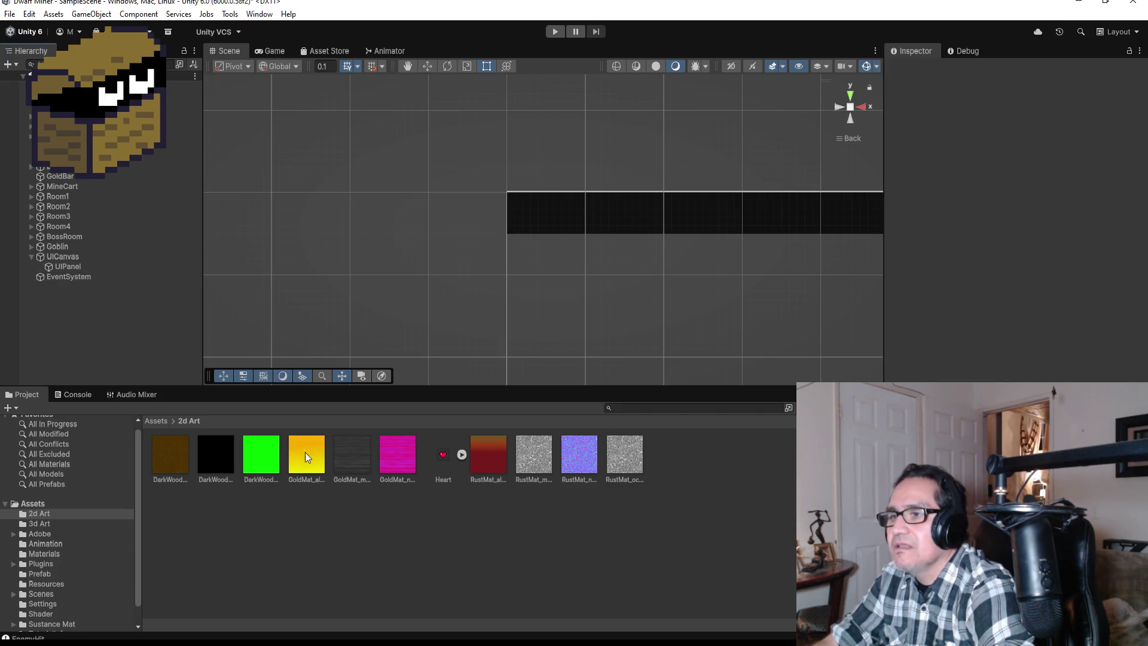
Create an empty child object under UIPanel
left_click(71, 266)
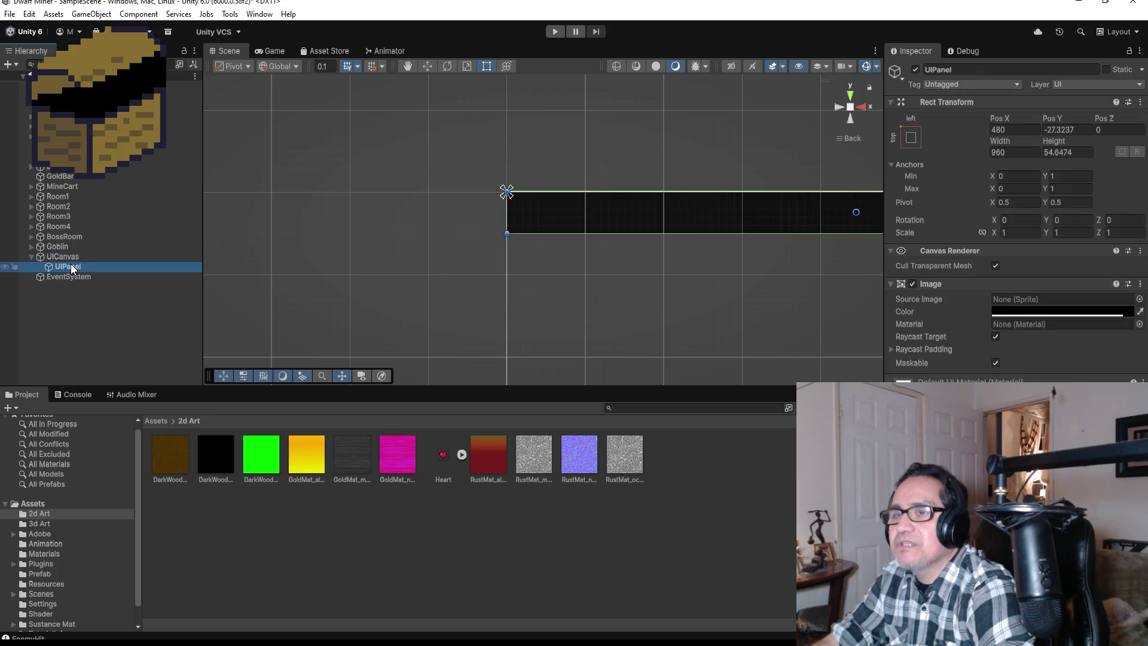
right_click(71, 263)
mouse_move(161, 441)
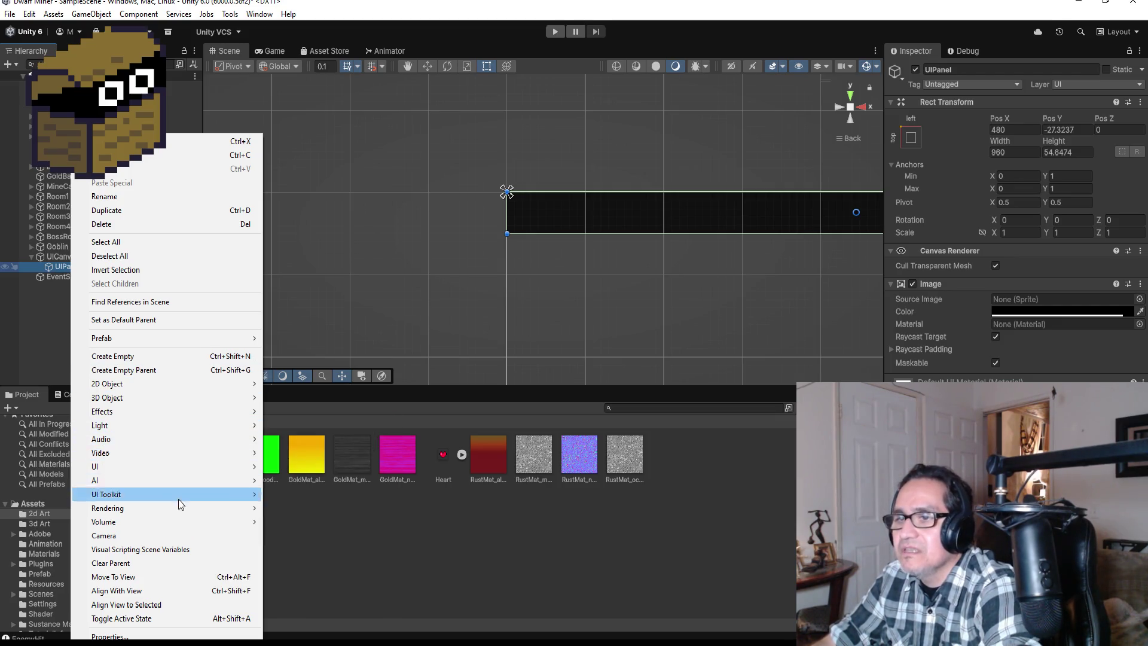
mouse_move(188, 465)
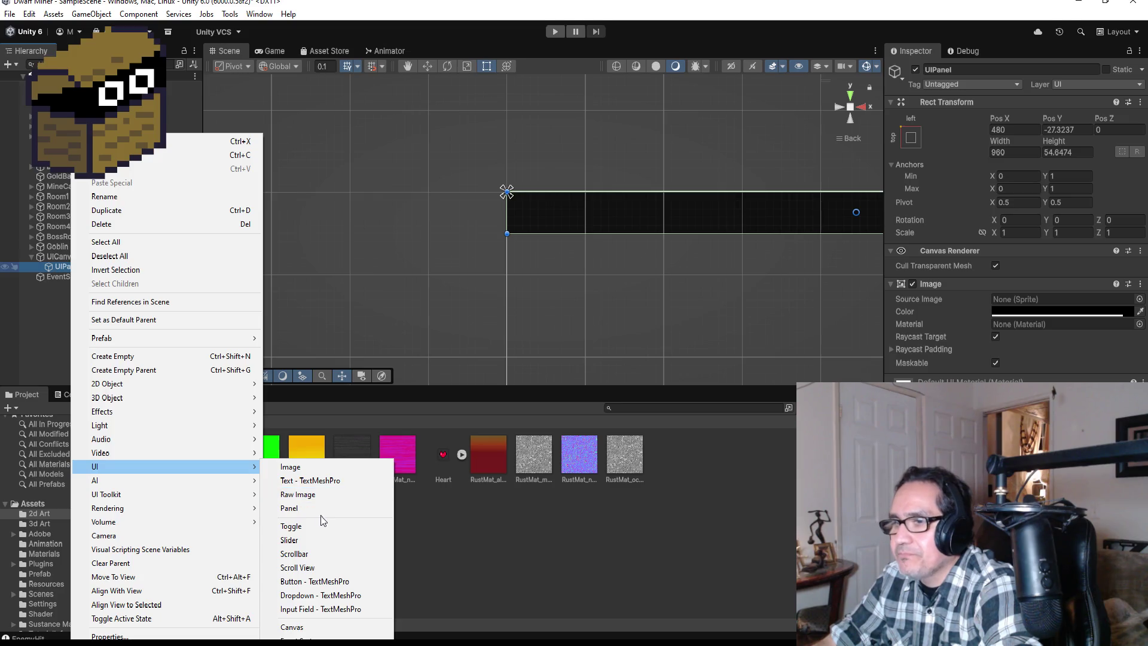
right_click(61, 265)
right_click(61, 266)
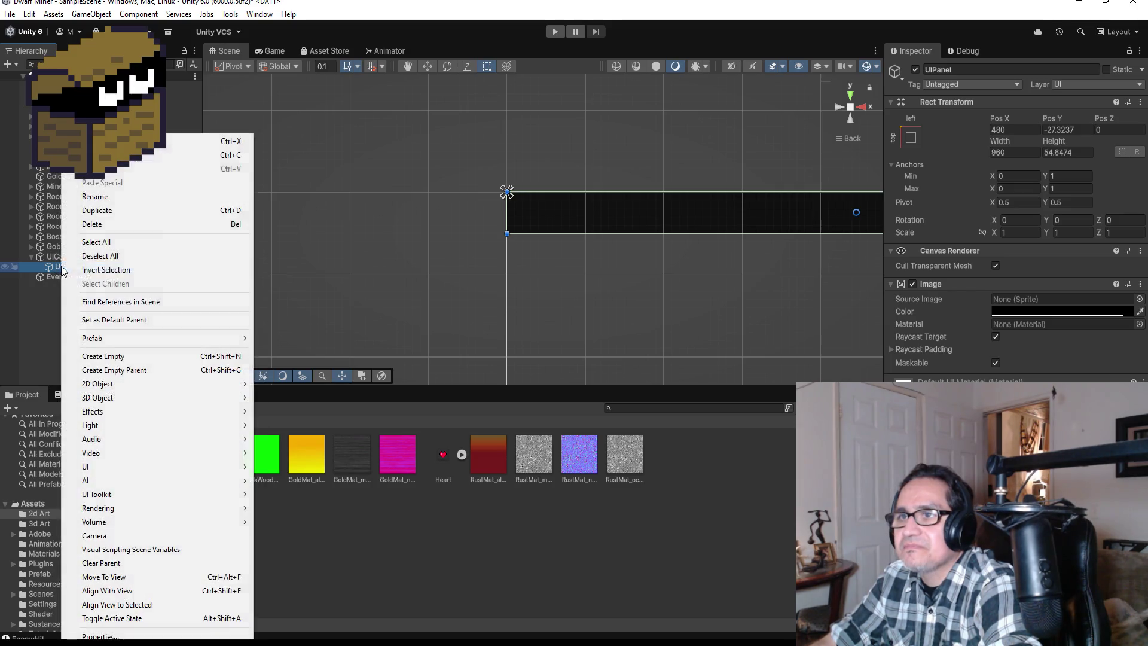
left_click(136, 356)
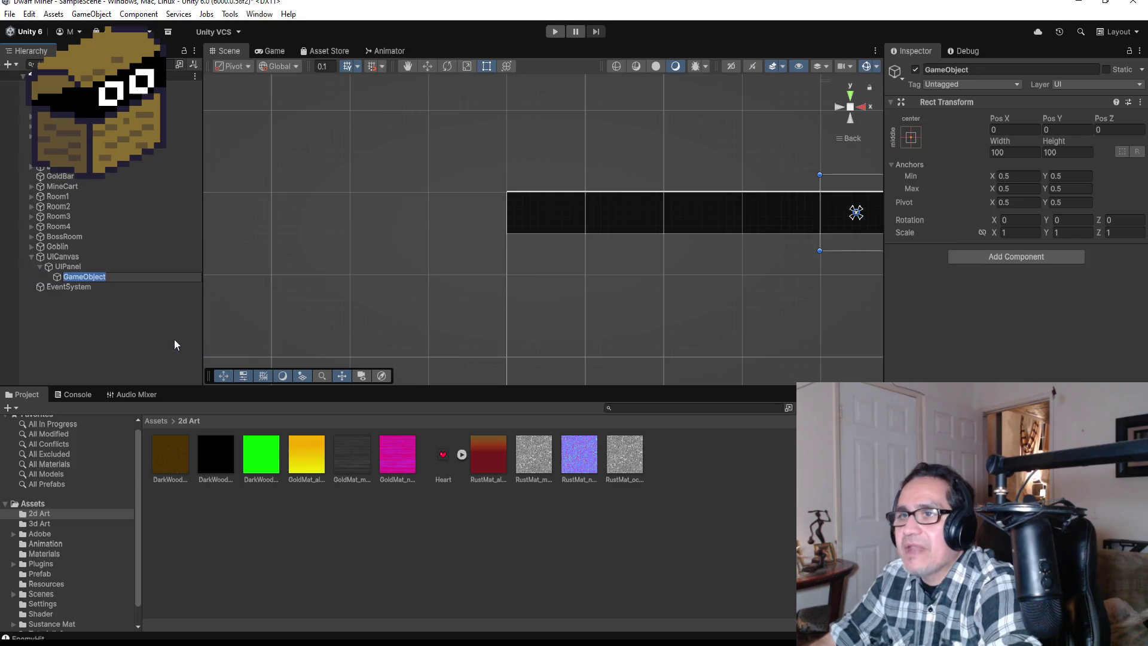
Name the empty object GridObj and add a Grid Layout Group component
left_click(992, 70)
type("Grid")
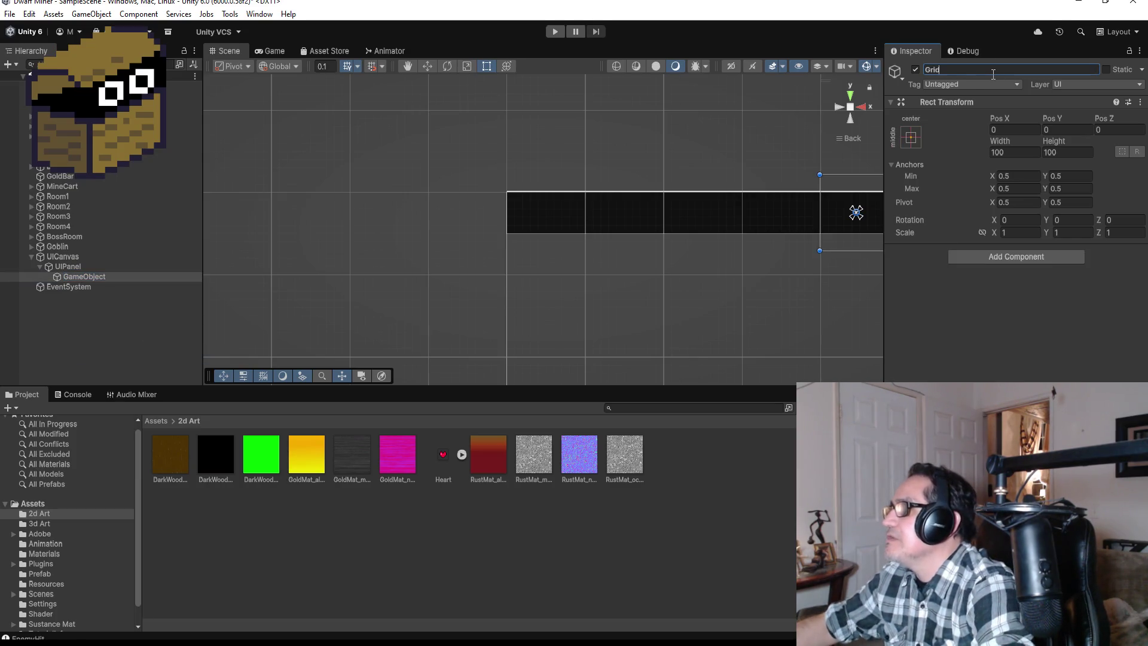
type("Obj")
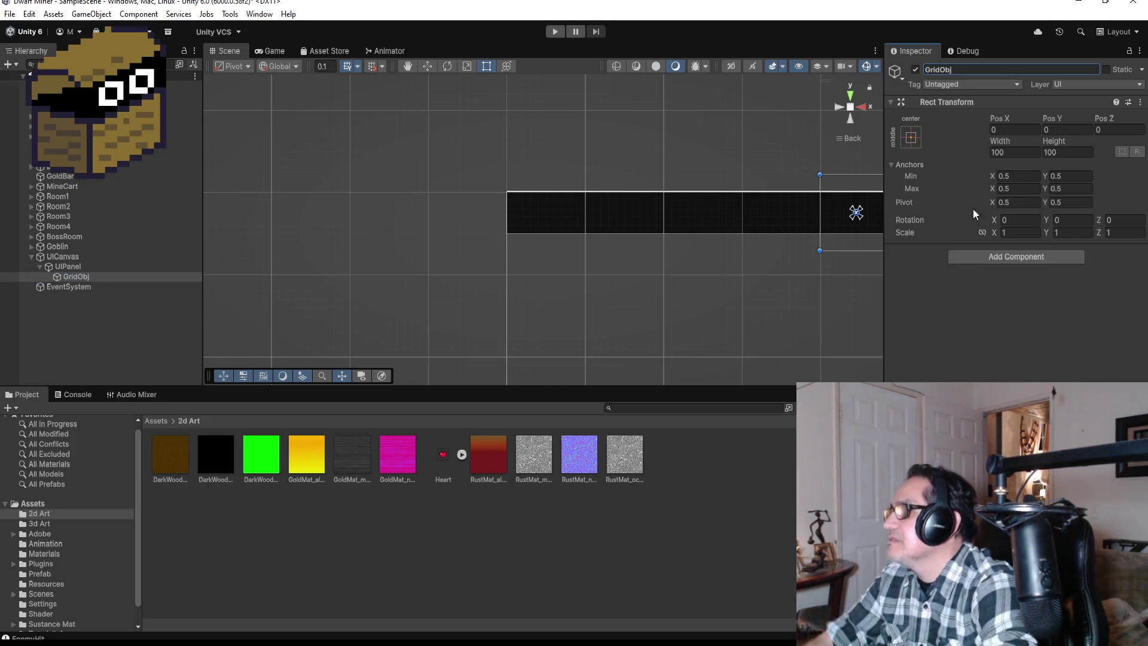
left_click(994, 257)
type("r")
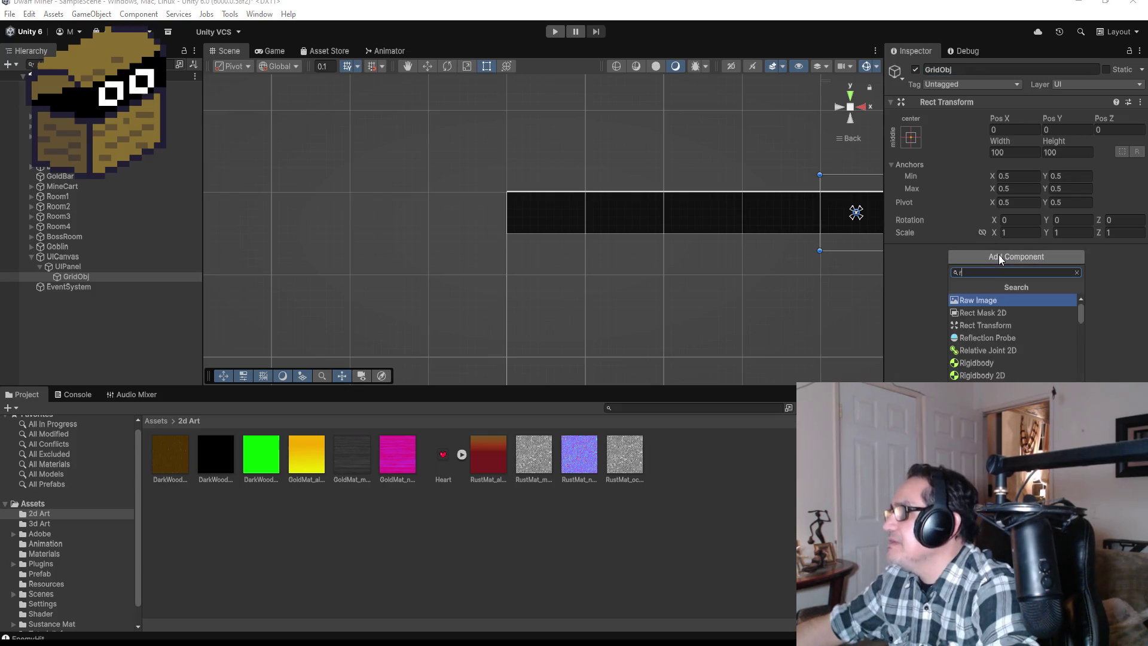
key("BackSpace")
type("gri")
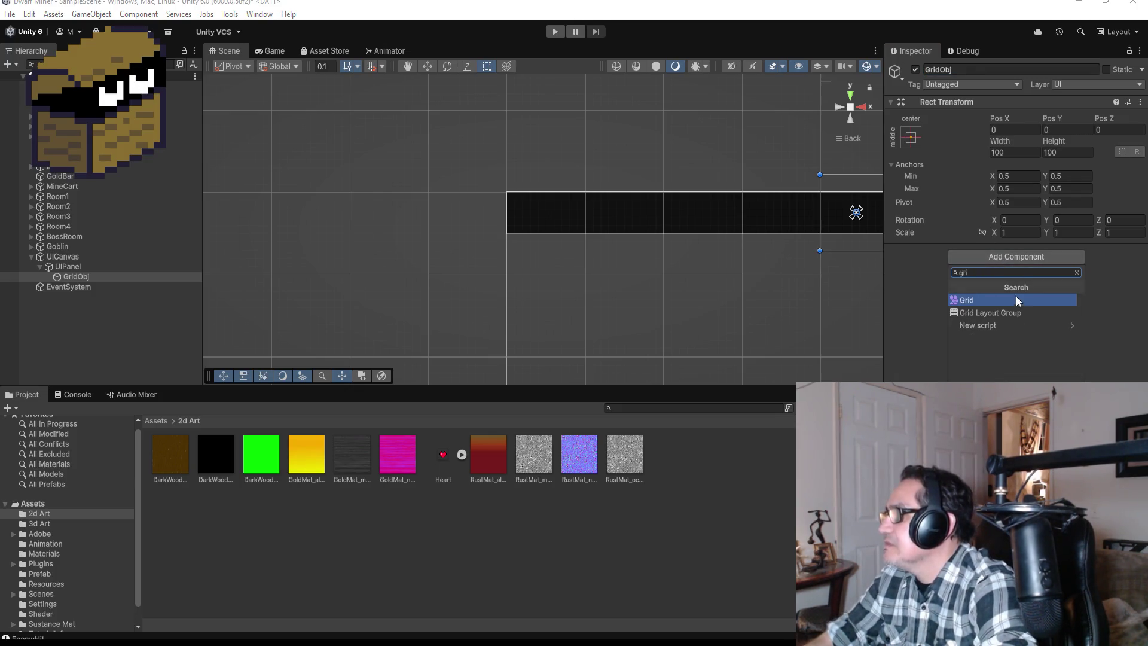
left_click(996, 316)
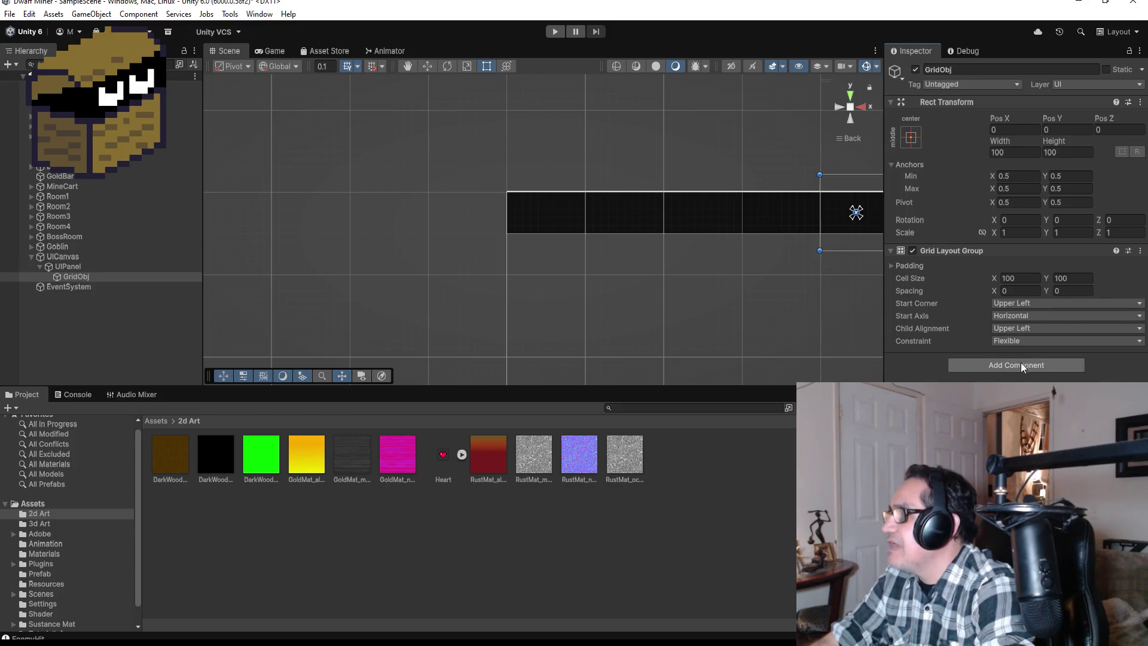
Add a UI Image under GridObj and name it HPicon
right_click(84, 276)
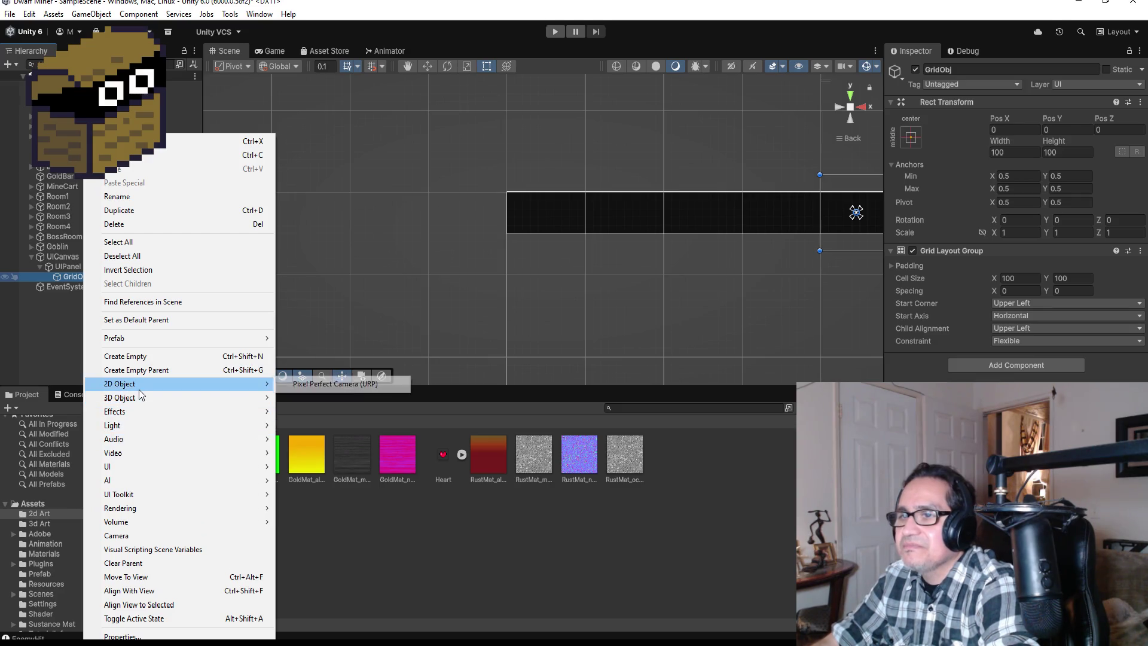
mouse_move(151, 469)
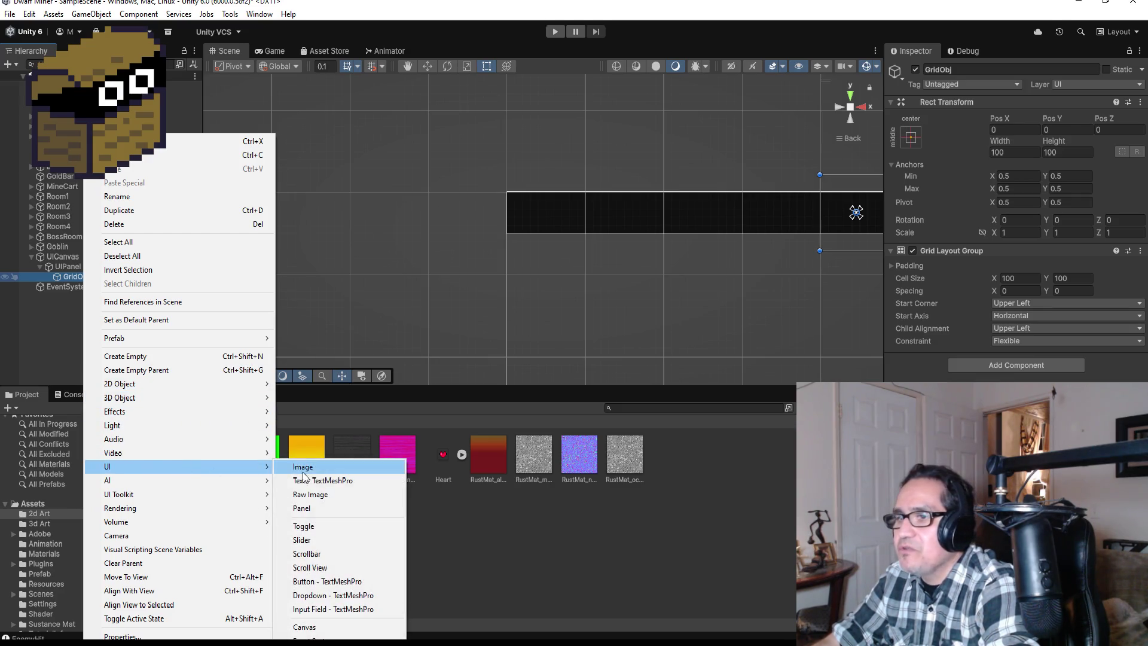
left_click(316, 468)
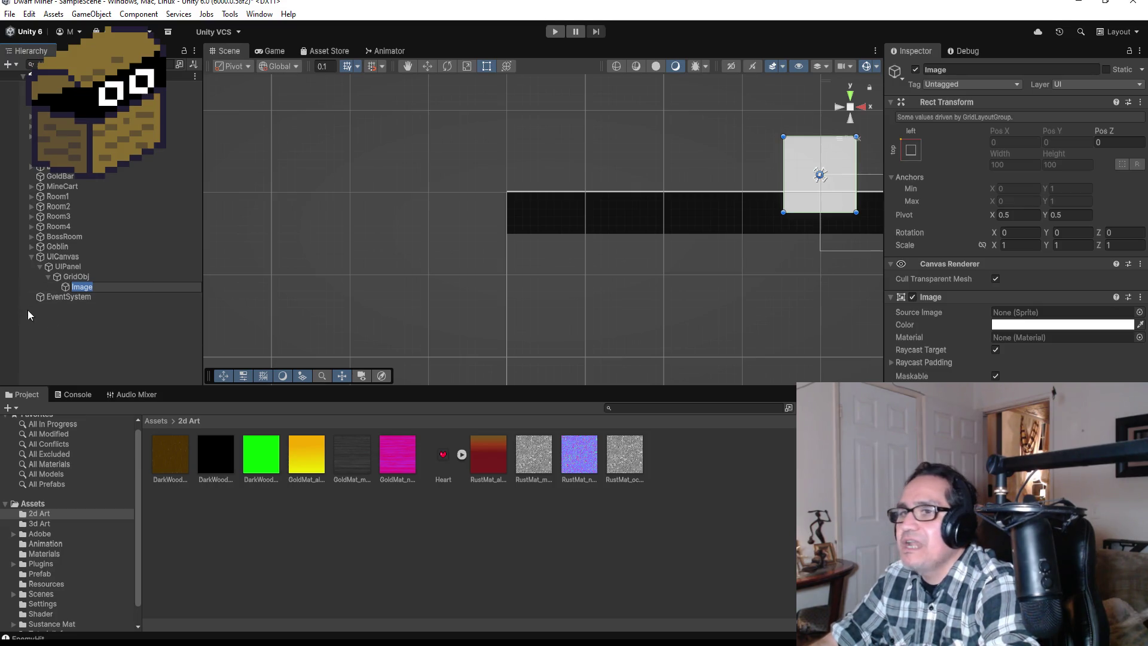
left_click(112, 302)
left_click(102, 286)
left_click(1002, 69)
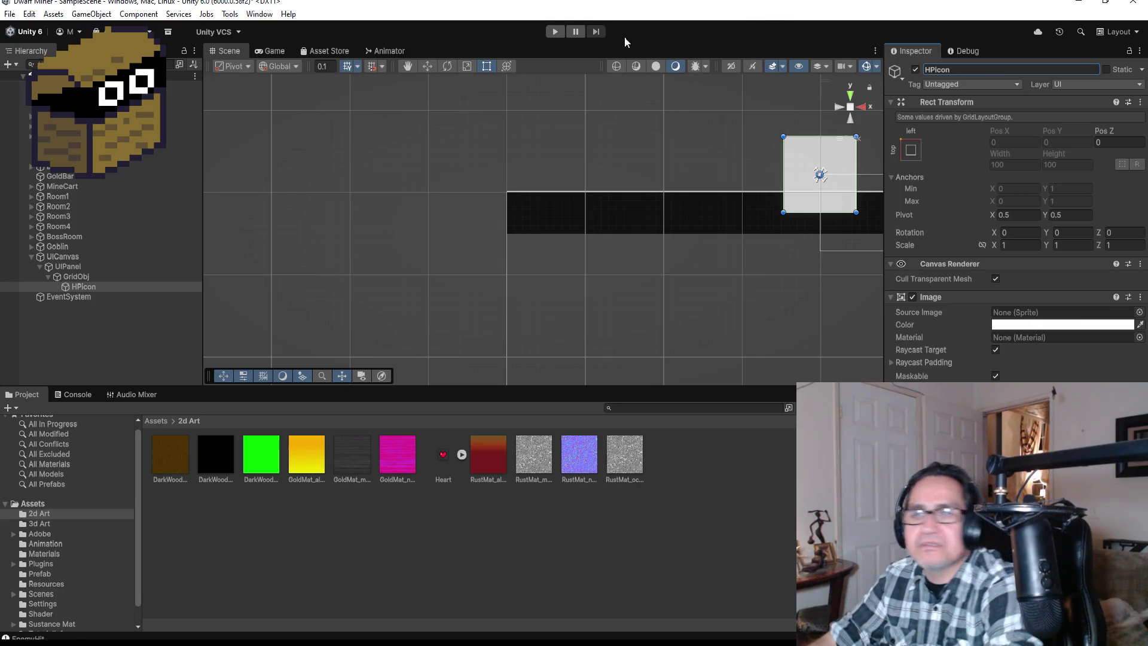
left_click(119, 297)
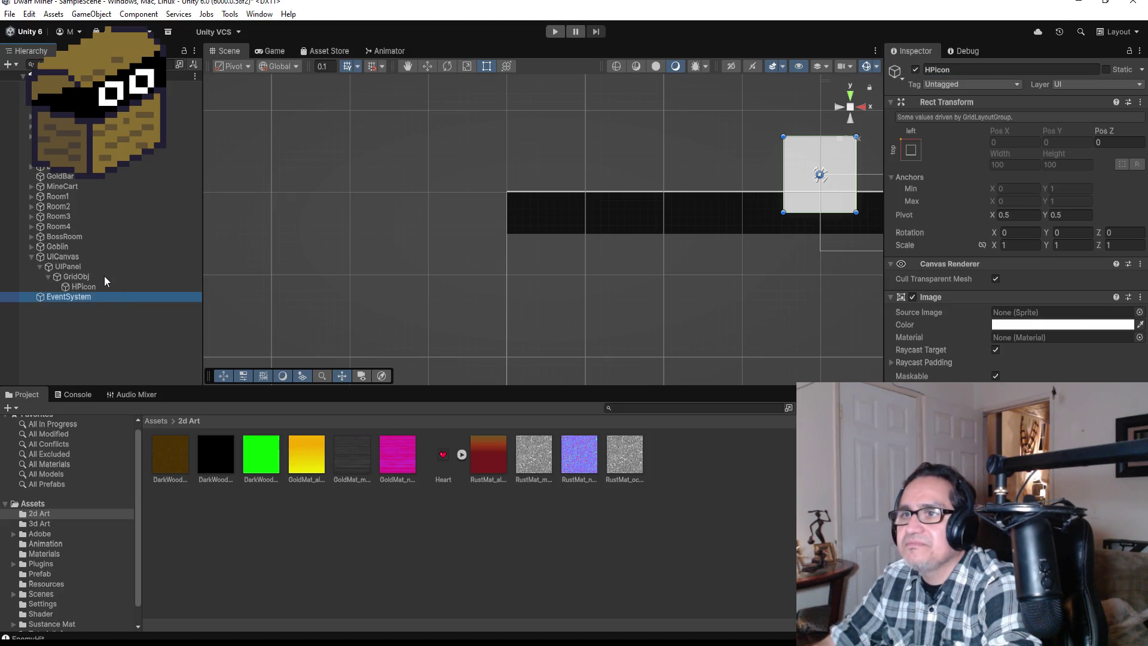
Assign the Heart sprite as HPicon's Source Image and duplicate it for a second heart
left_click(104, 276)
left_click(110, 286)
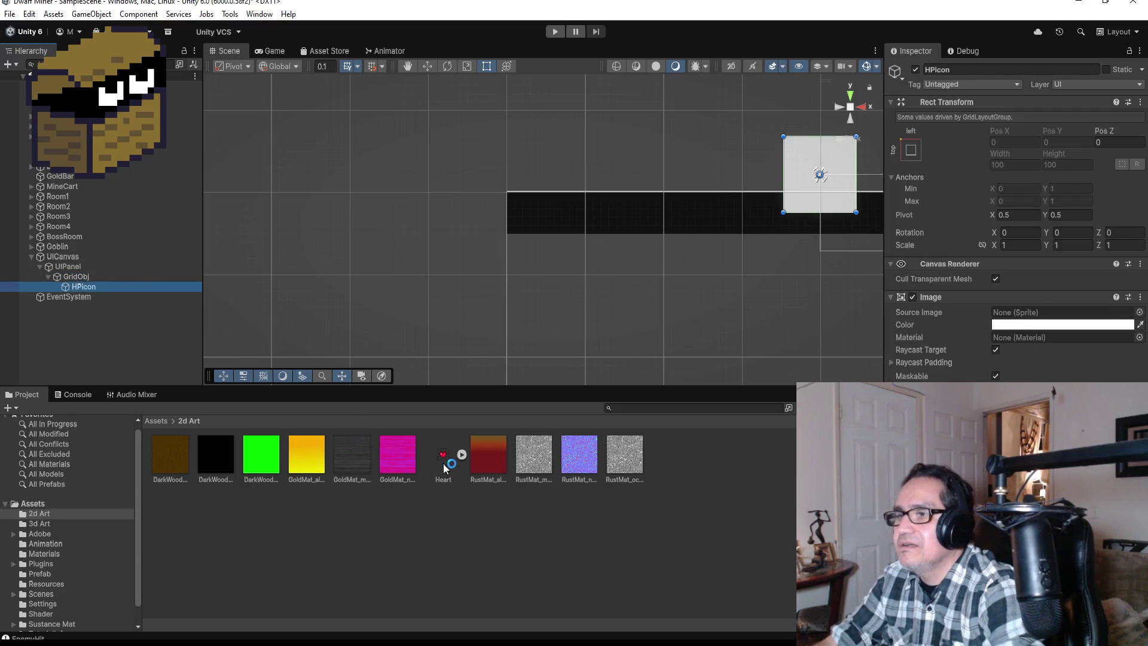
mouse_move(454, 463)
left_mouse_down()
mouse_move(896, 343)
mouse_move(1058, 313)
left_mouse_up()
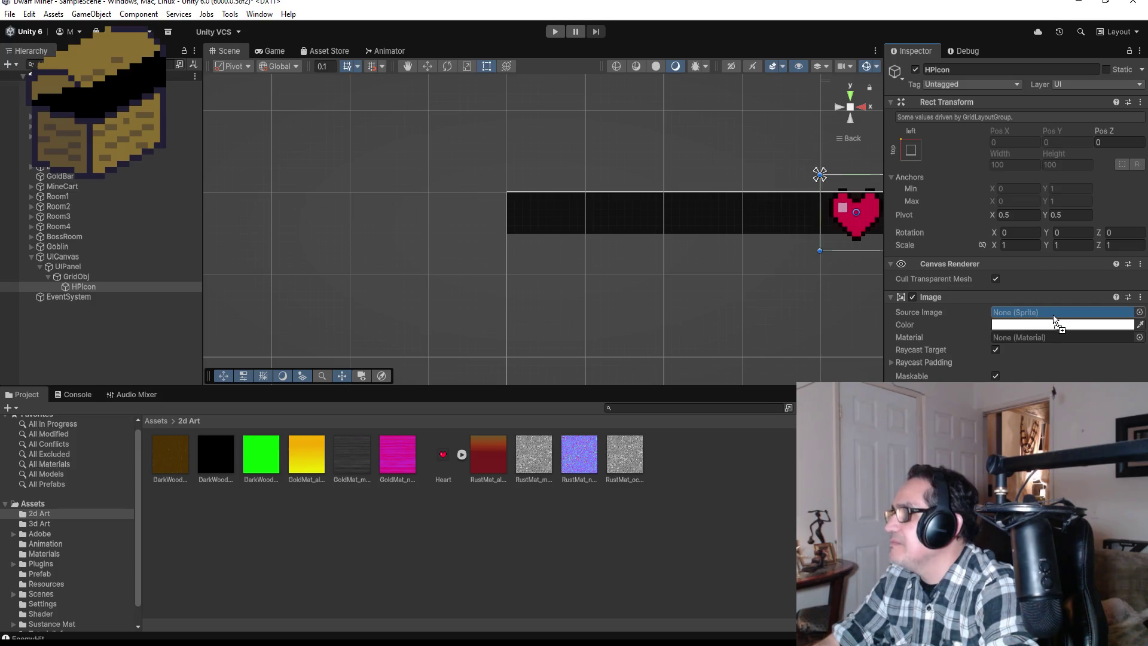
left_click(84, 279)
left_click(91, 289)
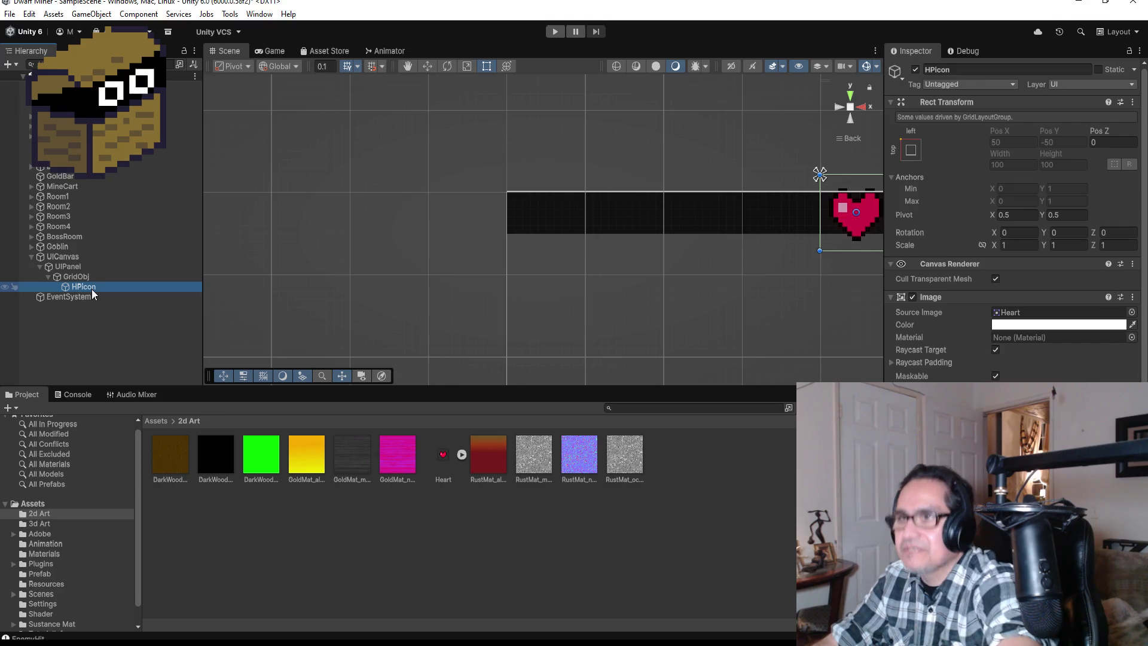
key("ctrl+d")
scroll(756, 281, "down", 3)
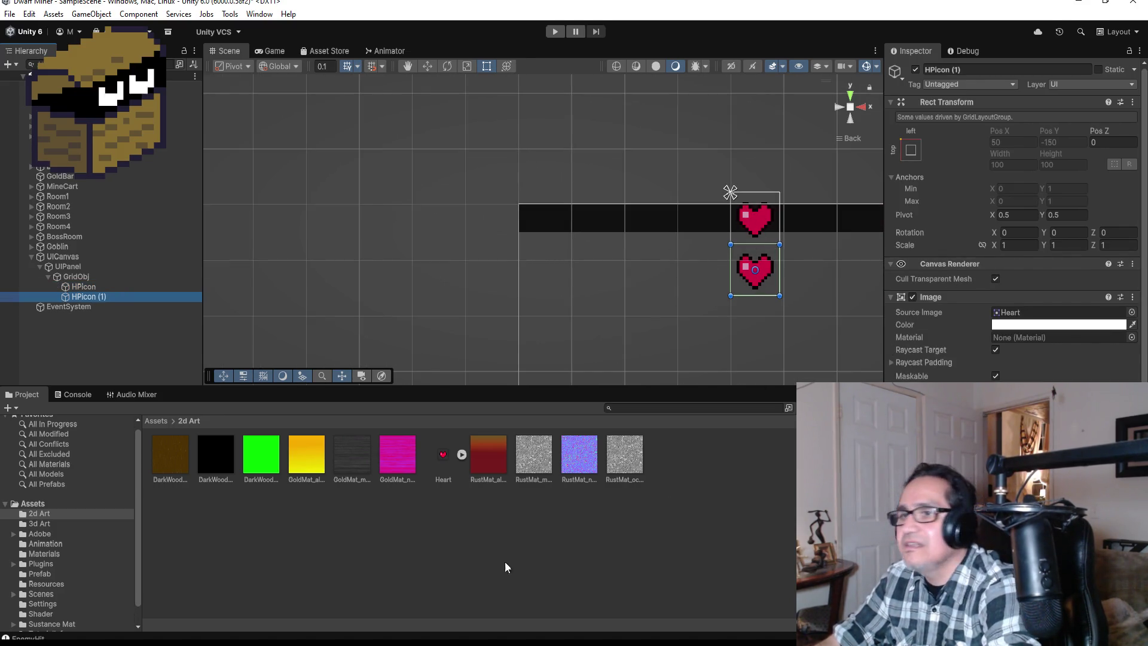
Move the GridObj heart grid left along the panel with the Move tool
left_click(76, 276)
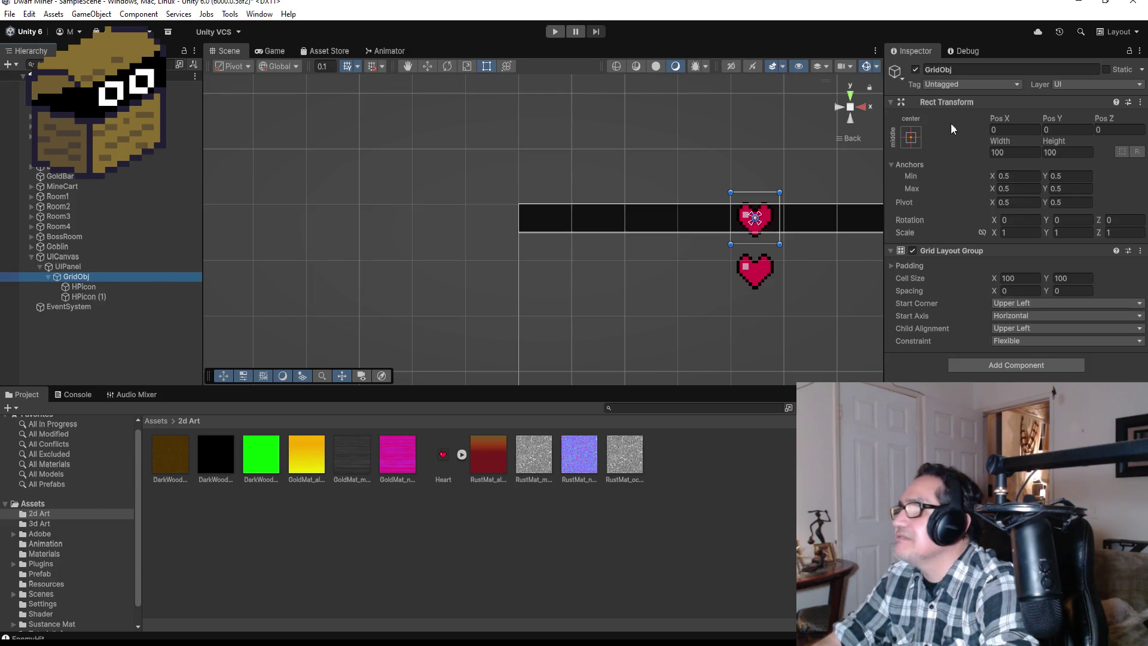
left_click(430, 65)
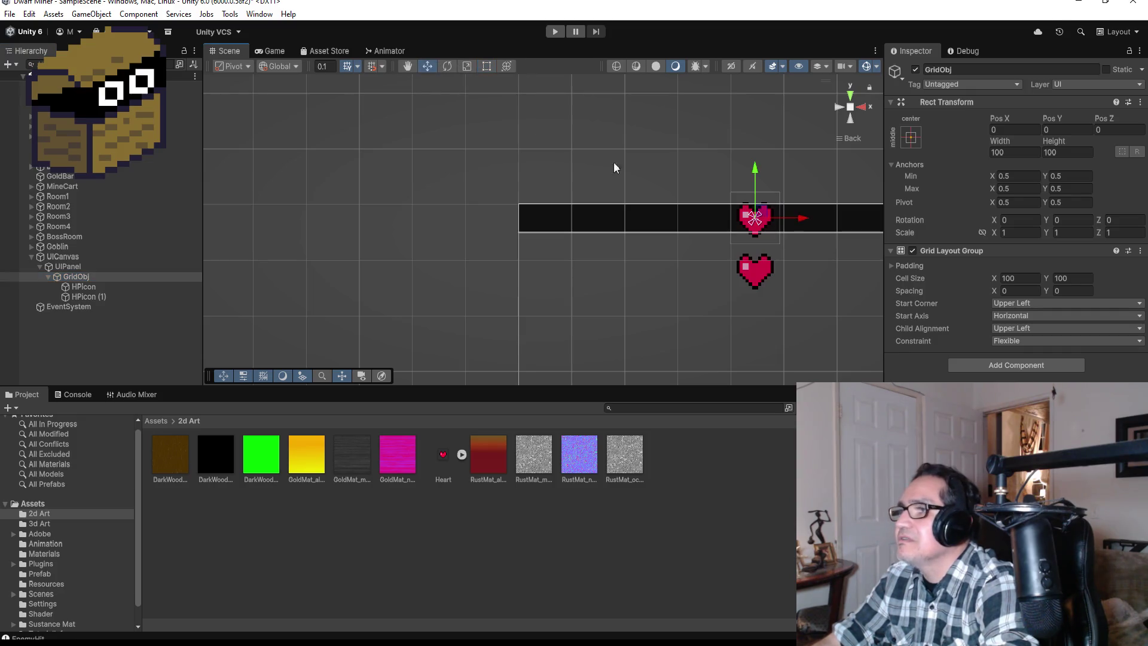
left_click_drag(801, 223, 591, 221)
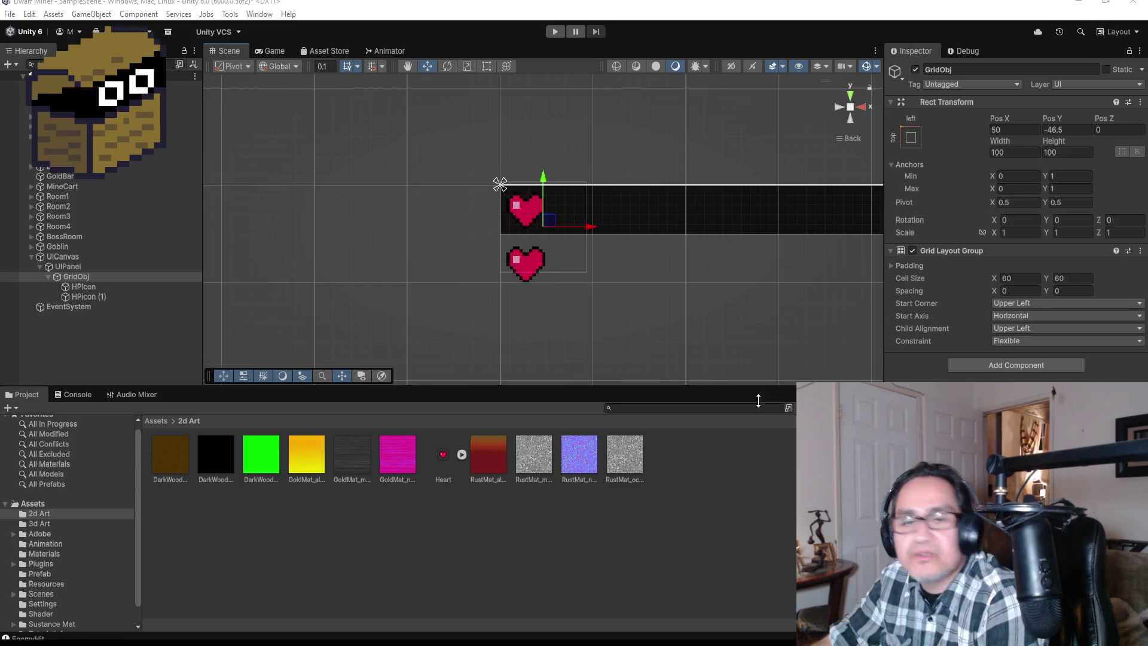
scroll(657, 194, "up", 3)
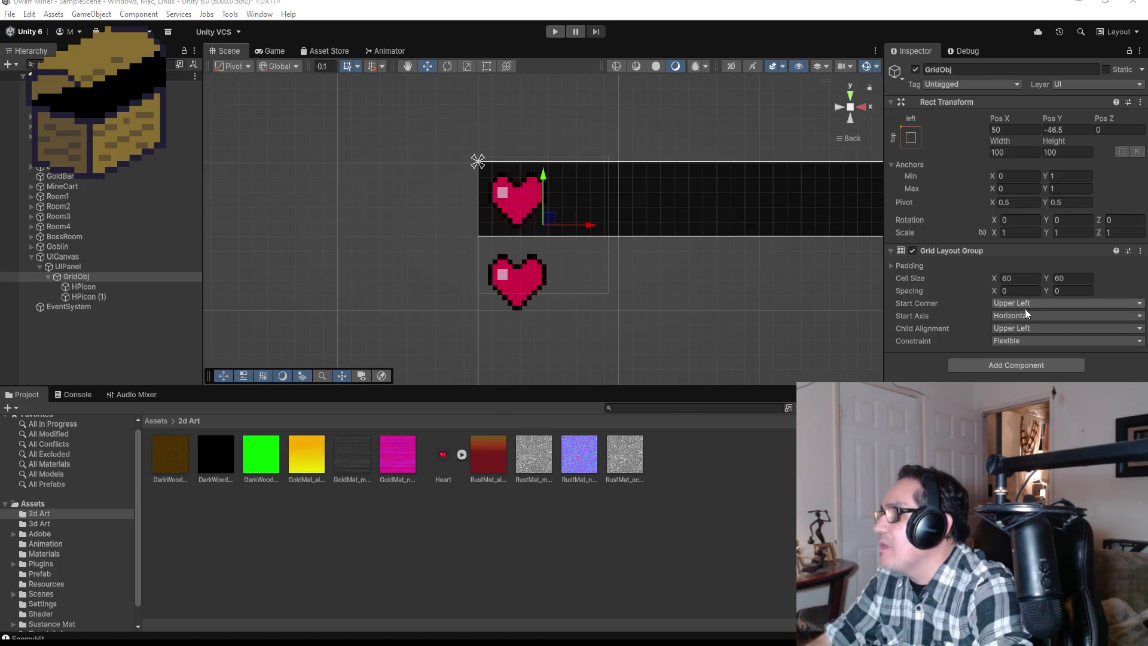
scroll(677, 299, "down", 2)
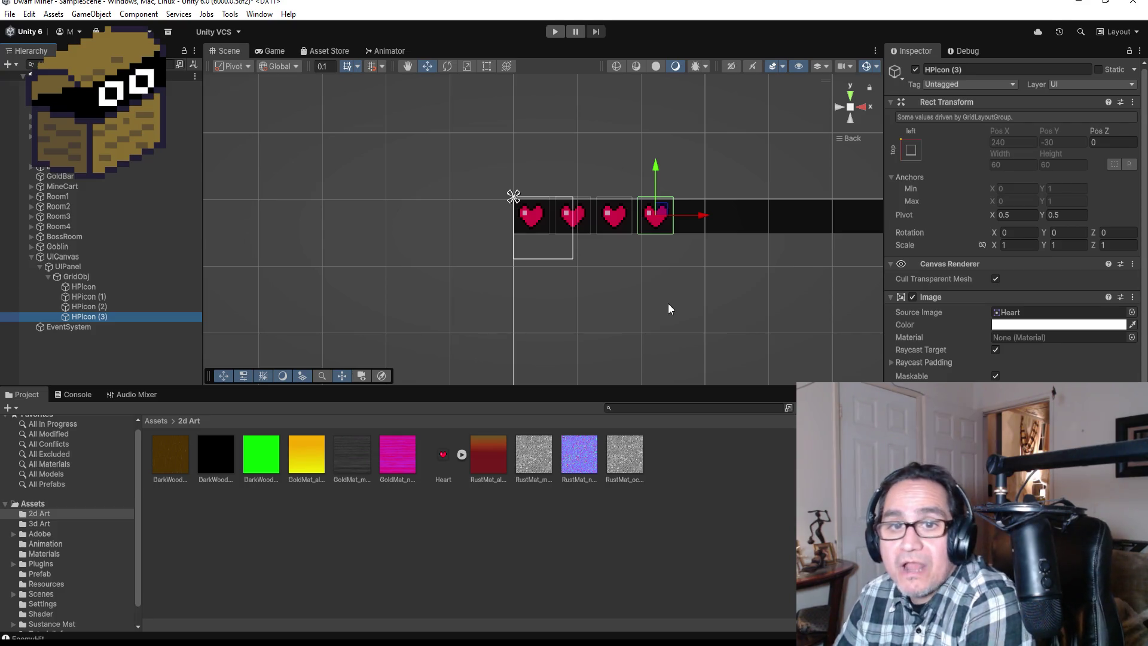
scroll(734, 275, "down", 1)
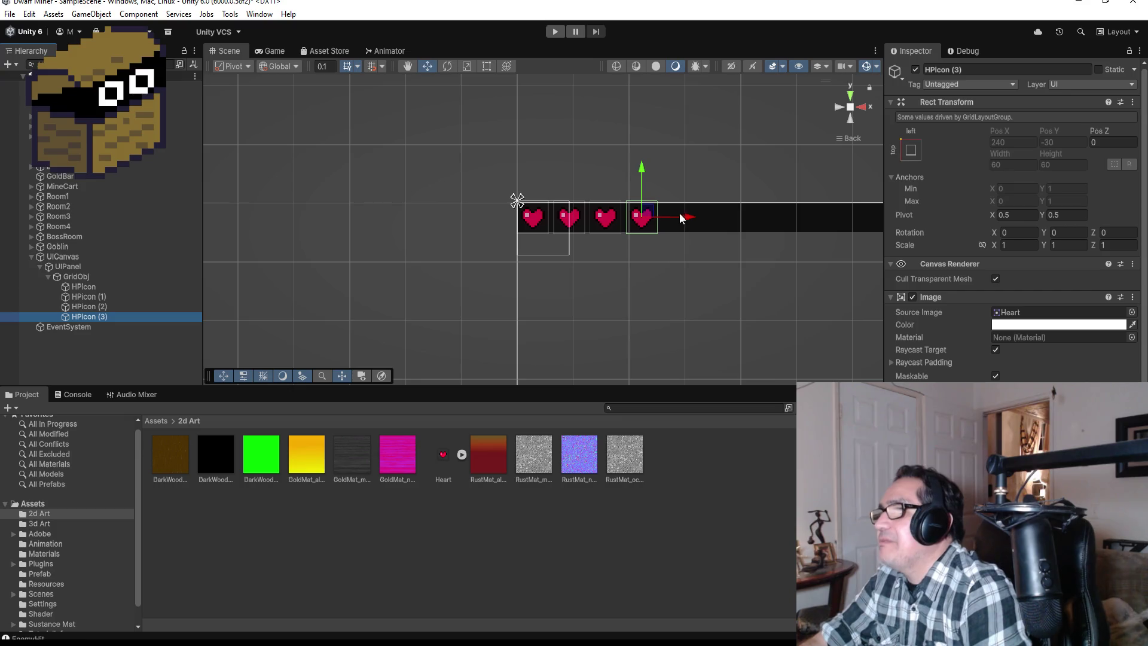
scroll(740, 260, "down", 1)
scroll(735, 258, "down", 1)
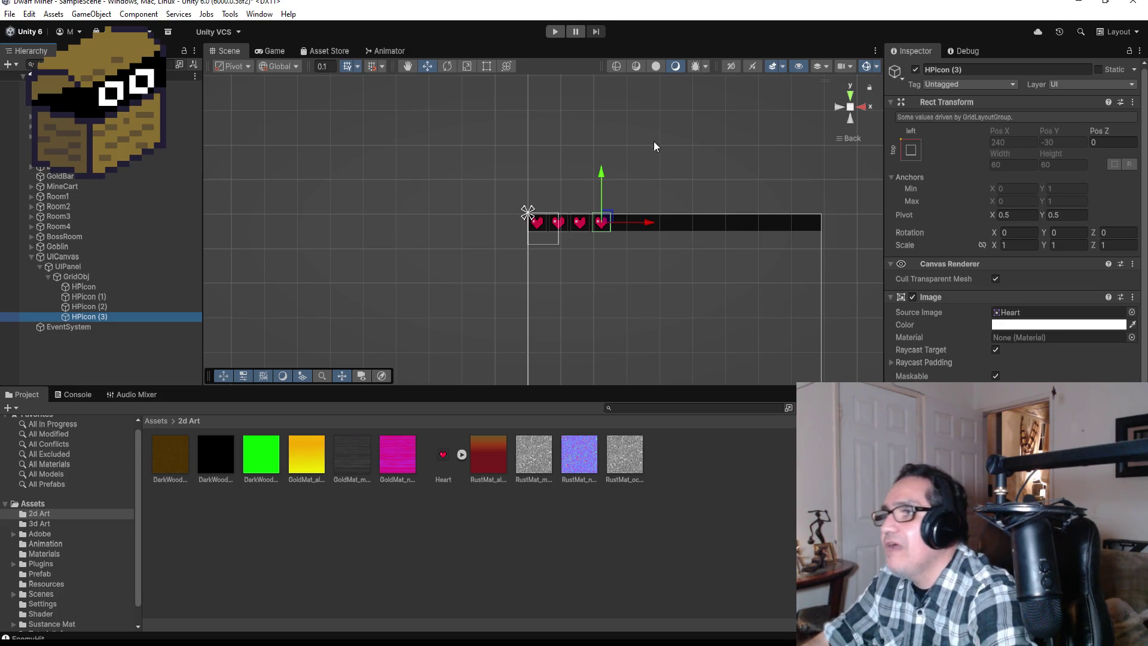
scroll(665, 260, "up", 5)
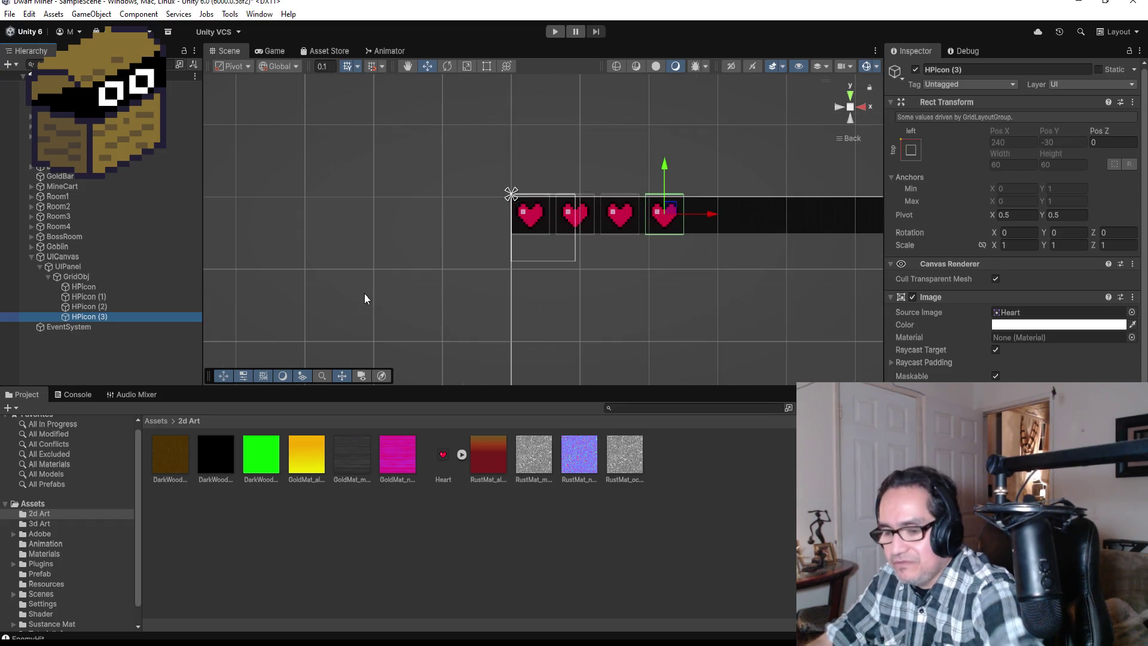
Duplicate the heart icon twice and disable the two new copies, HPicon (4) and (5)
key("ctrl+d")
key("ctrl+d")
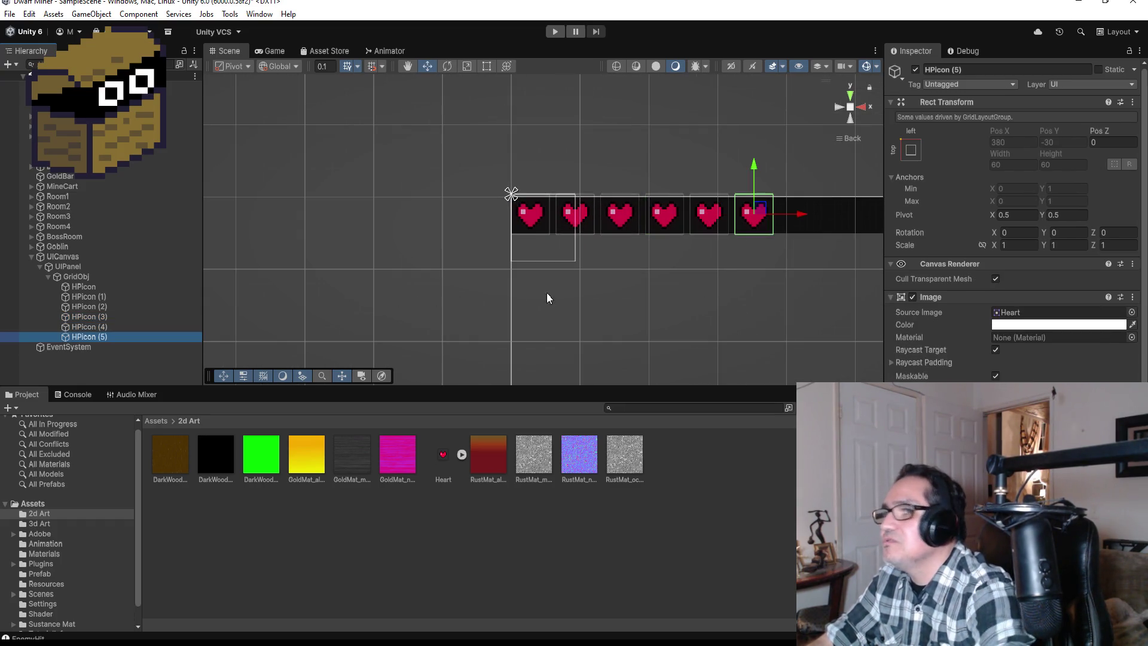
left_click(118, 326, "shift")
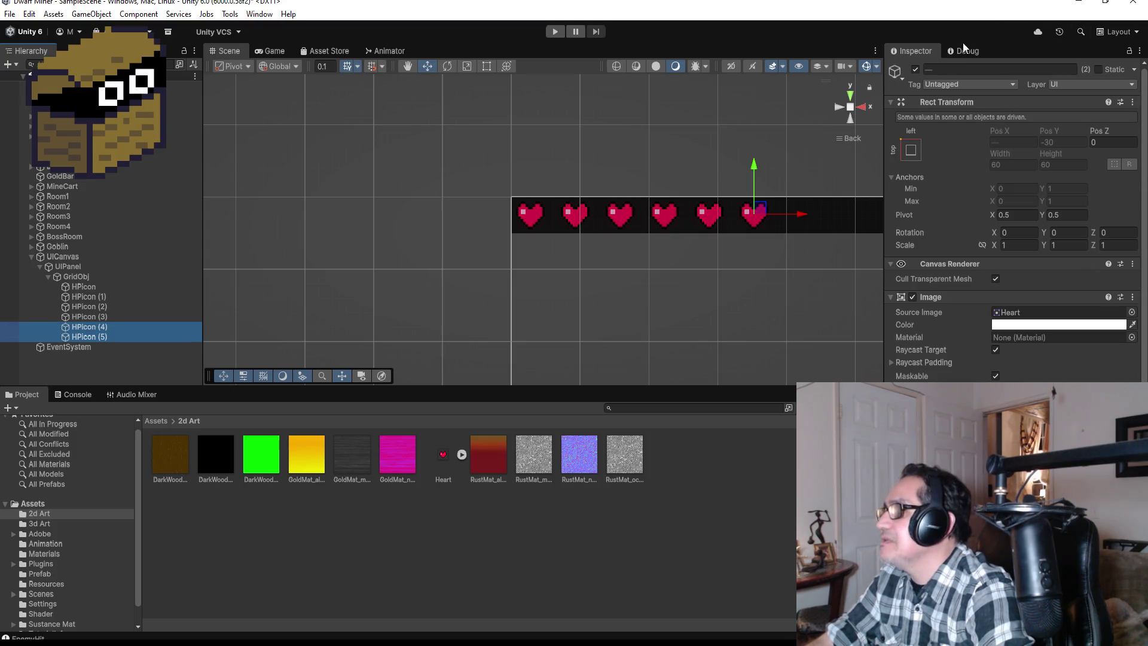
left_click(915, 70)
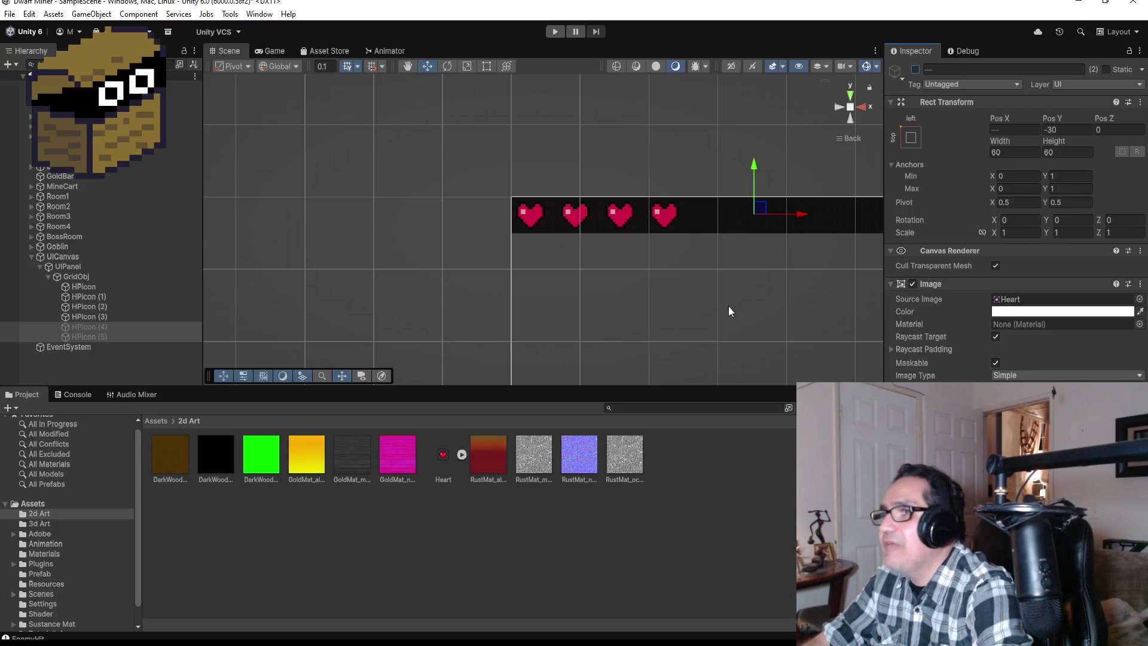
Nudge GridObj slightly to the right
left_click_drag(798, 222, 797, 221)
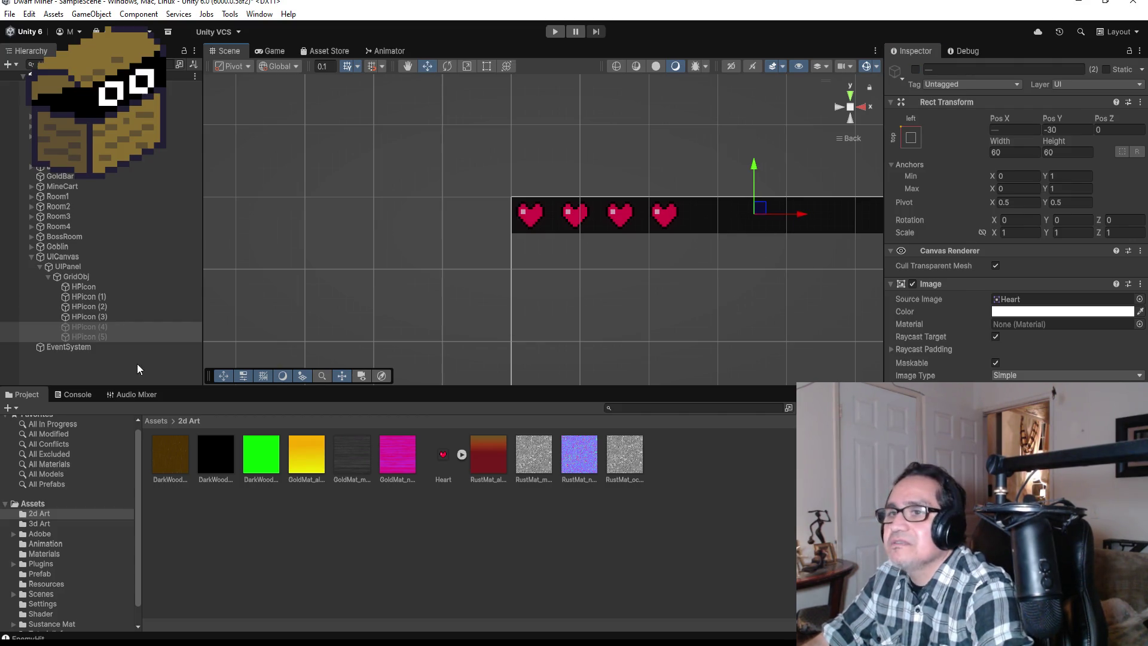
left_click(85, 275)
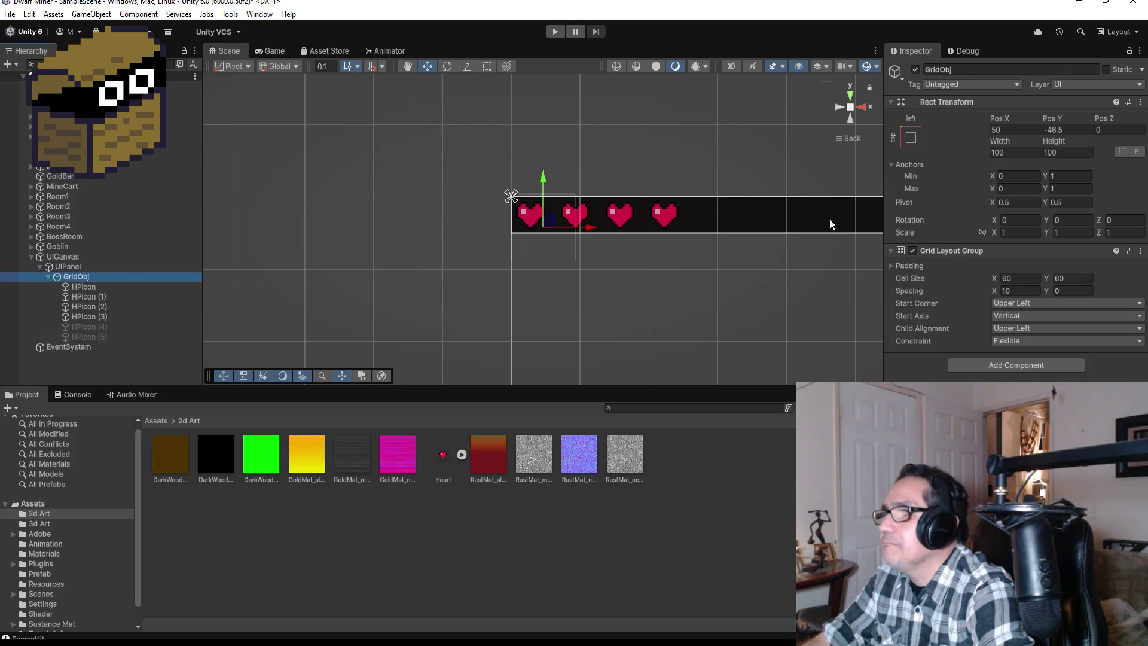
left_click_drag(595, 232, 598, 233)
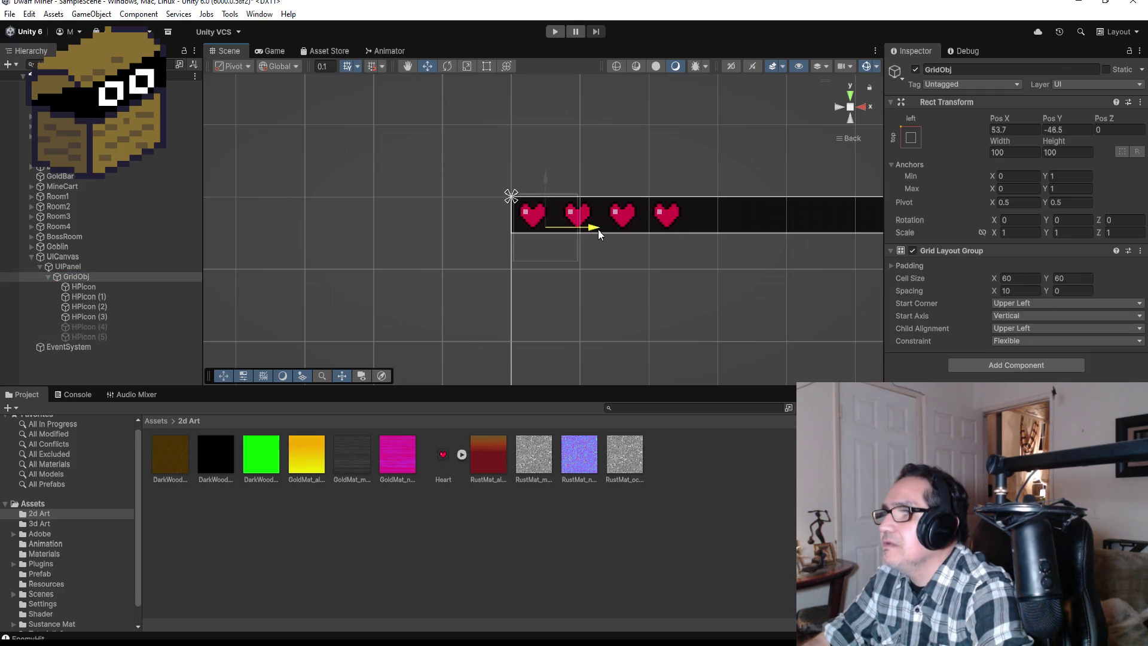
scroll(794, 324, "down", 3)
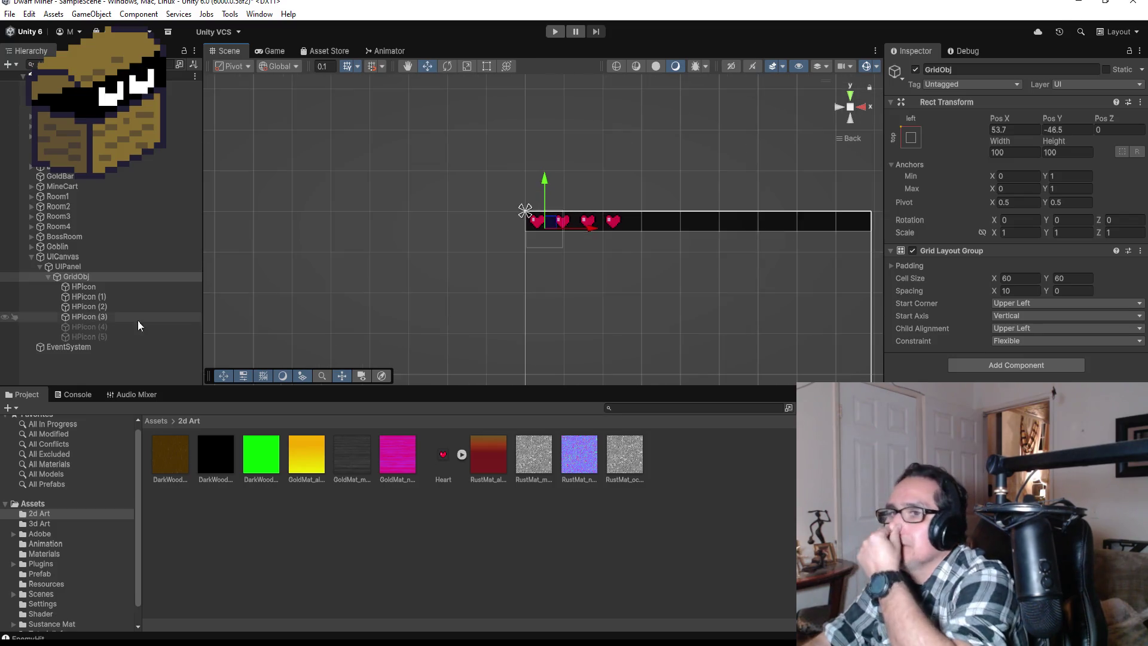
Collapse the heart list and UIPanel in the Hierarchy, then re-expand UIPanel
left_click(47, 277)
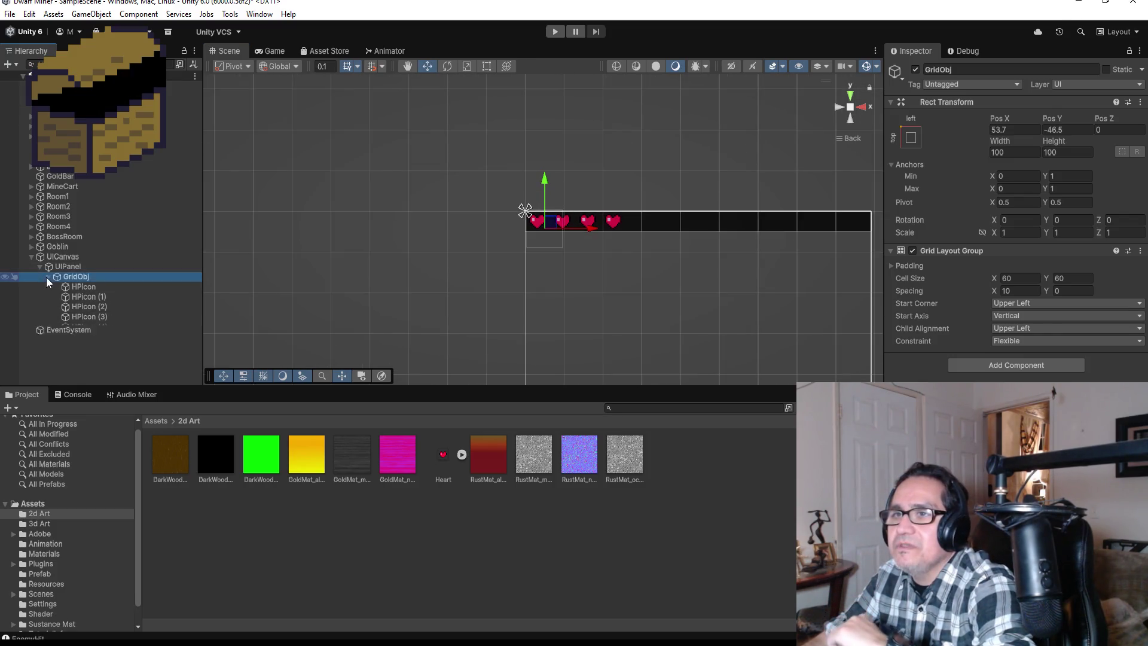
left_click(40, 266)
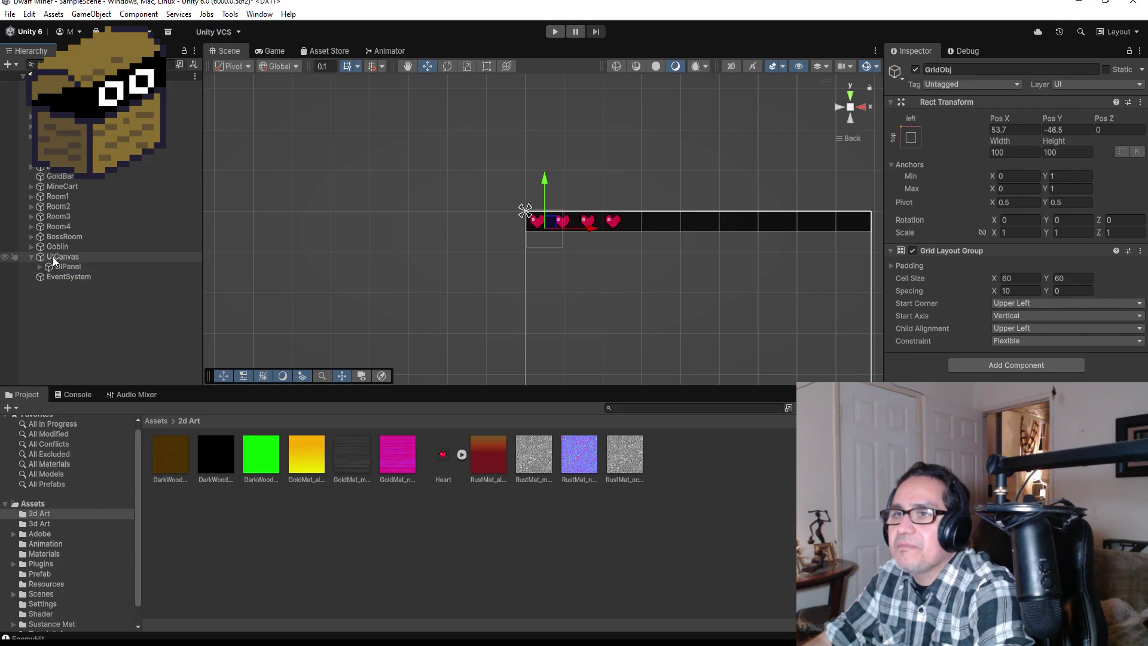
left_click(58, 256)
left_click(64, 267)
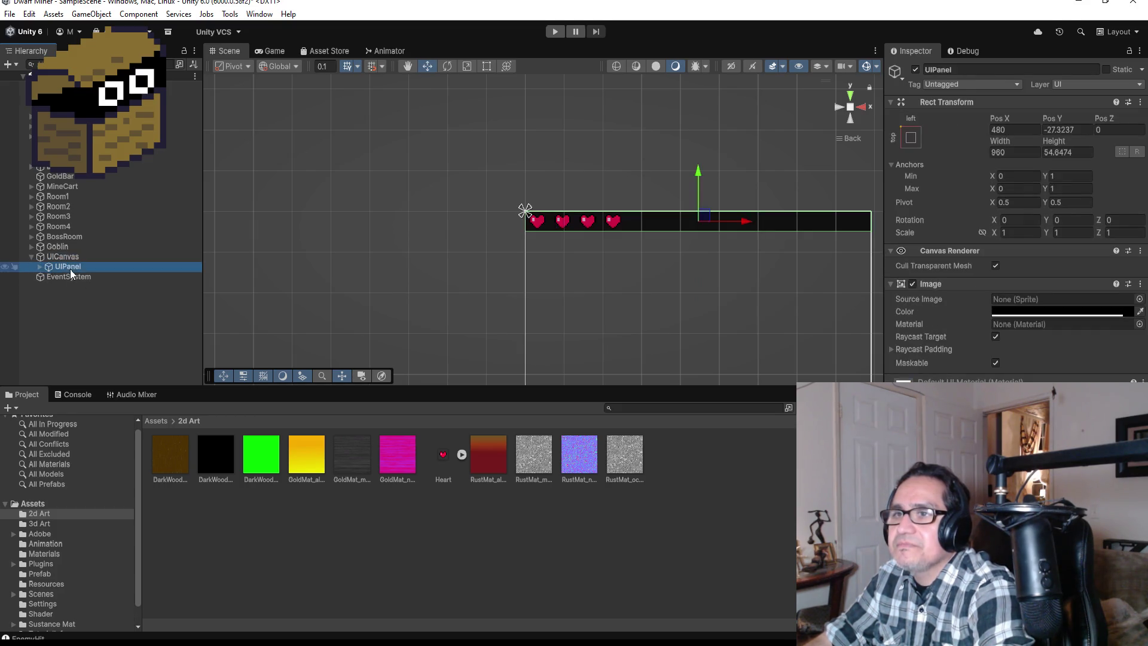
left_click(39, 267)
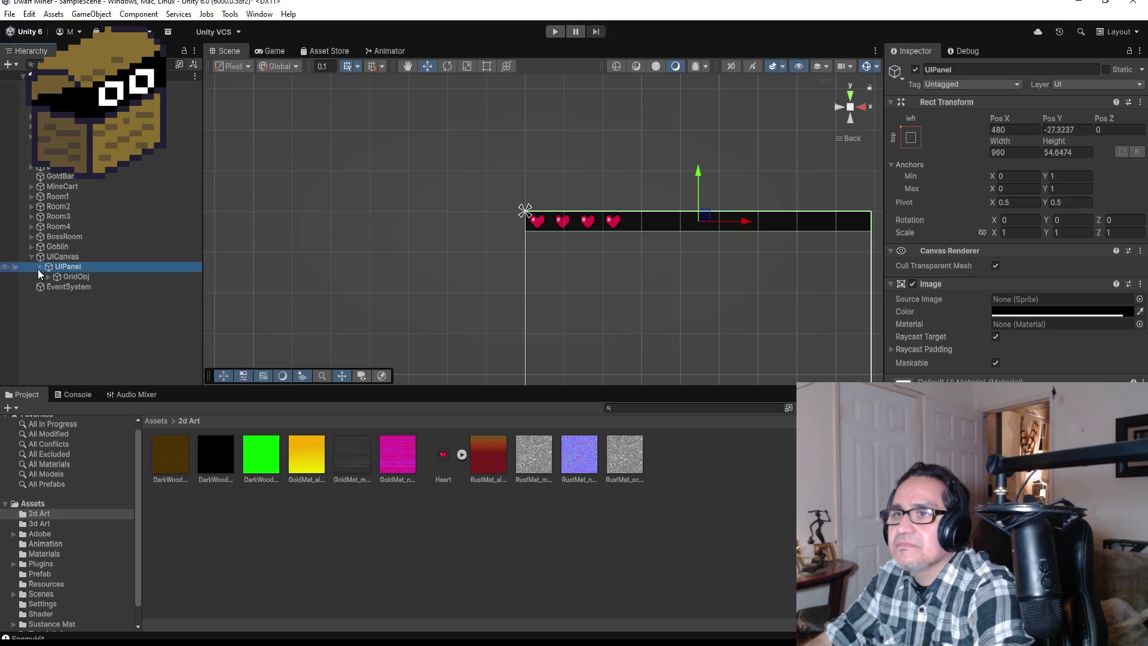
right_click(73, 269)
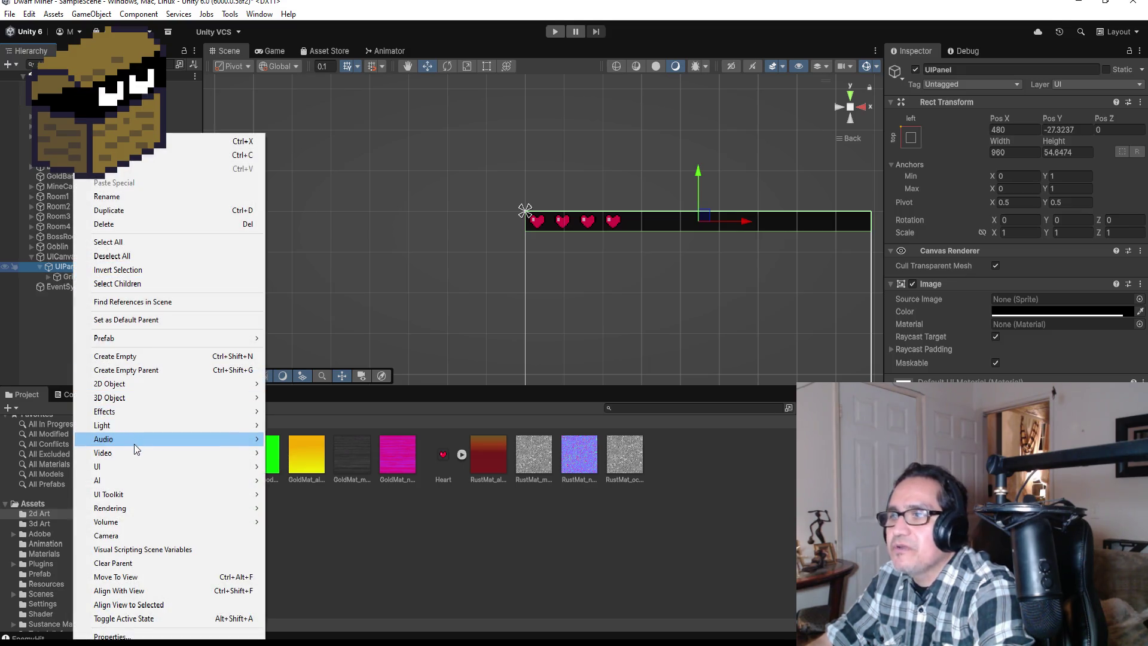
Add a Text - TextMeshPro child to UIPanel and import the TMP Essentials
mouse_move(131, 440)
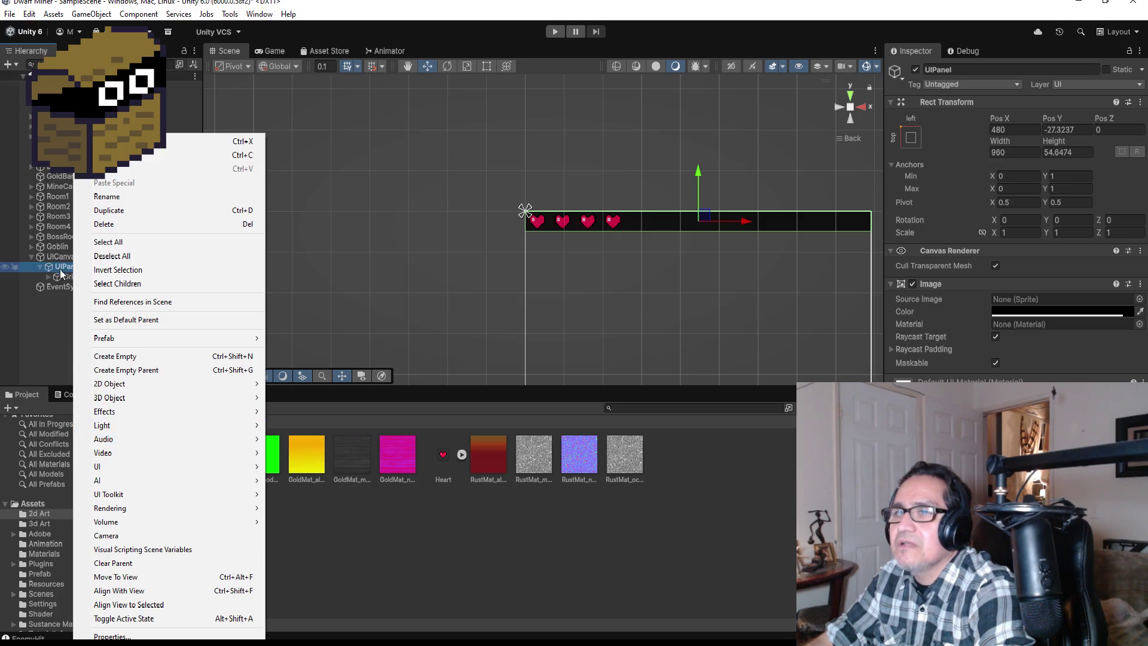
mouse_move(149, 397)
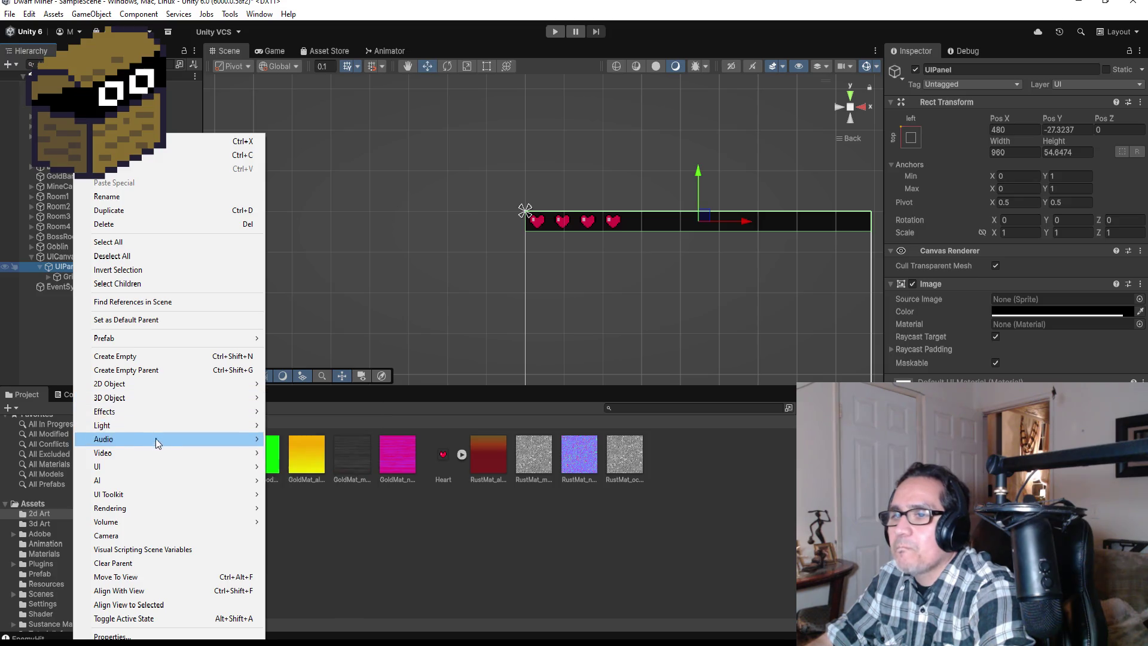
mouse_move(159, 464)
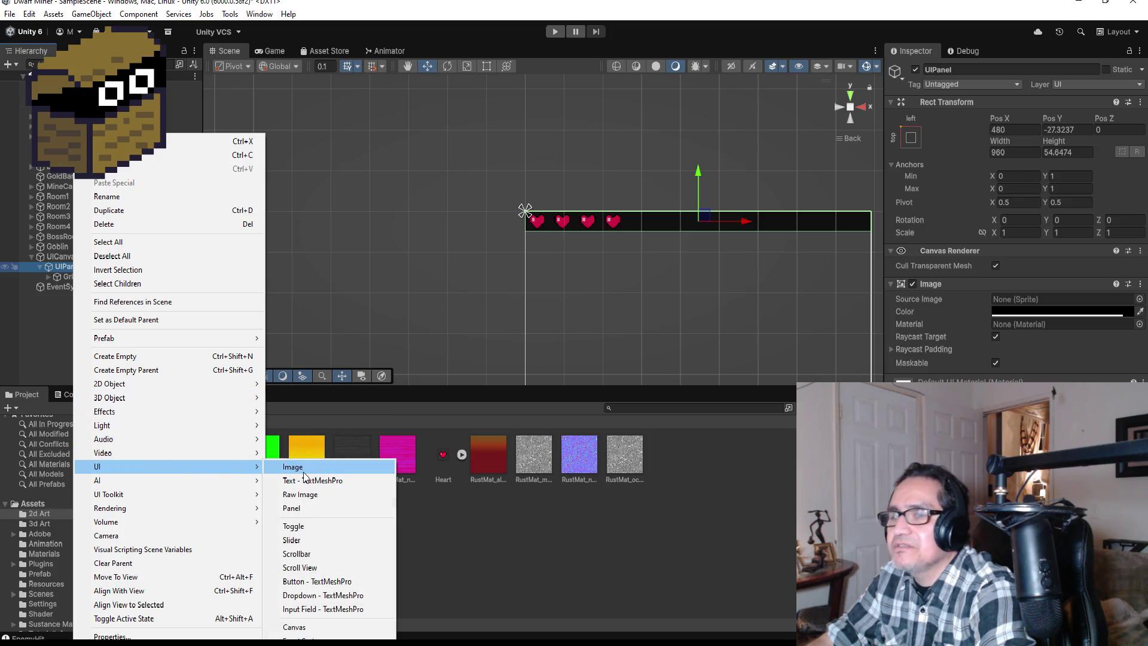
left_click(306, 480)
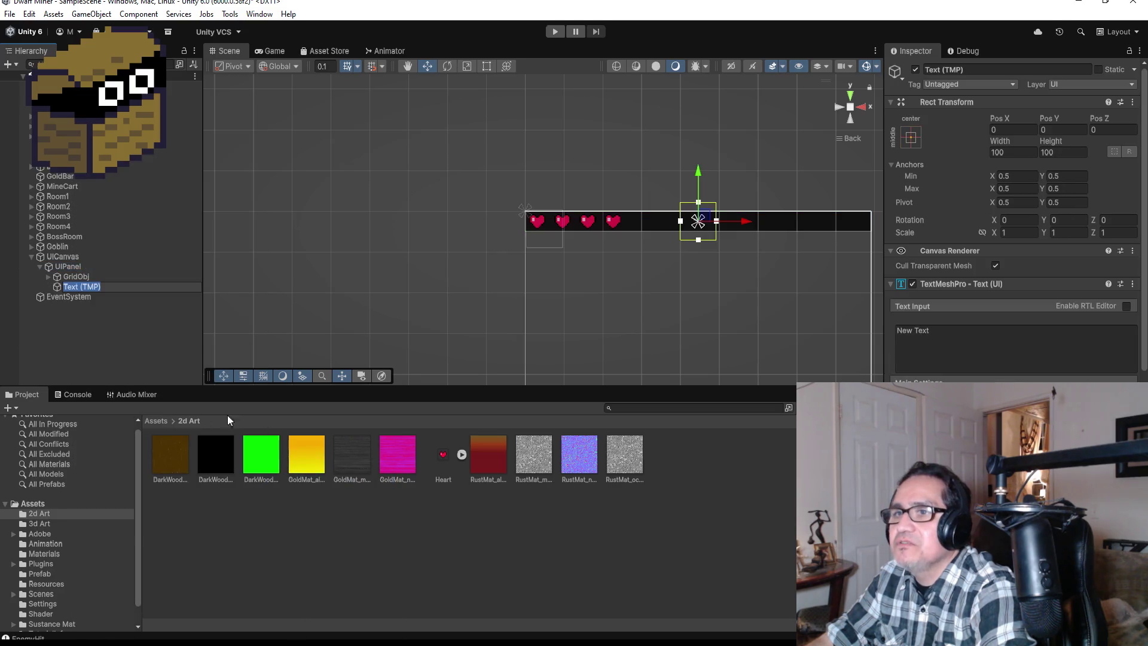
left_click(317, 192)
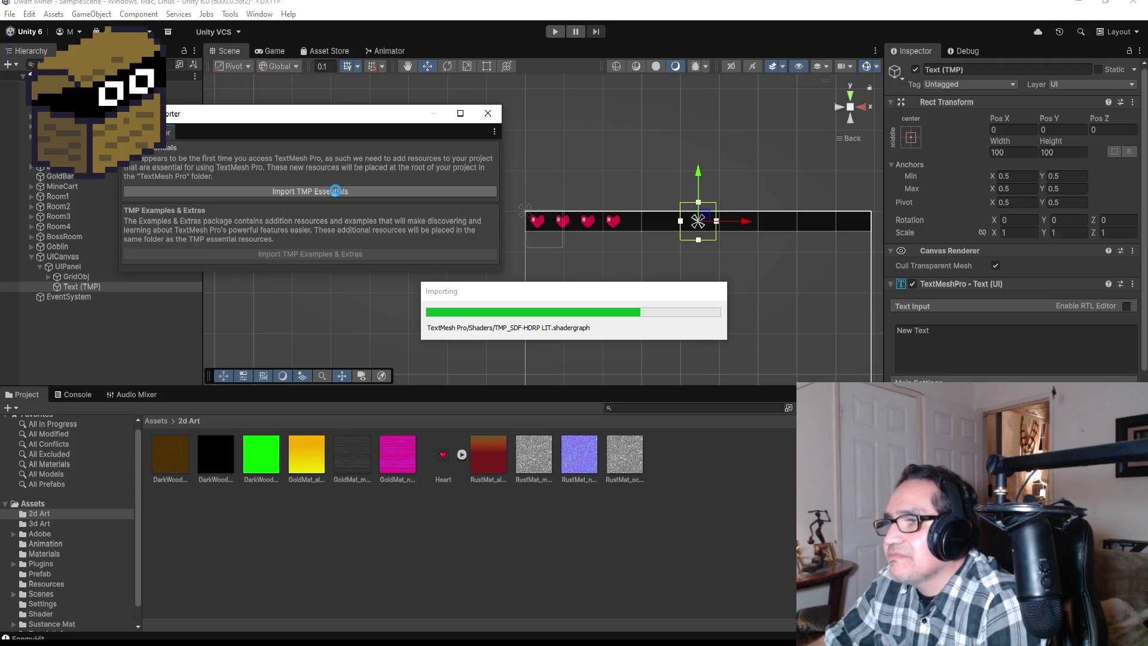
key("alt+Tab")
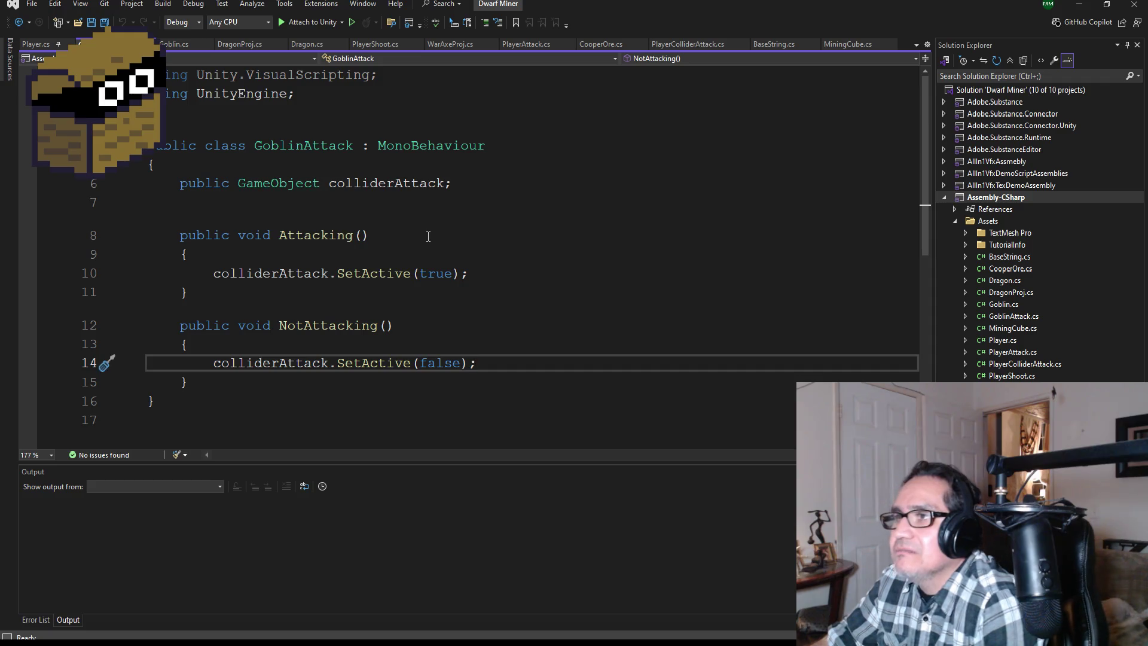
Import TMP Examples & Extras and reload the Dwarf Miner solution in Visual Studio
left_click(1086, 5)
left_click(315, 254)
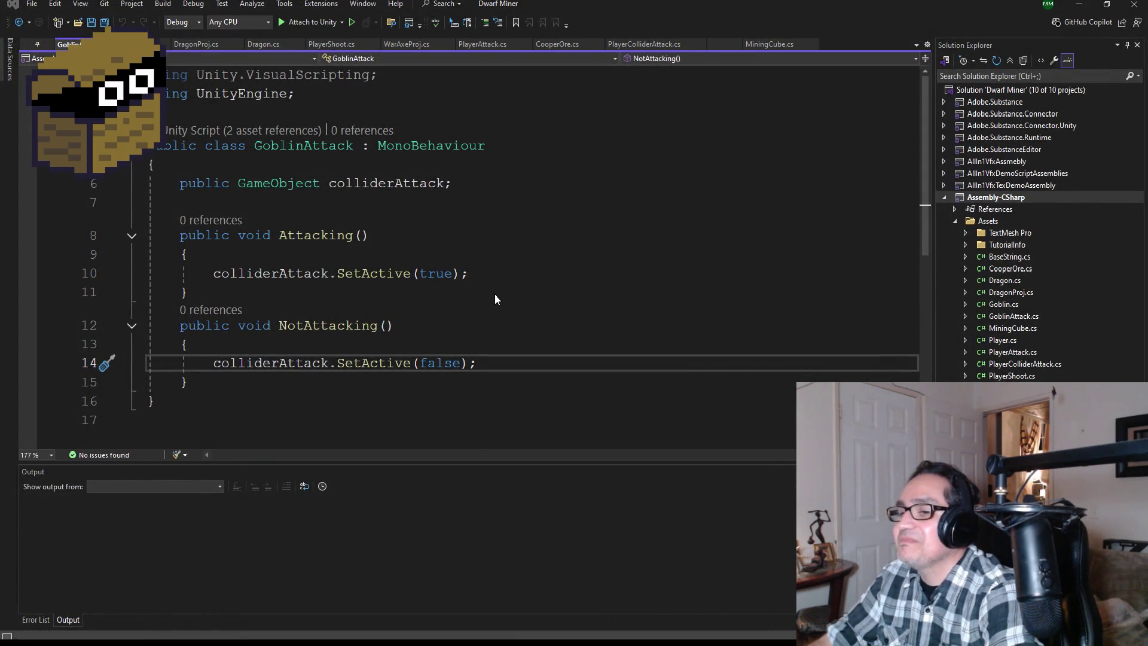
left_click(535, 358)
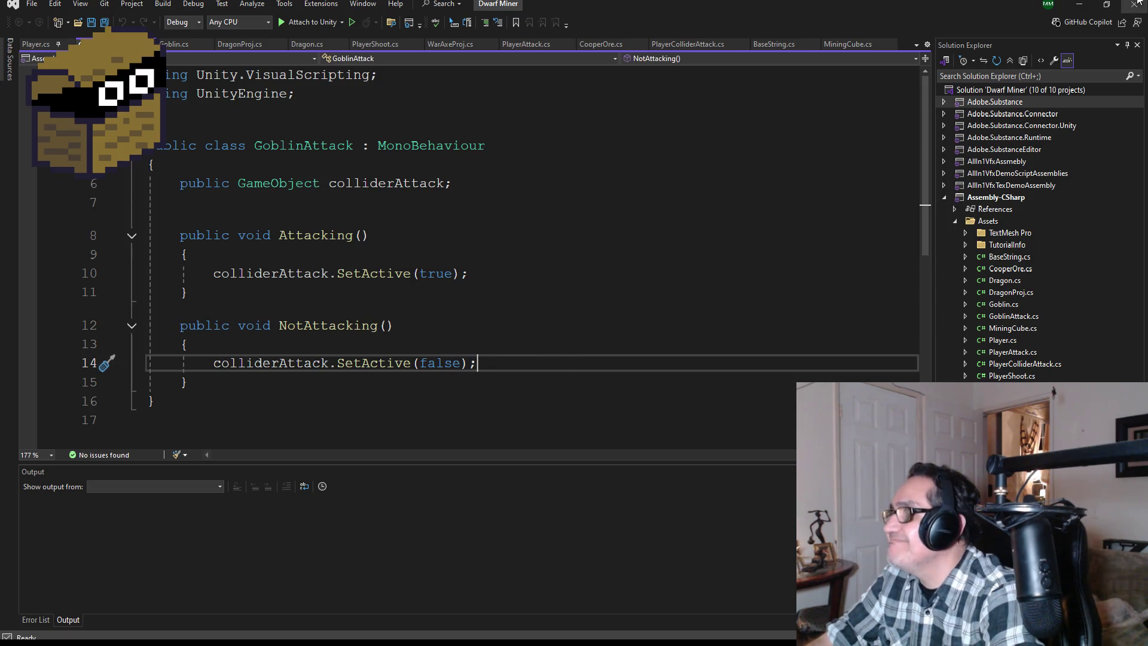
left_click(1081, 6)
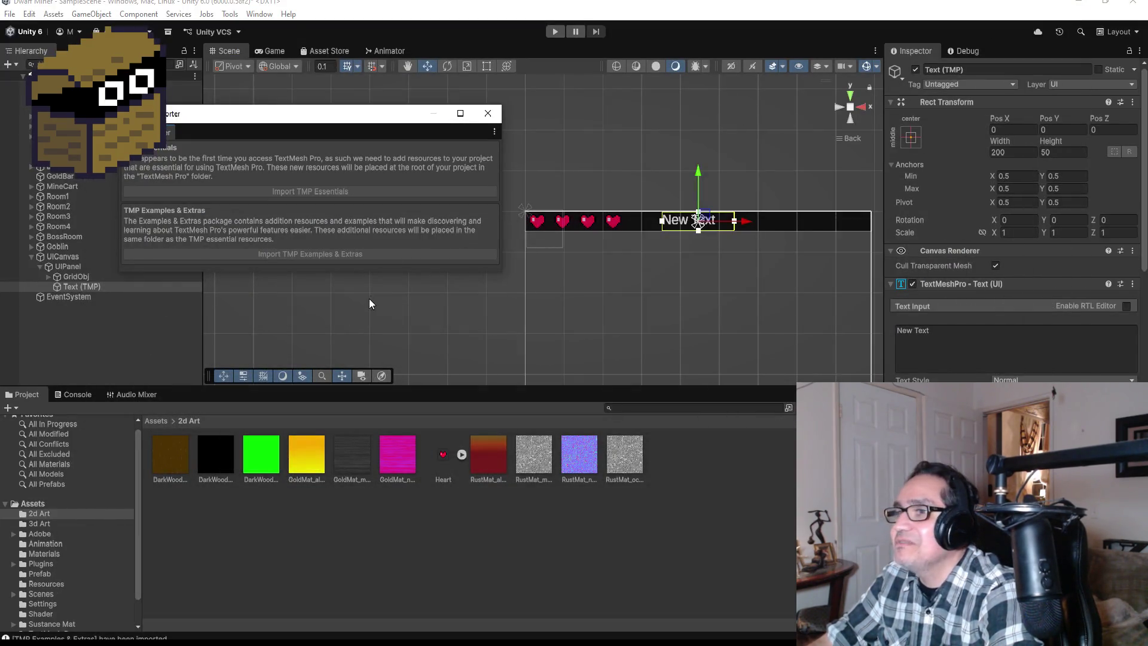
Anchor the Text (TMP) top-right on UIPanel and move it left to -249, -25
left_click(487, 112)
scroll(787, 248, "up", 3)
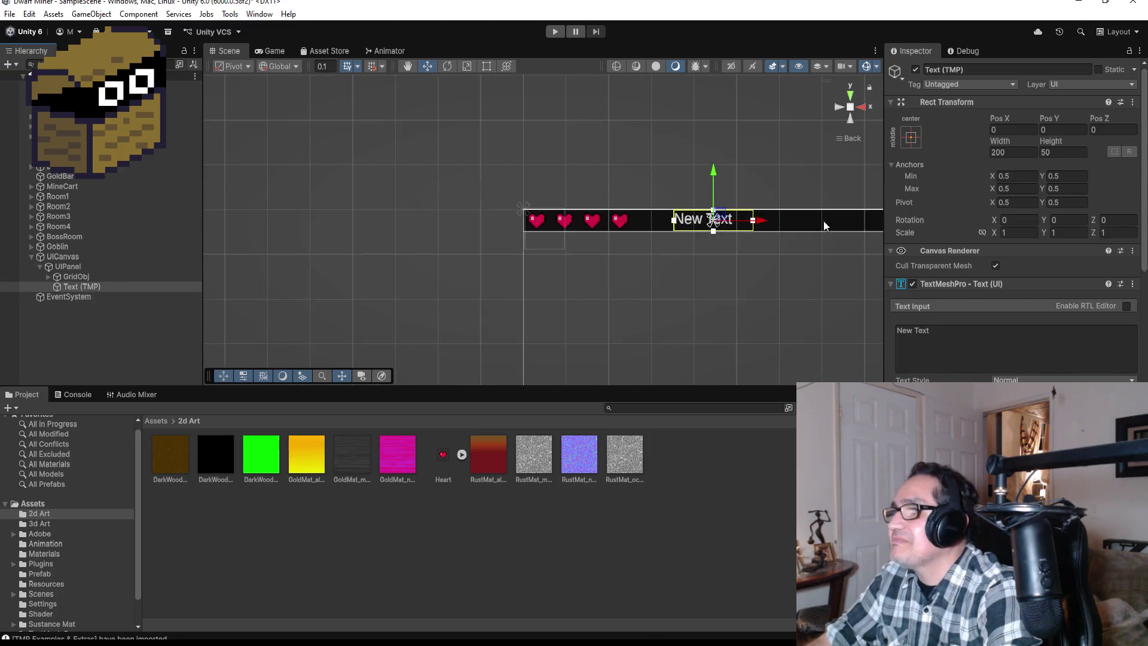
left_click(911, 137)
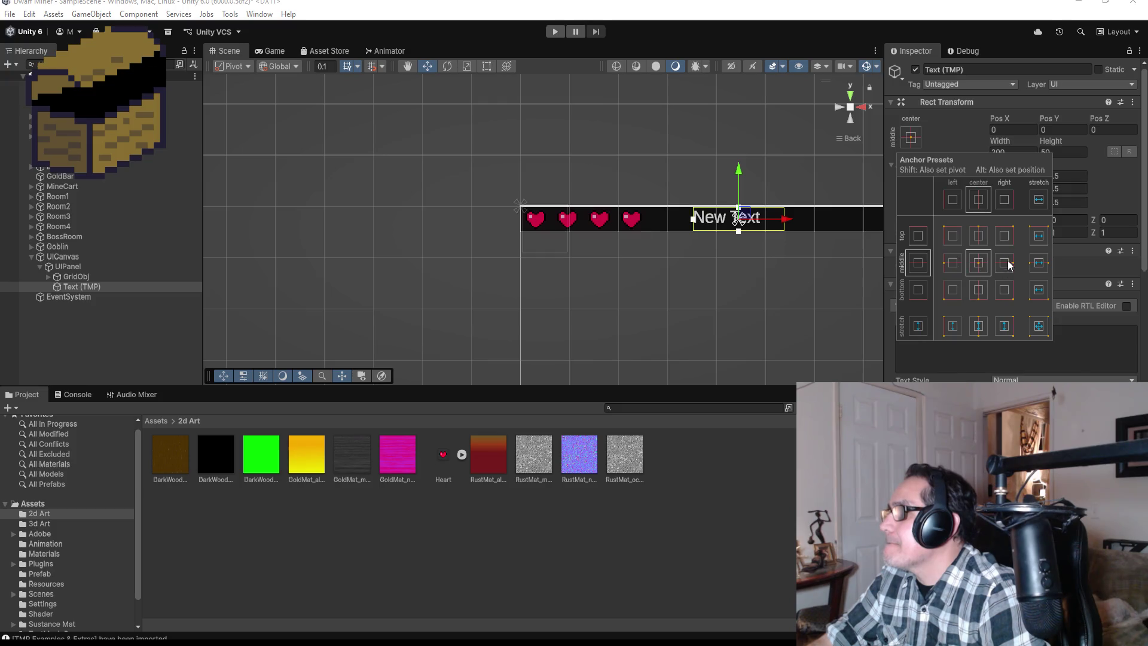
left_click(1004, 238, "alt")
scroll(783, 266, "down", 3)
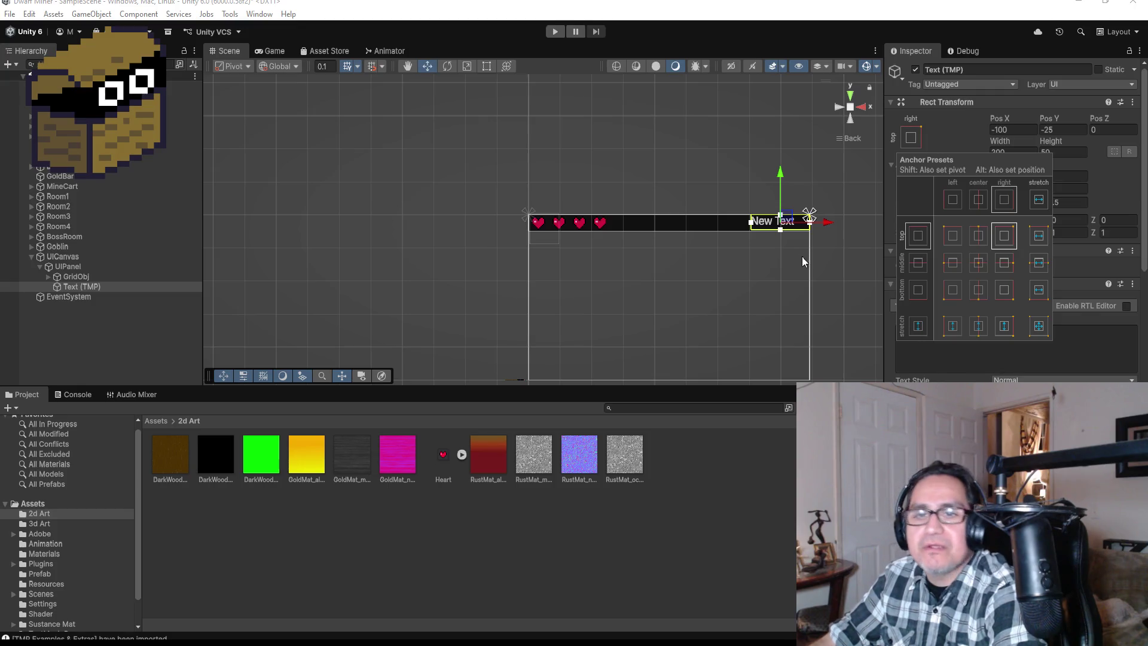
left_click_drag(827, 226, 781, 227)
left_click(964, 338)
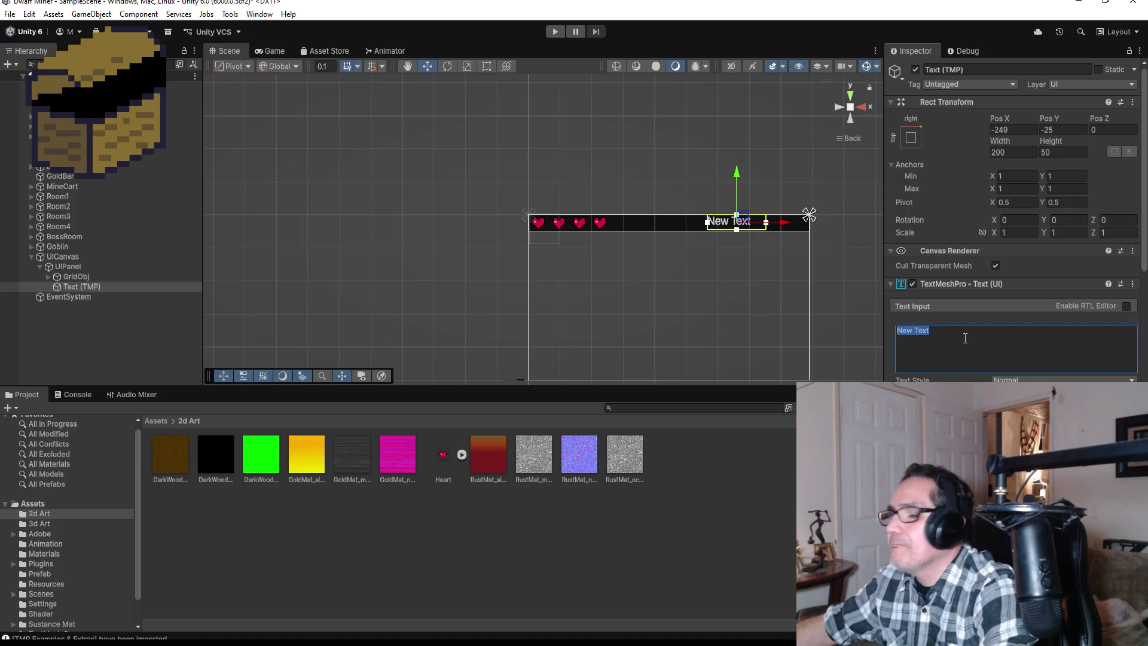
Revert the text back to New Text and restore the flat Back scene view
type("Gold:")
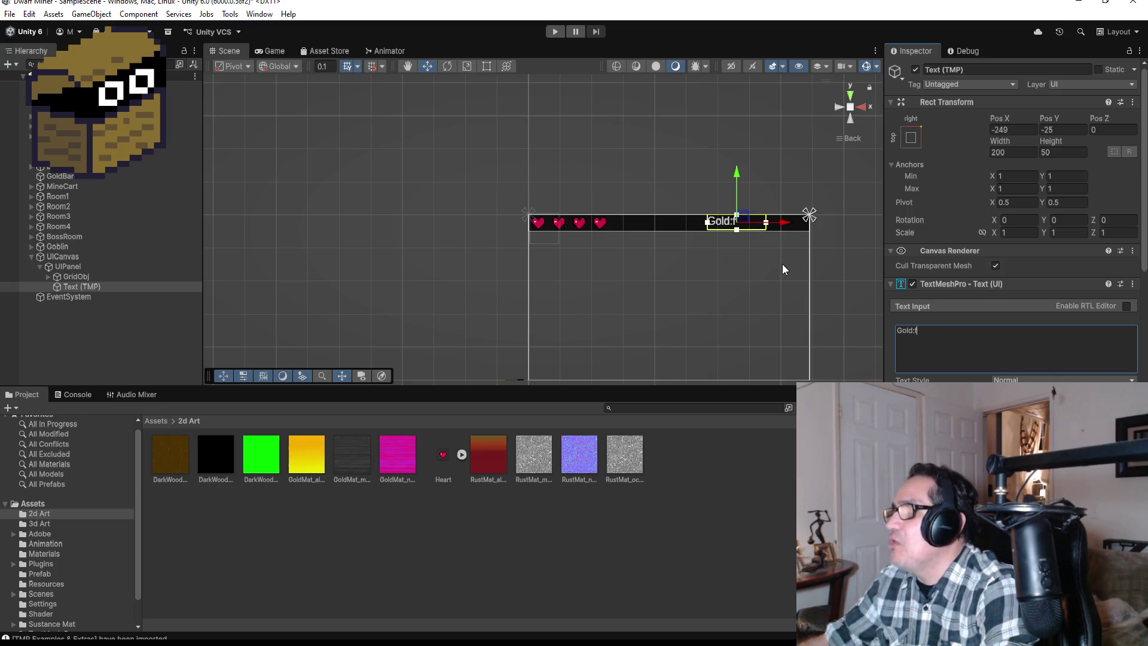
key("BackSpace")
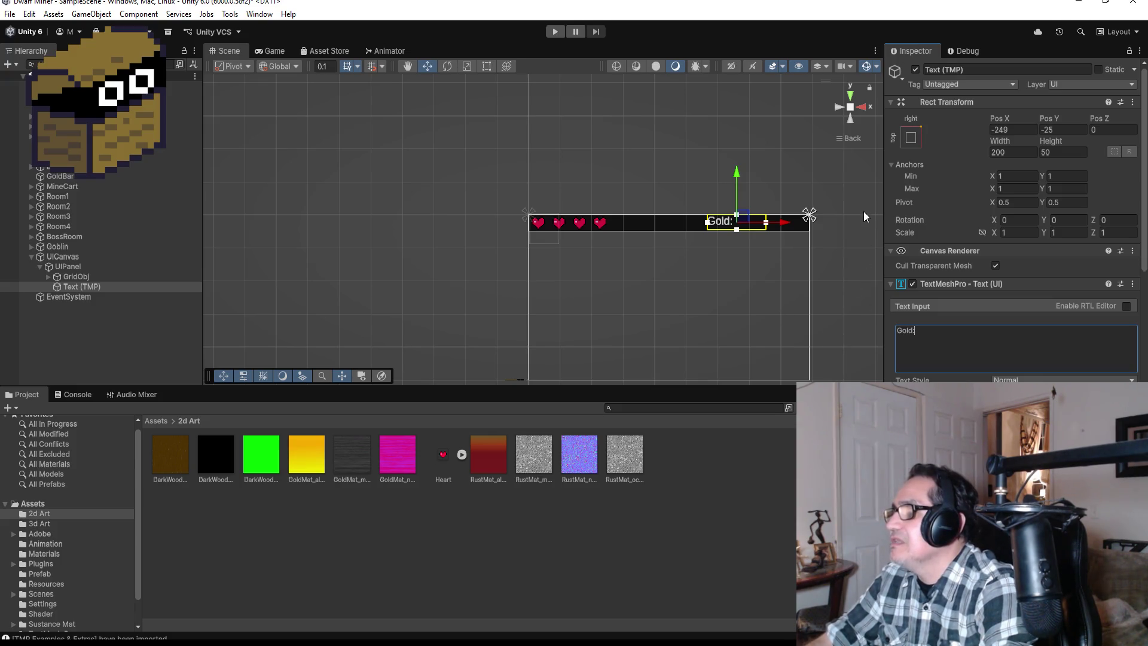
scroll(859, 206, "up", 1)
left_click_drag(826, 246, 658, 238)
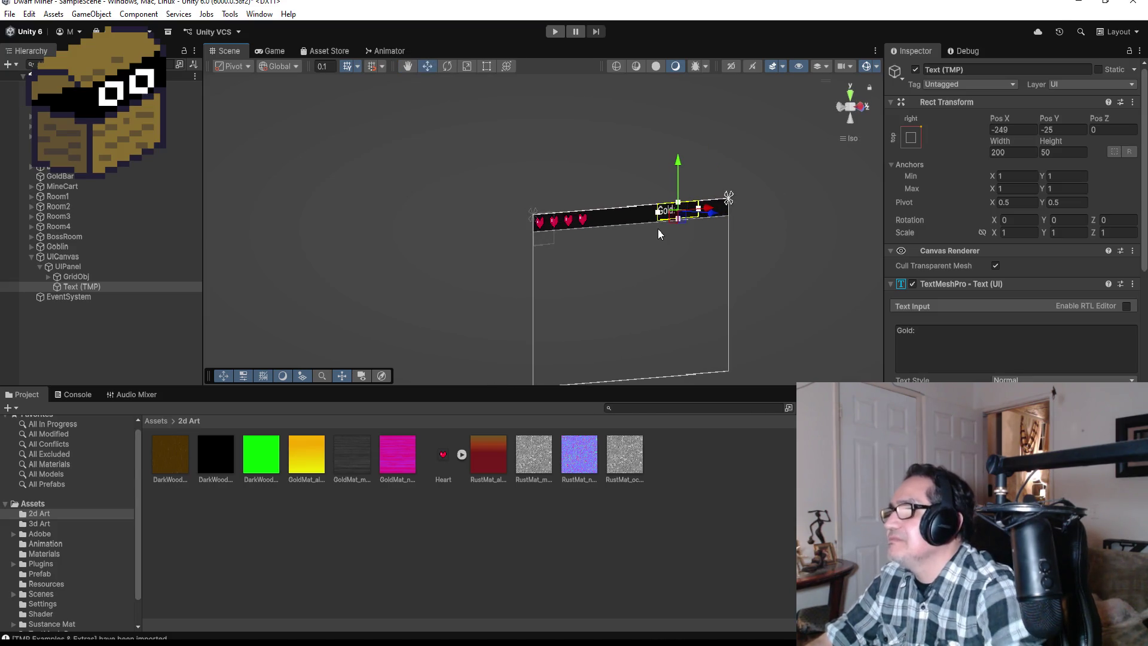
key("ctrl+z")
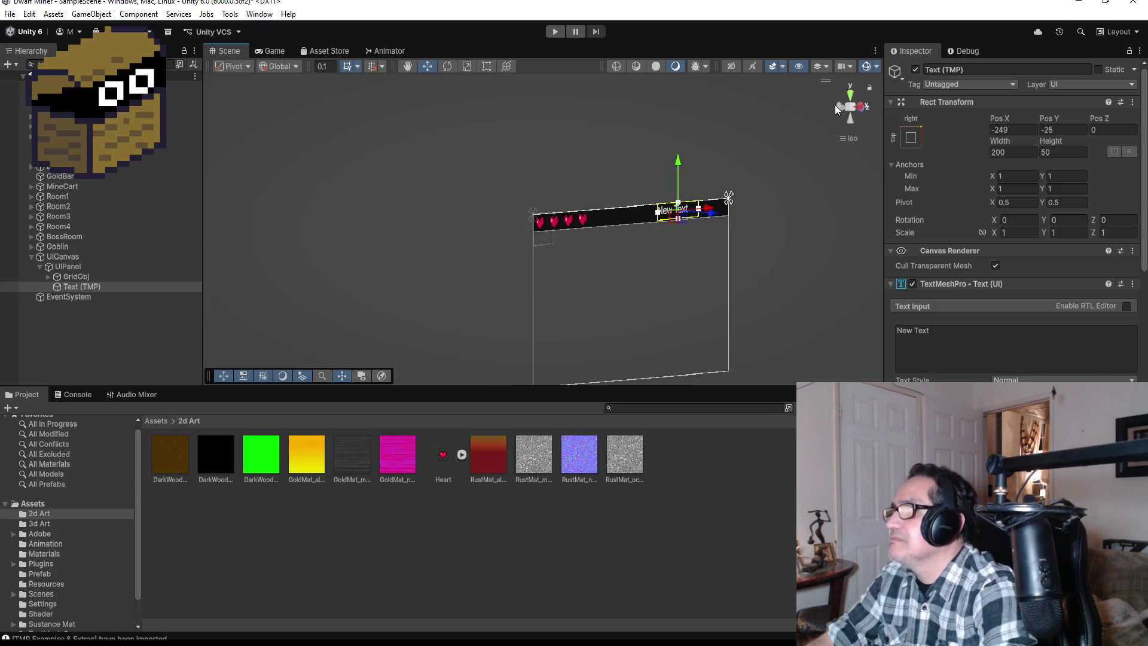
left_click(836, 107)
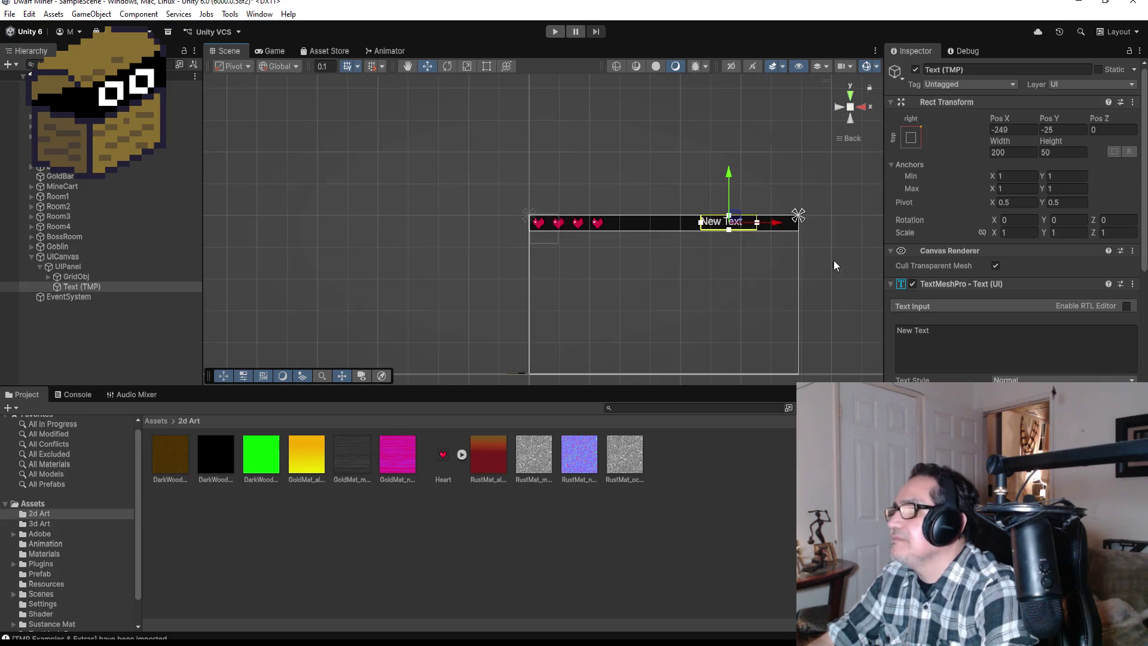
scroll(568, 232, "up", 5)
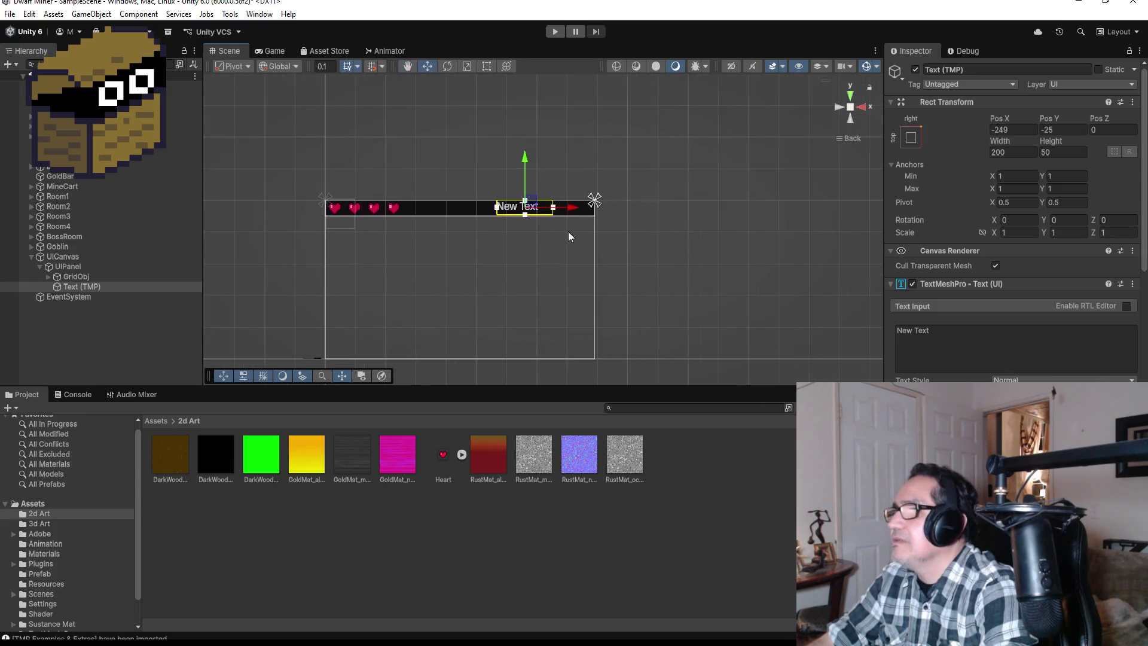
scroll(590, 187, "up", 3)
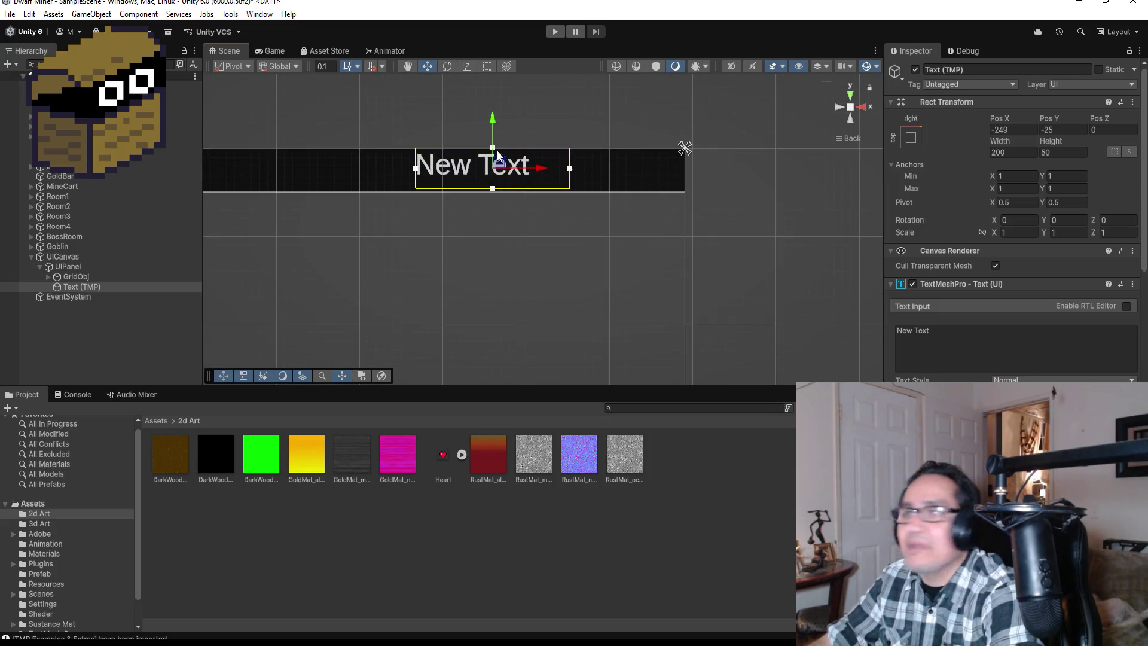
Nudge the text slightly lower and narrow its box to about 154 wide
left_click_drag(489, 116, 488, 119)
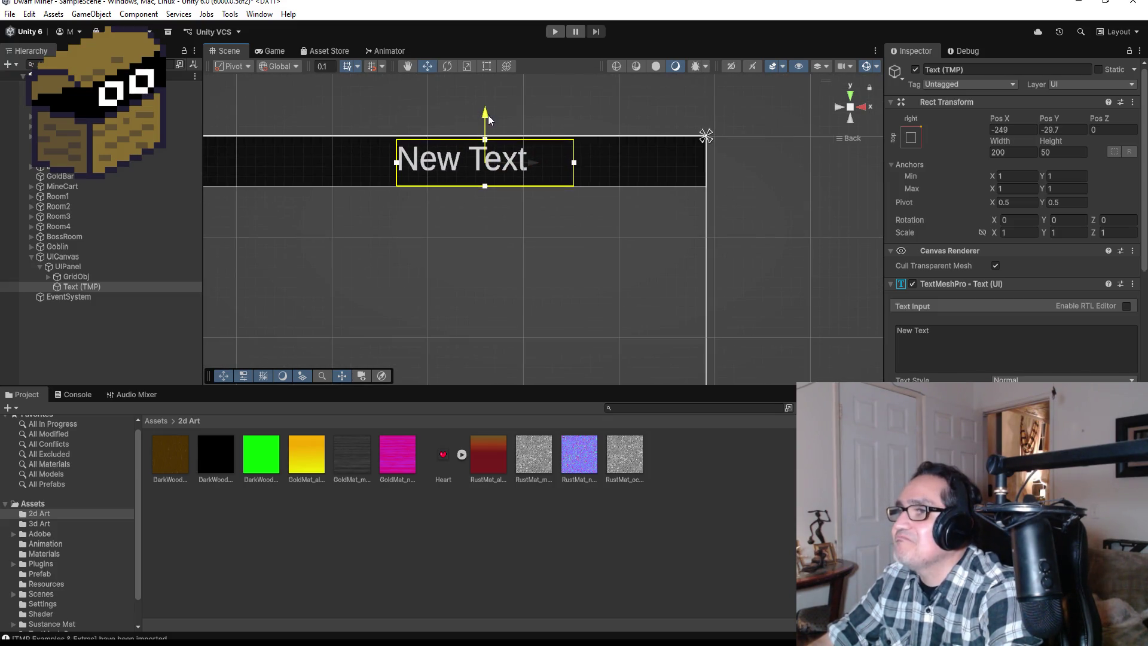
left_click(486, 66)
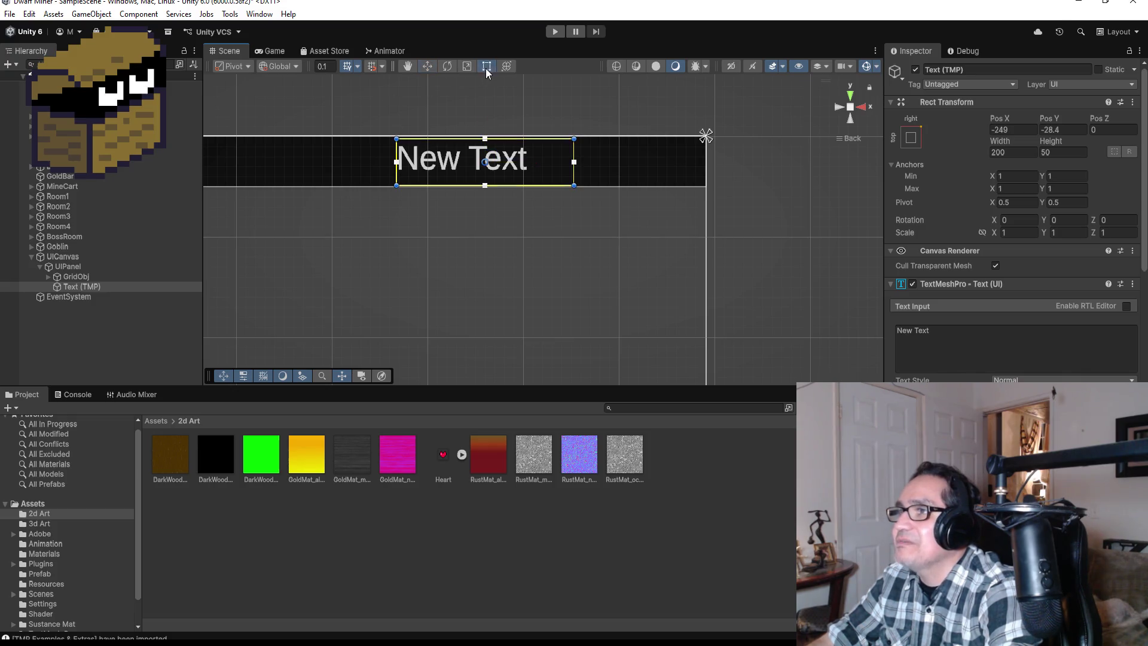
left_click_drag(573, 174, 534, 173)
Set the text to Gold: and narrow its box to about 96 wide
left_click(962, 336)
type("Gold:")
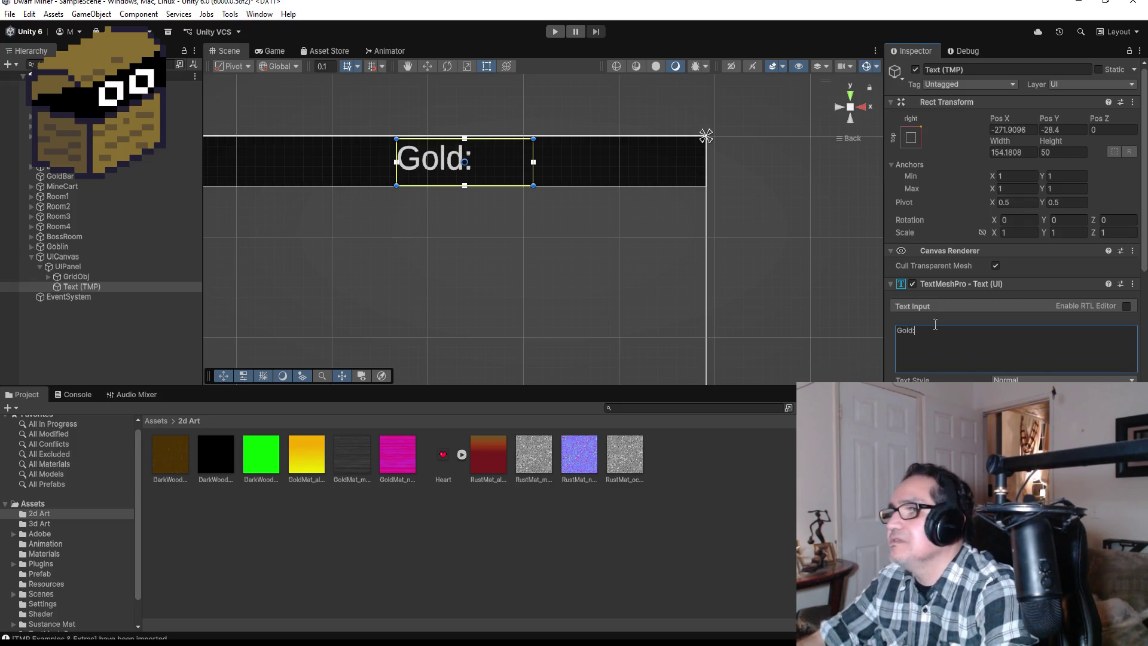
left_click_drag(535, 173, 481, 172)
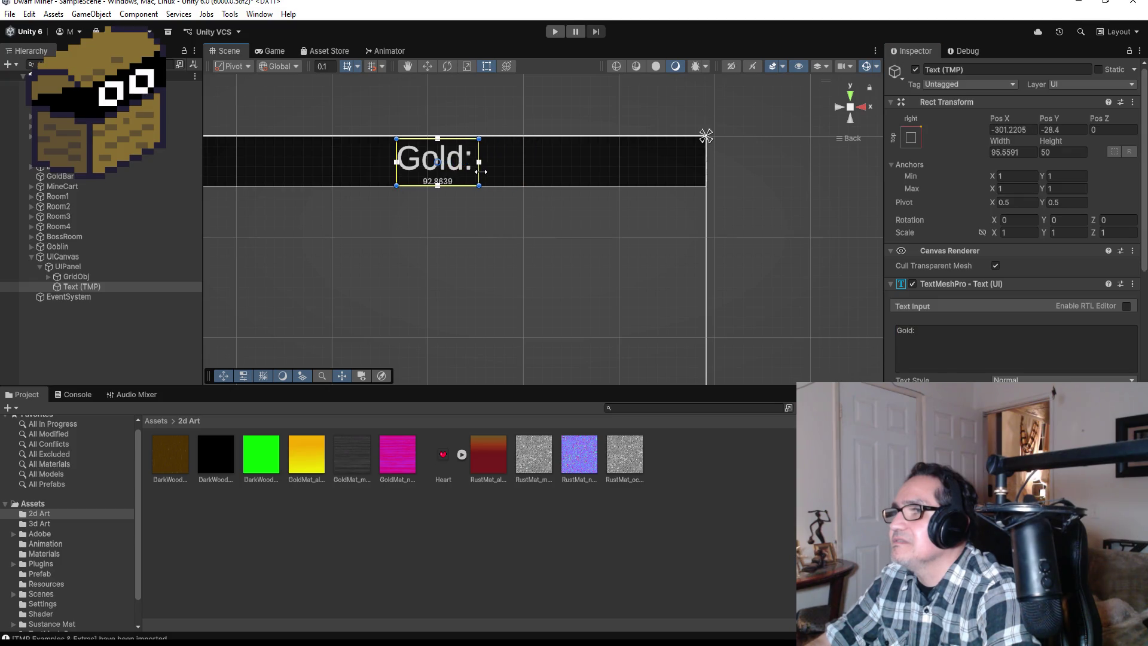
left_click(106, 320)
left_click(110, 287)
left_click(996, 68)
key("ctrl+a")
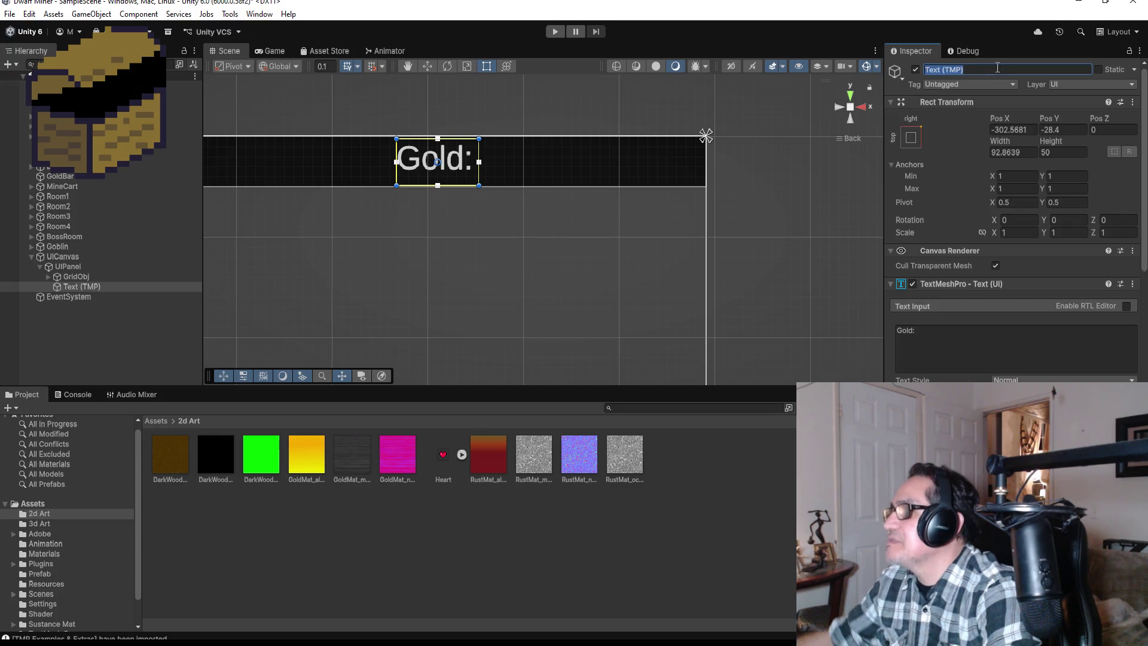
Rename the label dspGold, duplicate it, and move the copy to its right
type("dspGold")
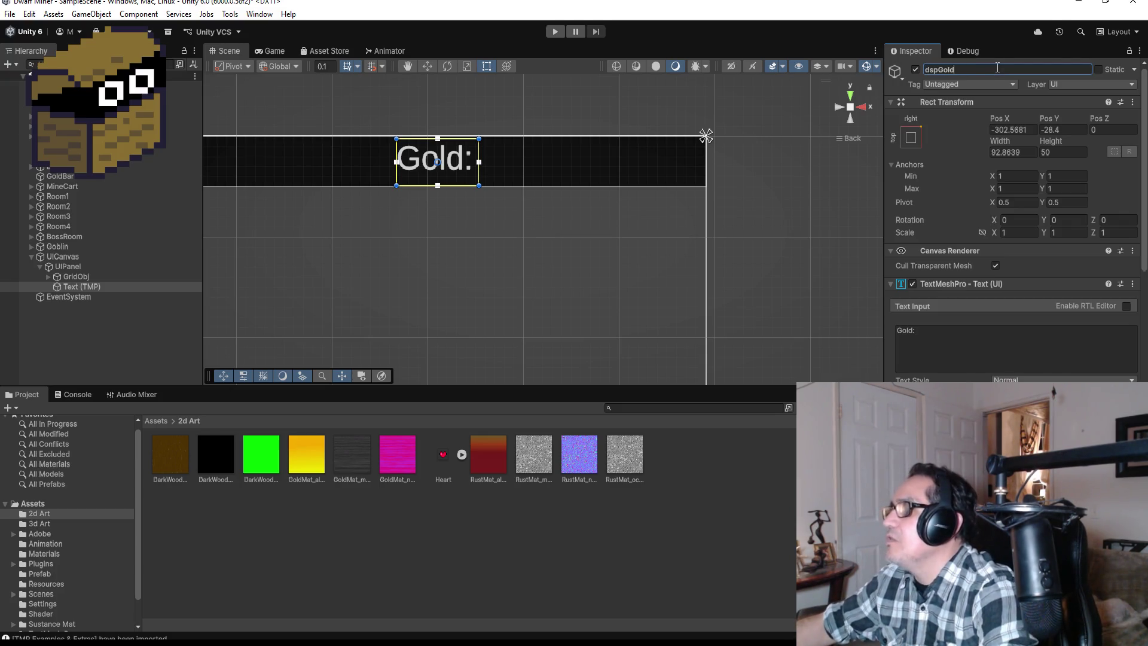
left_click(95, 288)
key("ctrl+d")
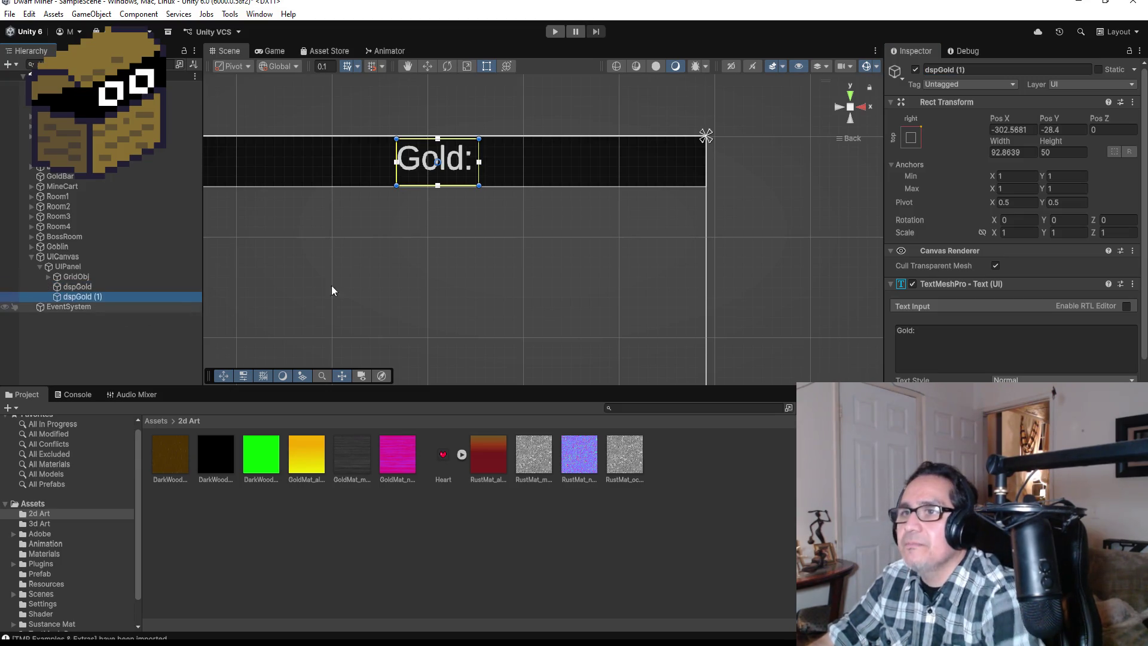
left_click(427, 68)
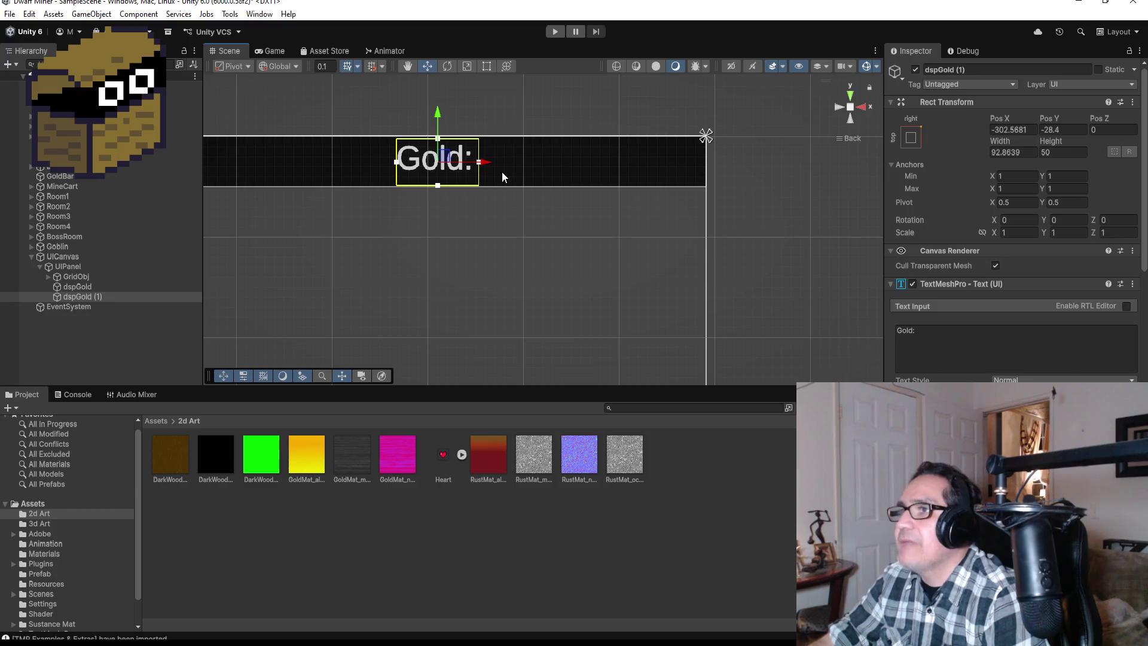
left_click_drag(487, 166, 572, 163)
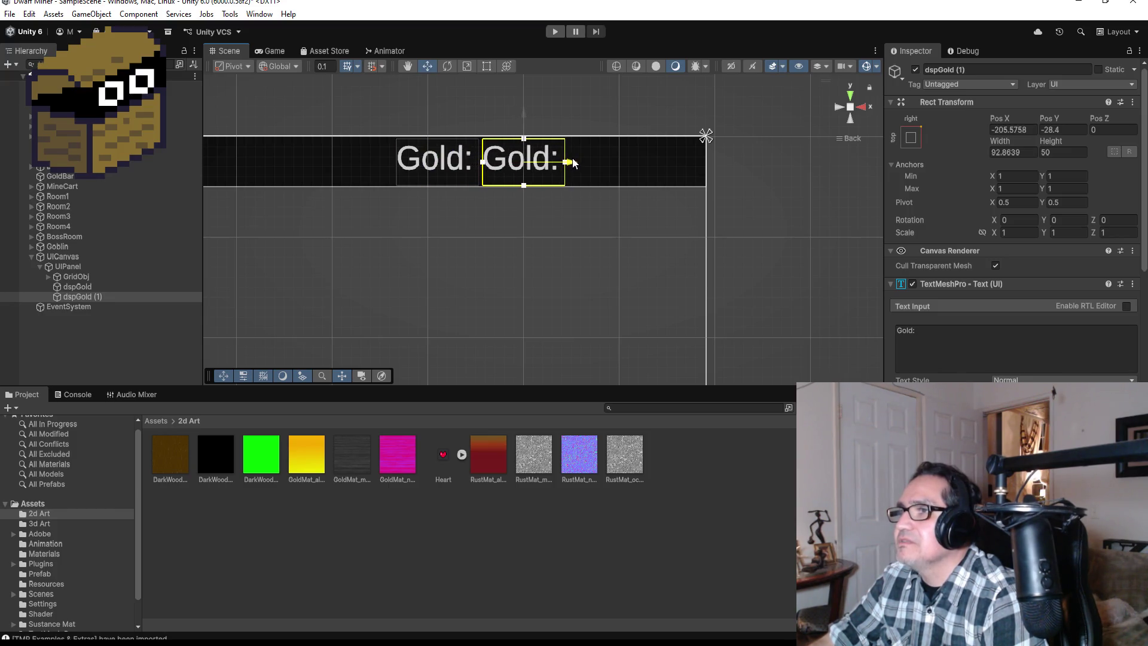
Set the copy's text to 99999 and widen its box slightly
left_click(955, 345)
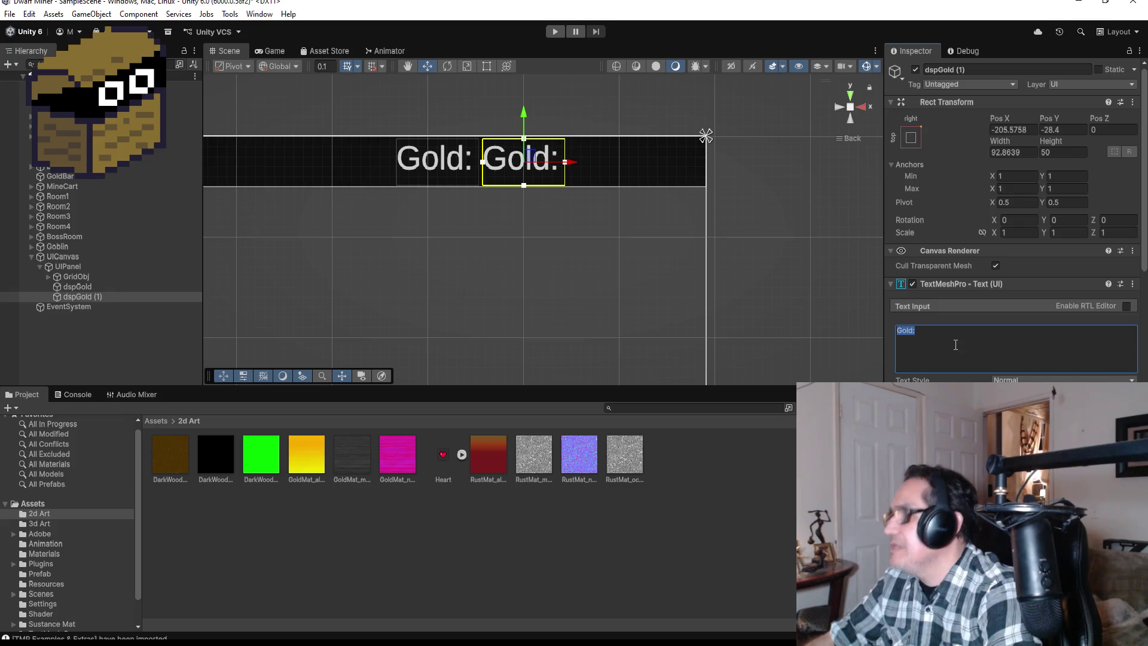
type("9999")
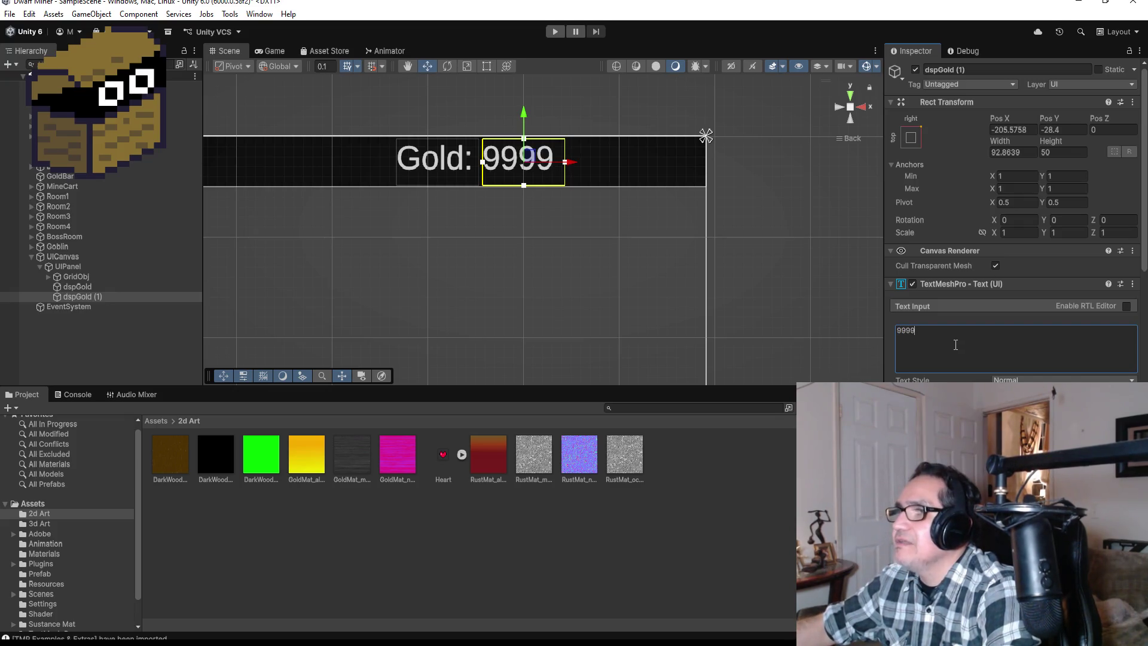
left_click(484, 66)
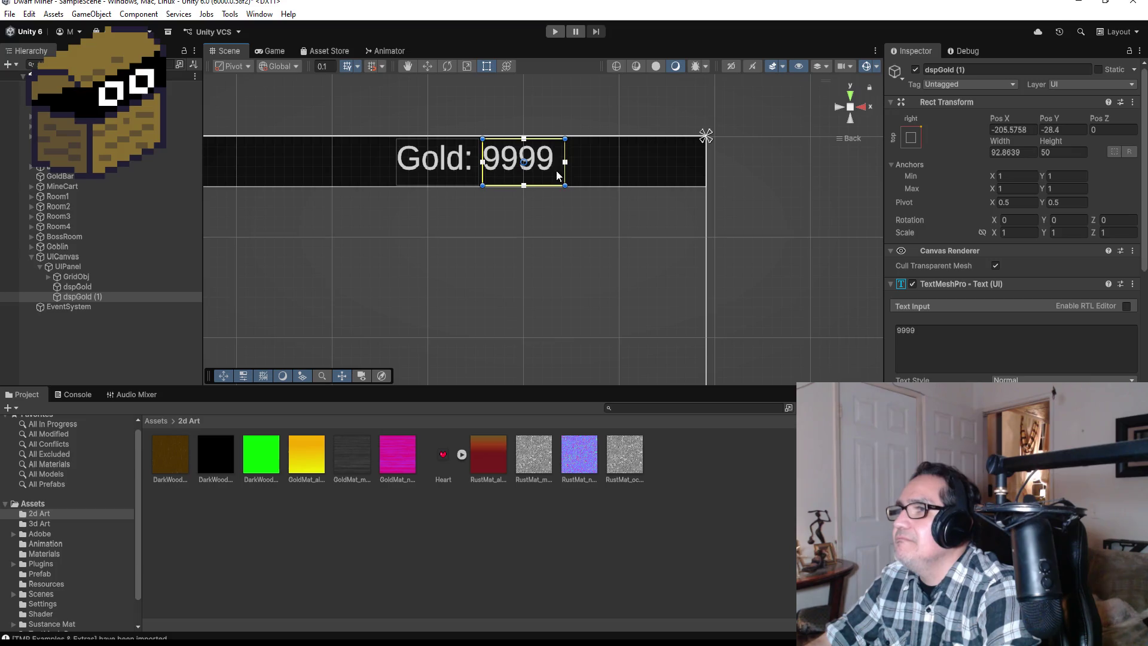
left_click_drag(564, 173, 581, 172)
left_click(978, 338)
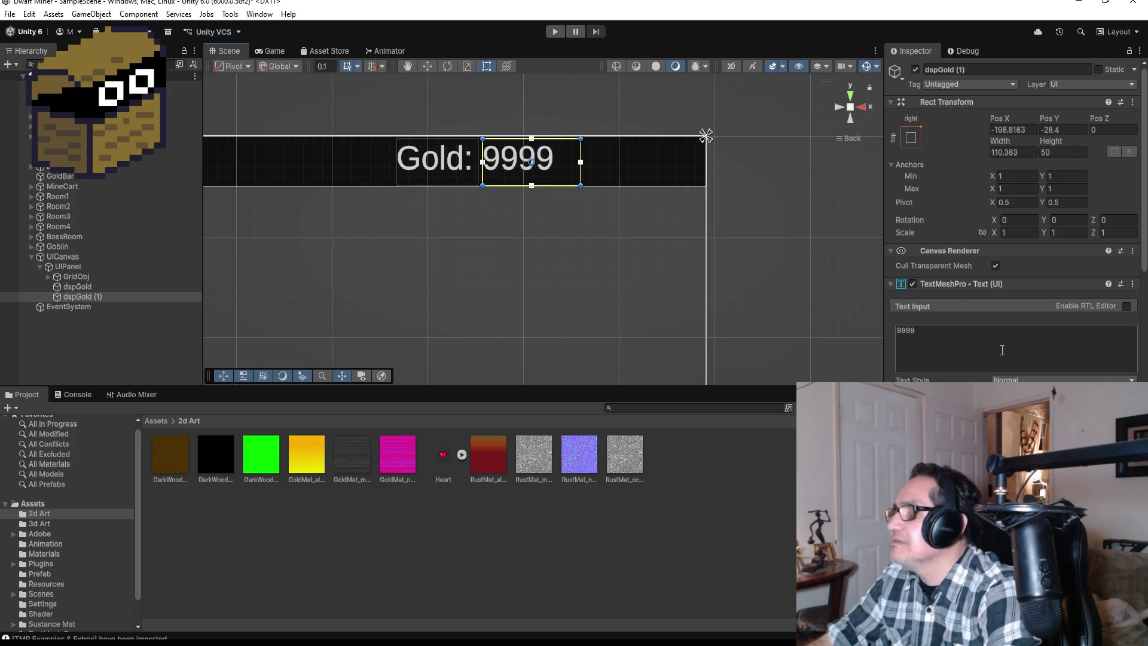
type("9")
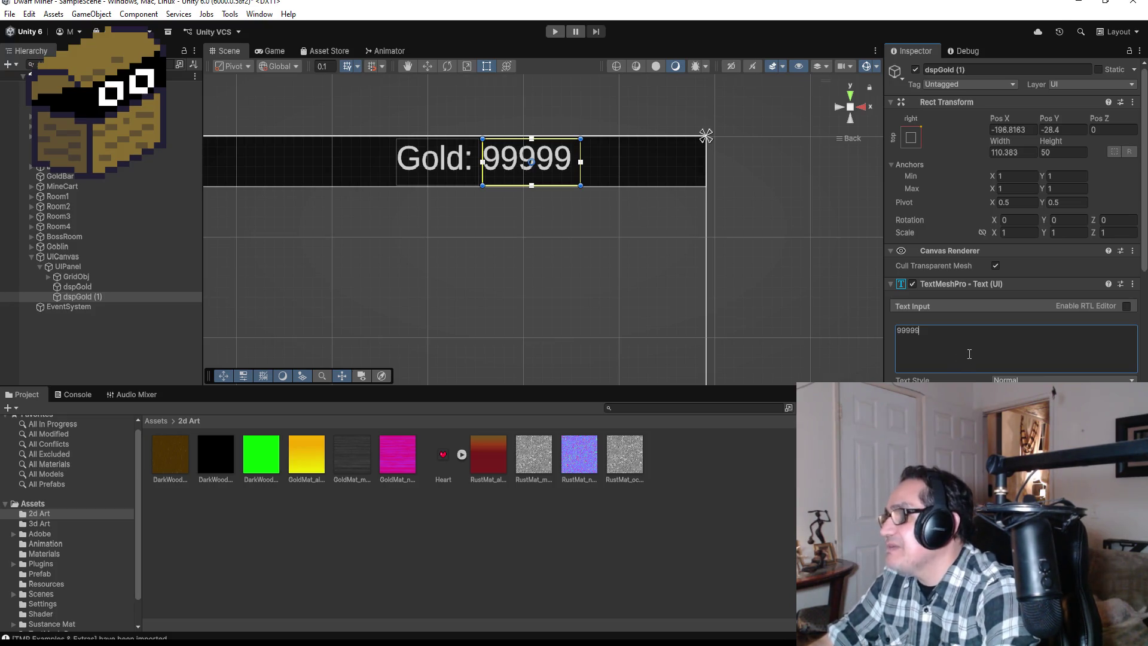
left_click(758, 513)
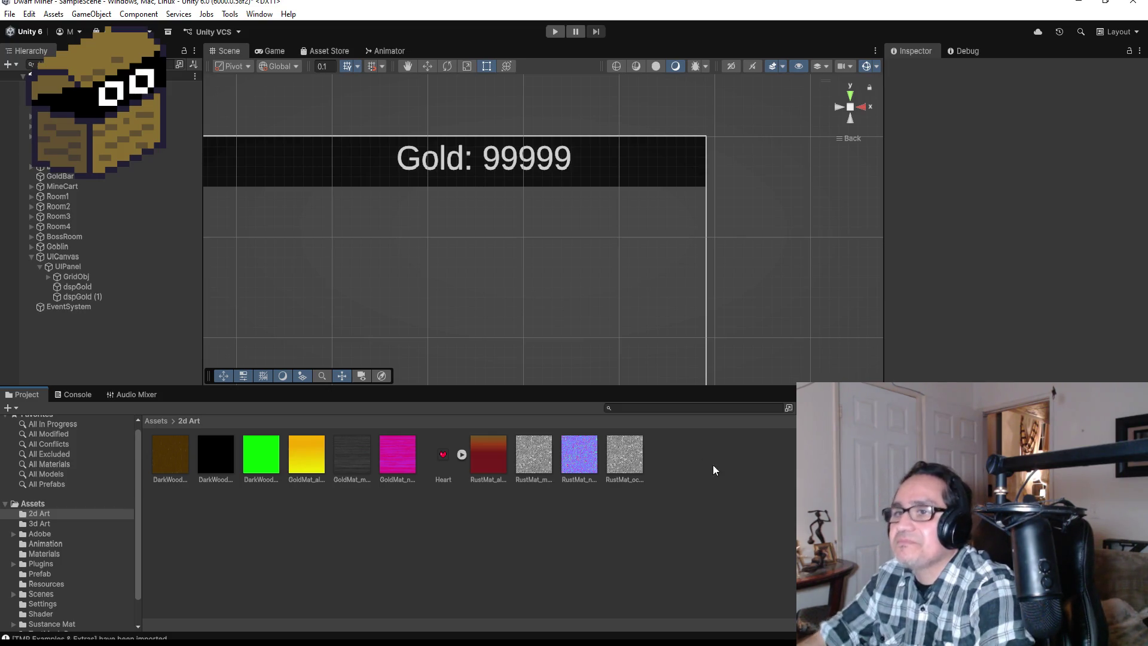
Rename the copy dspGold (1) to txtGold
left_click(95, 297)
left_click(993, 69)
type("txtGold")
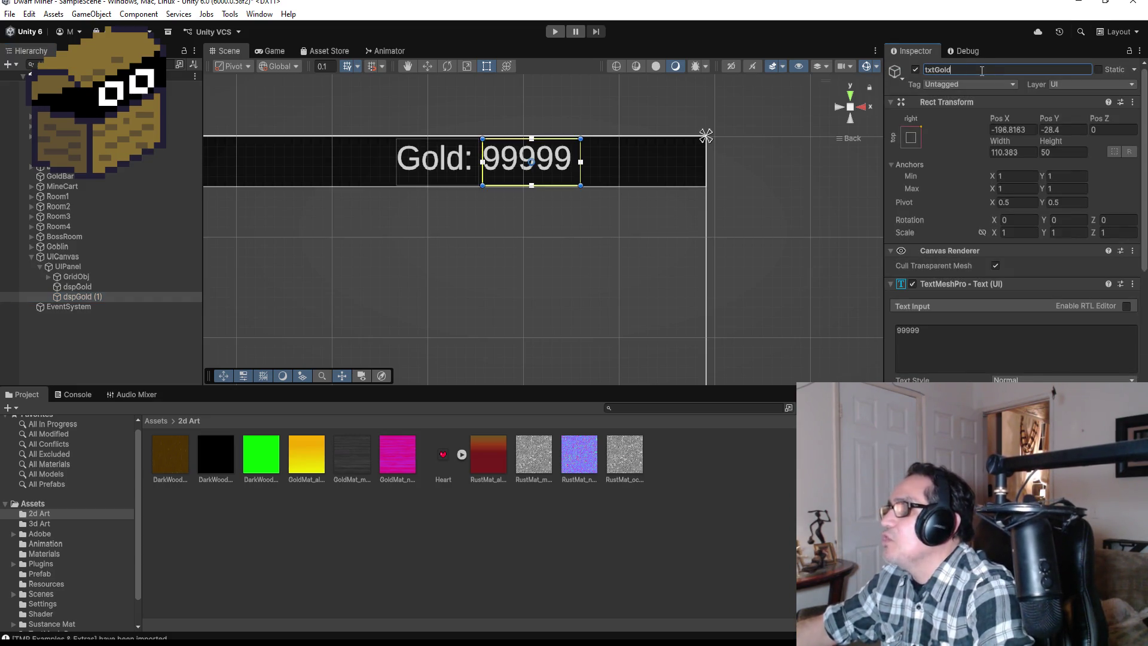
key("Return")
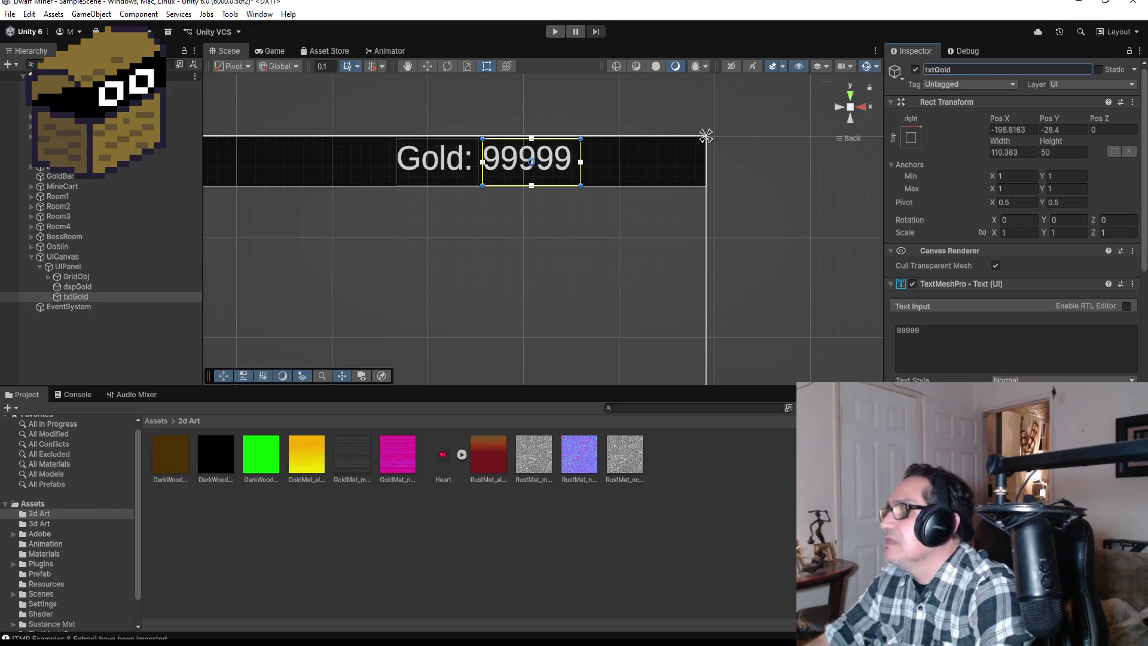
left_click(113, 349)
scroll(489, 202, "down", 3)
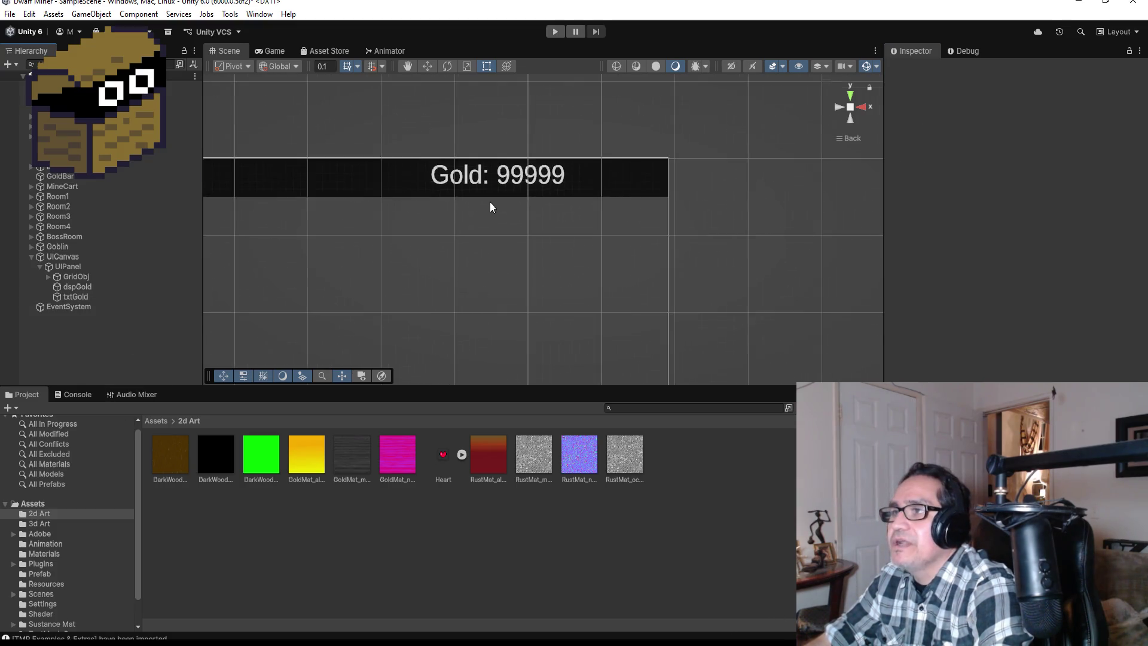
scroll(359, 220, "down", 2)
scroll(379, 243, "up", 3)
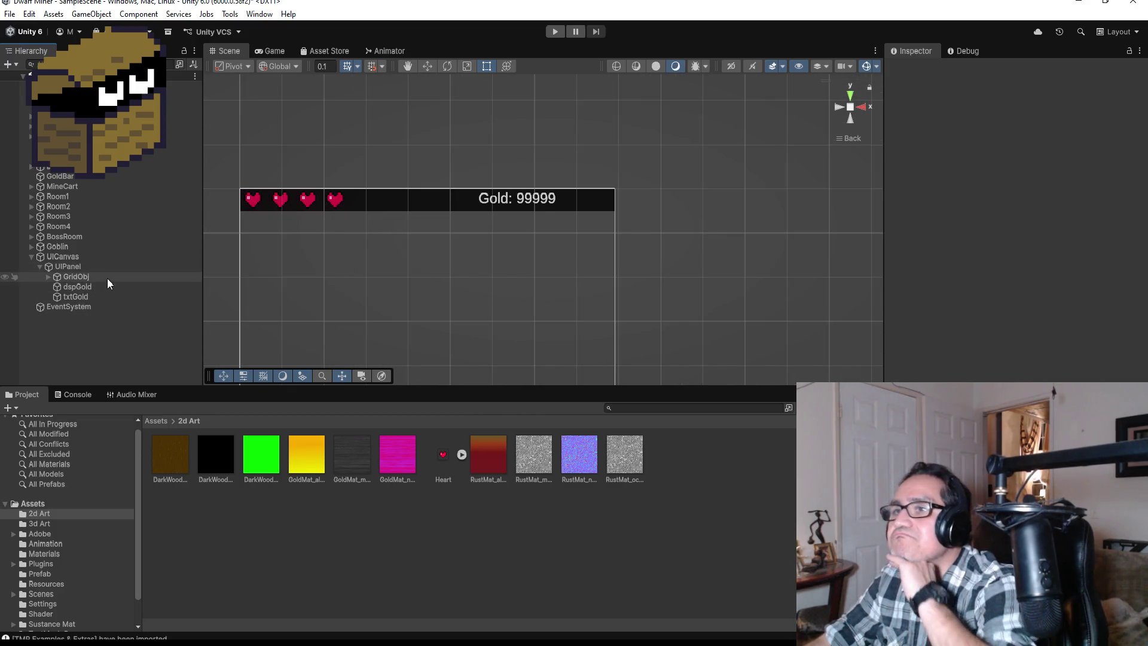
Create an empty GroupEnemies object and move Goblin into it
left_click(30, 258)
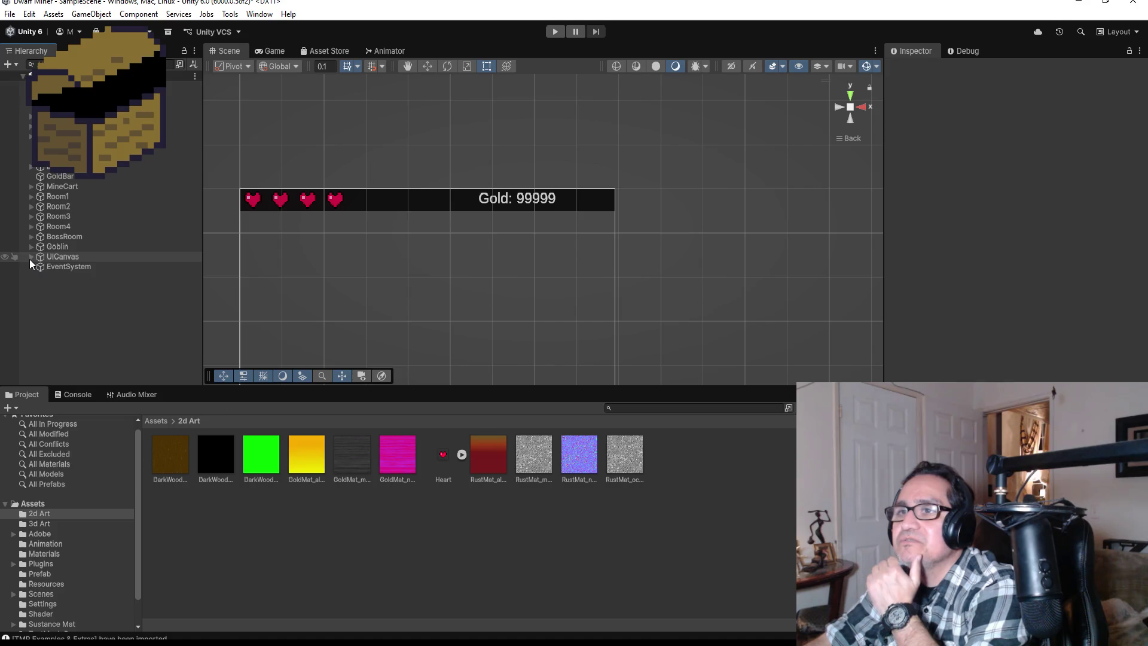
left_click(74, 247)
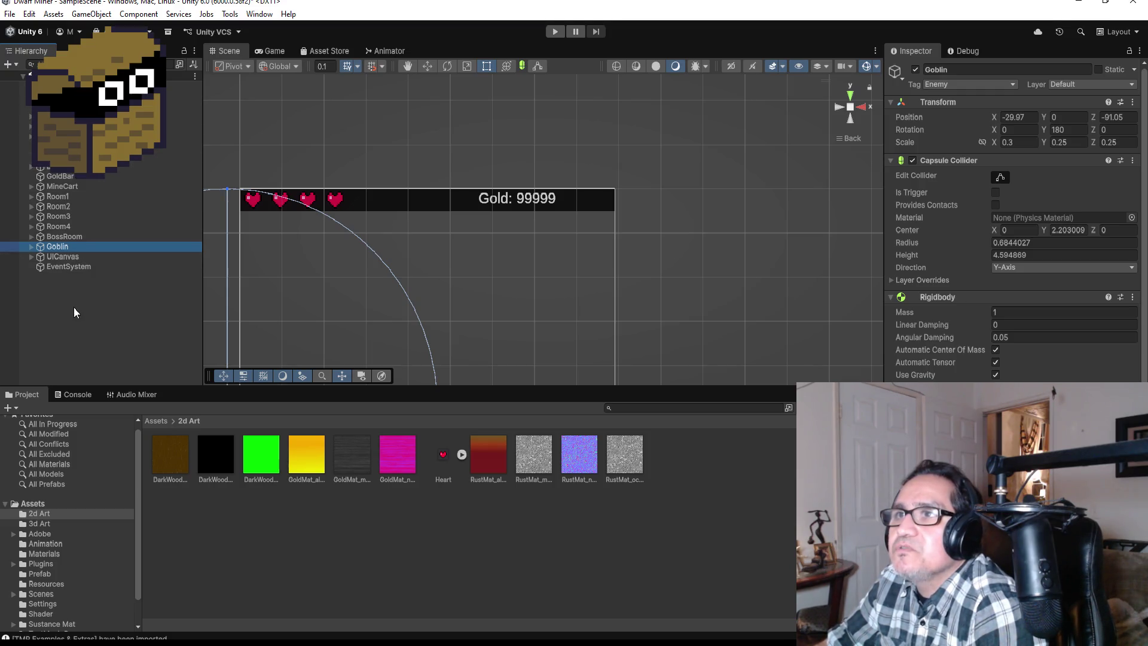
right_click(60, 294)
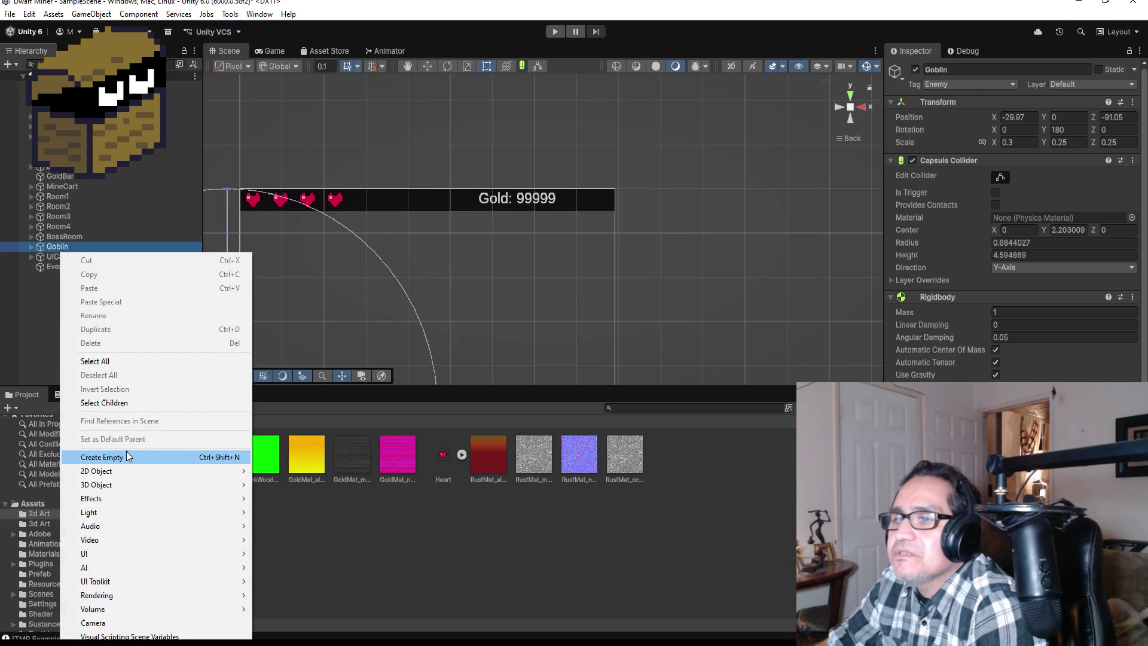
left_click(127, 452)
left_click(991, 67)
type("GroupEnemies")
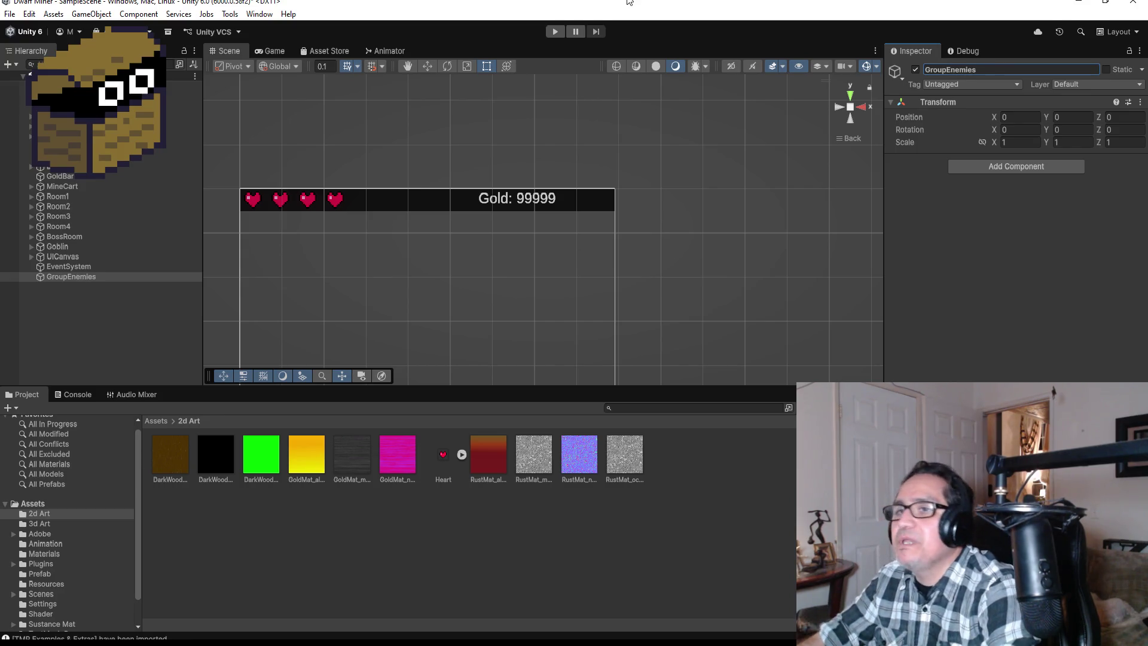
mouse_move(66, 247)
left_mouse_down()
mouse_move(82, 282)
mouse_move(65, 236)
mouse_move(71, 157)
left_mouse_up()
left_click(28, 267)
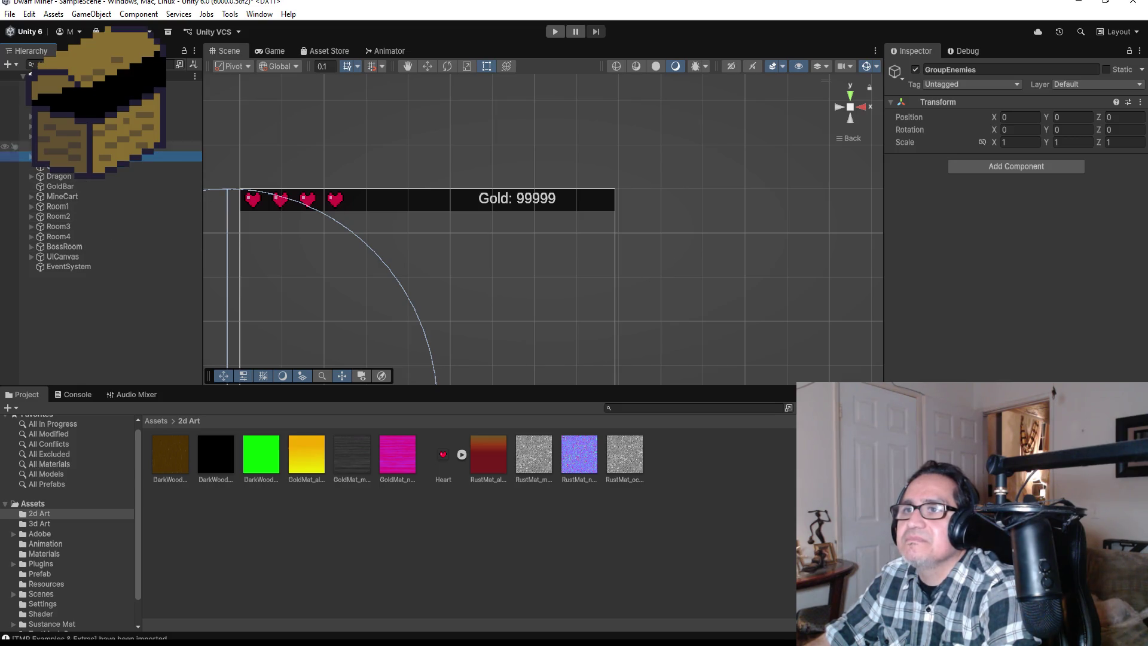
Select MineCart to show its Transform in the Inspector
left_click(64, 269)
left_click(65, 250)
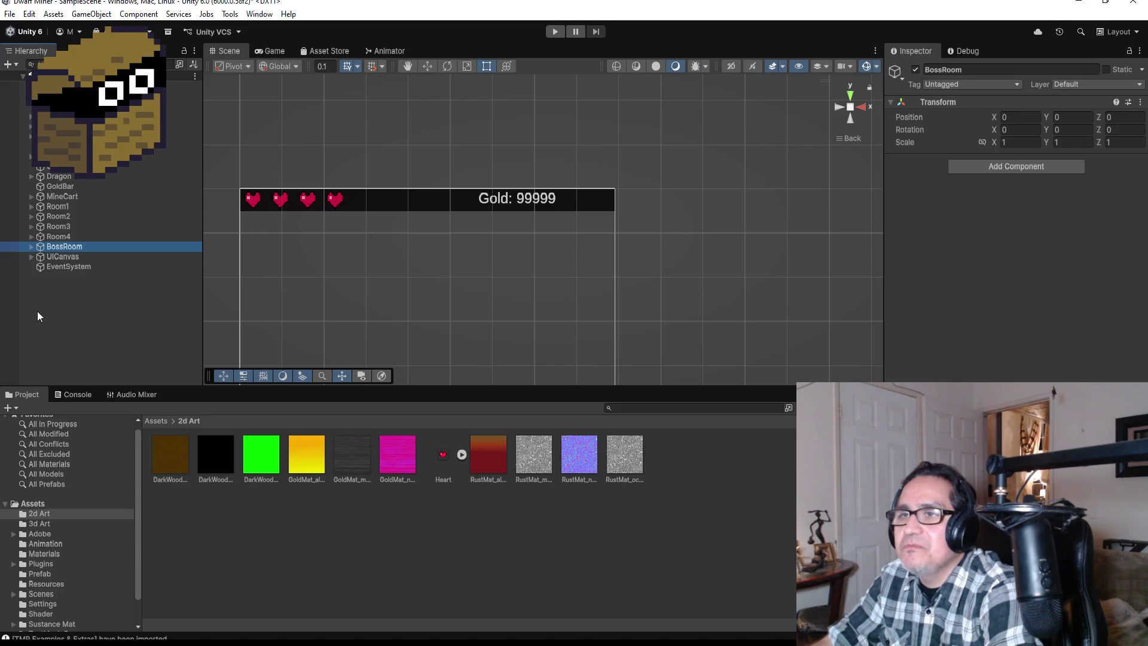
left_click(64, 194)
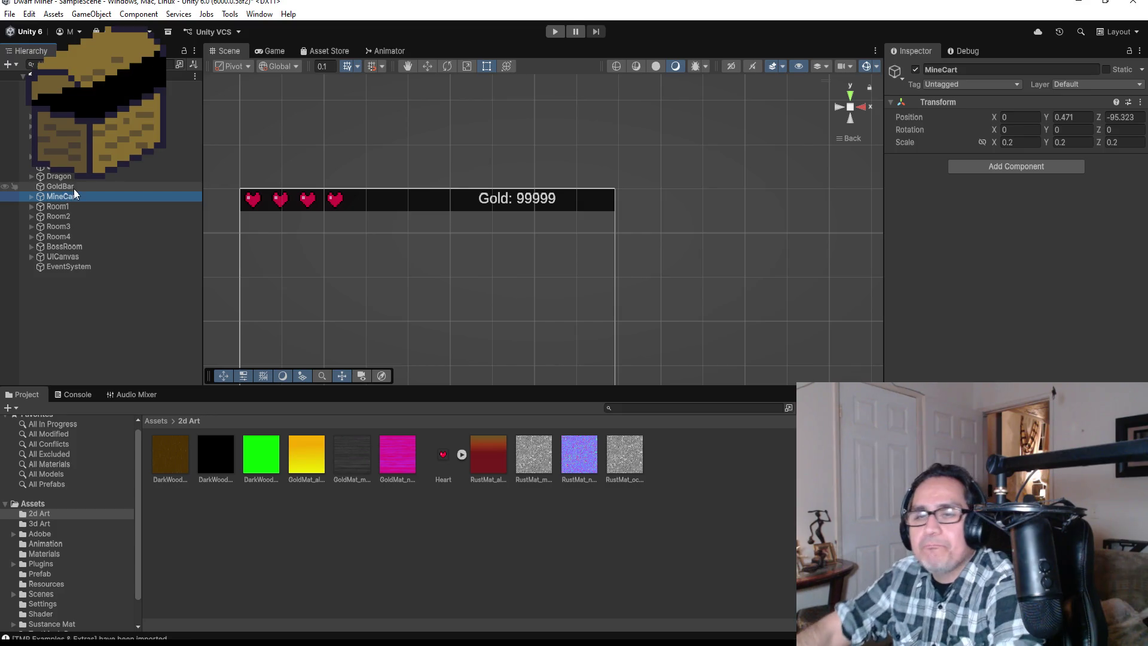
Create an empty GroupMineCart object and move it to the top of the Hierarchy
right_click(76, 282)
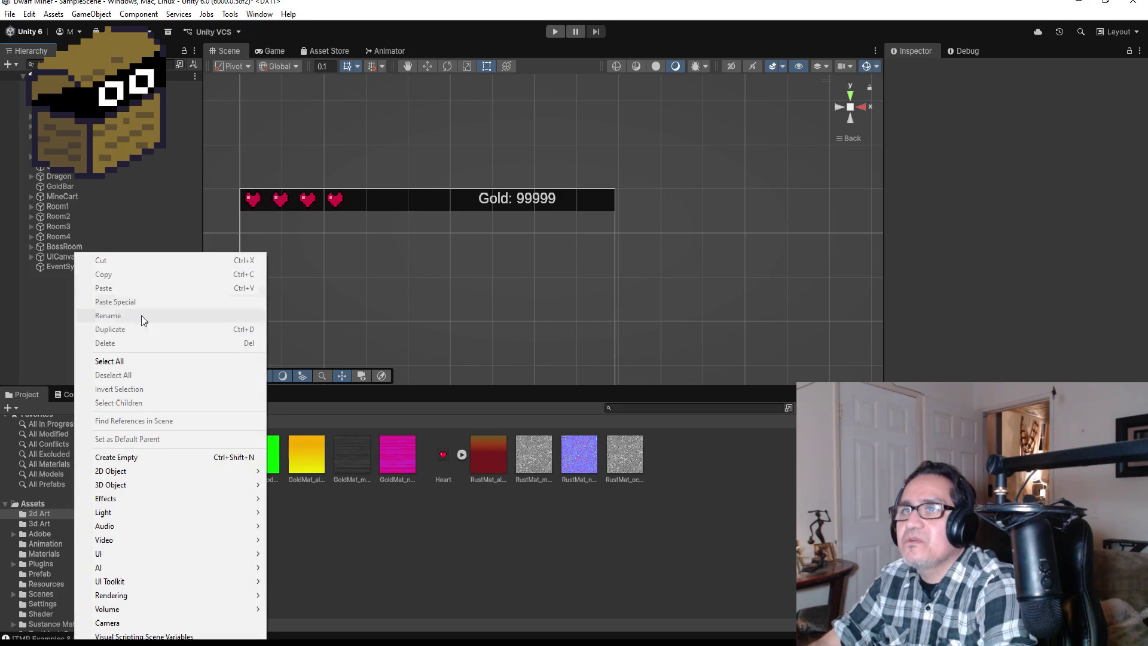
left_click(134, 459)
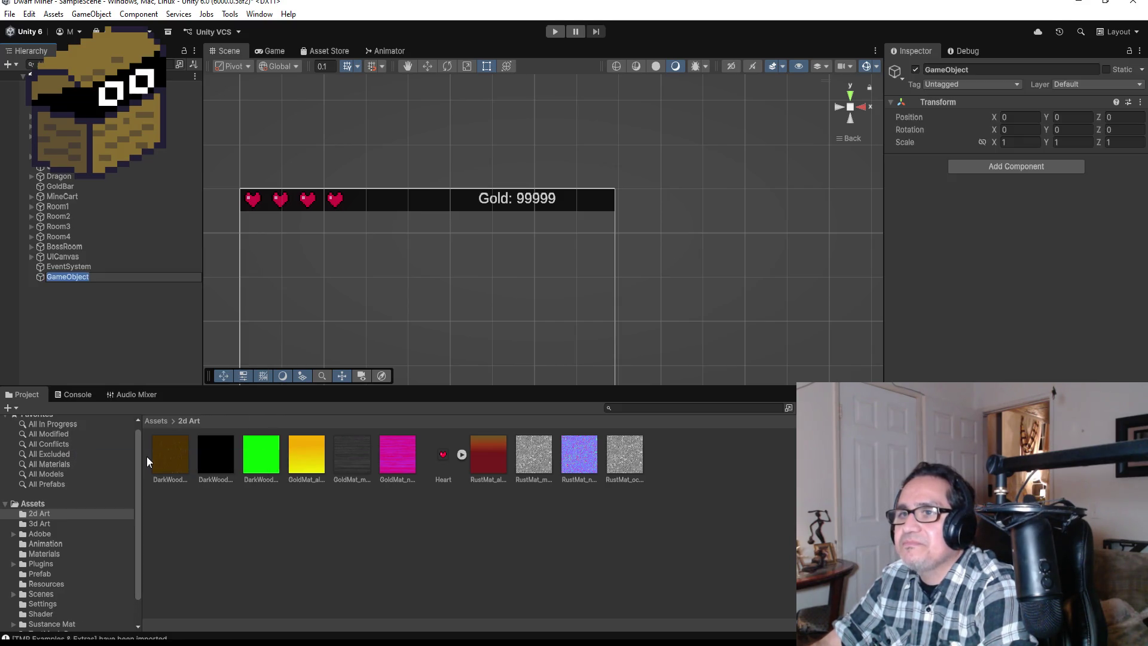
left_click(983, 66)
type("GroupMi")
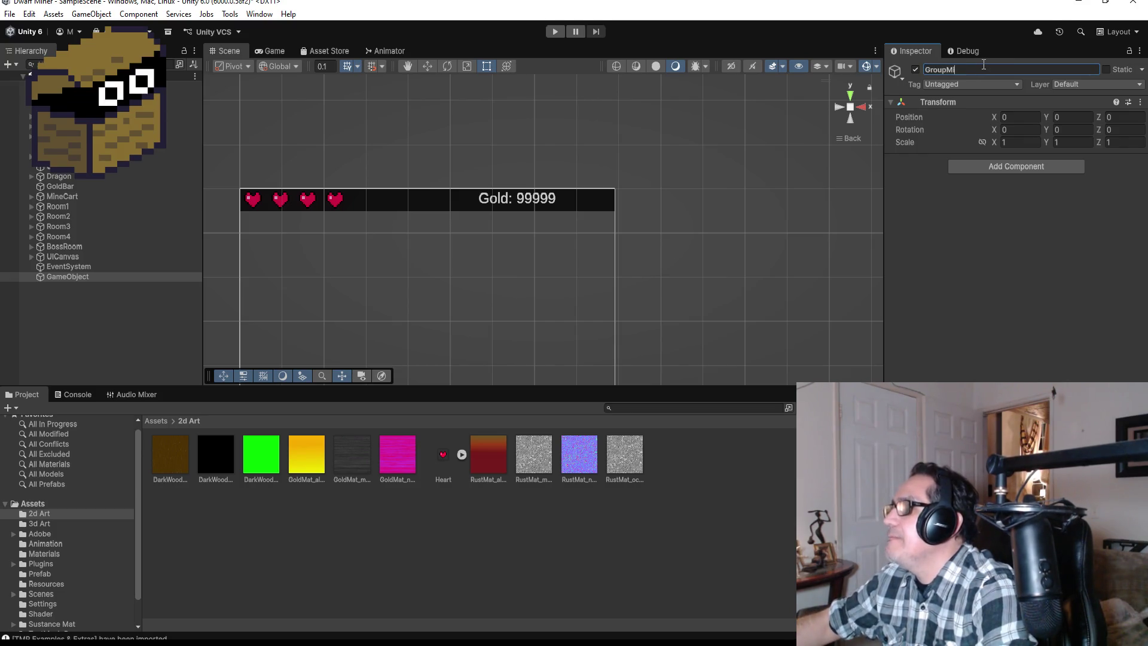
type("neCar")
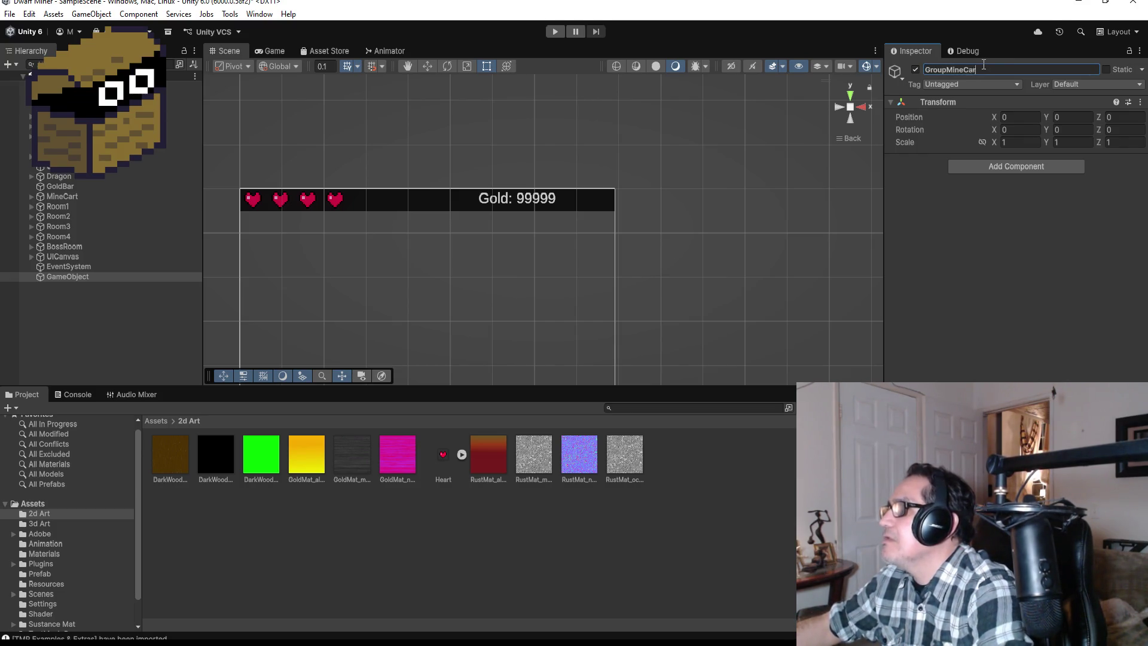
left_click(1000, 71)
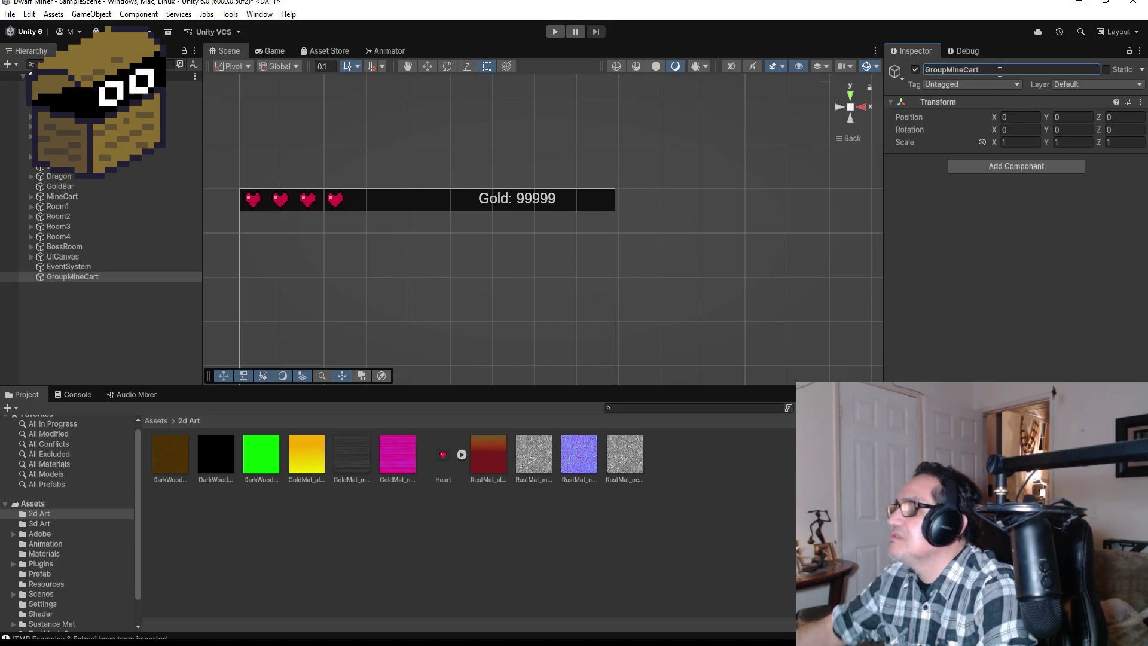
left_click(79, 279)
left_click_drag(76, 238, 67, 179)
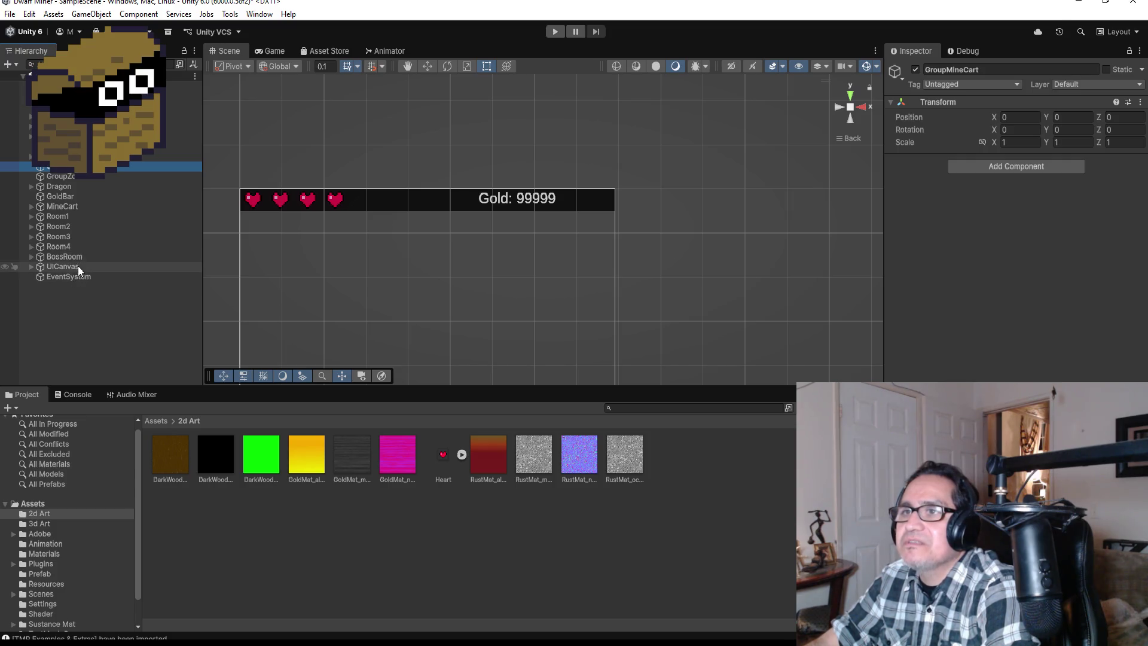
Inspect the GoldBar object and save the scene
left_click(84, 197)
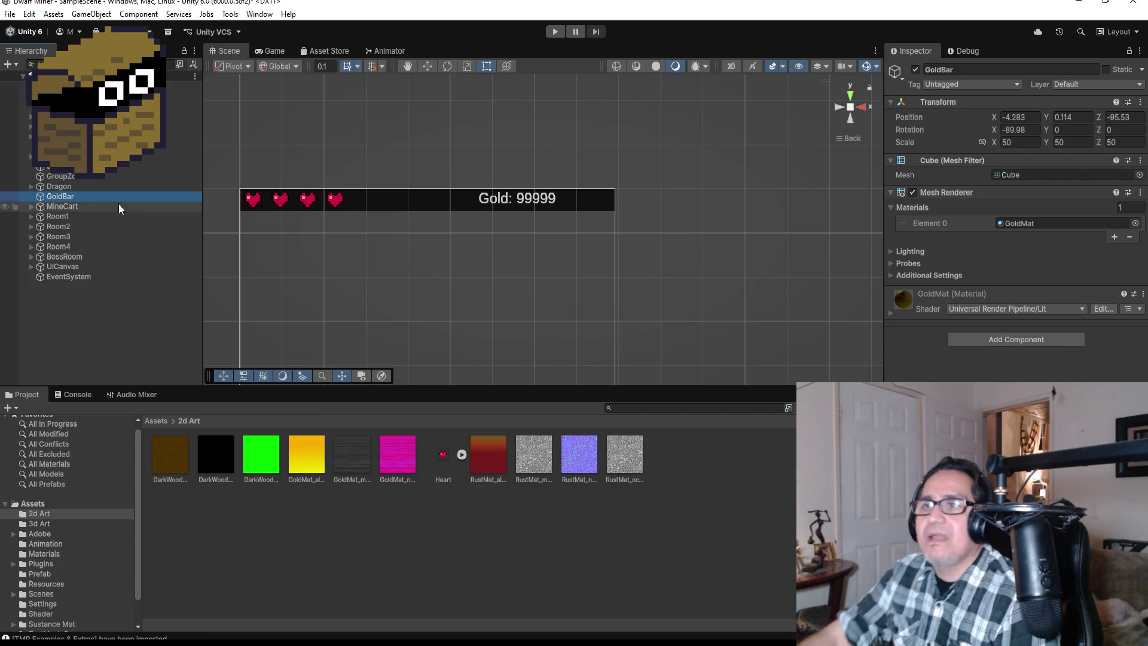
scroll(558, 237, "up", 2)
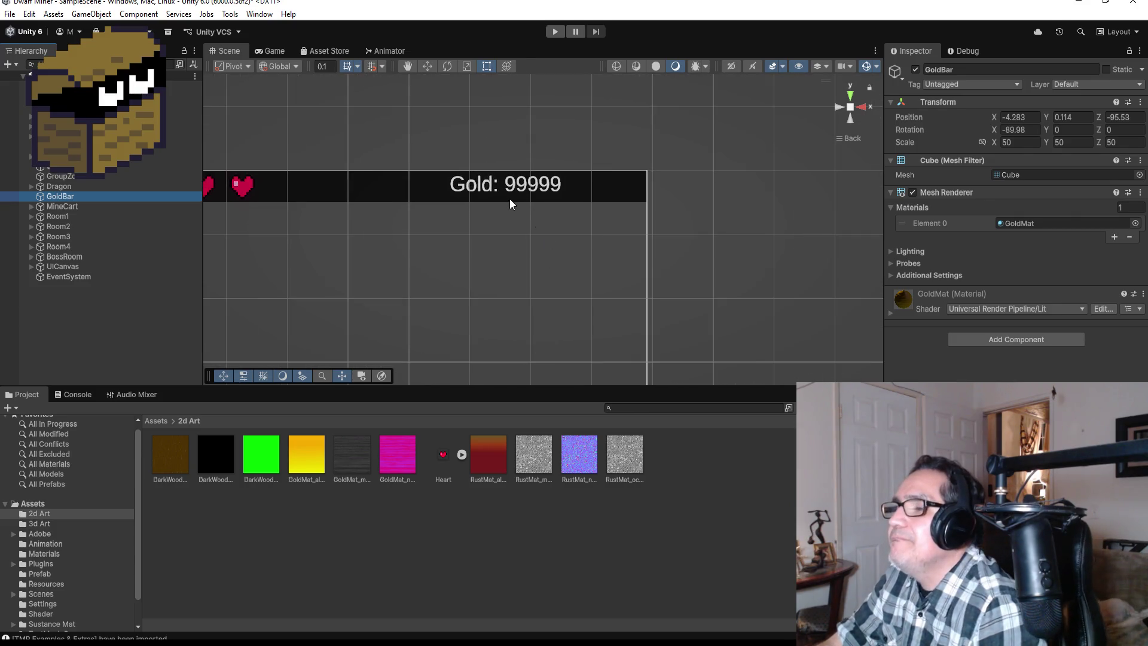
scroll(510, 198, "down", 3)
left_click(11, 13)
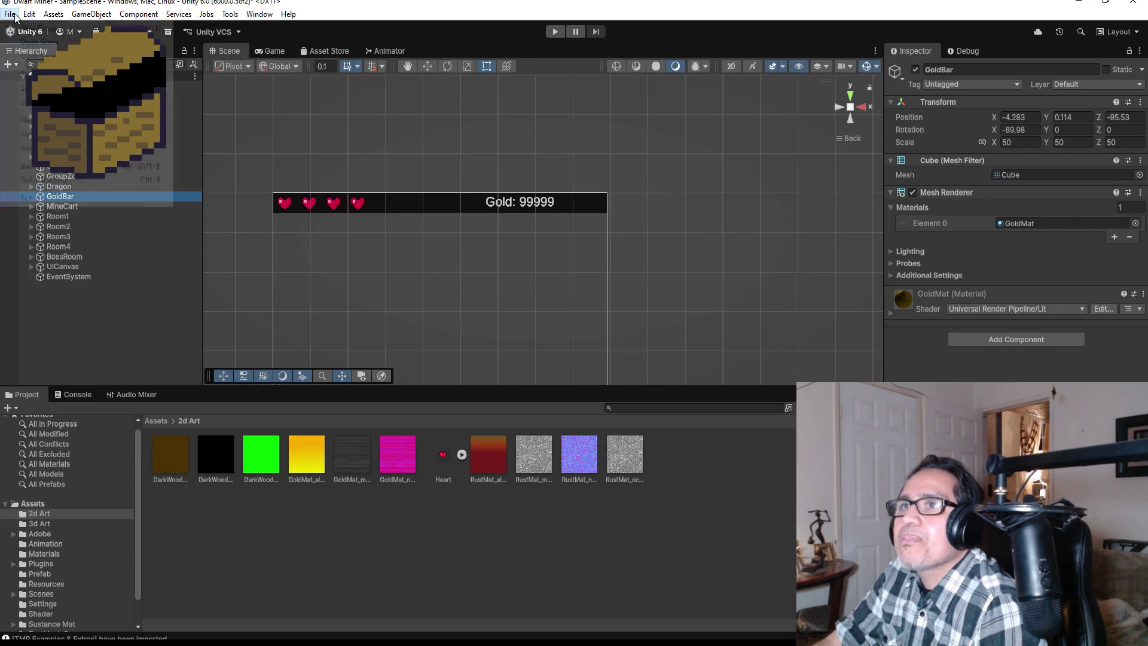
left_click(27, 73)
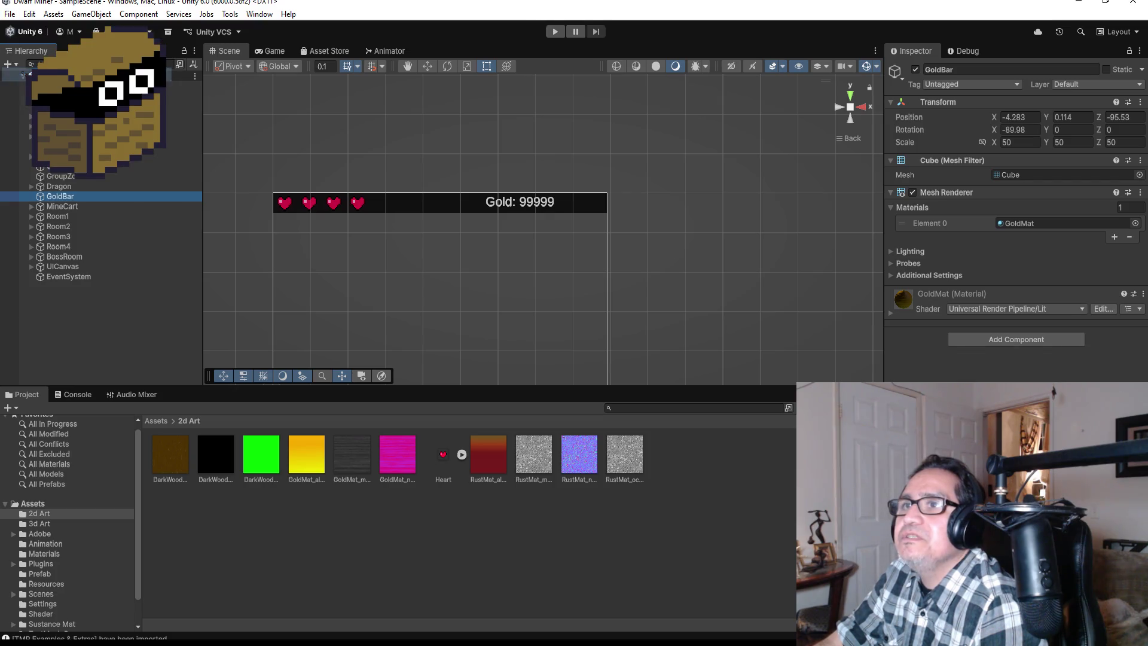
Create an empty object named UIManager in the scene
right_click(84, 317)
left_click(257, 457)
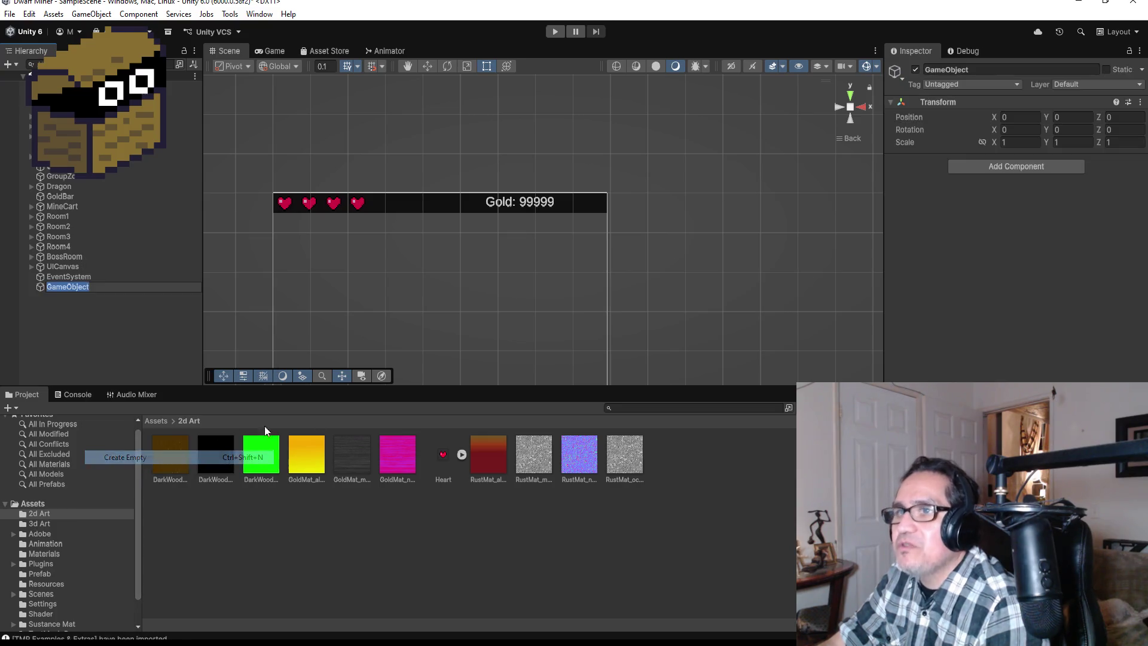
left_click(990, 70)
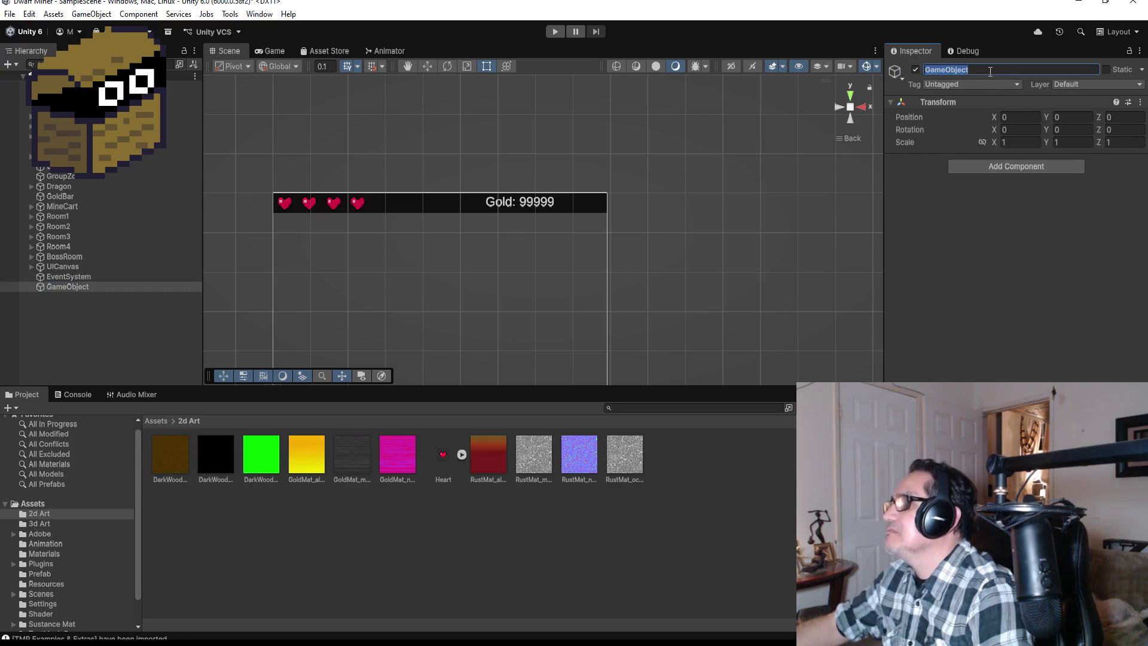
type("UIManager")
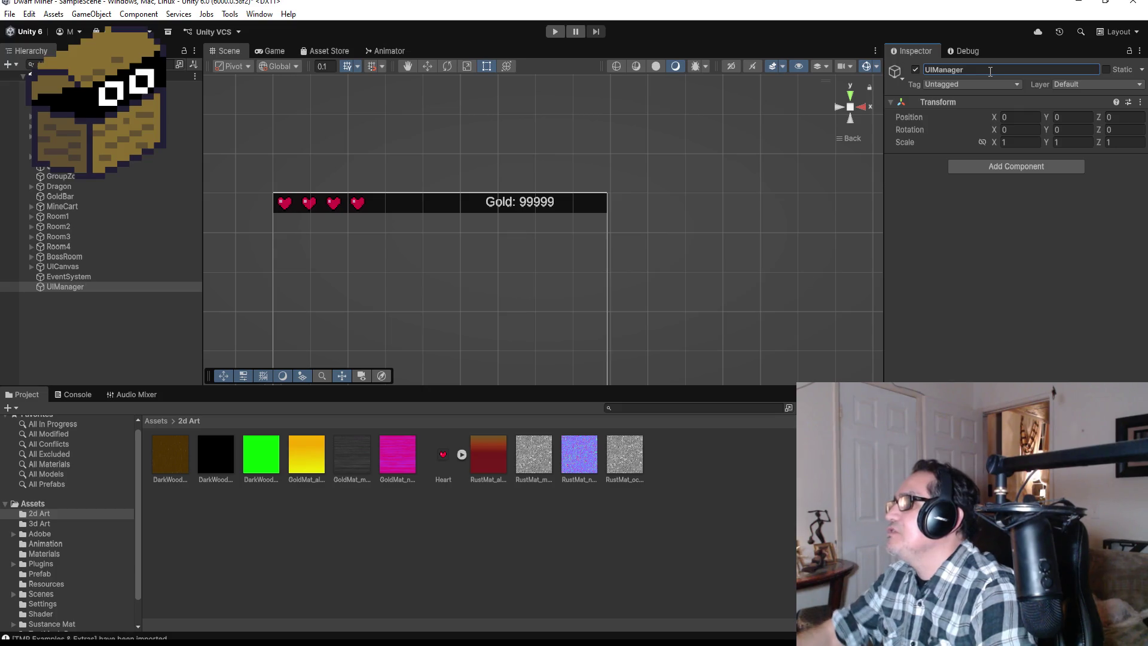
Create a new UIManager script and attach it to the UIManager object
left_click(994, 167)
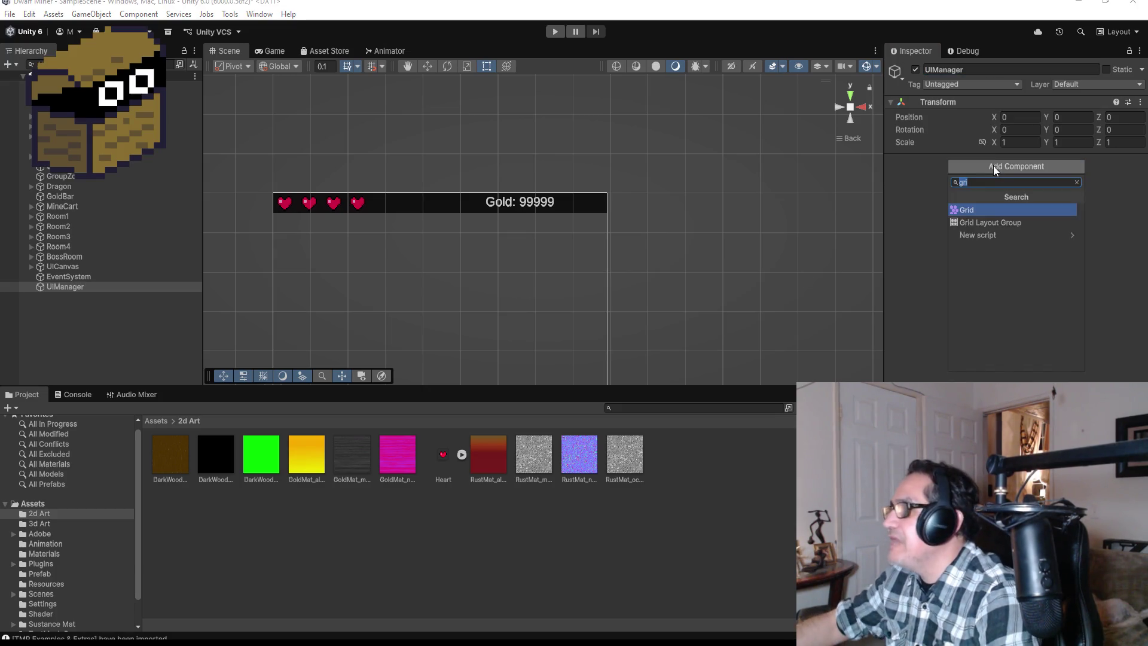
type("UIManager")
key("Return")
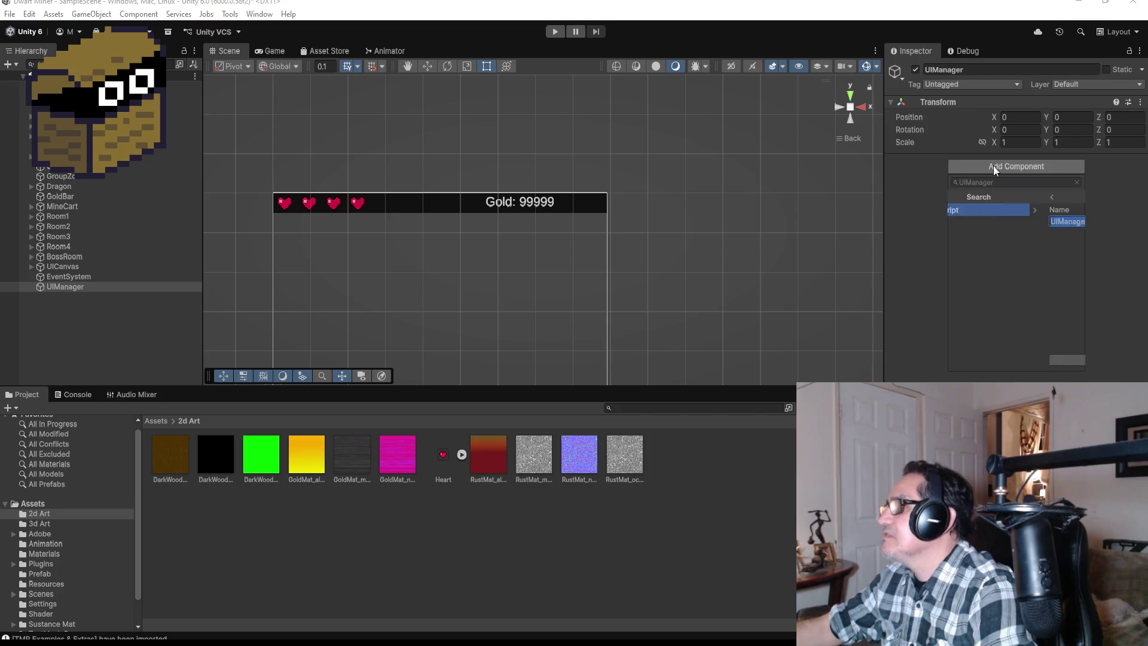
left_click(1021, 359)
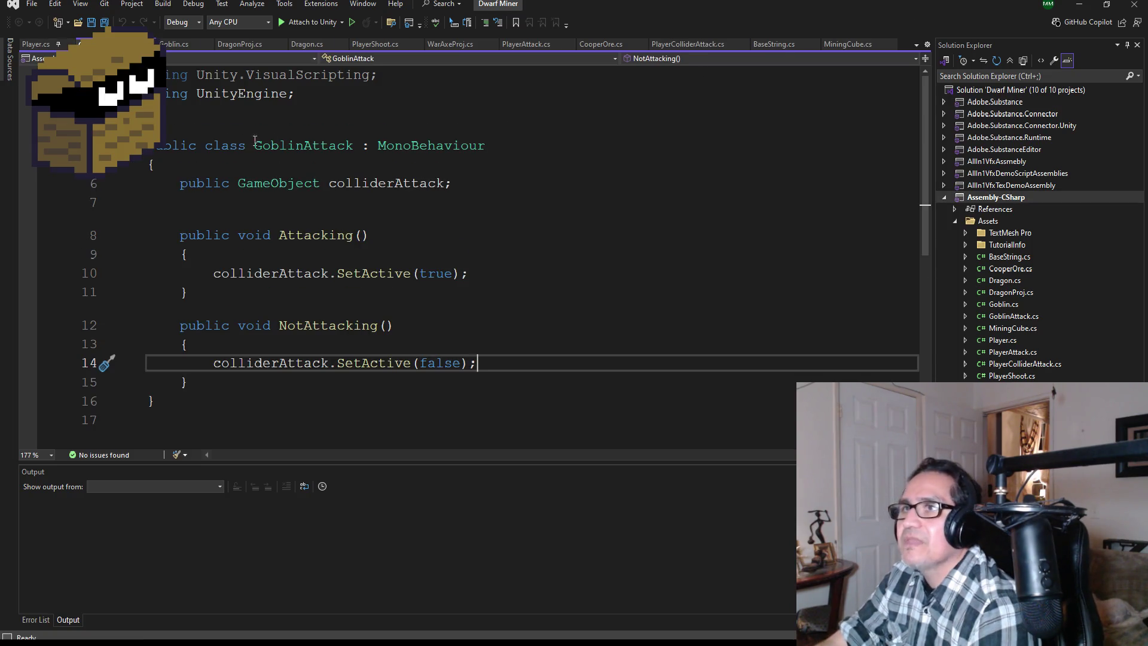
Delete the Start and Update methods from UIManager.cs and save it
left_click(104, 22)
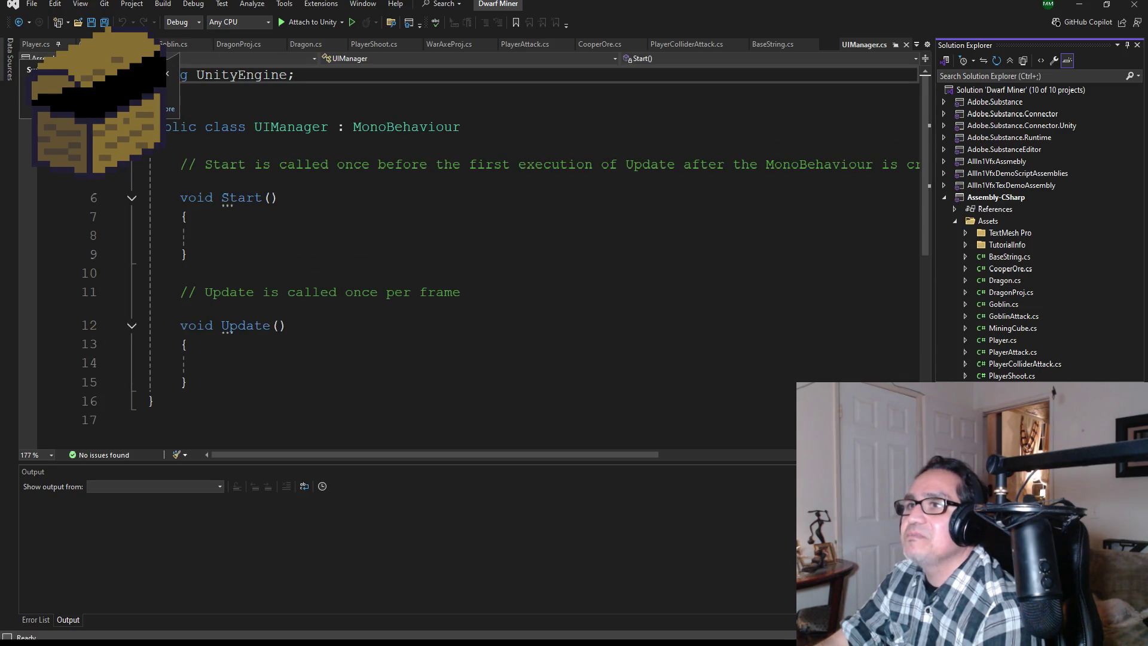
left_click_drag(198, 383, 150, 165)
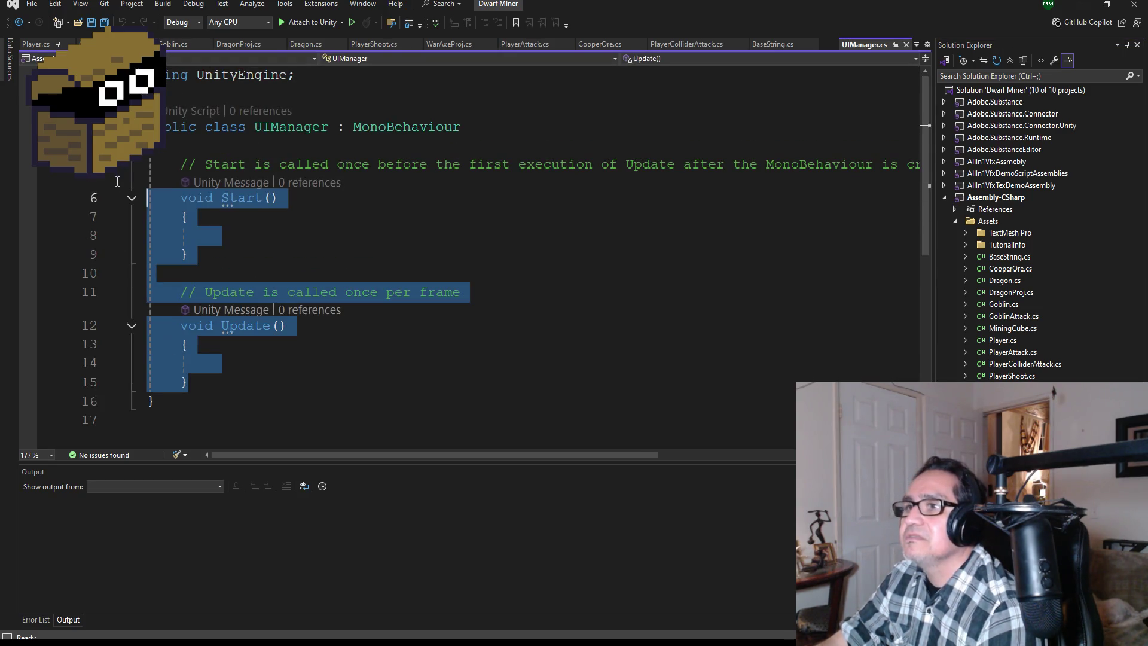
key("Delete")
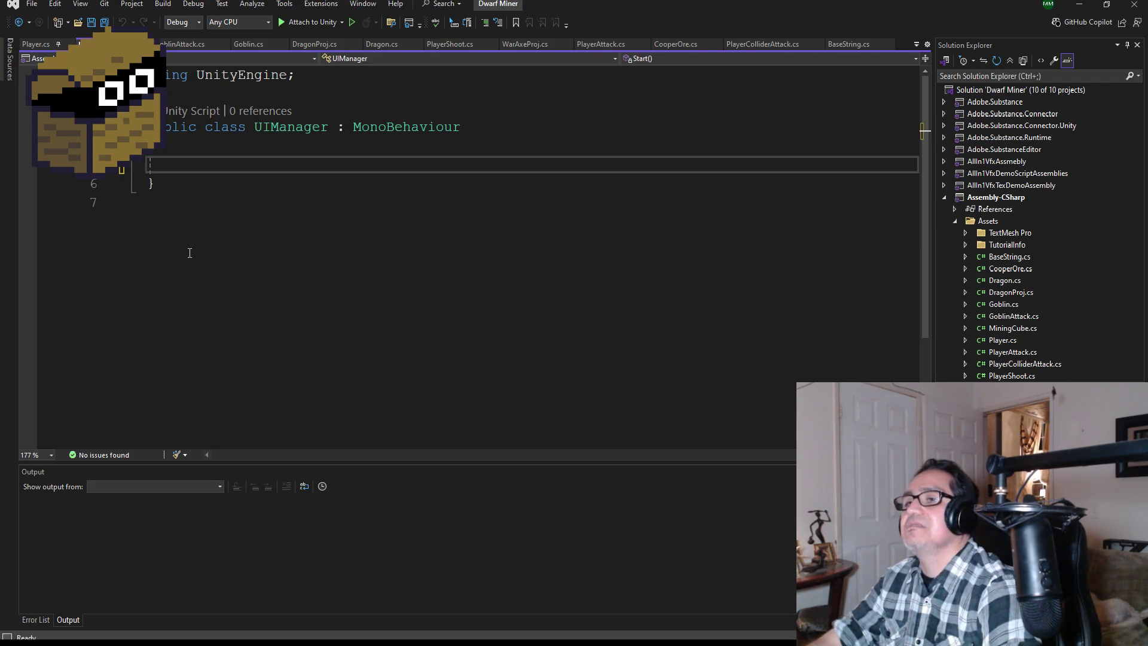
key("Tab")
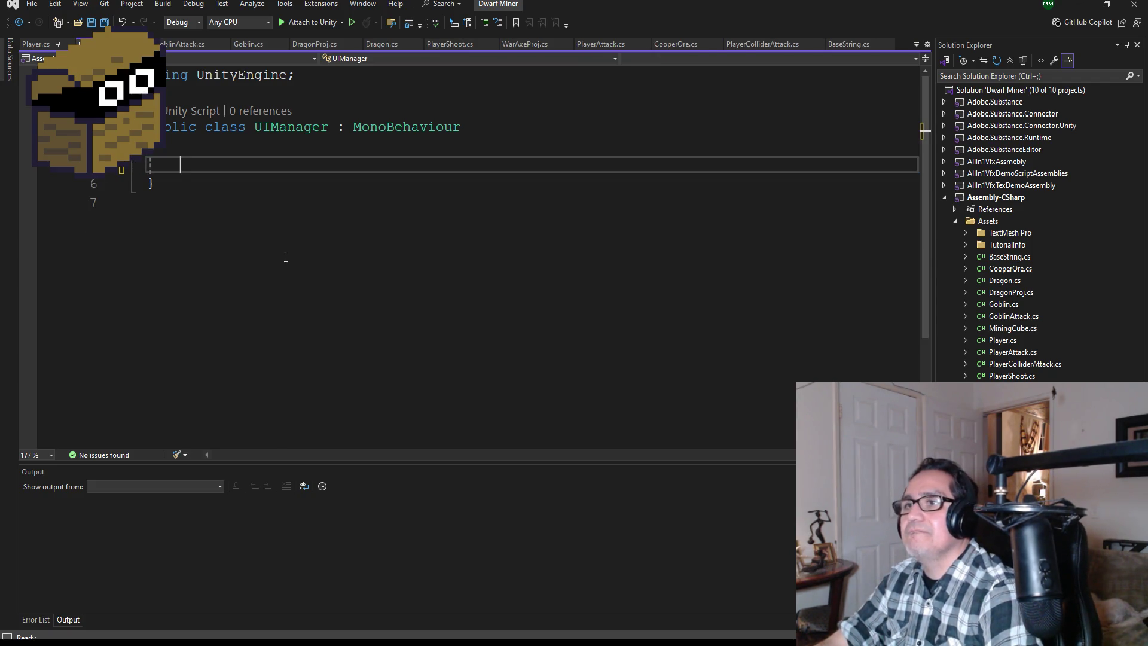
key("ctrl+s")
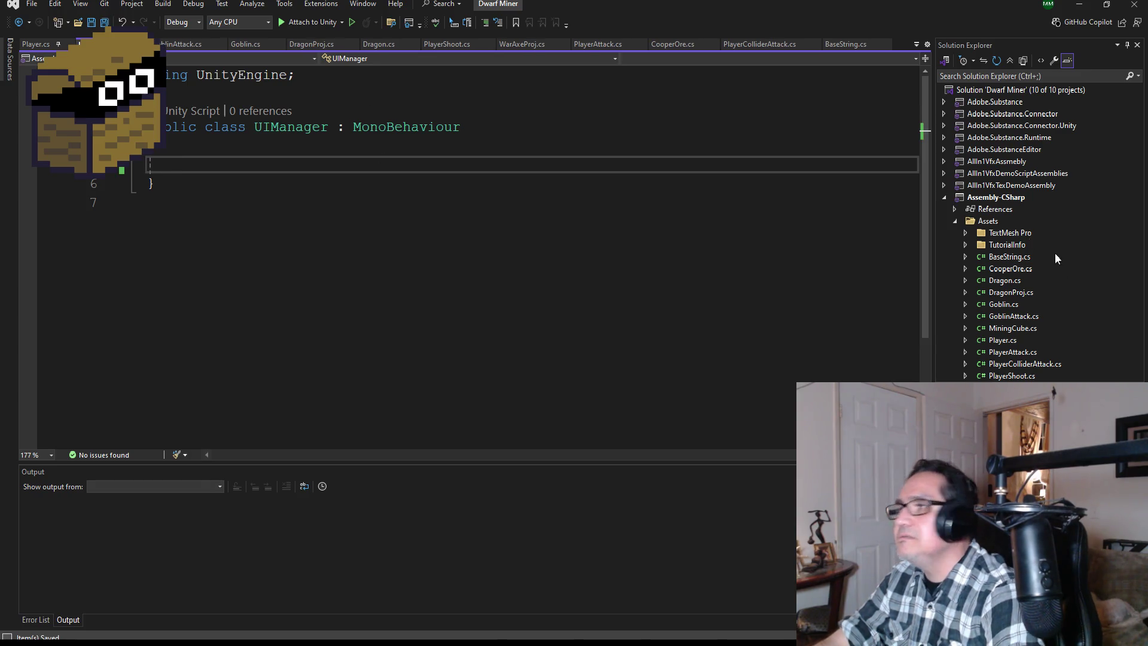
Copy the 'using SE' alias line from PlayerColliderAttack.cs into UIManager.cs and save
double_click(1016, 365)
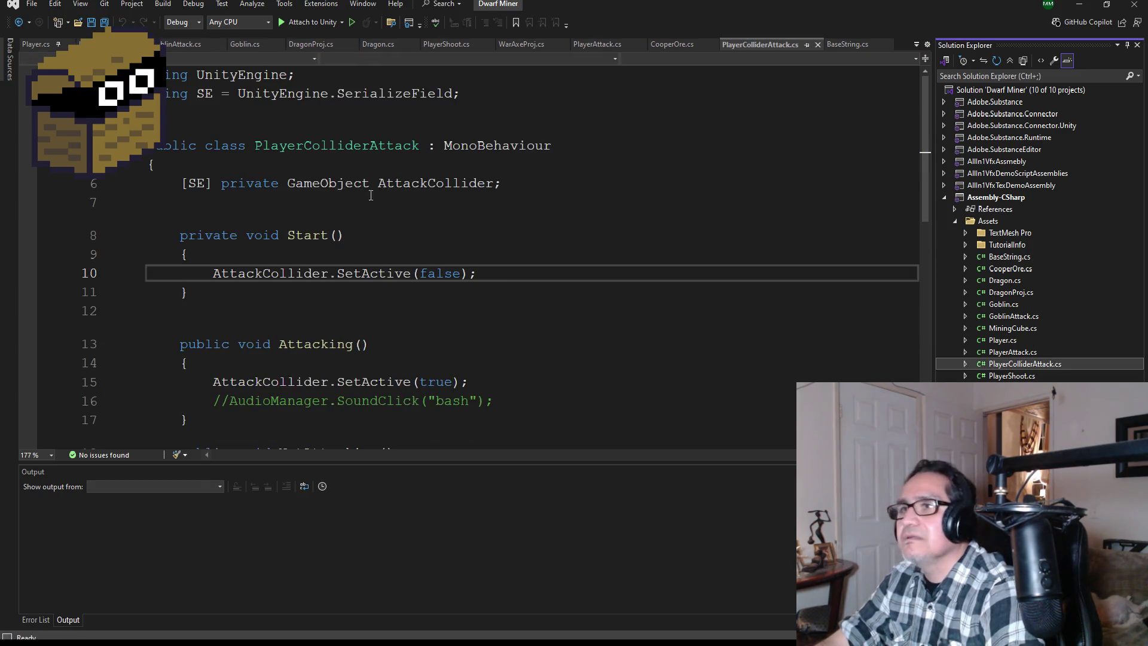
left_click_drag(498, 98, 150, 94)
key("ctrl+c")
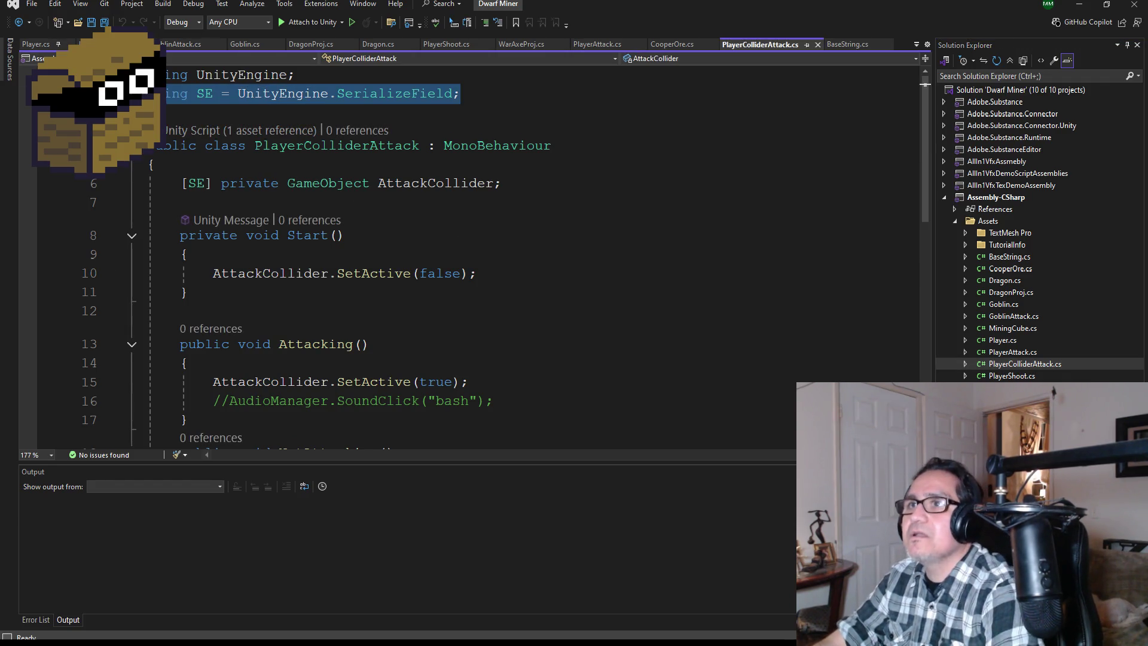
key("ctrl+Tab")
double_click(241, 75)
left_click(337, 82)
key("Return")
key("ctrl+v")
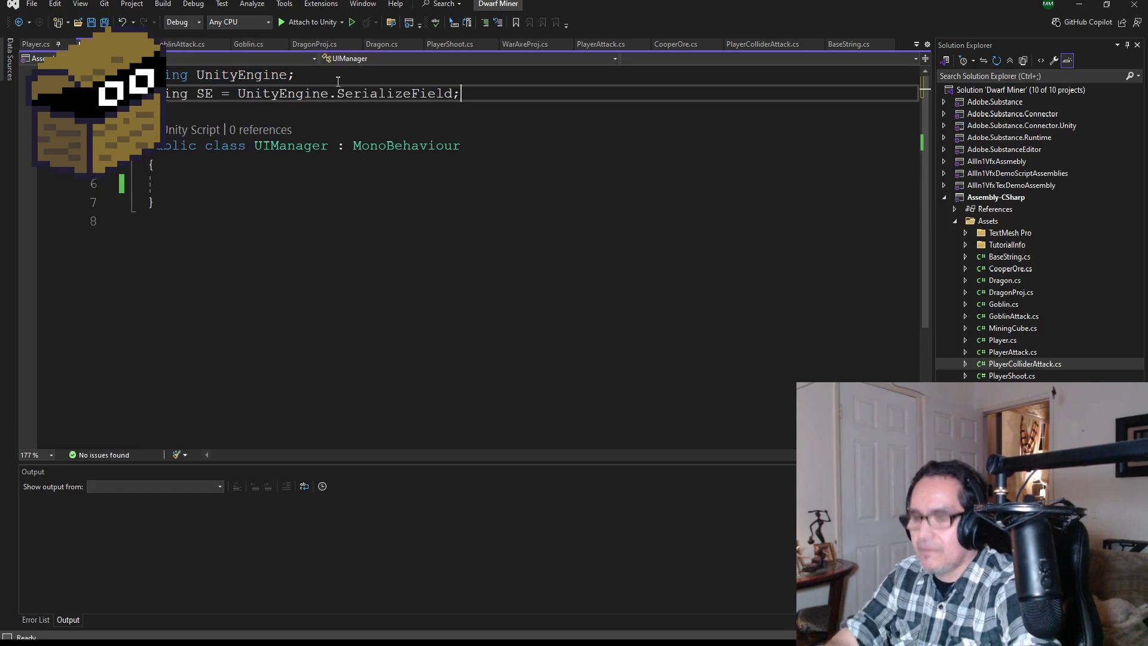
key("ctrl+s")
left_click(240, 183)
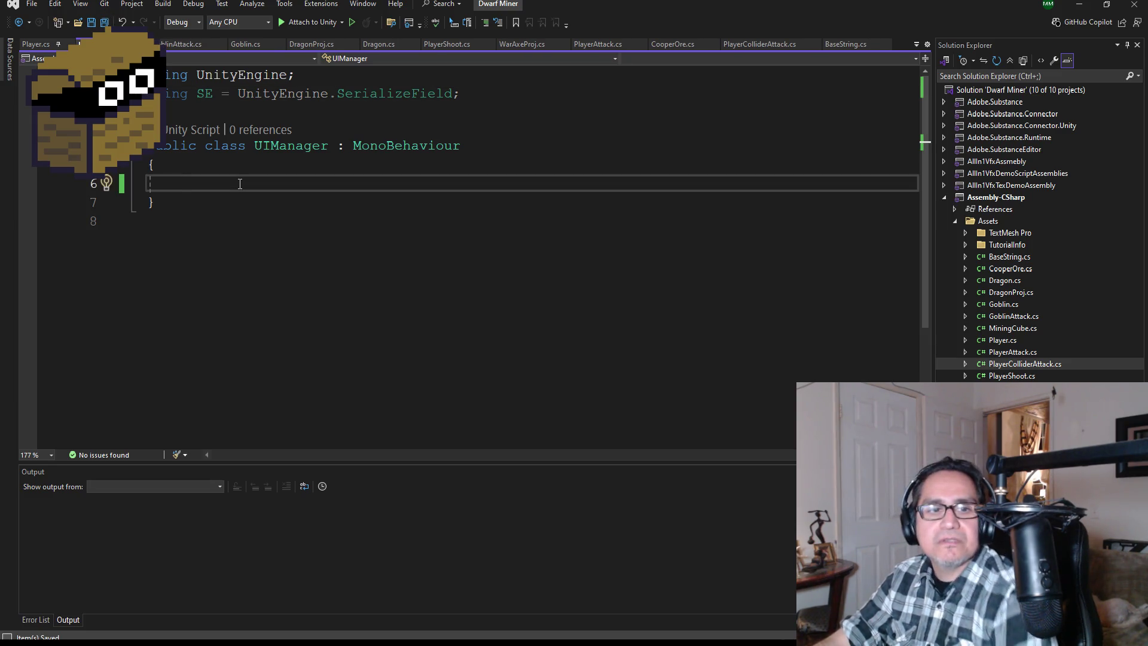
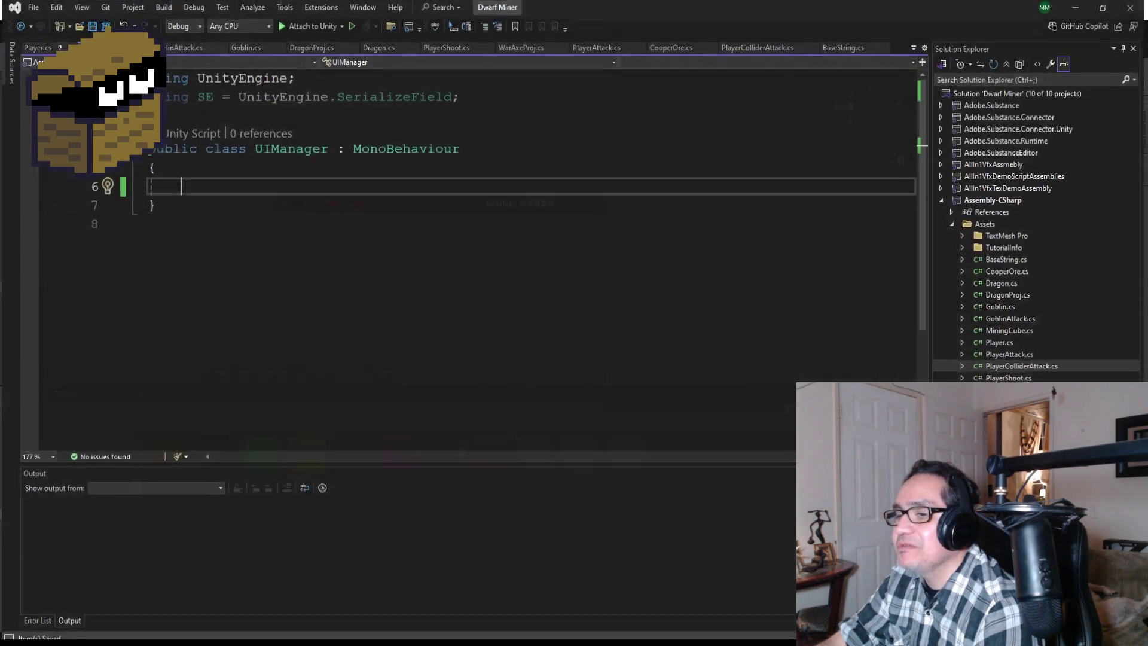
From My Documents > Unity > Surfing Waves, open Surfing Waves.sln in Visual Studio
key("alt+Tab")
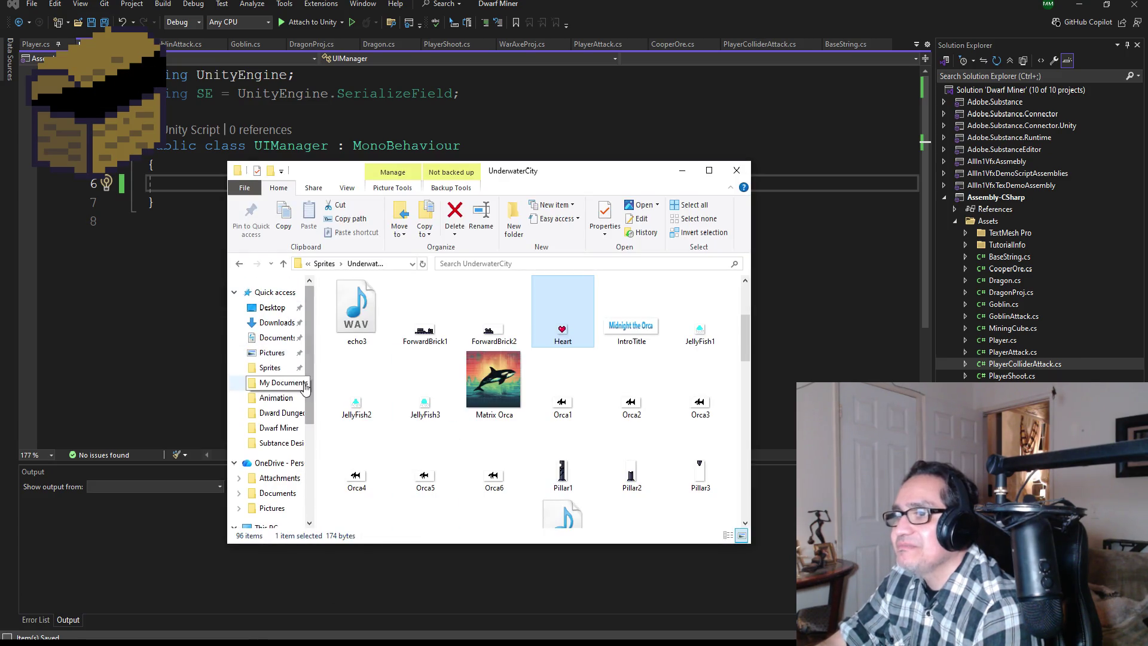
left_click(281, 382)
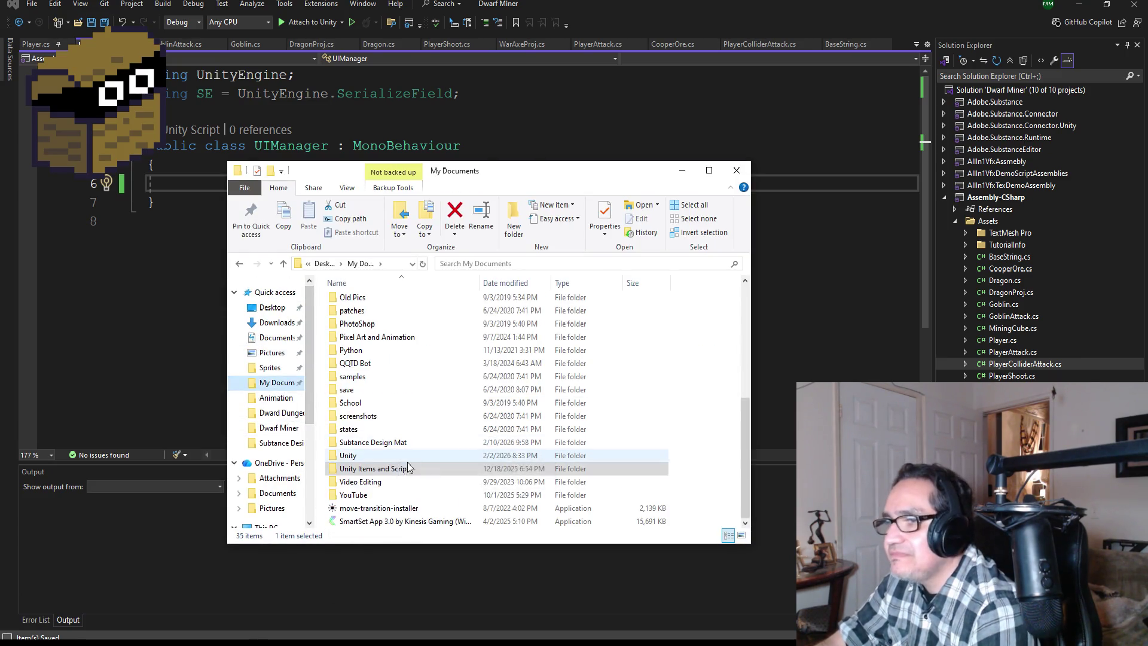
left_click(368, 454)
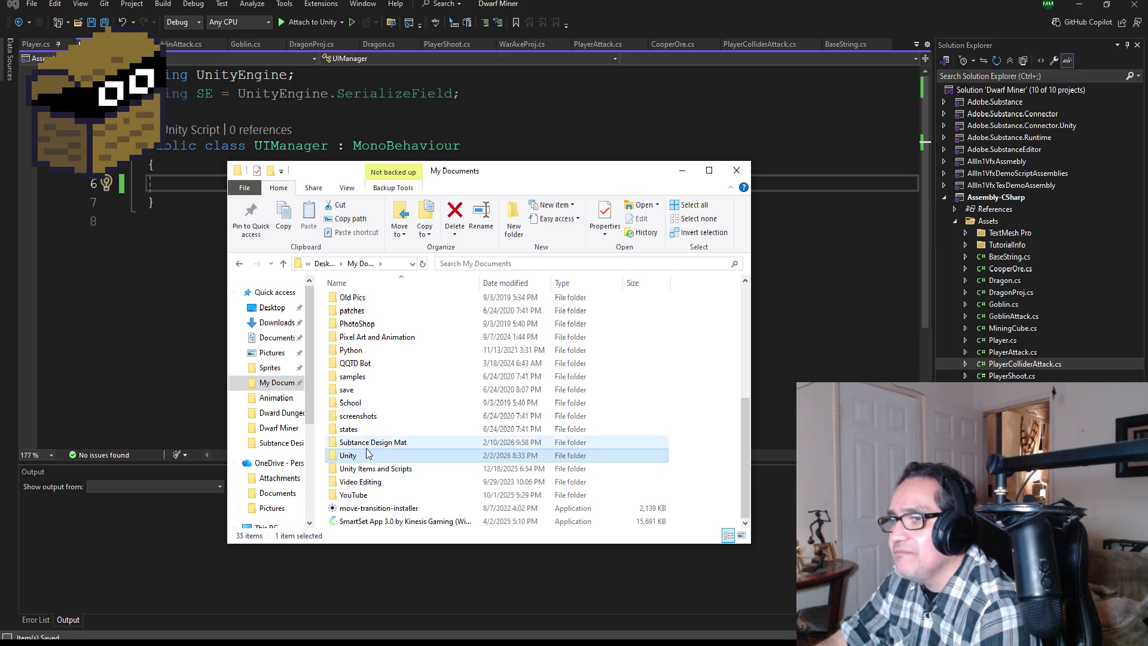
double_click(368, 453)
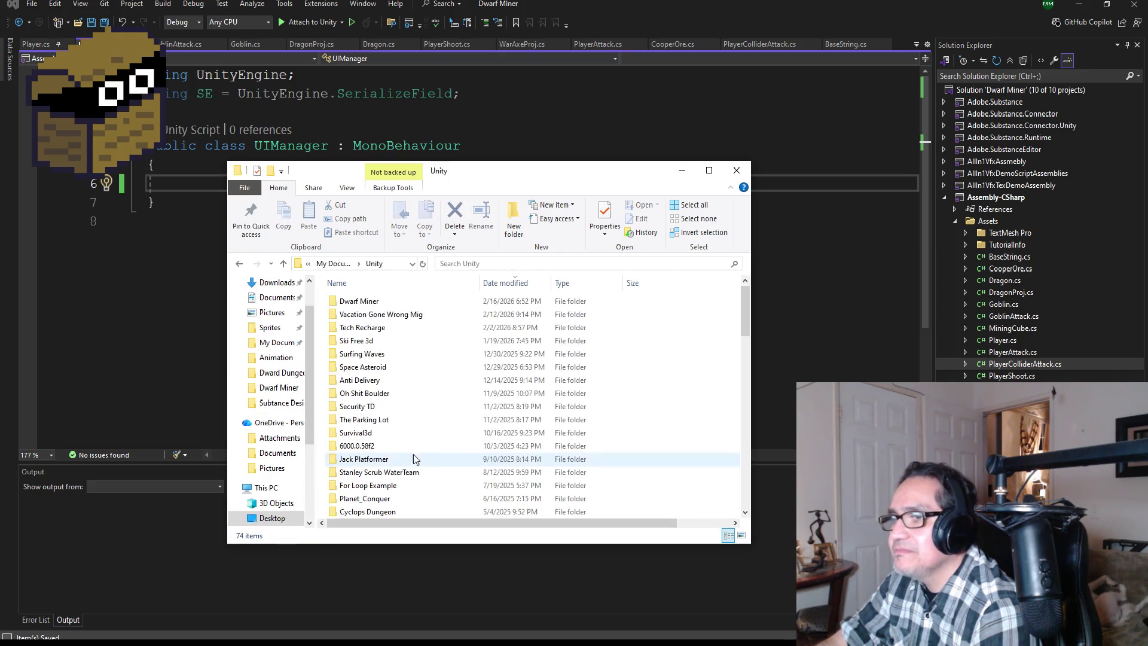
double_click(383, 354)
double_click(366, 500)
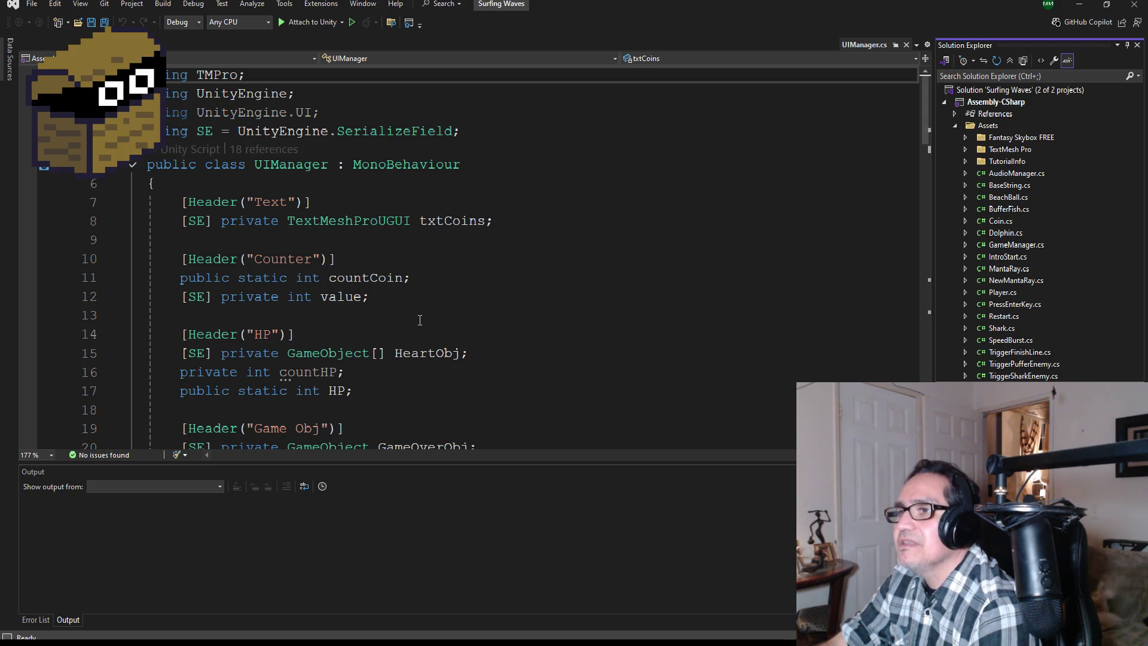
Copy the Surfing Waves UIManager.cs fields from [Header("Text")] through GameOverObj
scroll(414, 344, "down", 2)
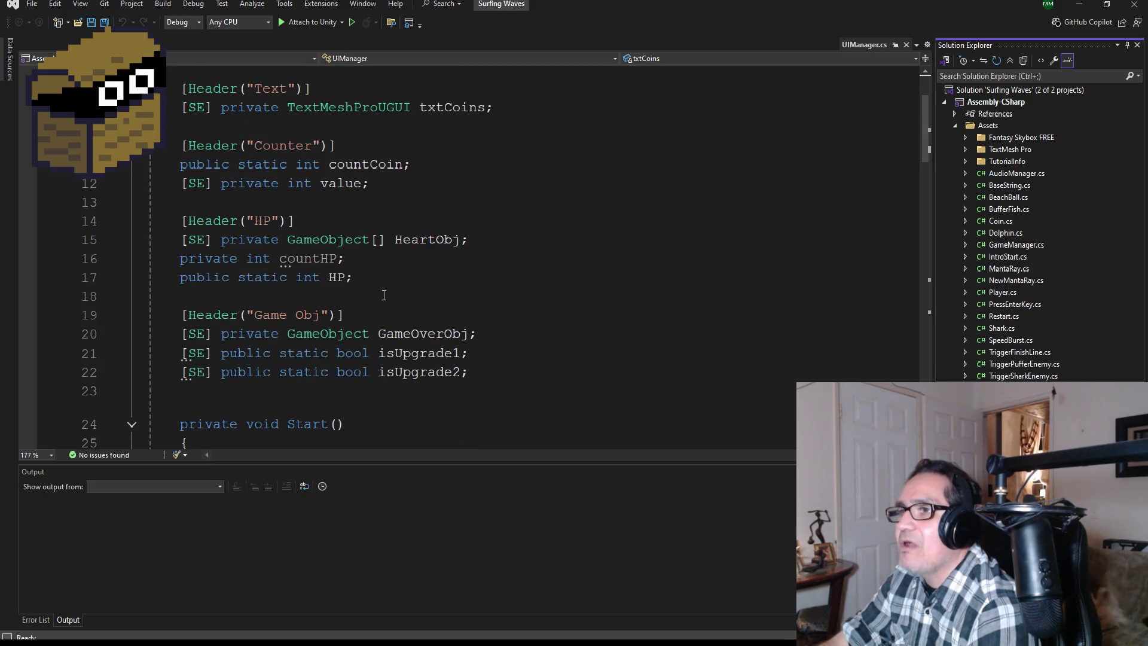
scroll(454, 311, "down", 1)
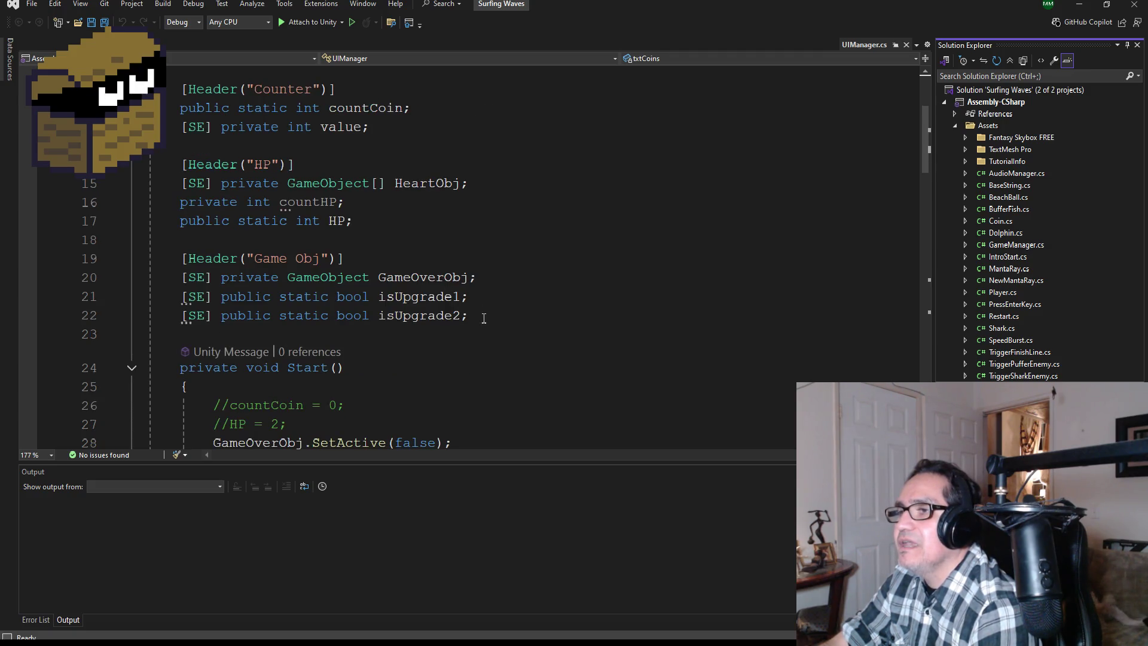
mouse_move(478, 277)
left_mouse_down()
mouse_move(302, 220)
mouse_move(256, 183)
mouse_move(252, 196)
mouse_move(173, 191)
mouse_move(162, 145)
left_mouse_up()
key("ctrl+c")
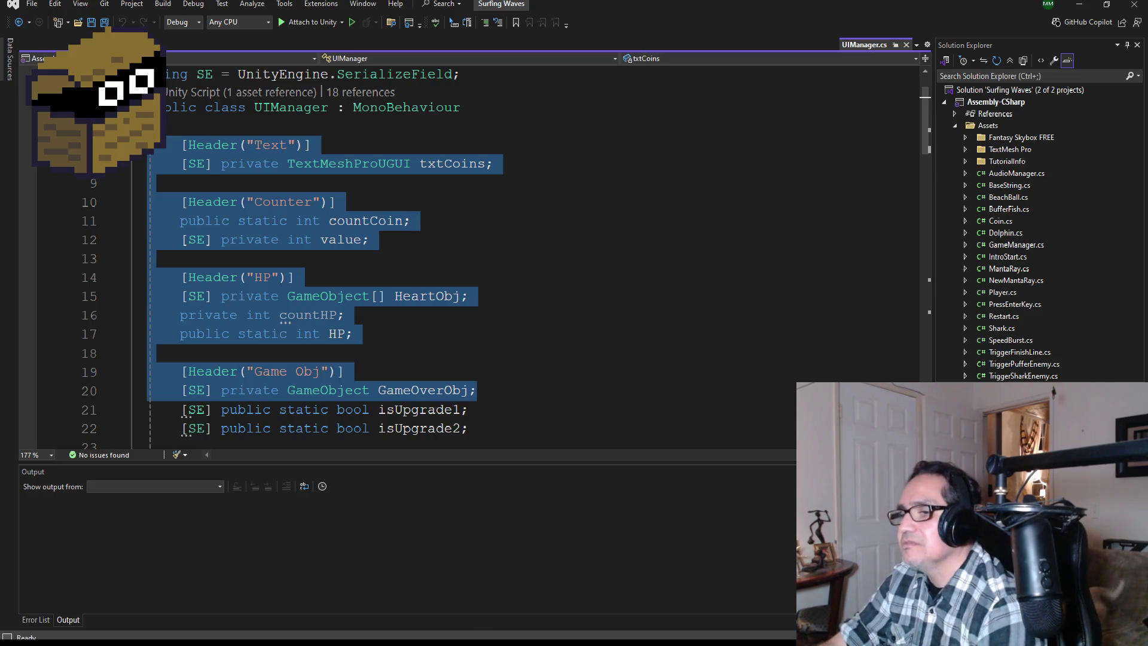
left_click(263, 643)
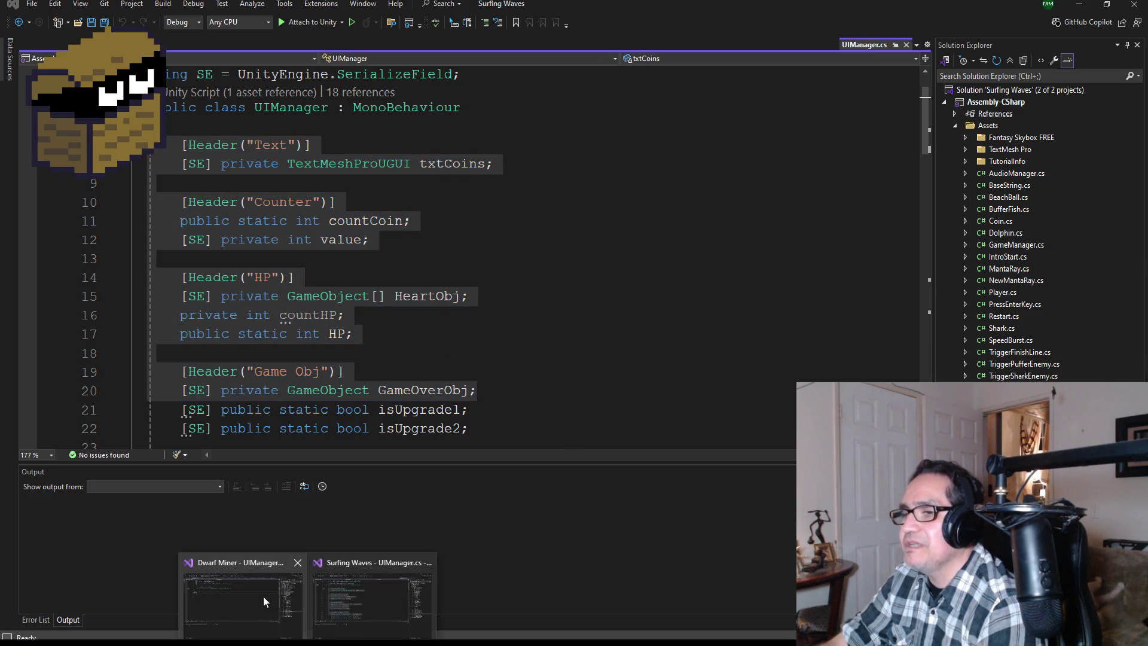
Paste the fields into the Dwarf Miner UIManager class, add 'using UnityEngine.UI;', and save
left_click(262, 601)
key("ctrl+v")
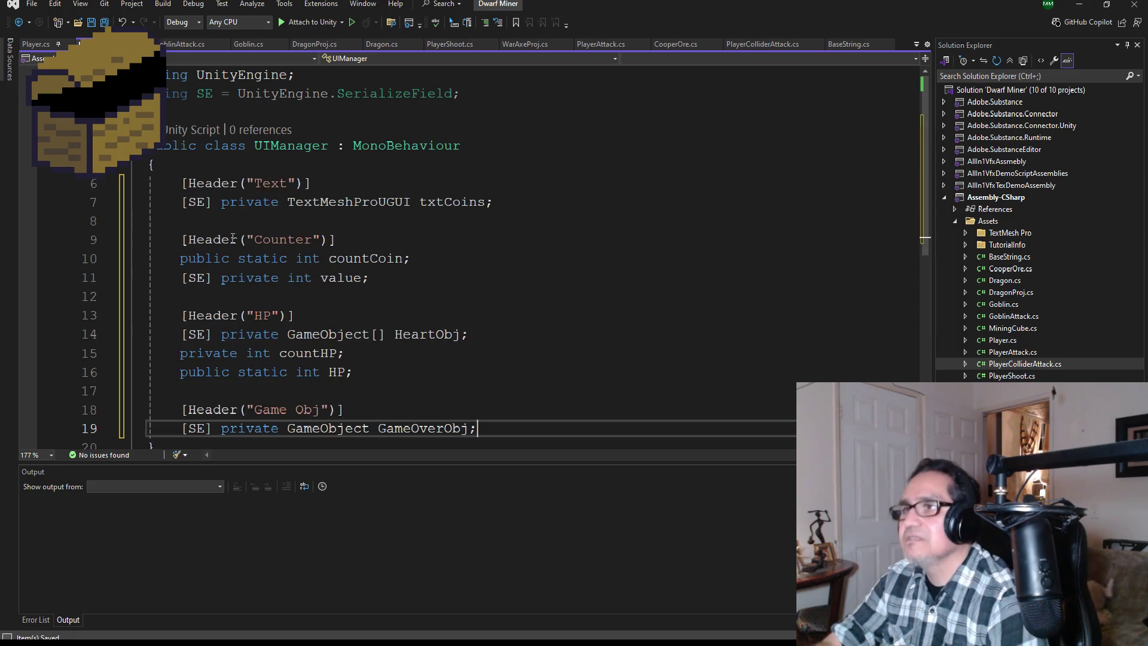
left_click(494, 109)
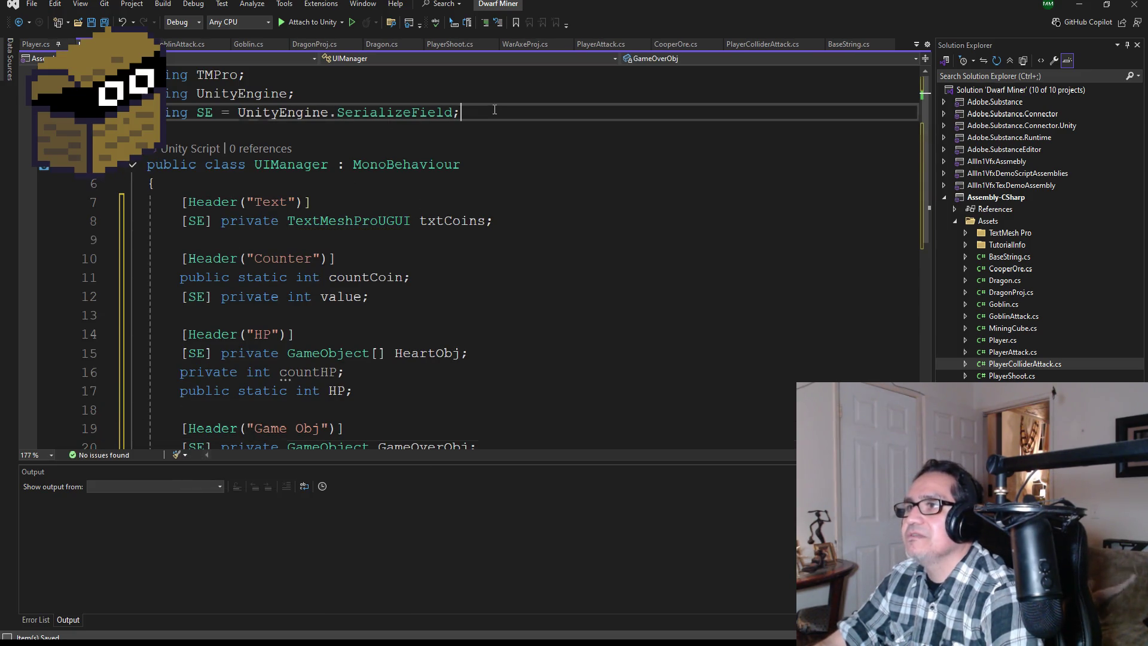
key("Return")
type("using Unity")
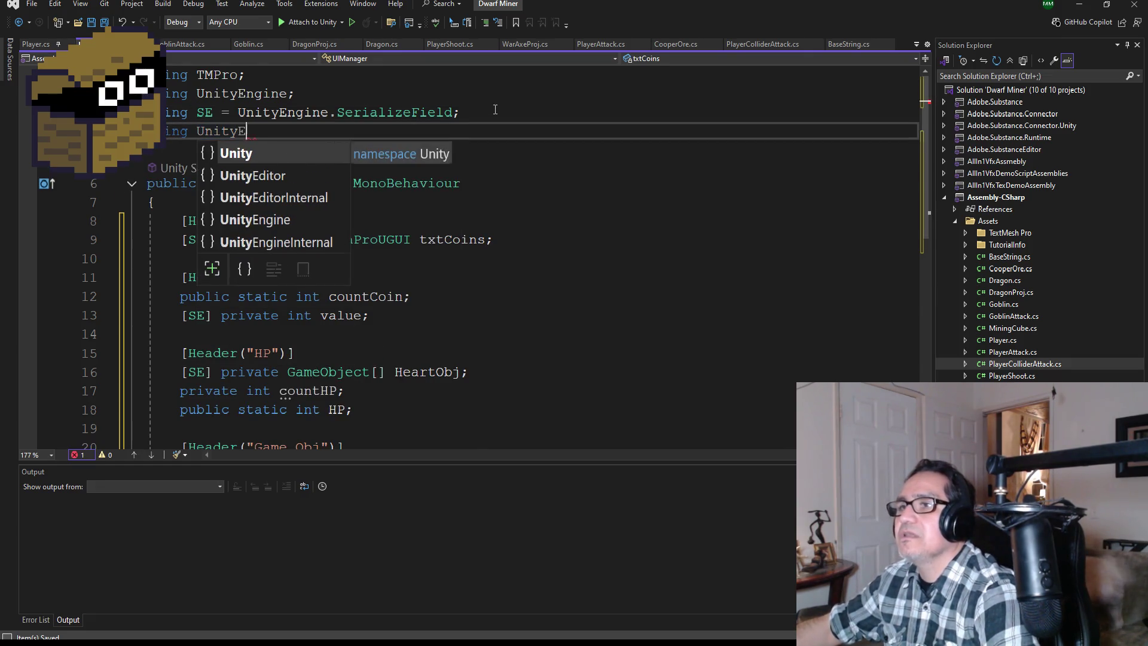
type("Engine.UI;")
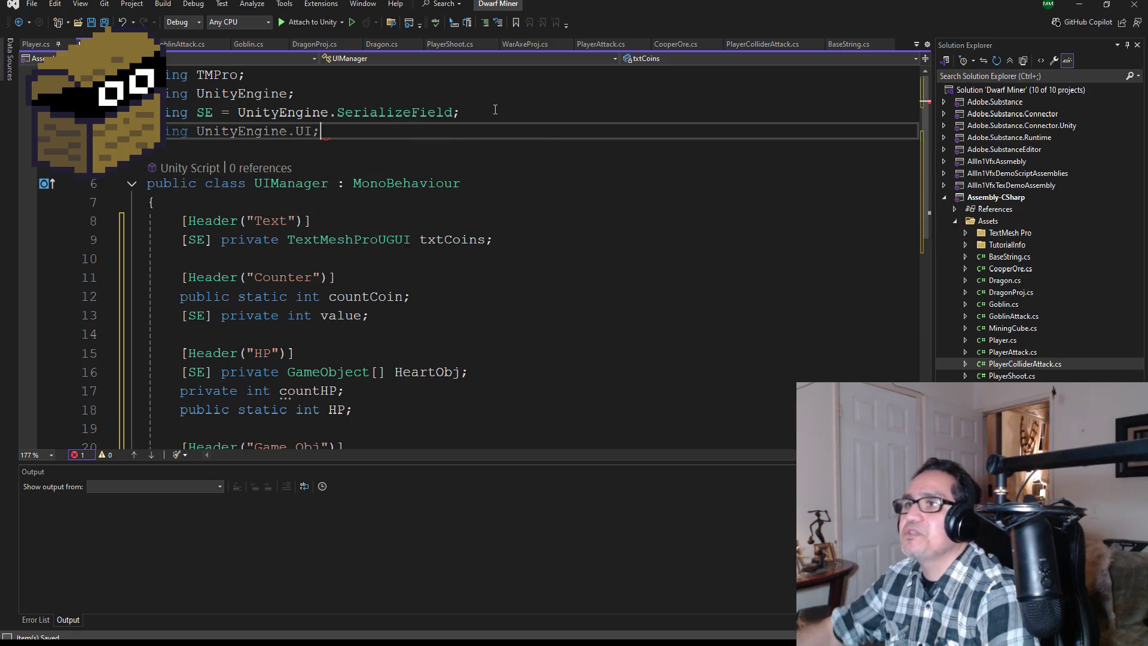
left_click(108, 21)
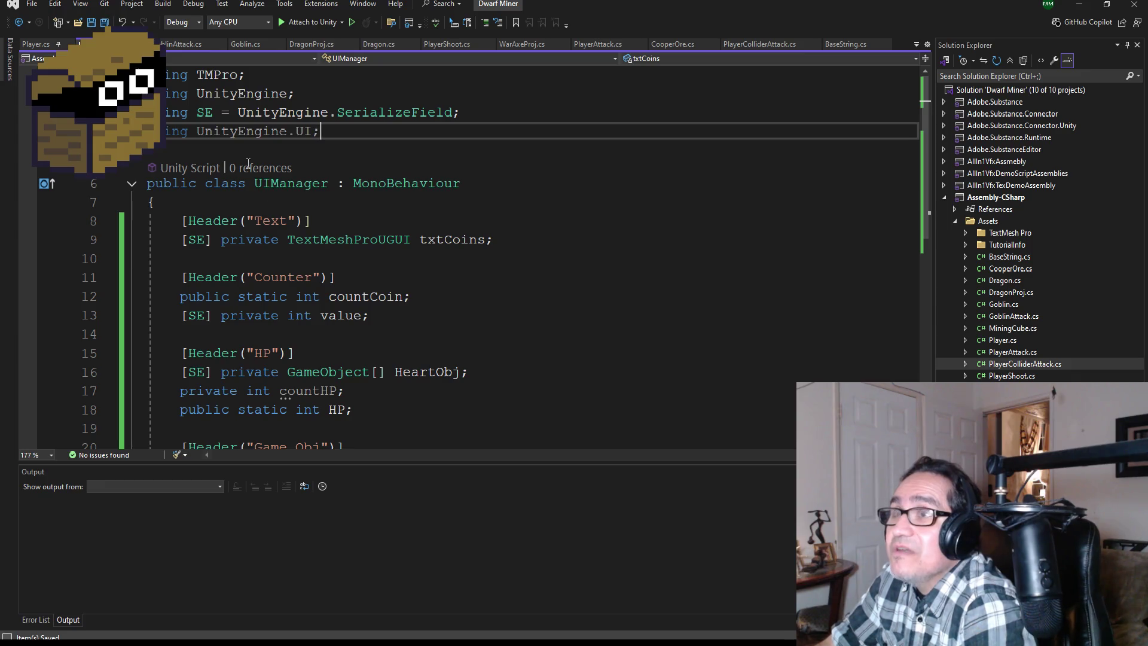
scroll(406, 306, "down", 1)
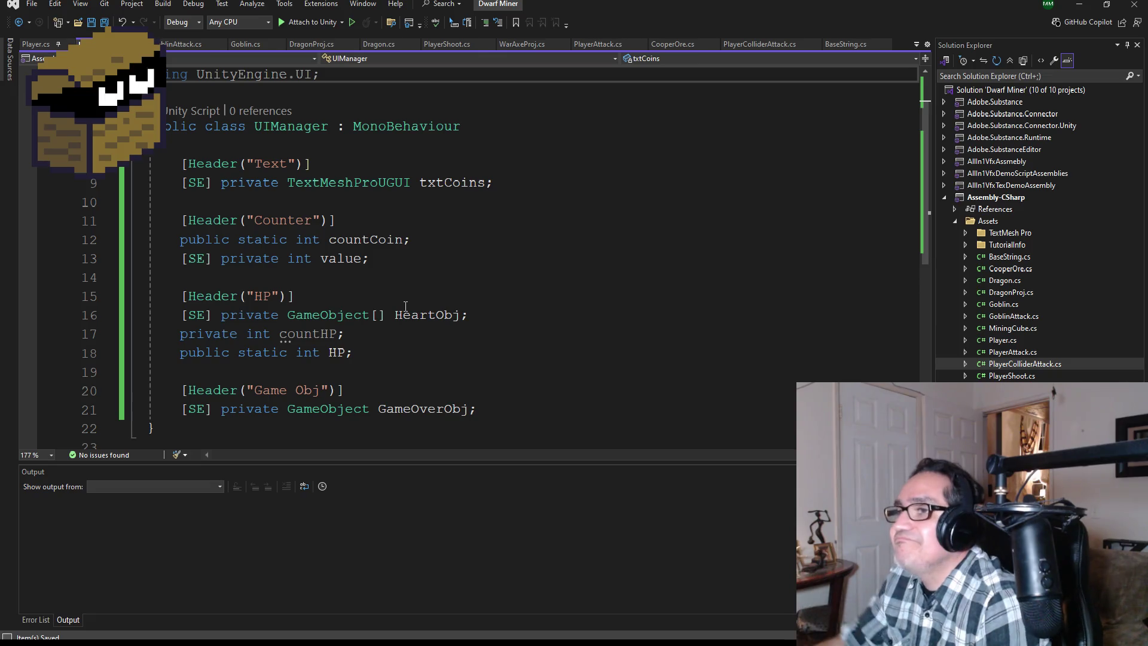
Wrap the Text and Counter fields in a /* */ block comment and save
left_click(454, 182)
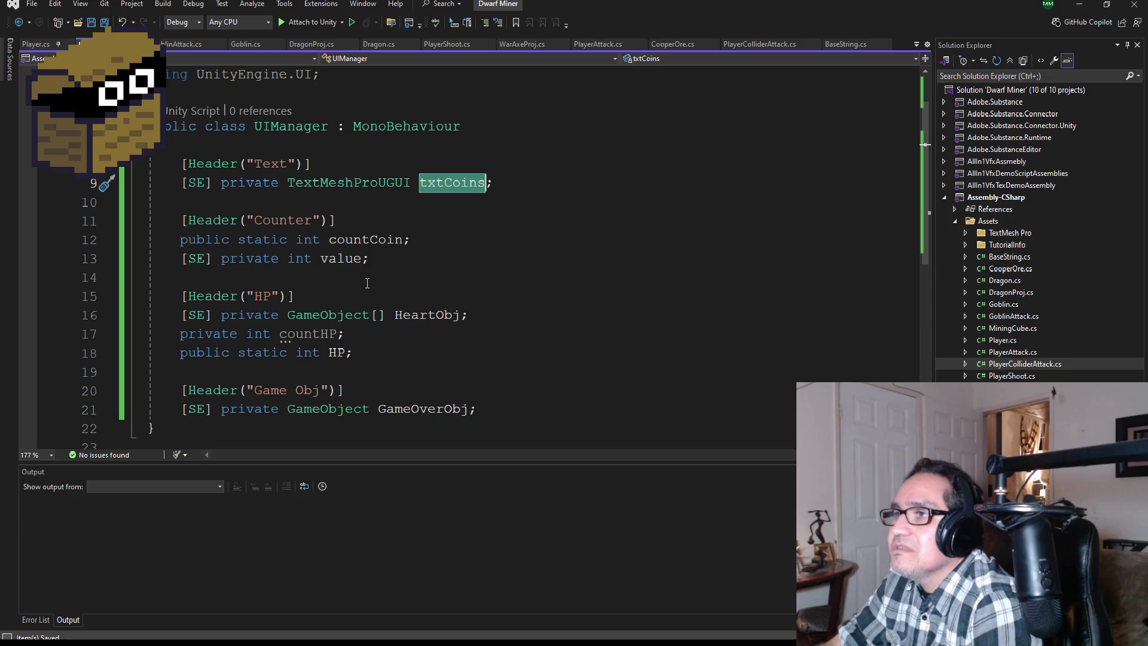
left_click(182, 182)
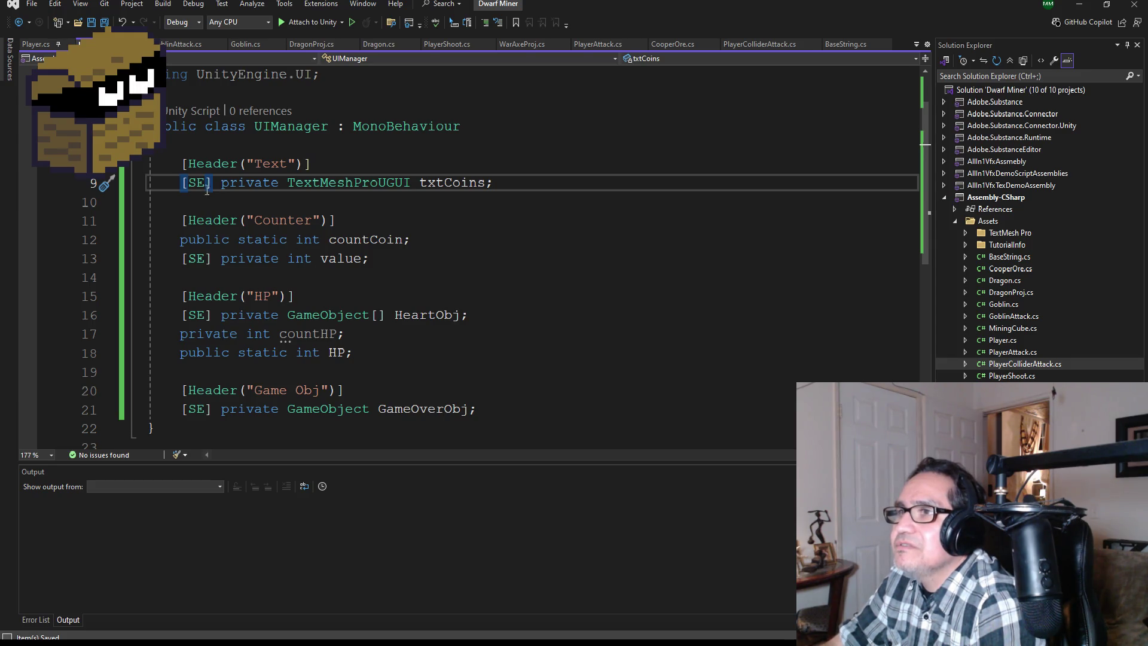
left_click(206, 151)
key("Return")
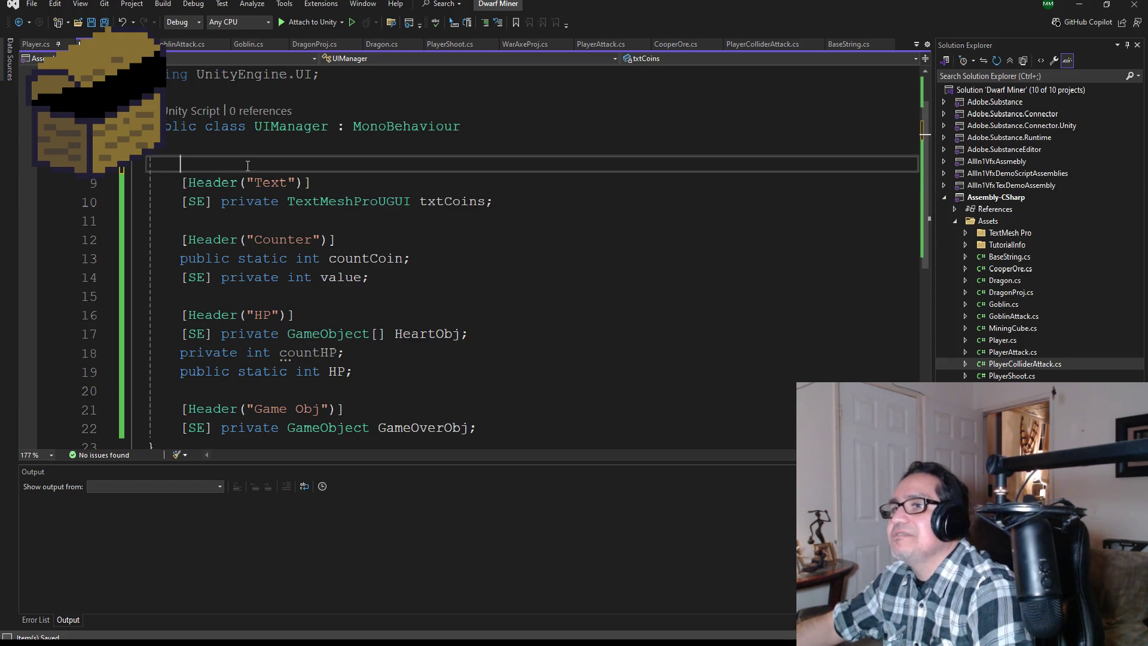
type("/*")
left_click_drag(495, 298, 442, 287)
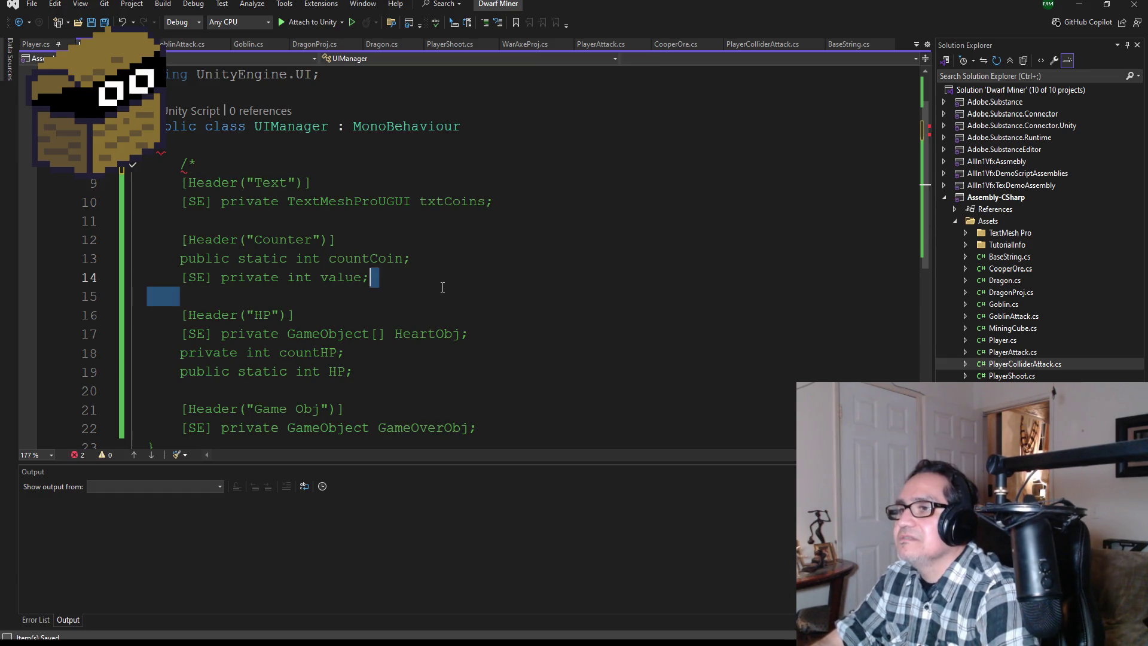
left_click(442, 287)
key("Return")
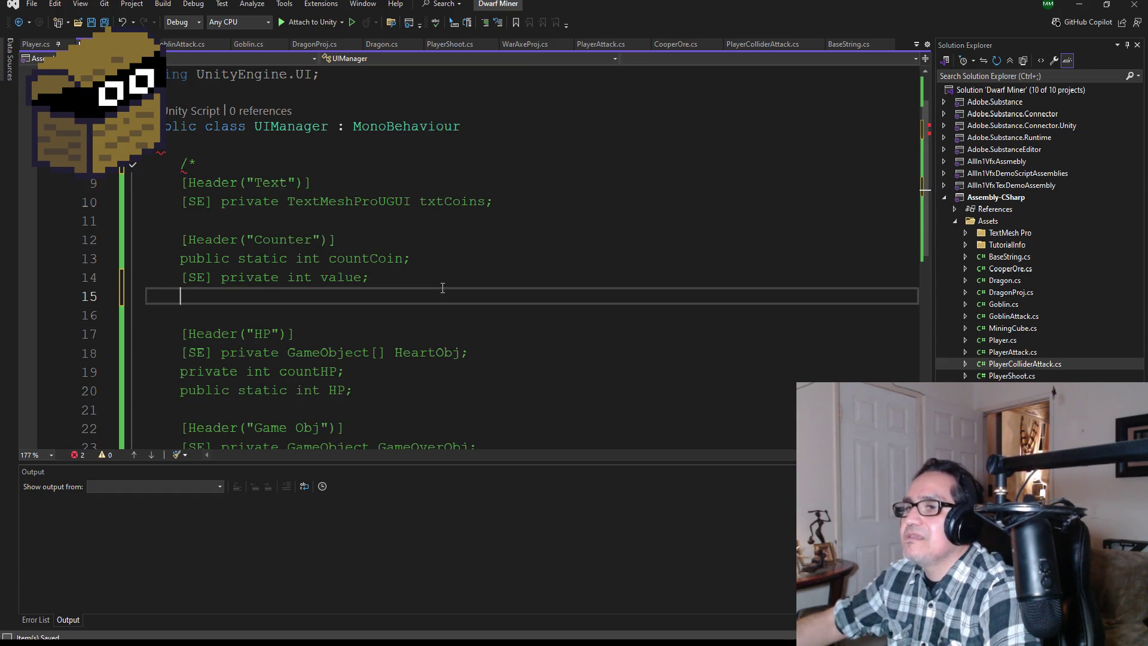
type("*/")
scroll(400, 317, "down", 2)
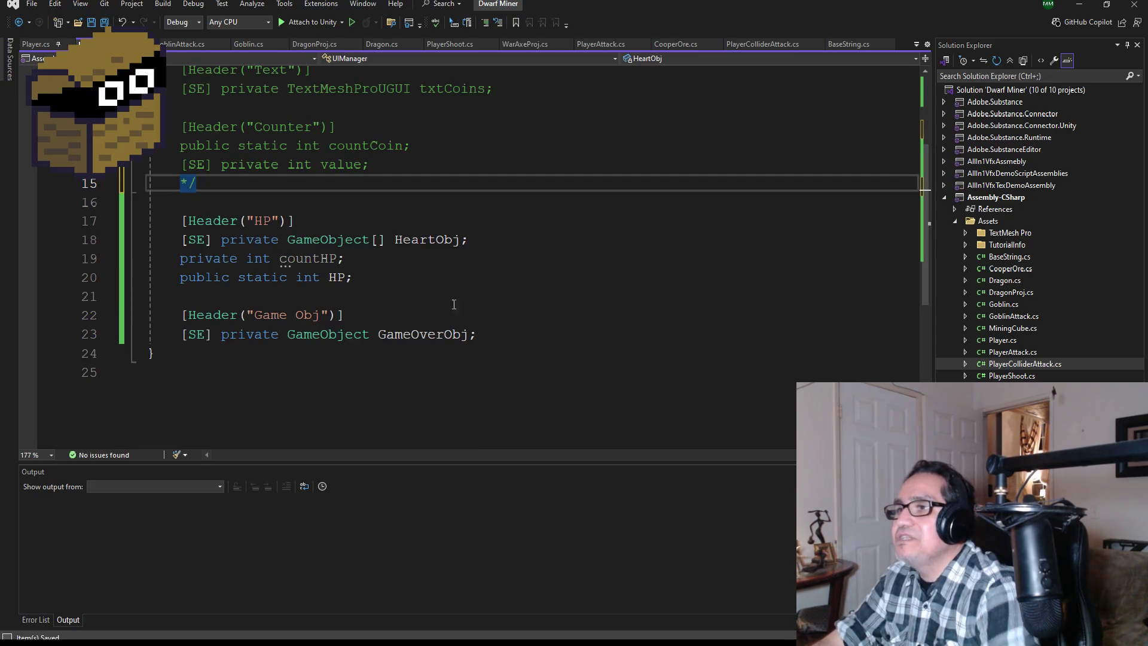
key("ctrl+s")
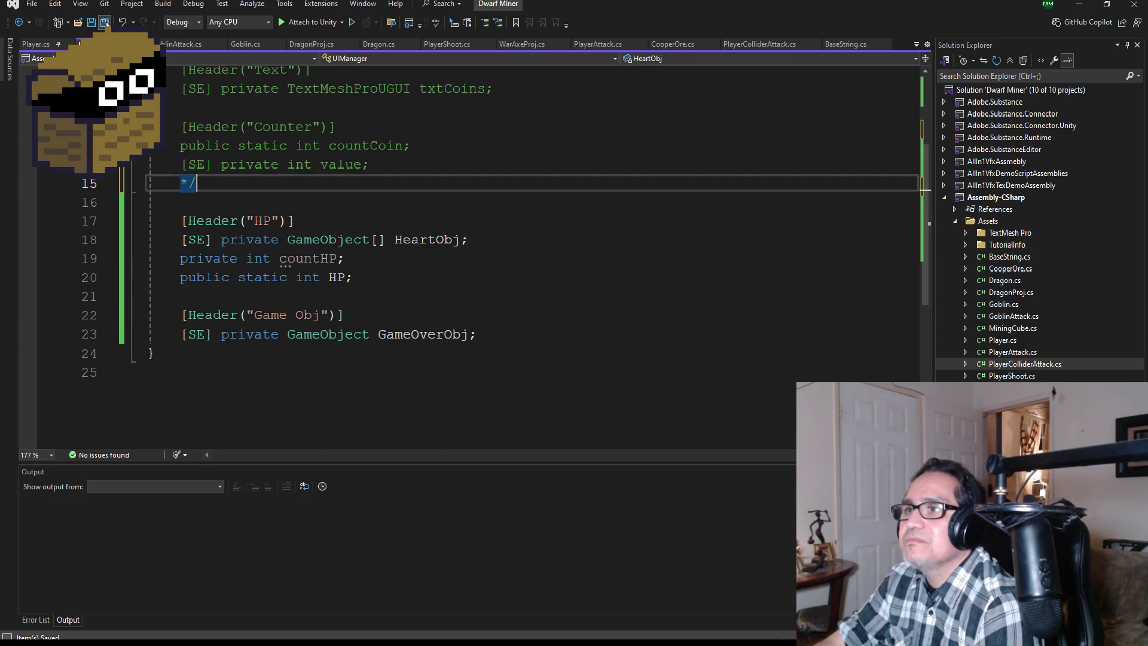
Comment out the Game Obj header and GameOverObj lines with //, adding blank lines below
mouse_move(361, 339)
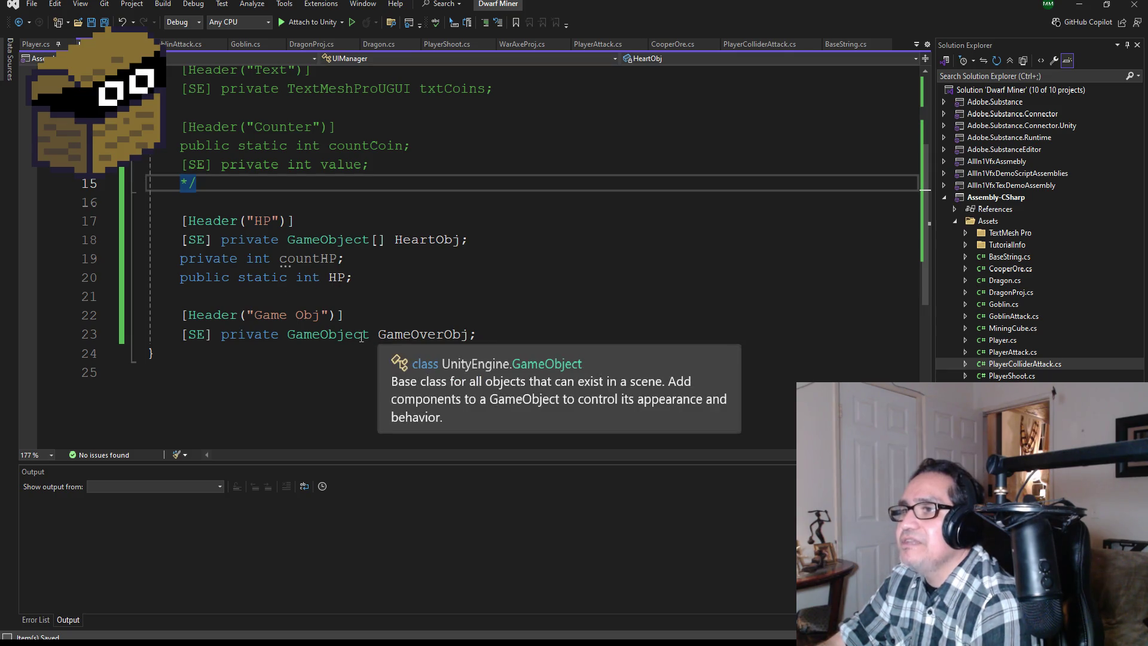
left_click(492, 335)
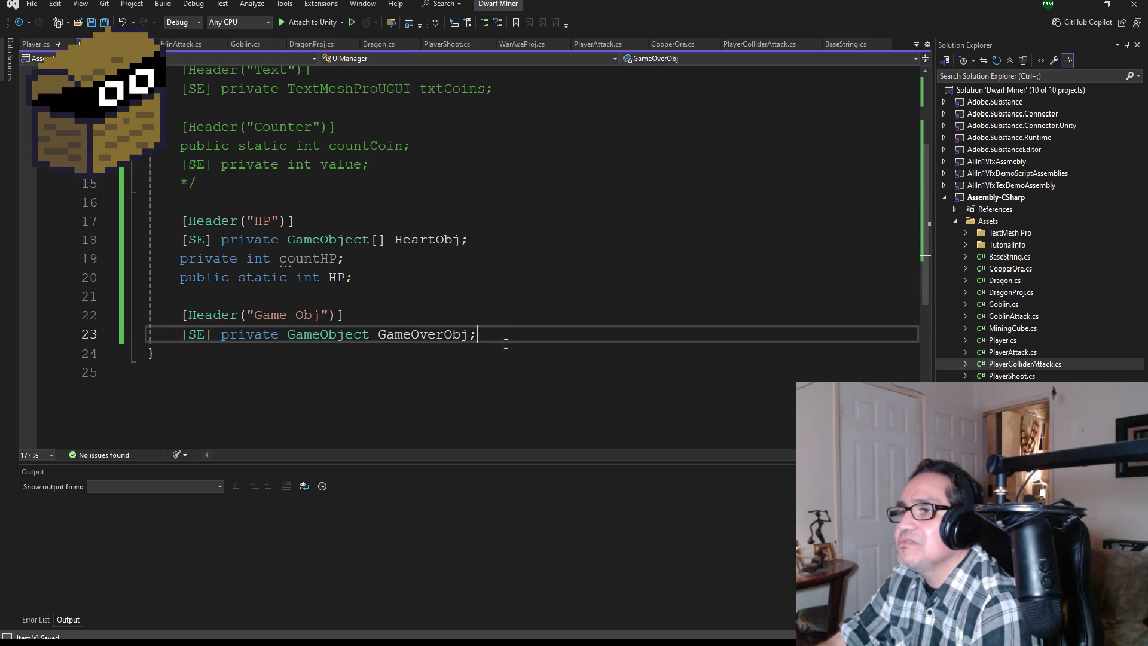
left_click(194, 311)
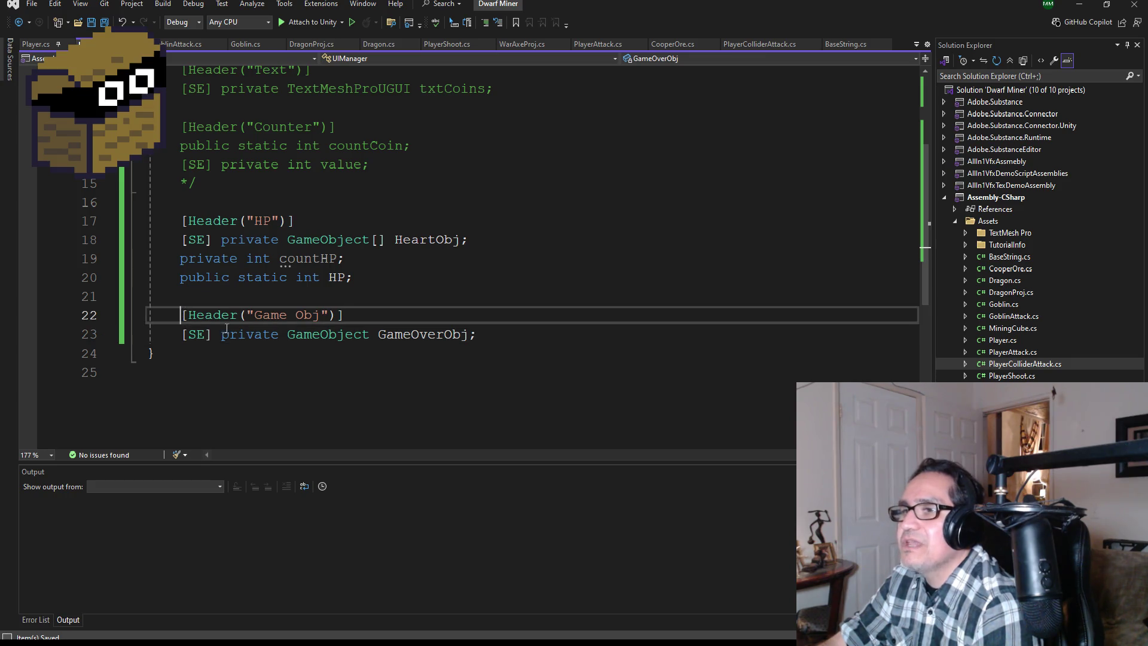
type("//")
key("Down")
type("//")
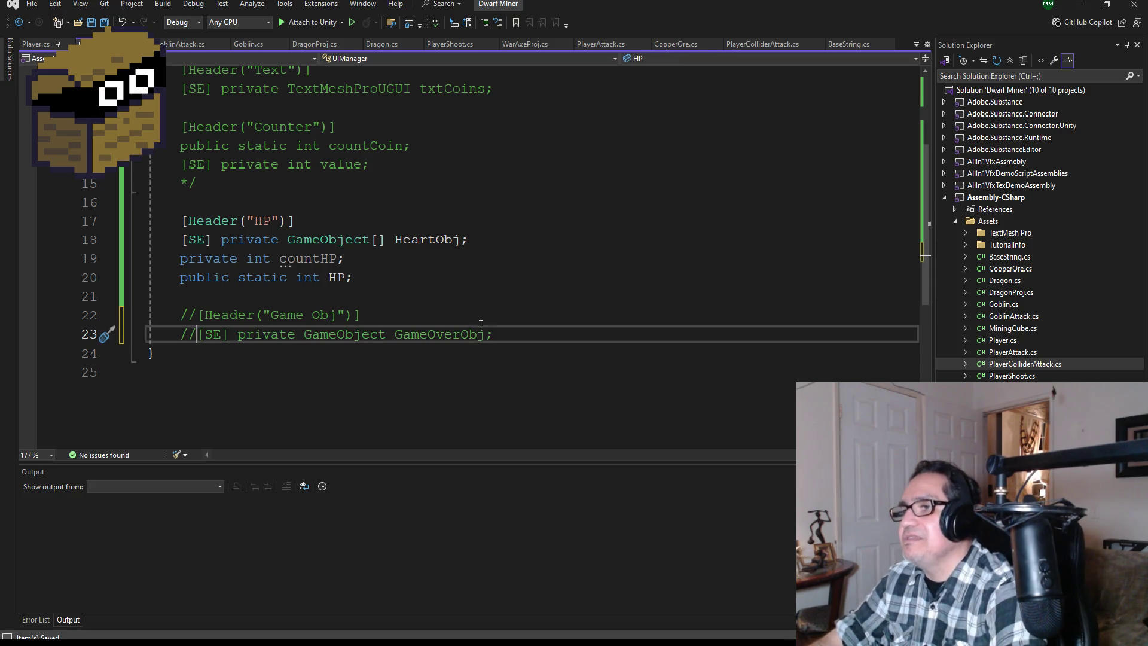
left_click(533, 341)
key("Return")
key("Return")
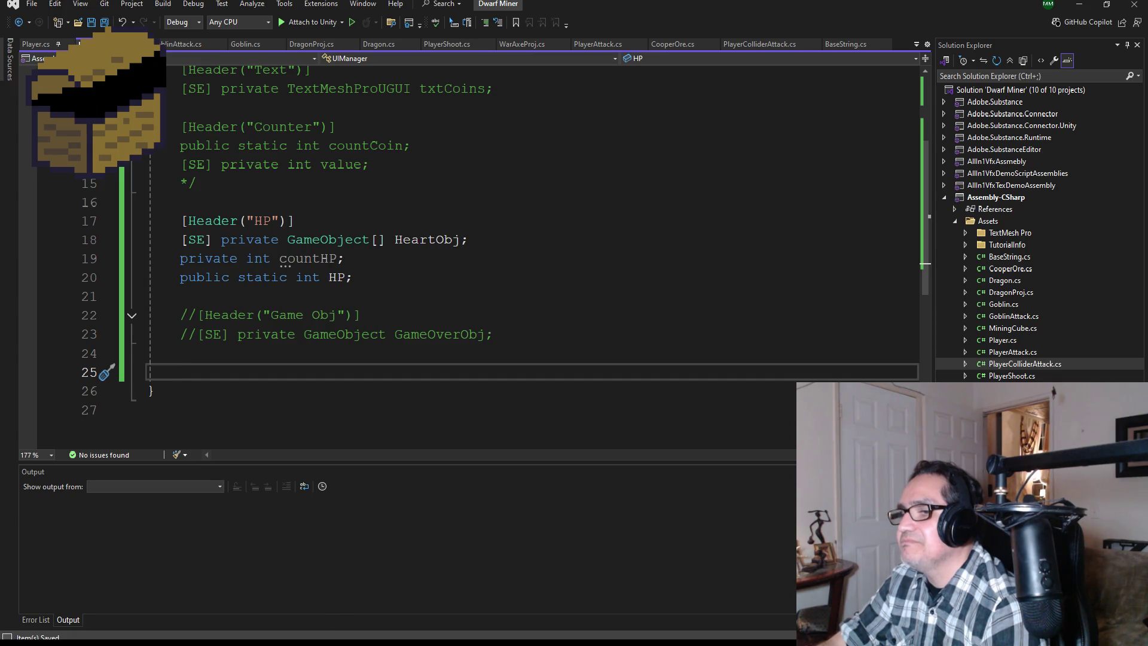
In Surfing Waves UIManager.cs, select the whole private void Start() method
left_click(378, 615)
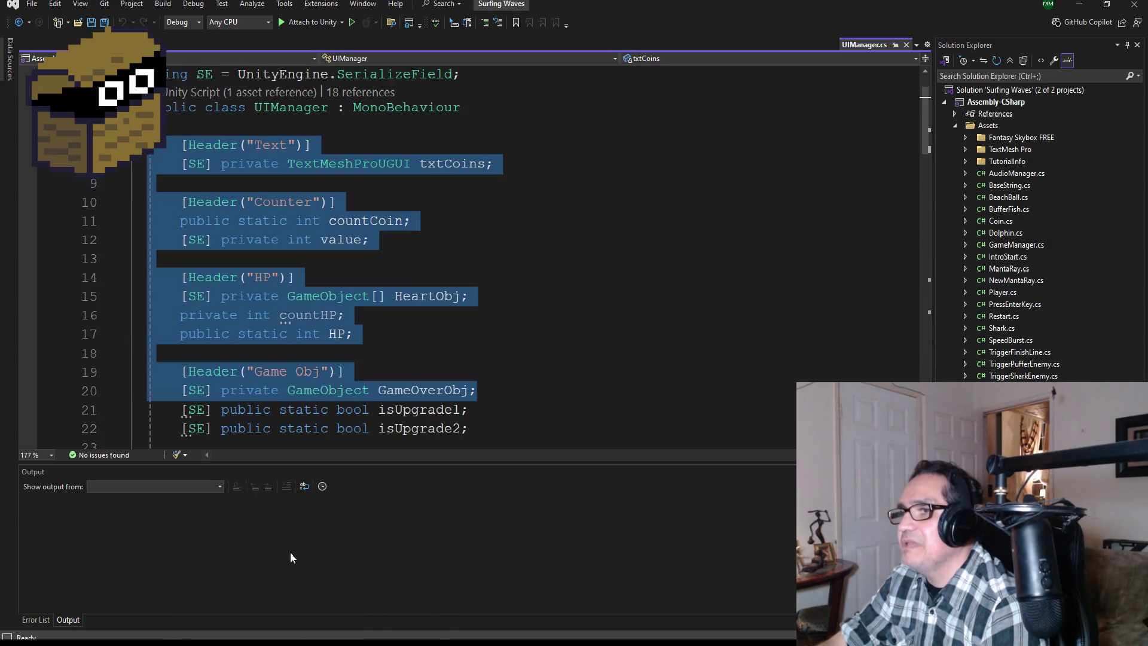
scroll(509, 325, "down", 2)
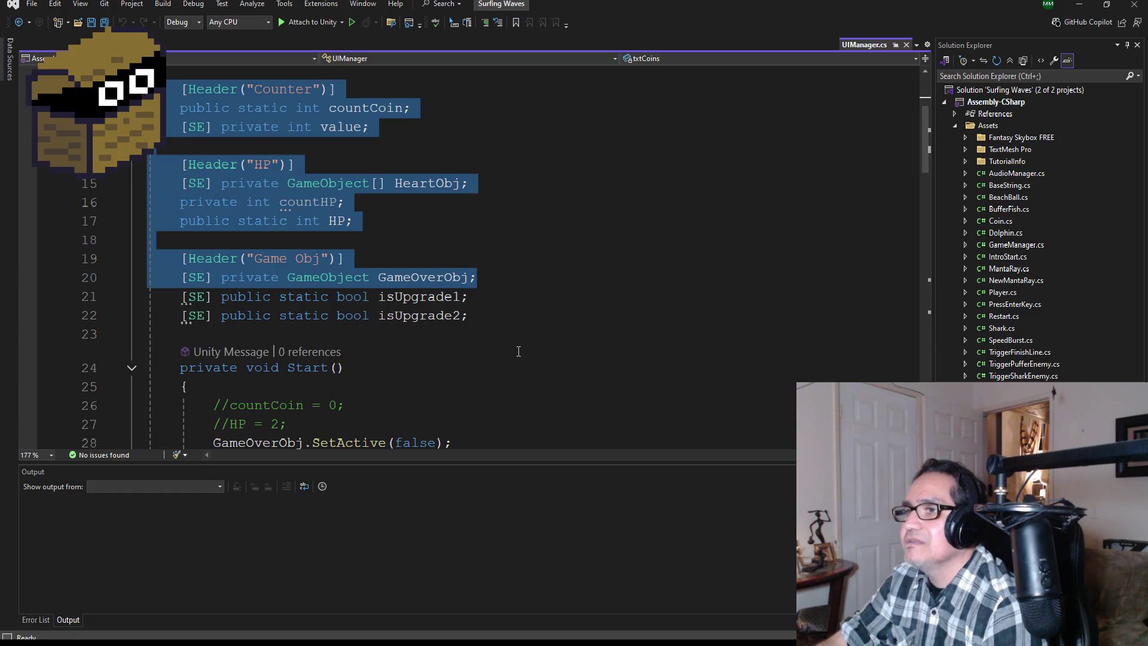
scroll(518, 351, "down", 3)
scroll(458, 346, "down", 2)
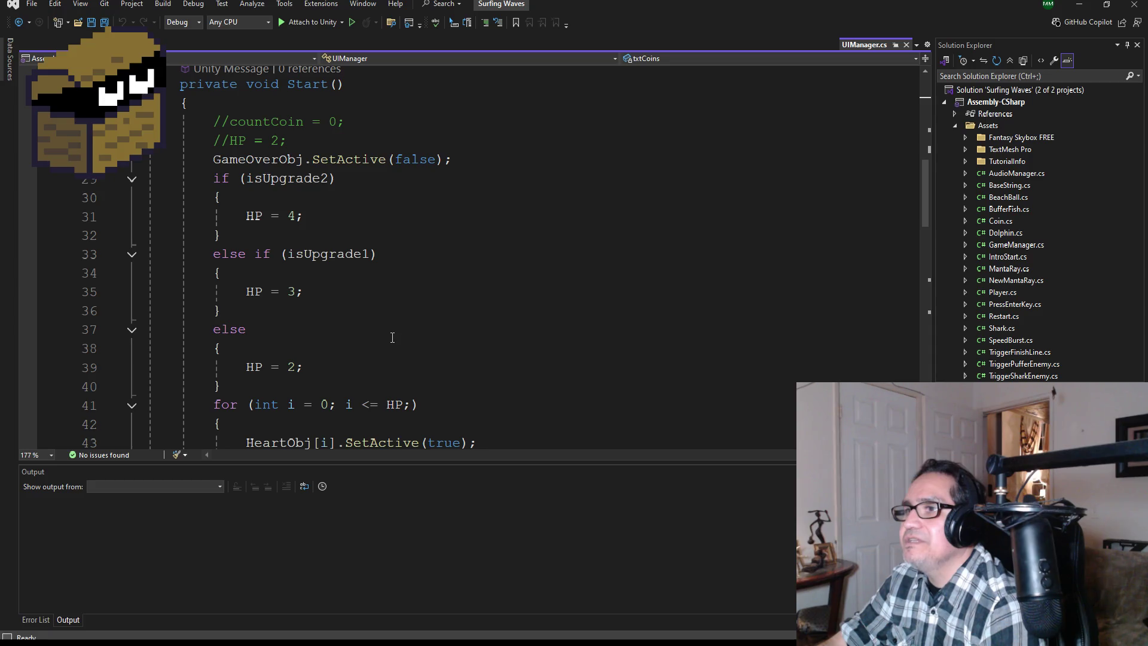
scroll(383, 351, "down", 3)
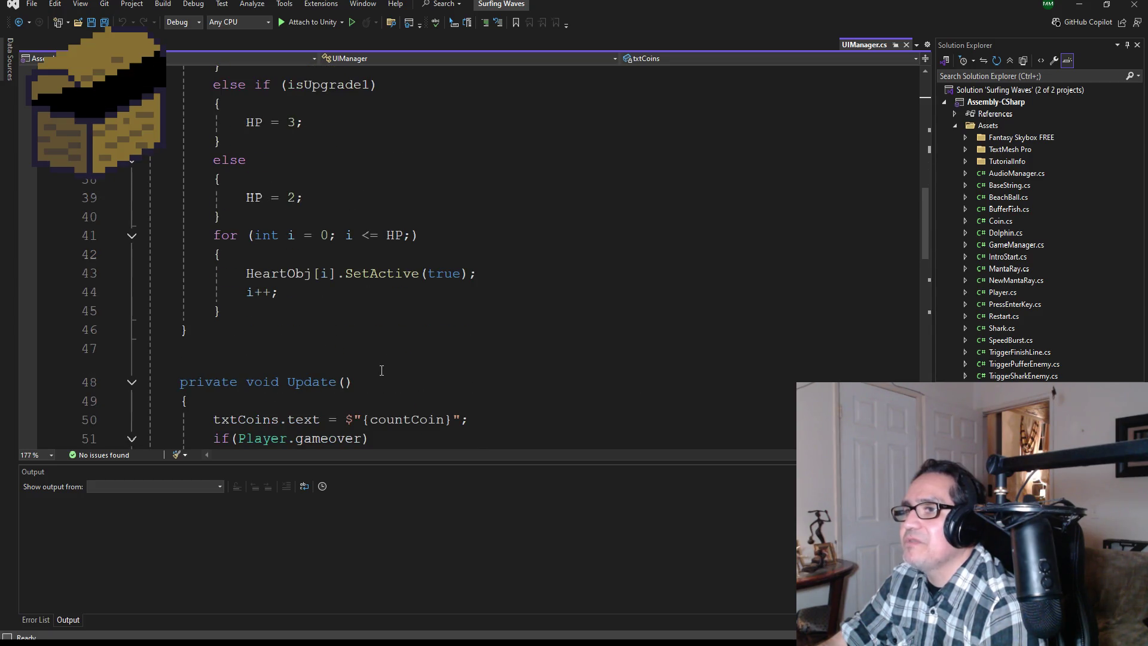
scroll(349, 351, "up", 2)
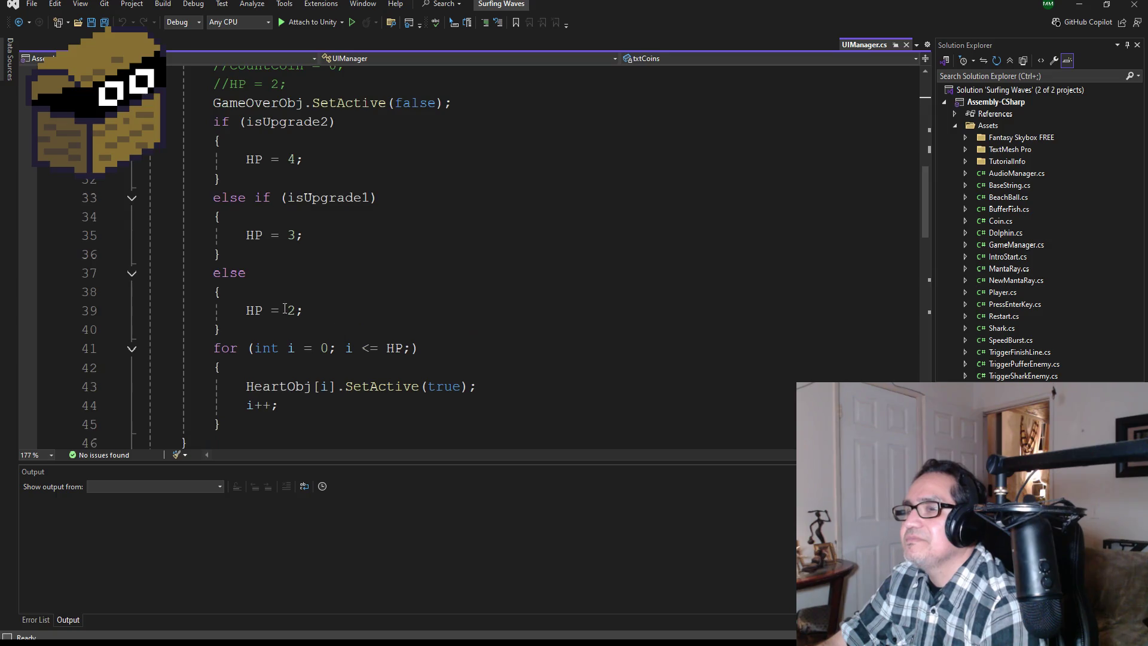
scroll(331, 351, "down", 2)
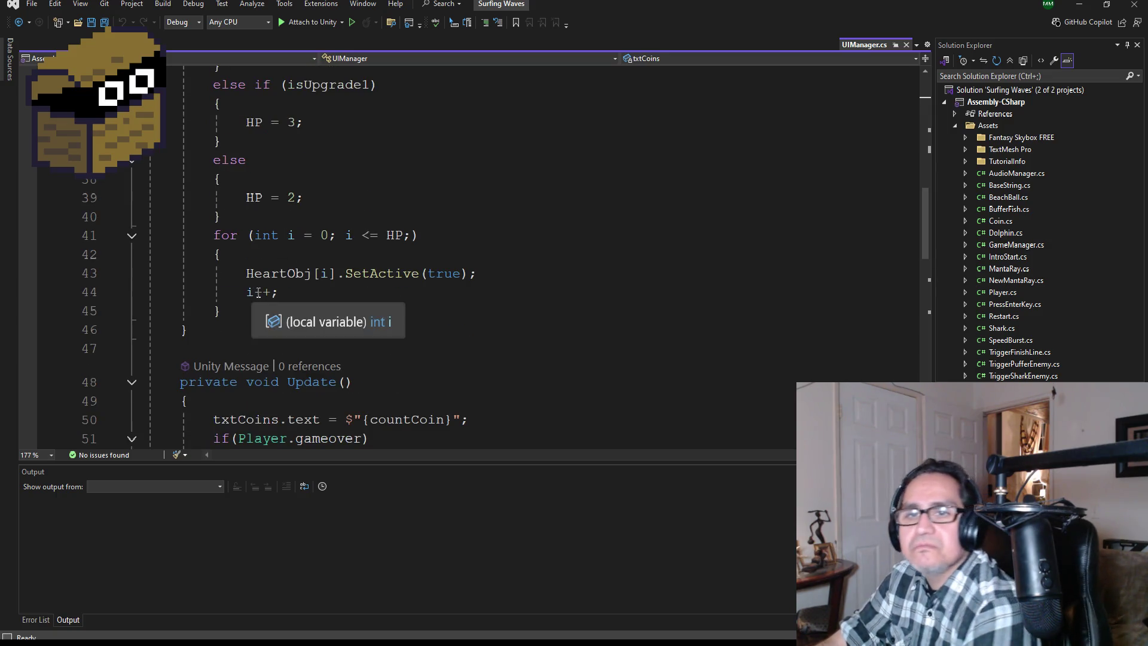
mouse_move(239, 325)
left_mouse_down()
mouse_move(198, 264)
mouse_move(159, 436)
mouse_move(162, 235)
mouse_move(147, 197)
left_mouse_up()
scroll(436, 266, "up", 4)
scroll(541, 311, "down", 1)
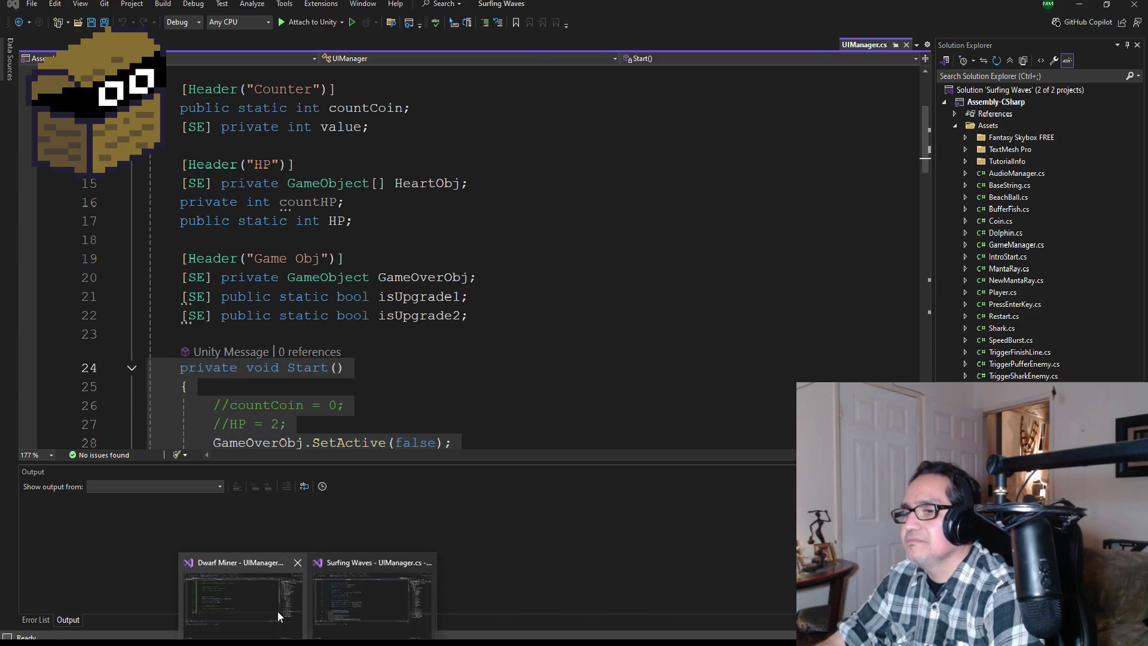
Paste Start() into the Dwarf Miner UIManager and comment out its GameOverObj line with //
left_click(276, 614)
key("ctrl+v")
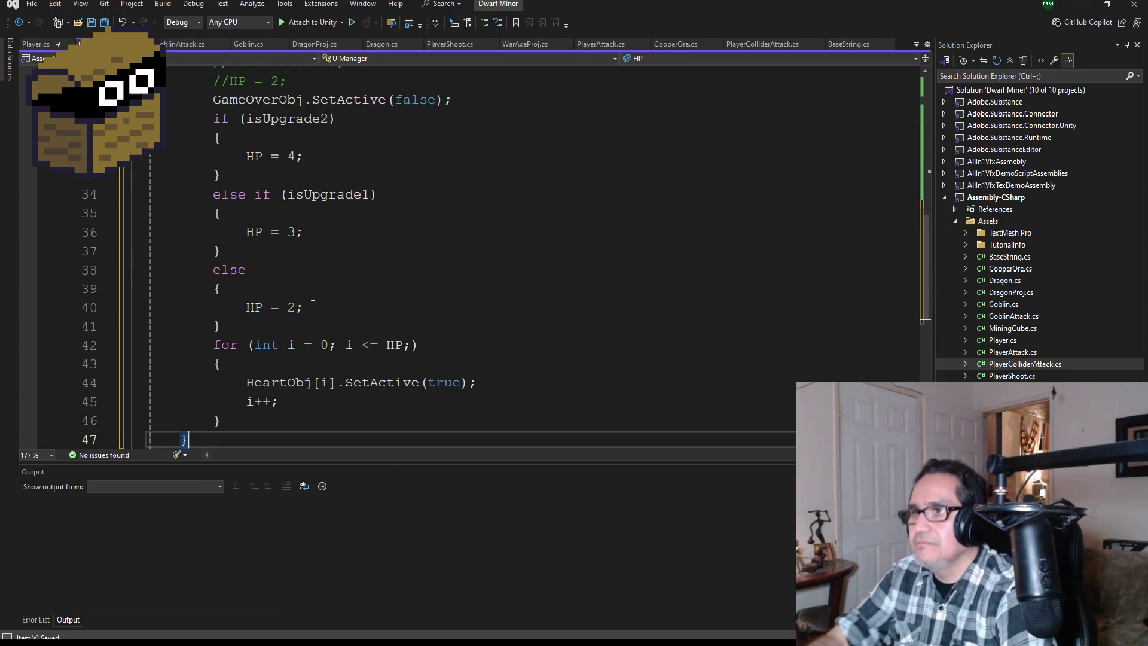
scroll(399, 284, "up", 3)
scroll(400, 284, "up", 1)
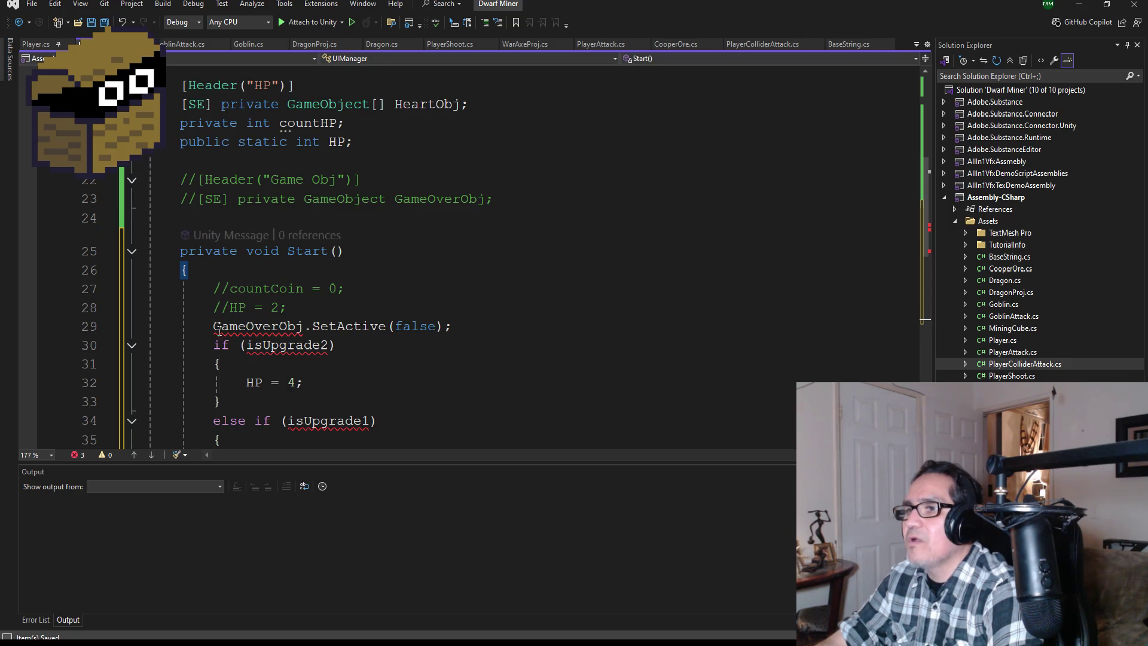
key("alt+Page_Down")
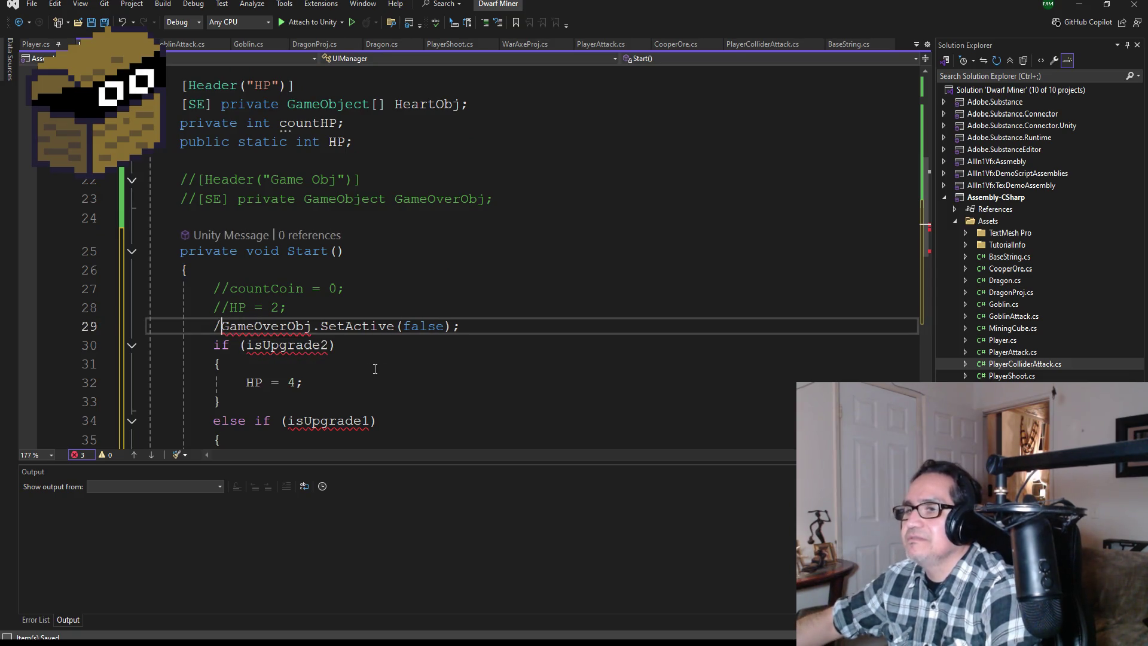
type("//")
scroll(289, 287, "down", 3)
scroll(290, 287, "up", 1)
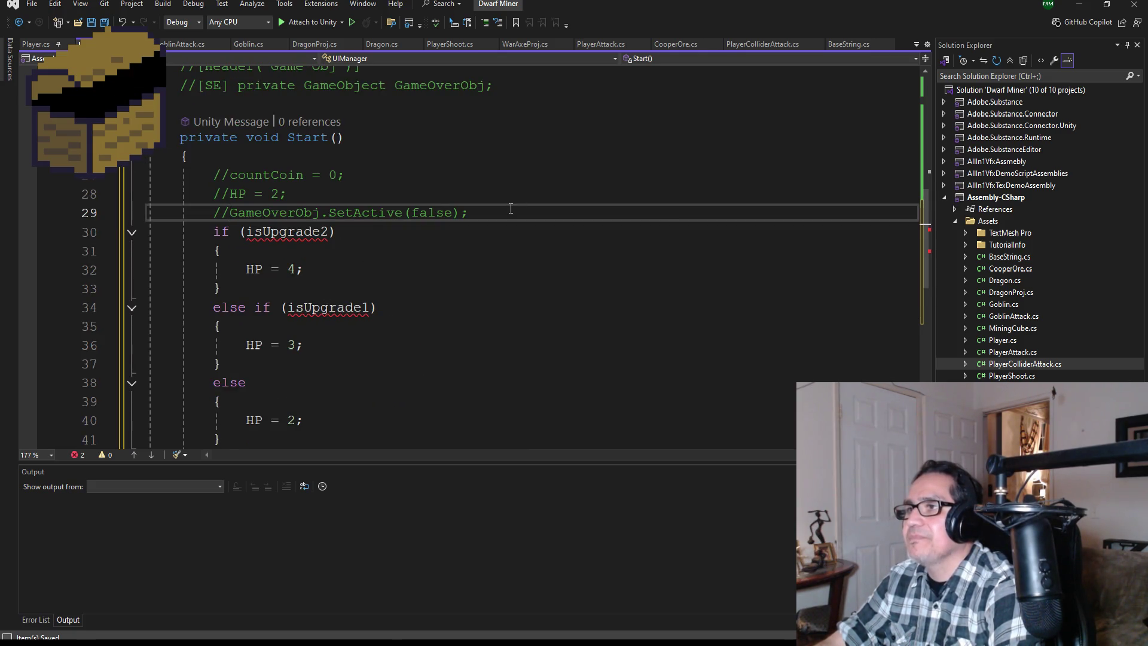
Open a /* block comment before the upgrade if/else, undoing a misplaced comment end
key("Return")
type("*")
scroll(511, 208, "down", 2)
left_click(273, 278)
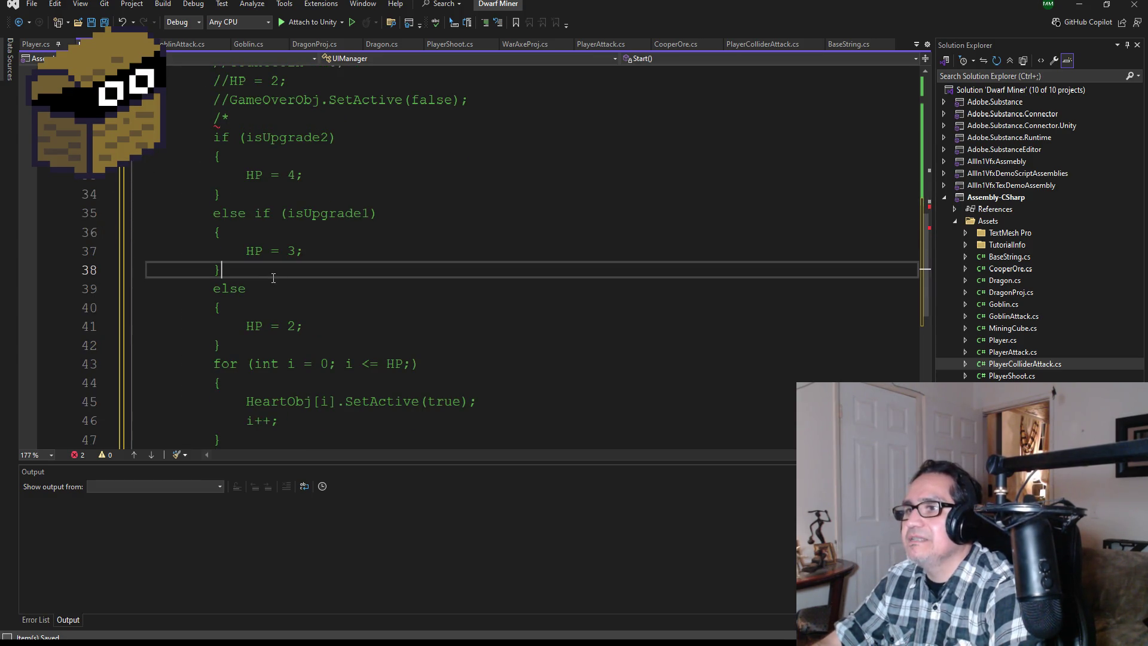
scroll(328, 280, "down", 1)
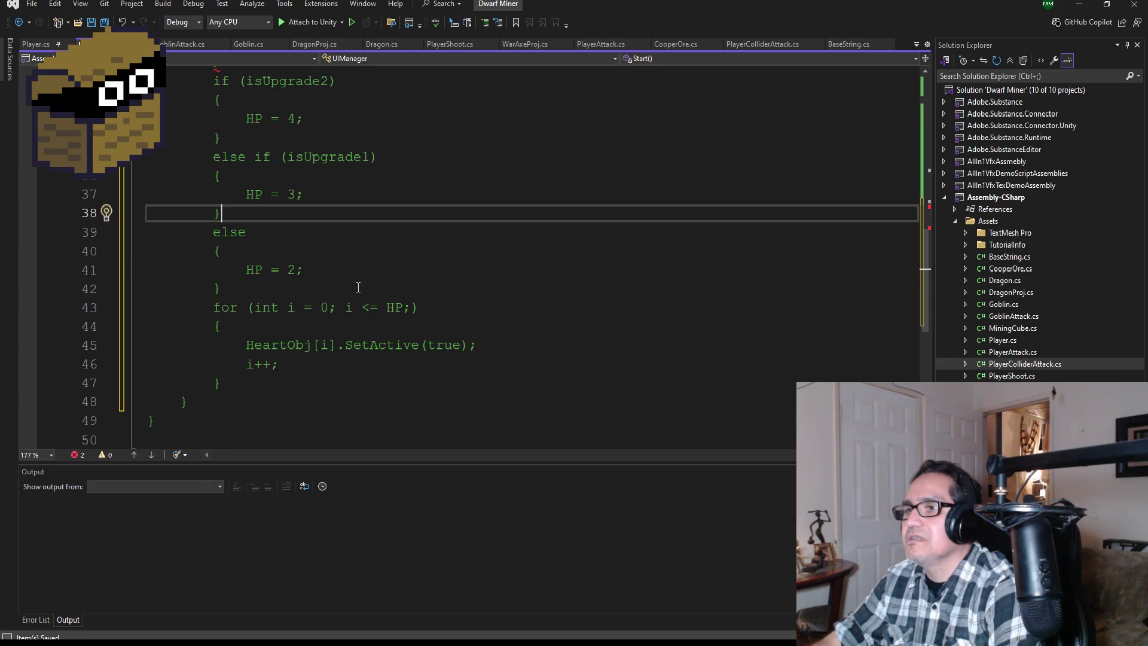
key("Return")
type("*/")
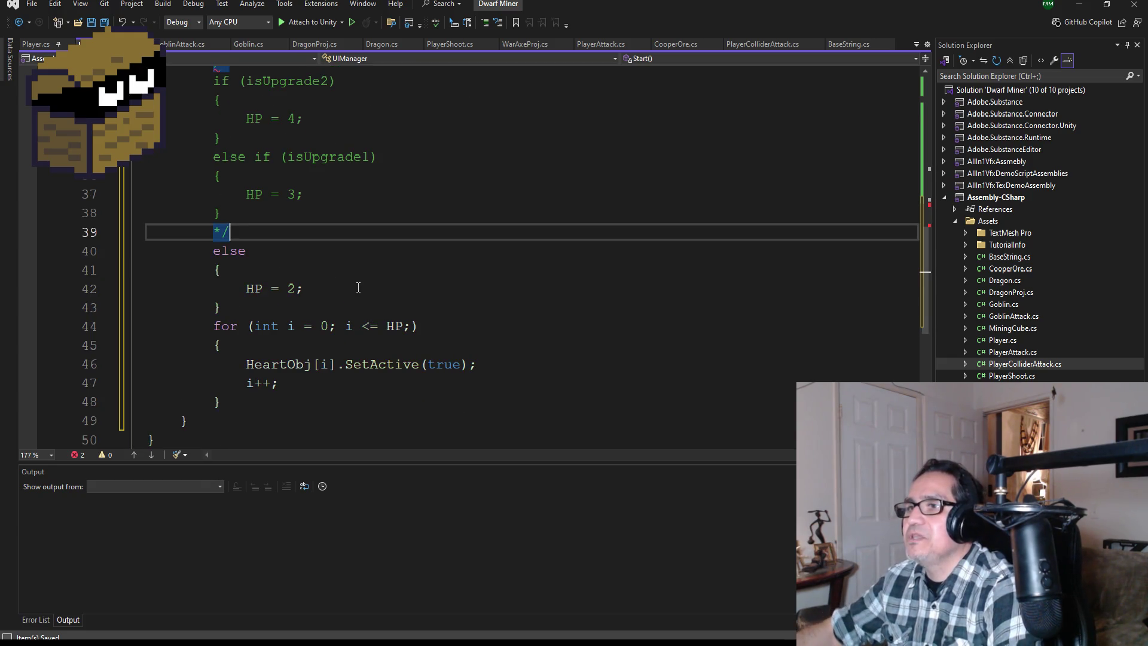
scroll(334, 287, "up", 1)
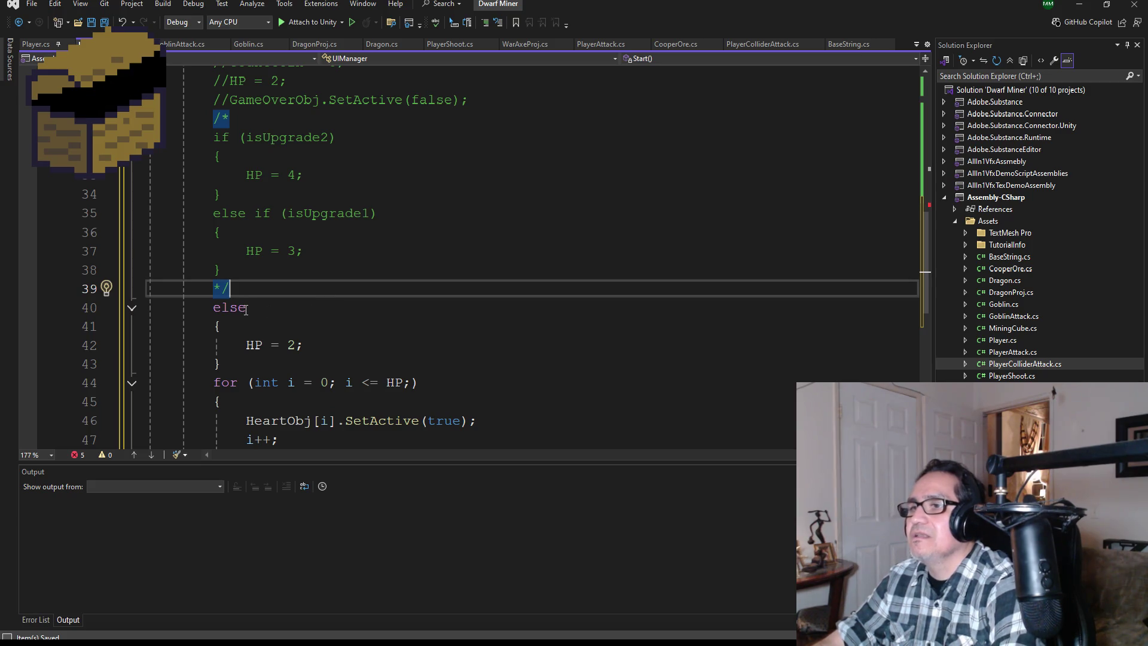
double_click(281, 314)
key("ctrl+z")
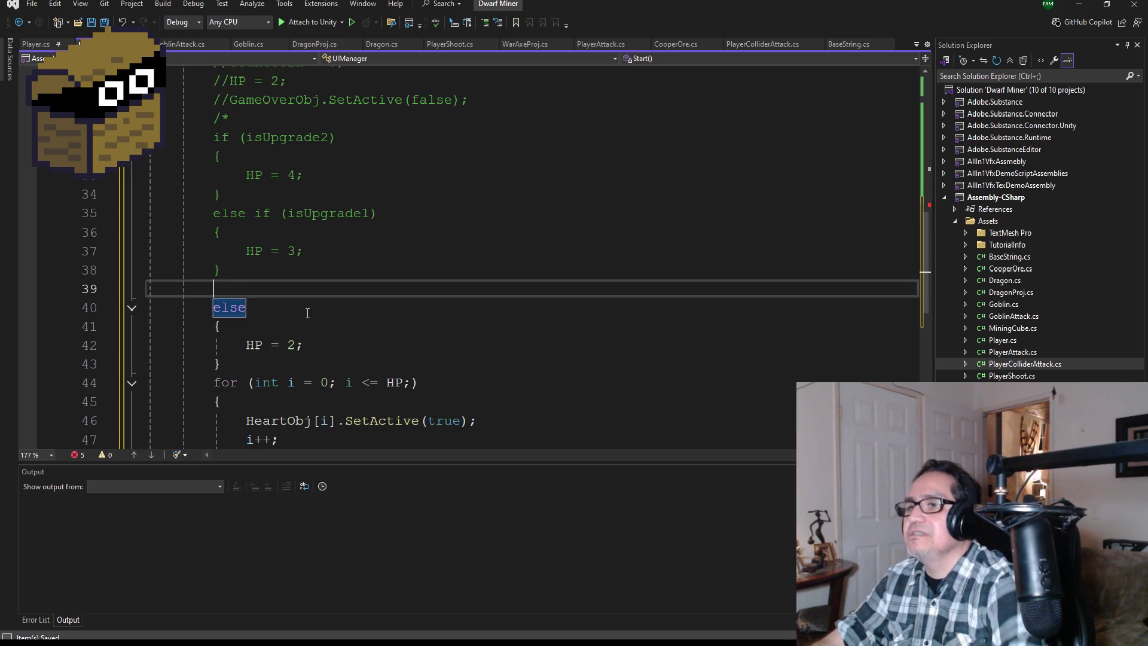
key("Home")
key("BackSpace")
Close the block comment after the heart loop and add blank lines below it
scroll(301, 311, "down", 1)
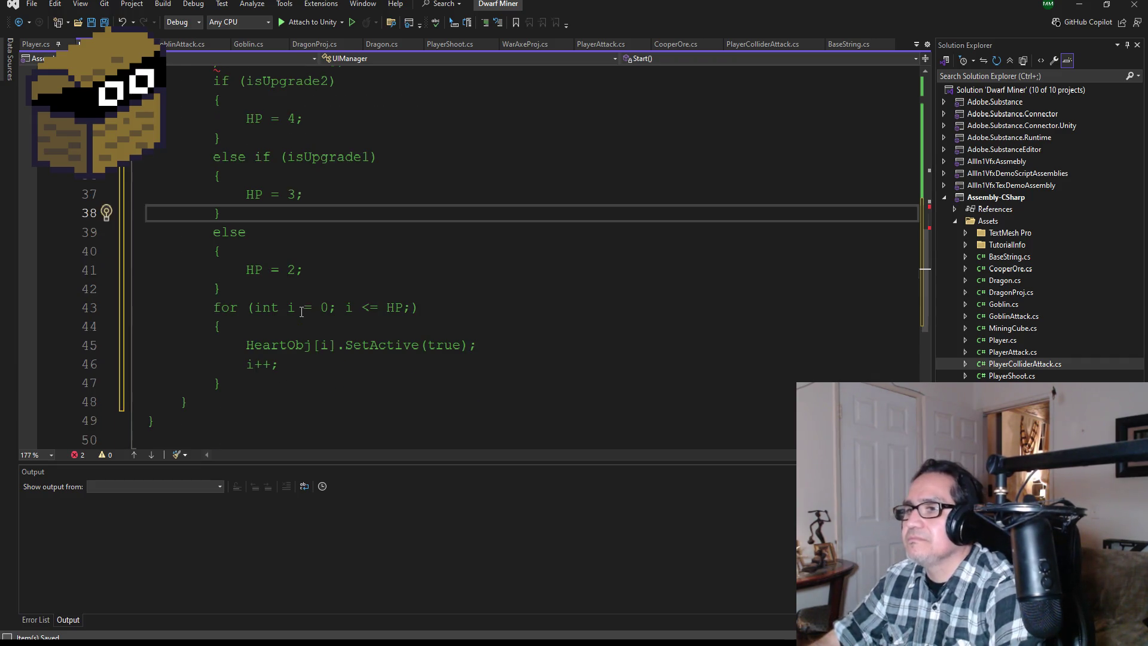
left_click(270, 377)
key("Return")
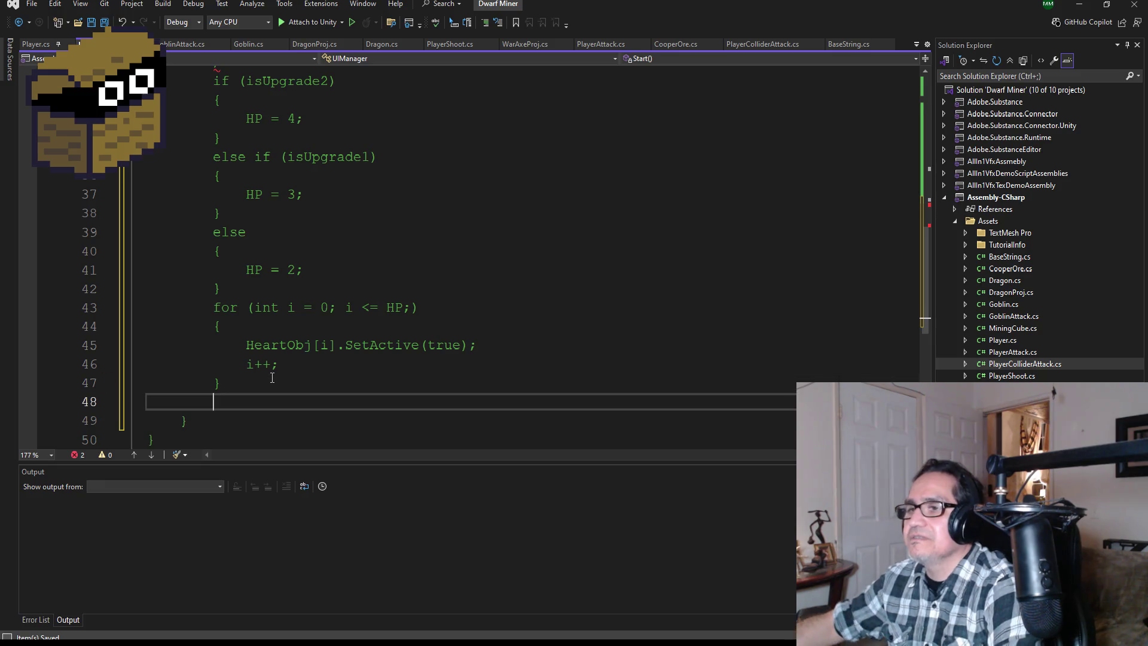
type("*/")
key("Return")
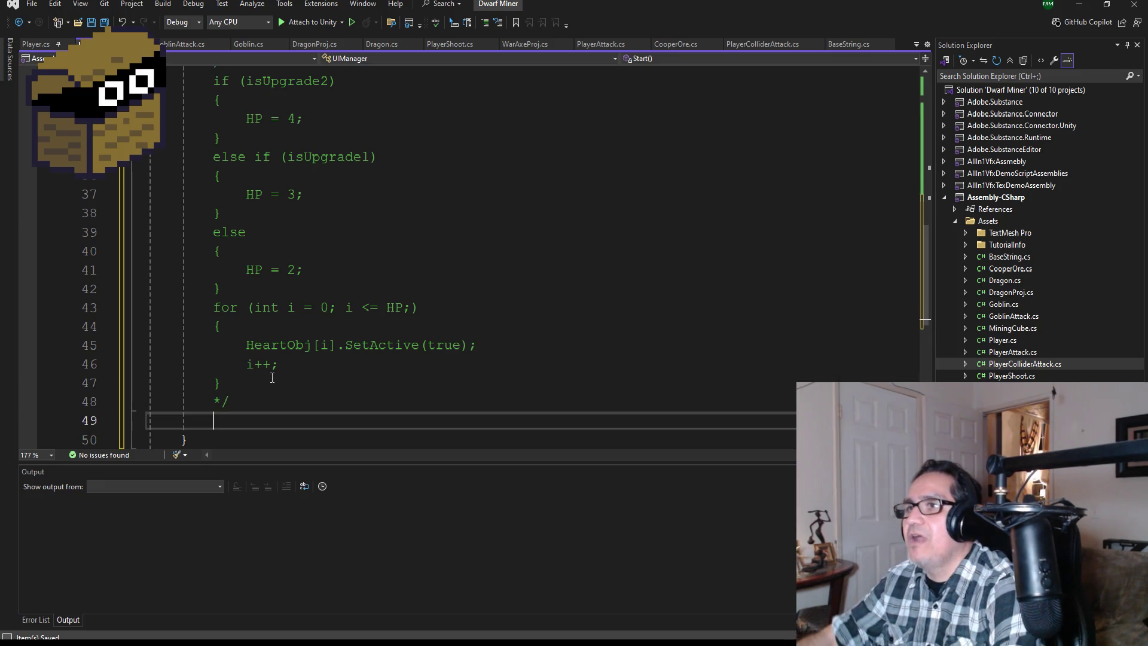
scroll(298, 234, "up", 3)
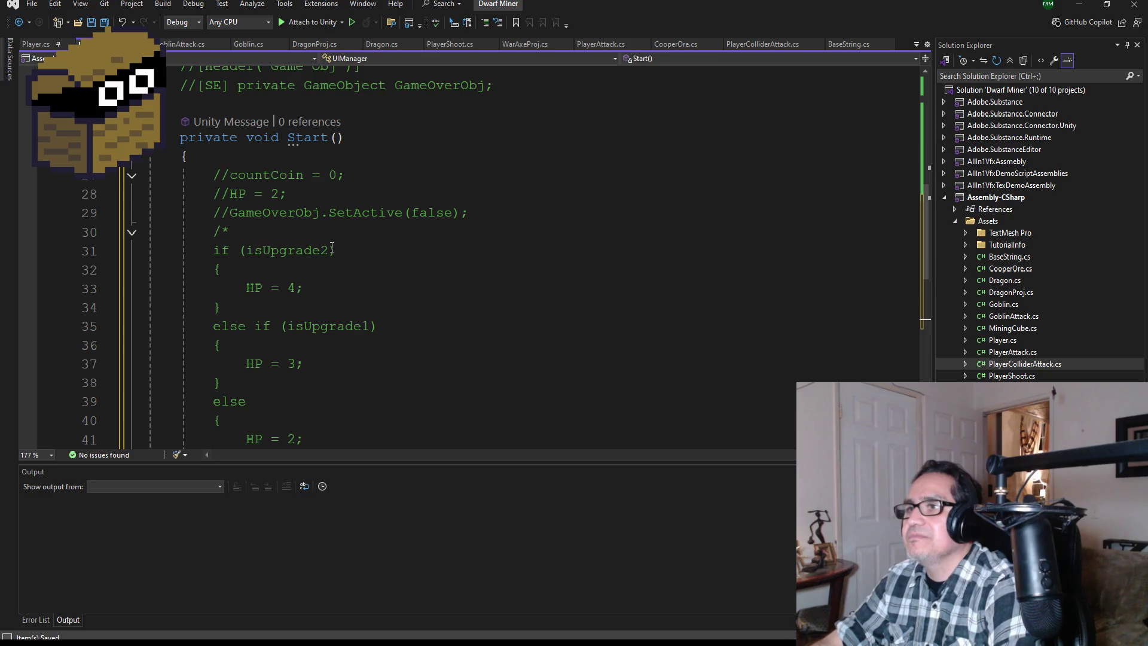
scroll(332, 247, "down", 3)
scroll(383, 353, "down", 1)
Add 'HP = 2;' at the end of Start() and save the script
type("HP = 2;")
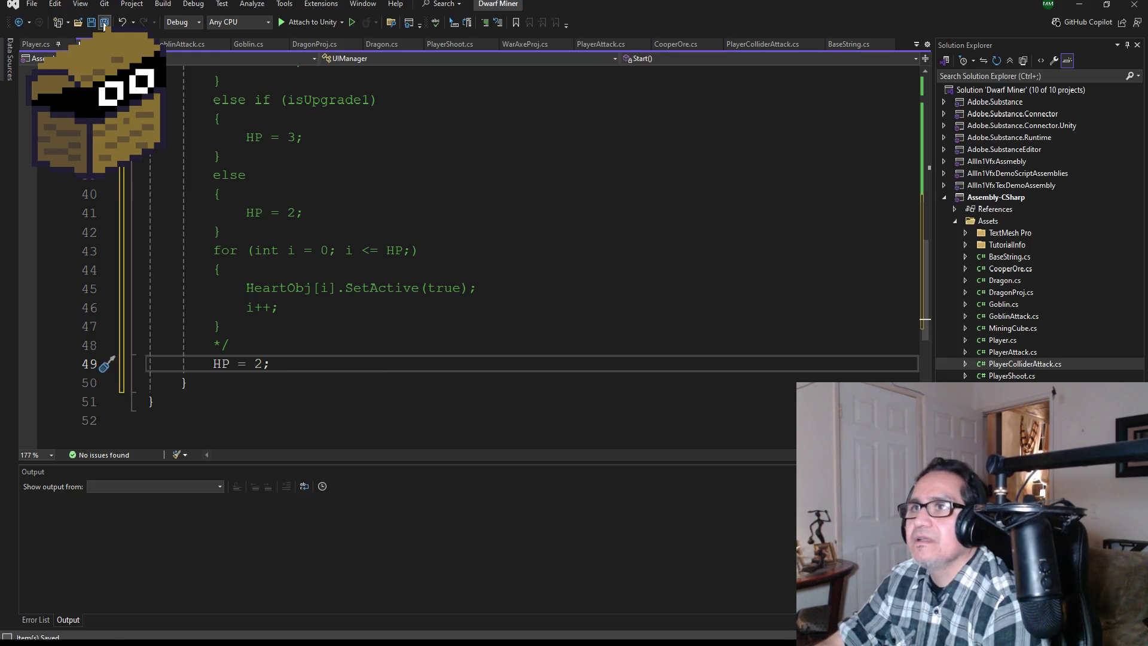
key("ctrl+s")
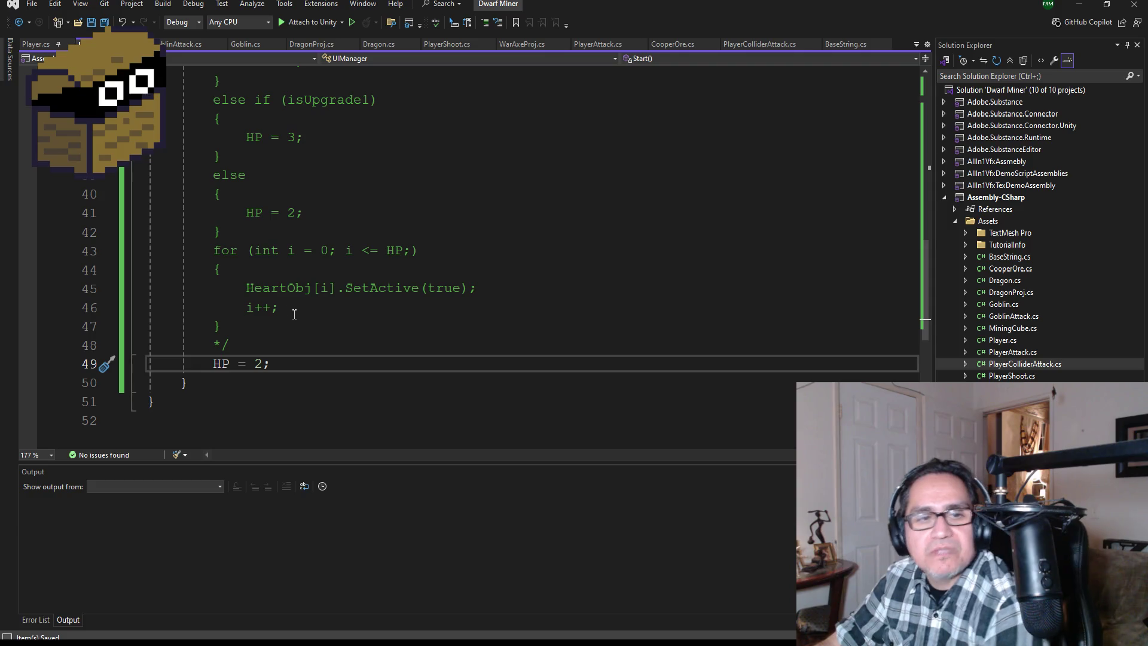
scroll(297, 321, "up", 9)
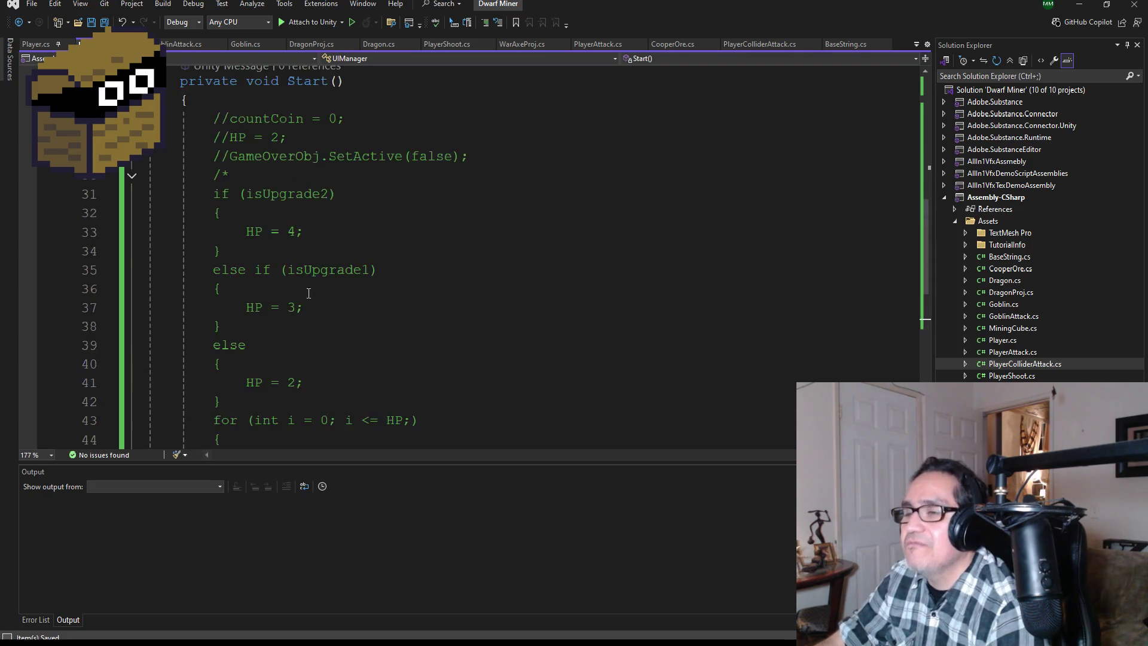
scroll(360, 313, "down", 2)
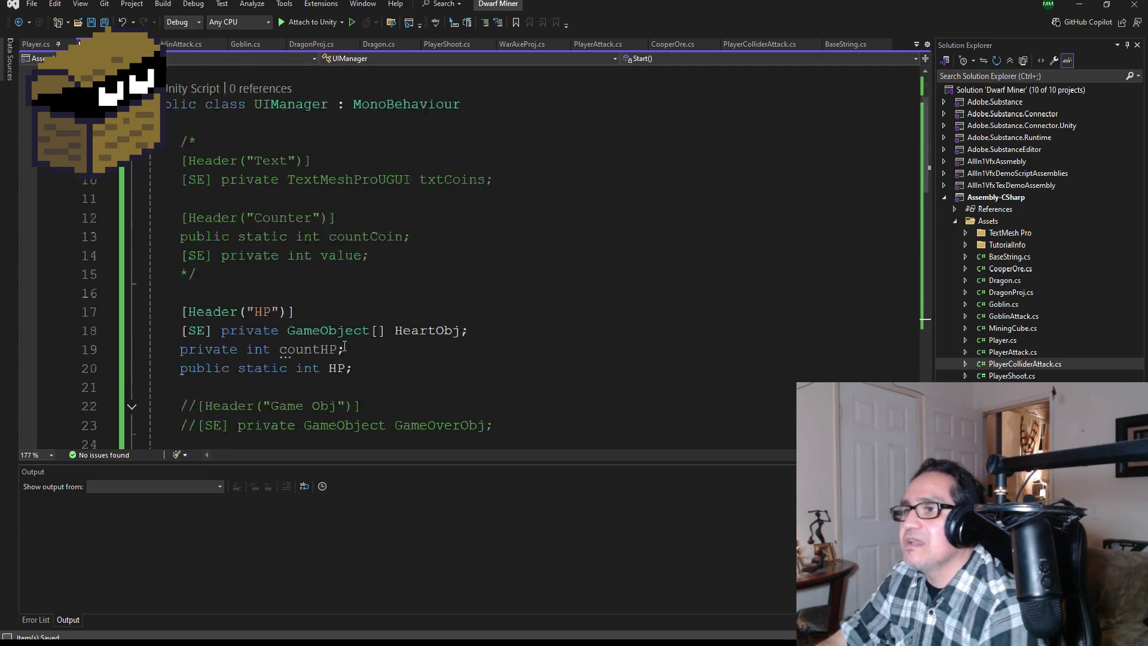
scroll(360, 313, "down", 7)
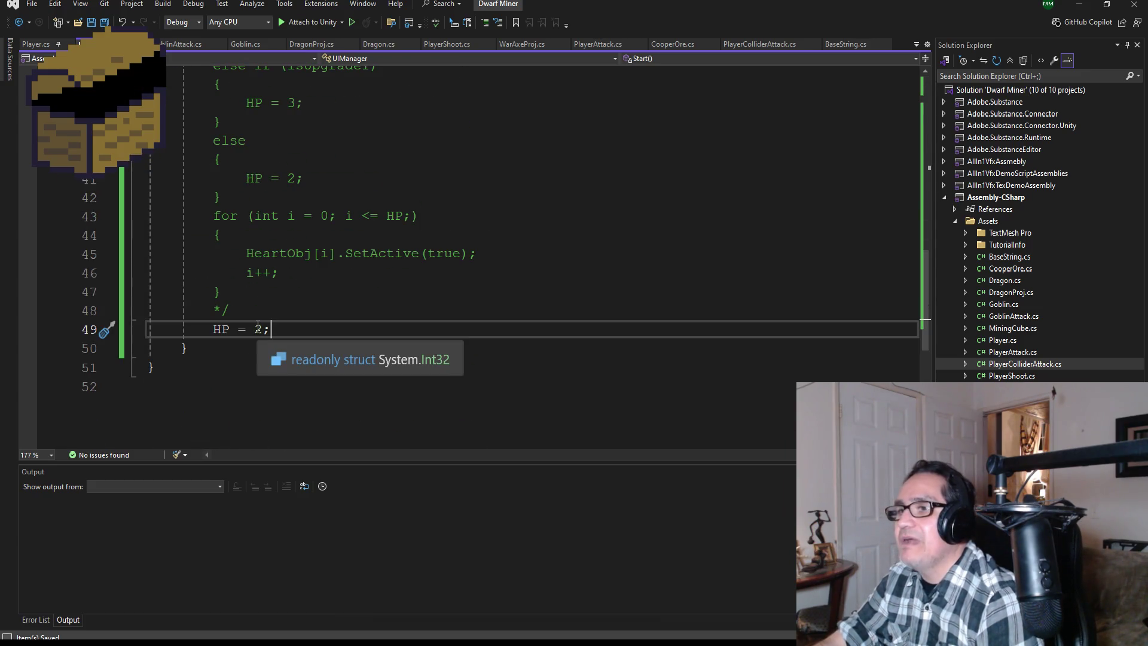
left_click(265, 329)
key("BackSpace")
type("3")
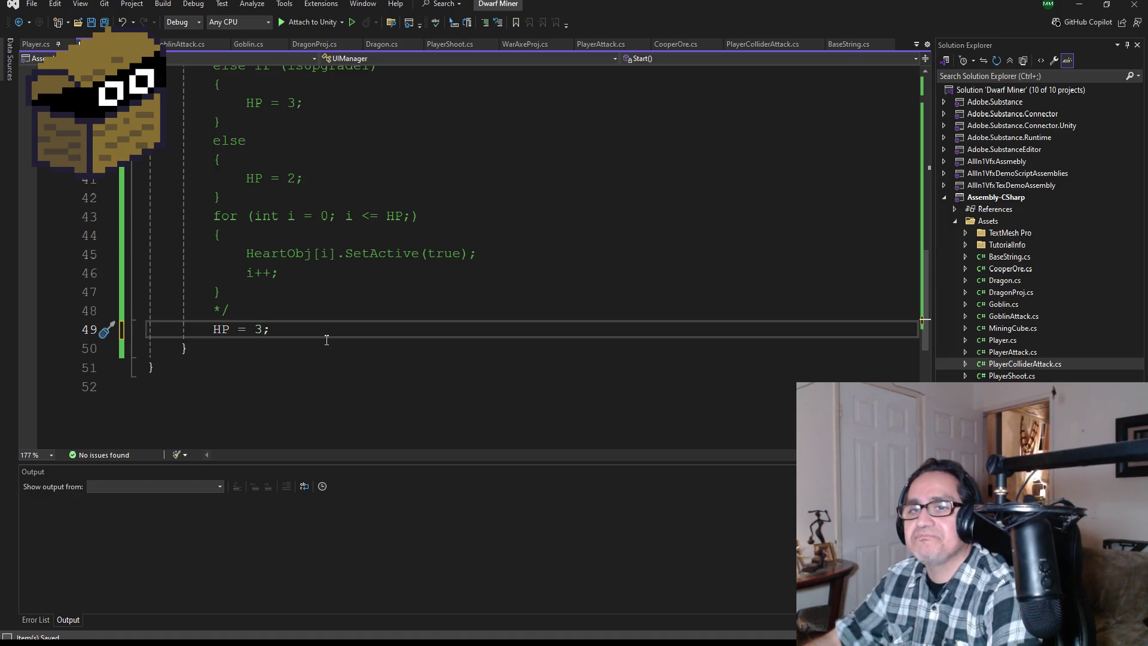
type("4")
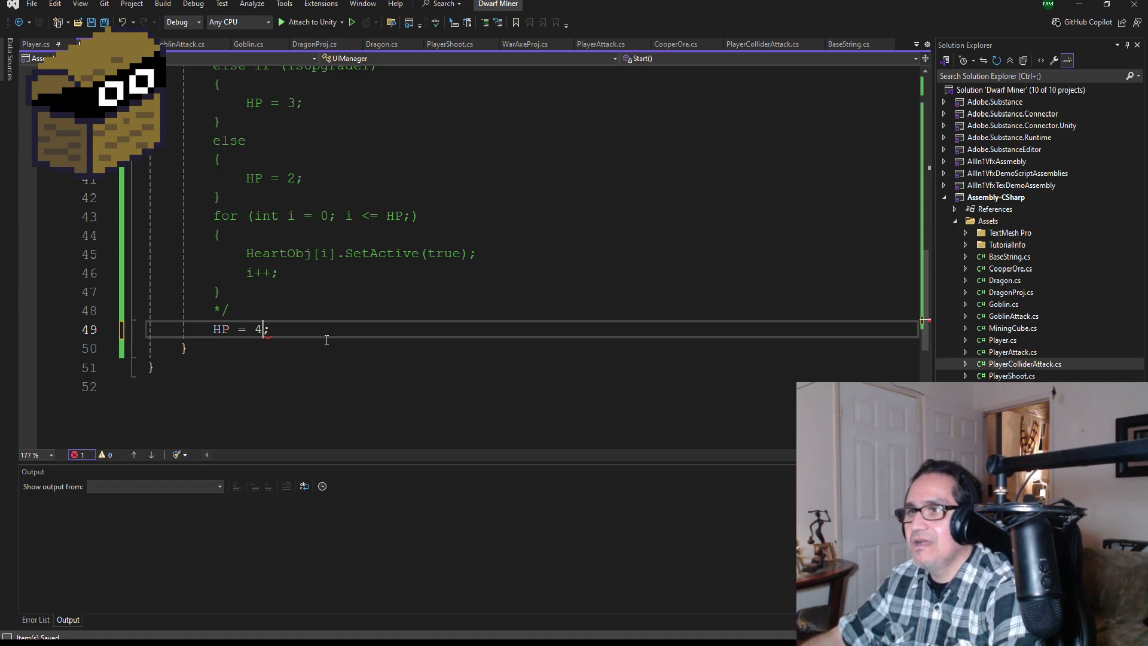
left_click(94, 25)
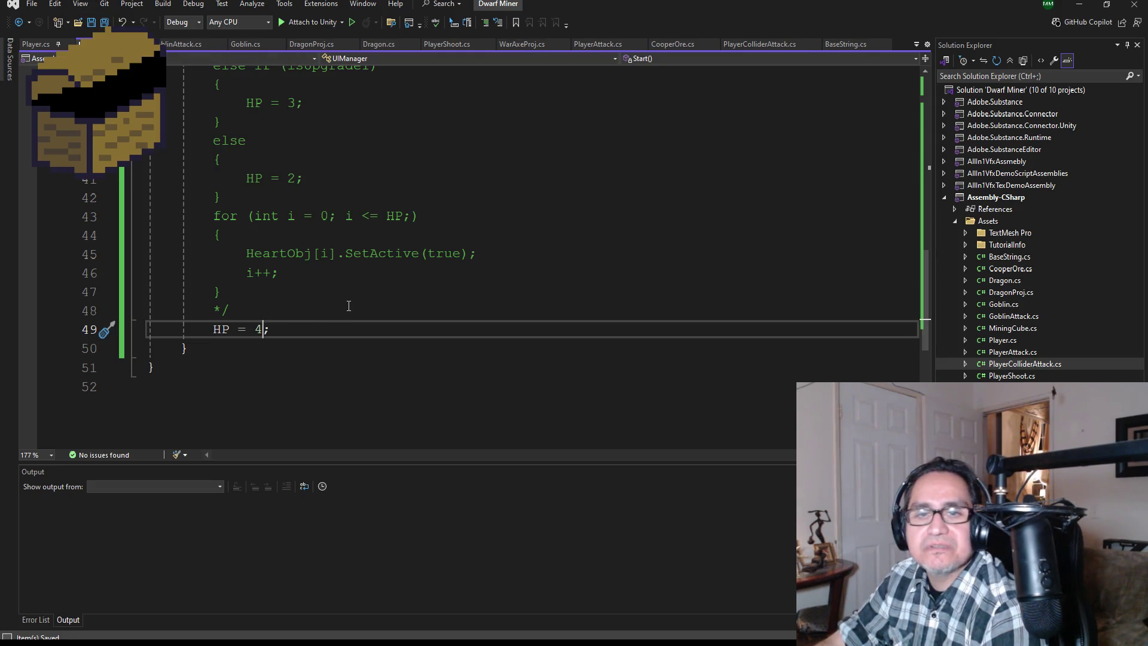
Insert an empty private void Update() method after Start() via IntelliSense completion
scroll(359, 308, "up", 2)
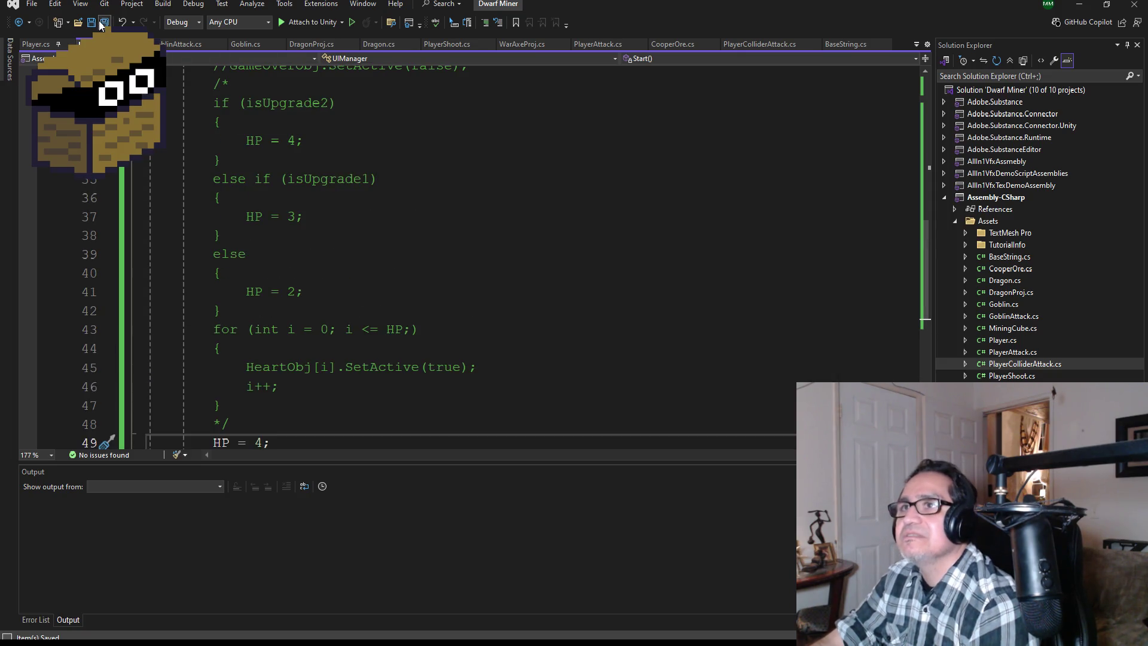
scroll(333, 285, "up", 7)
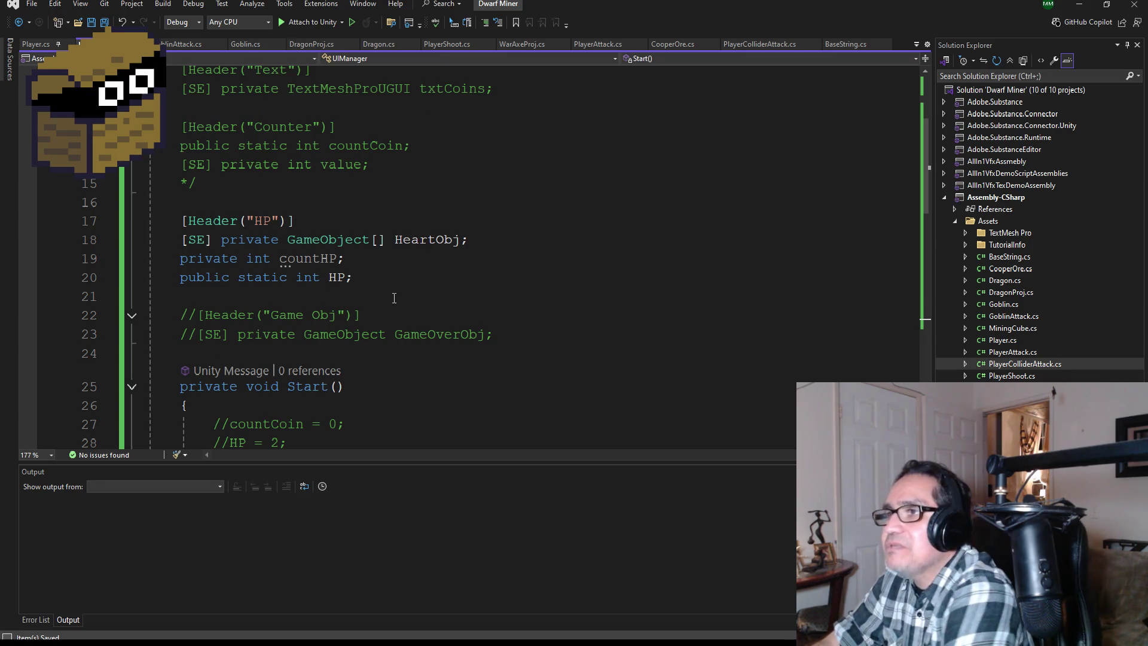
scroll(392, 294, "down", 2)
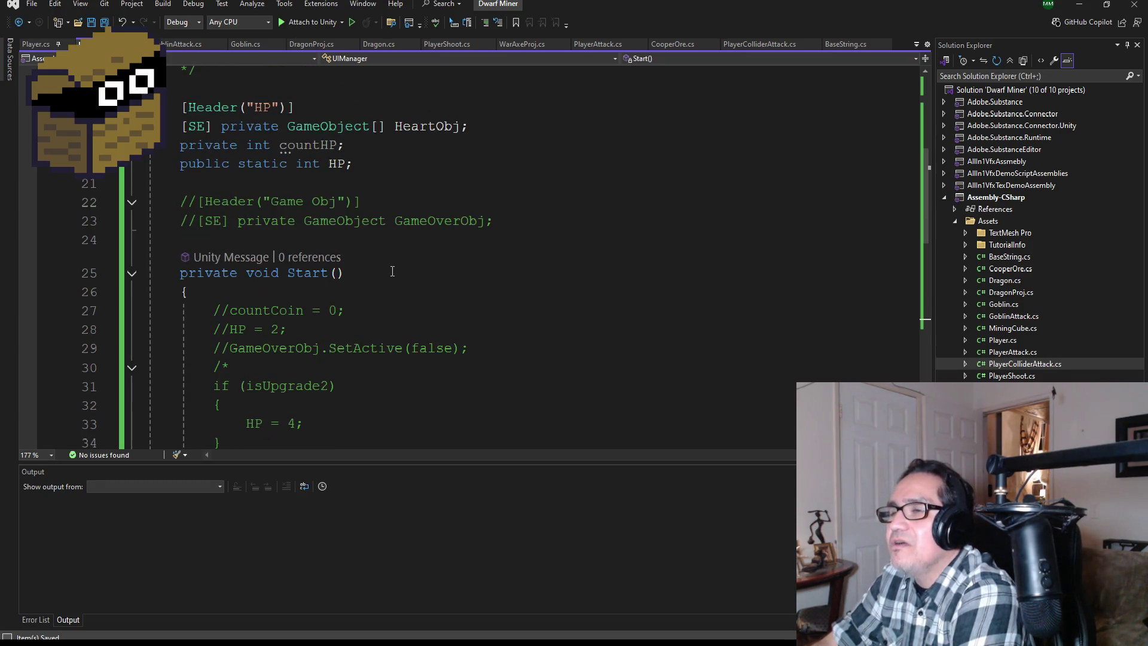
scroll(377, 191, "down", 8)
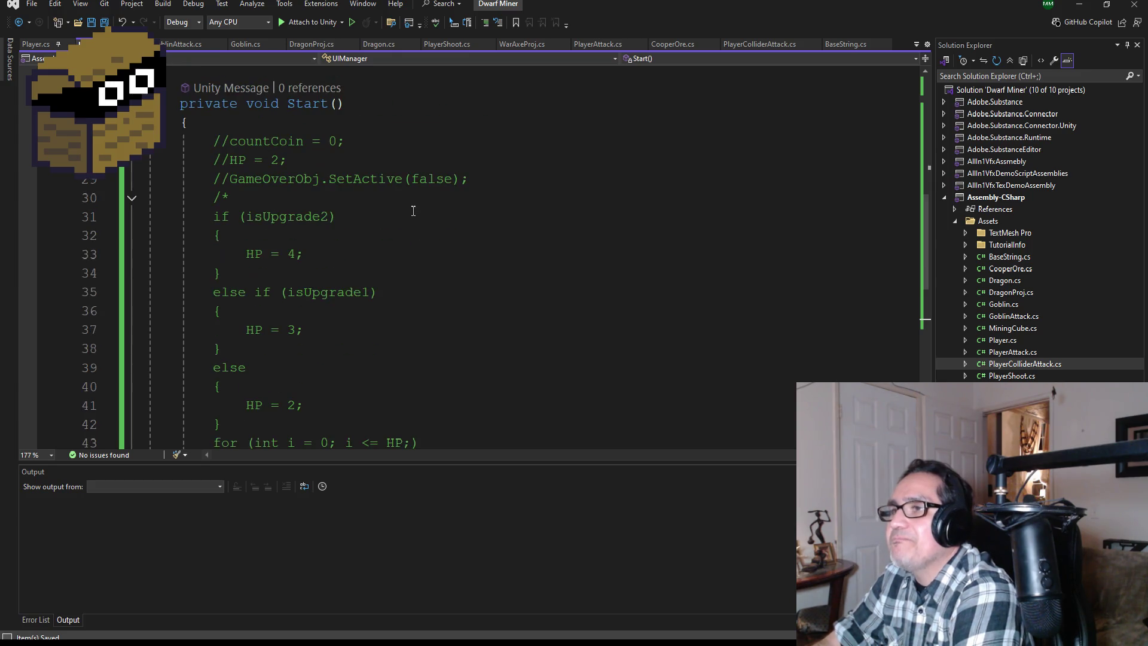
left_click(260, 291)
key("Return")
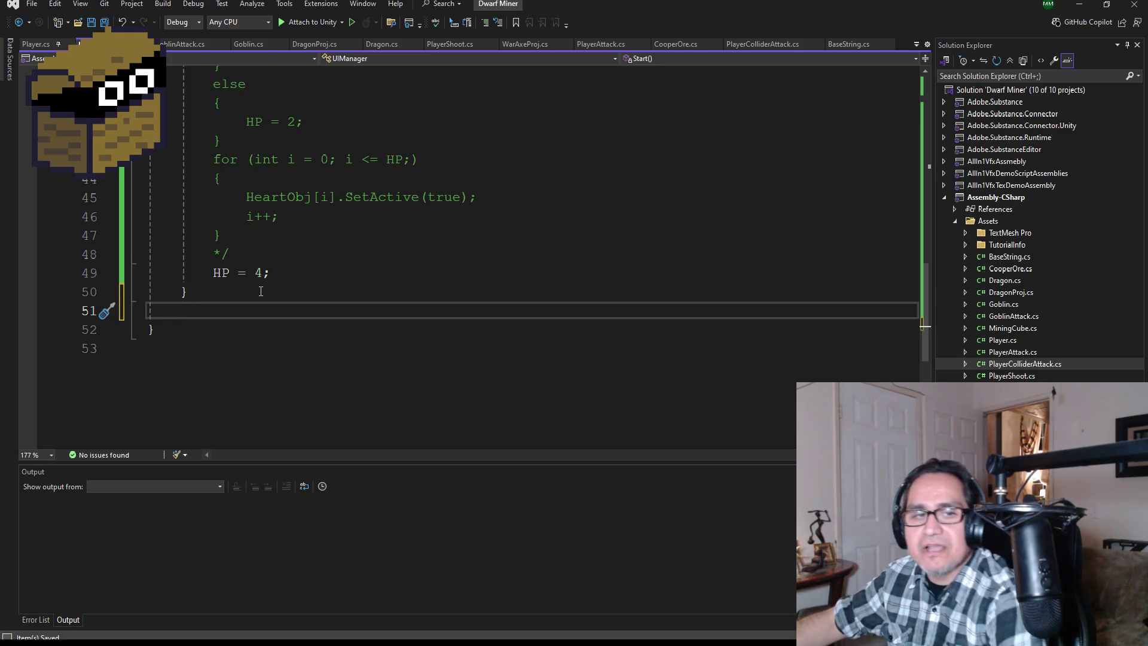
type("void")
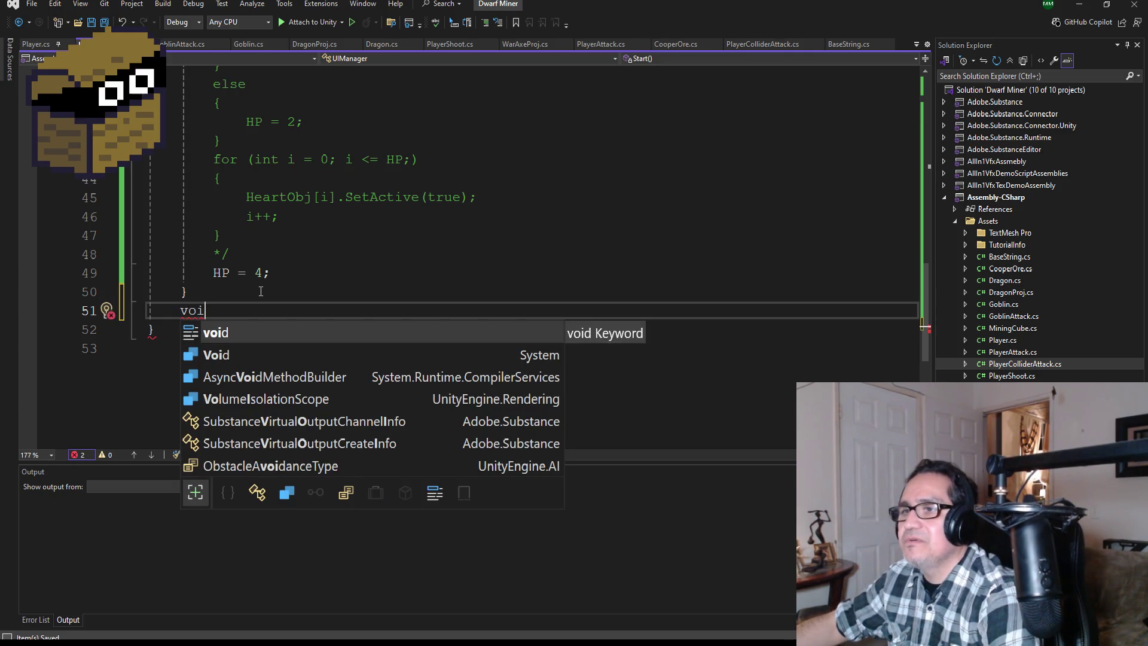
key("Escape")
type("Upd")
key("Tab")
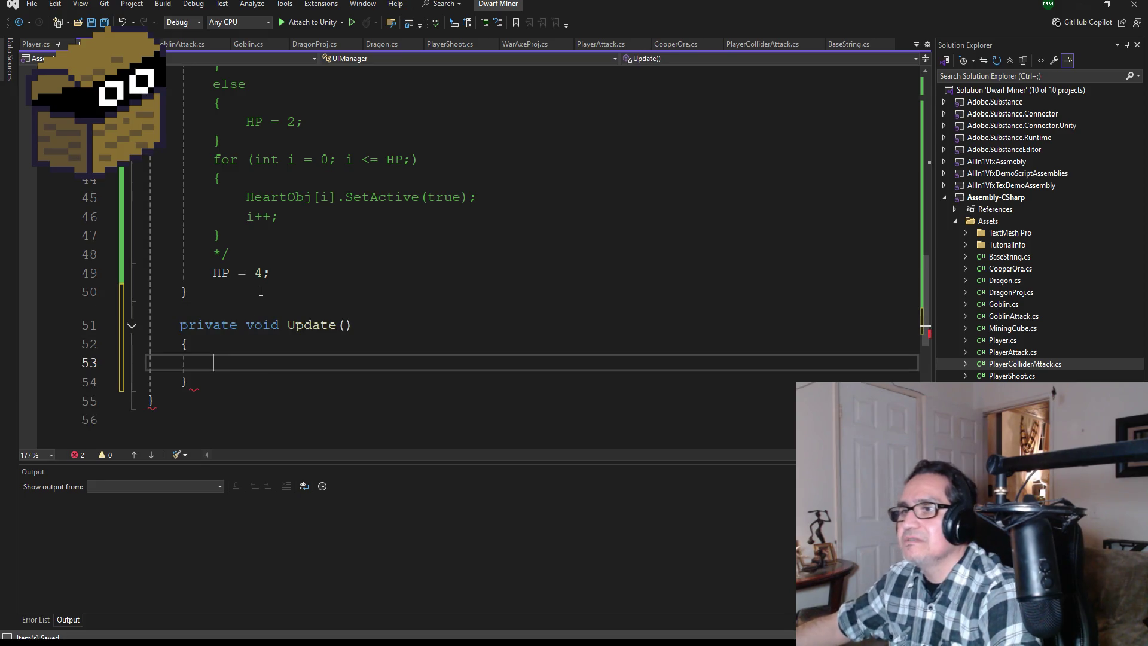
In the Surfing Waves UIManager.cs, select the Enemyhit() method
mouse_move(308, 642)
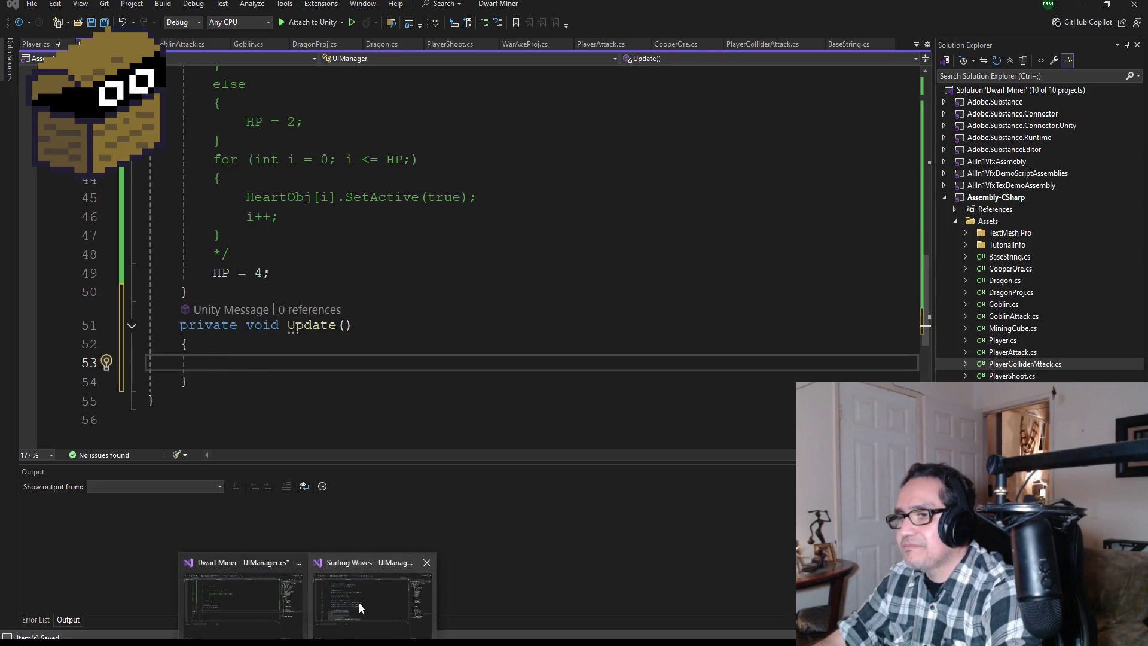
left_click(359, 601)
scroll(368, 323, "down", 10)
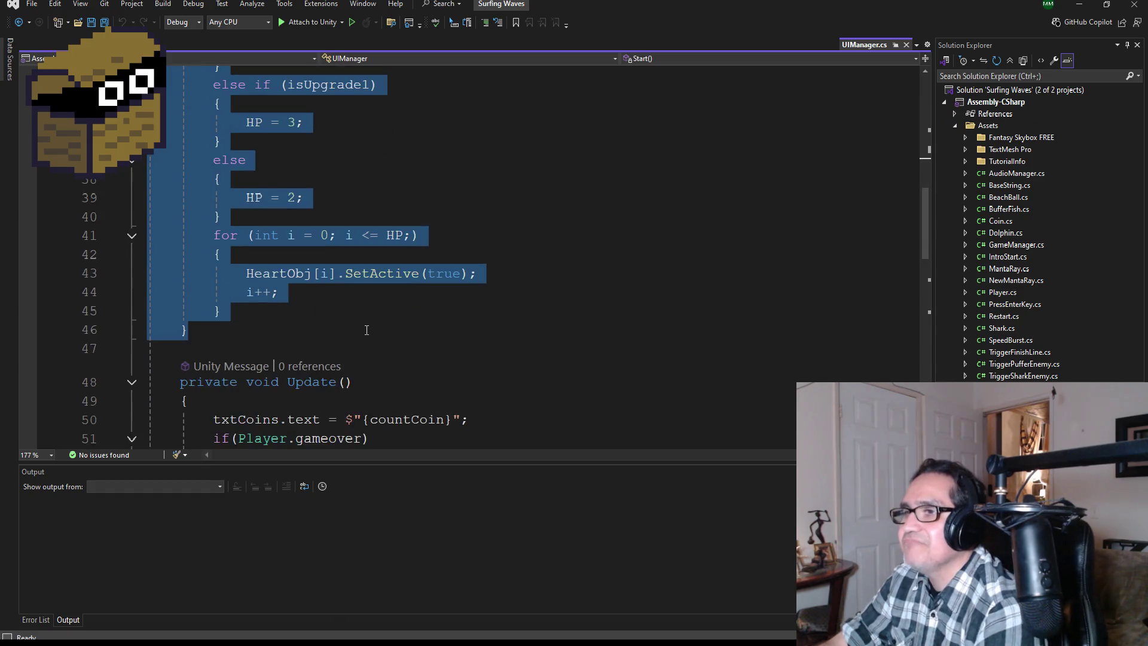
scroll(357, 363, "down", 2)
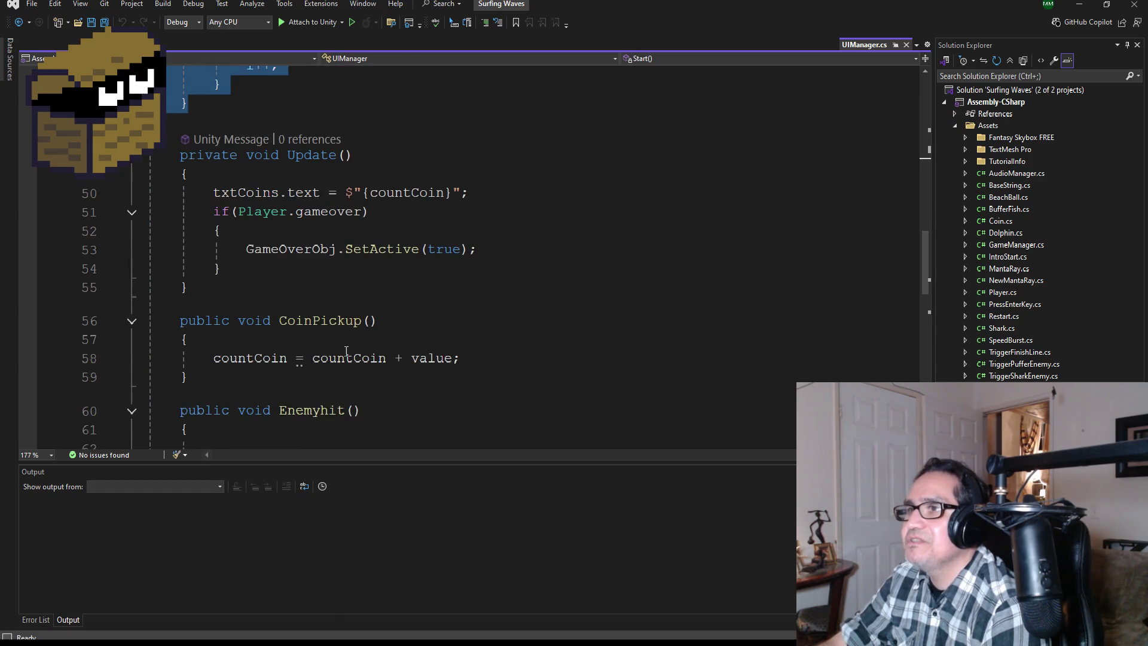
scroll(315, 359, "down", 2)
scroll(322, 356, "down", 5)
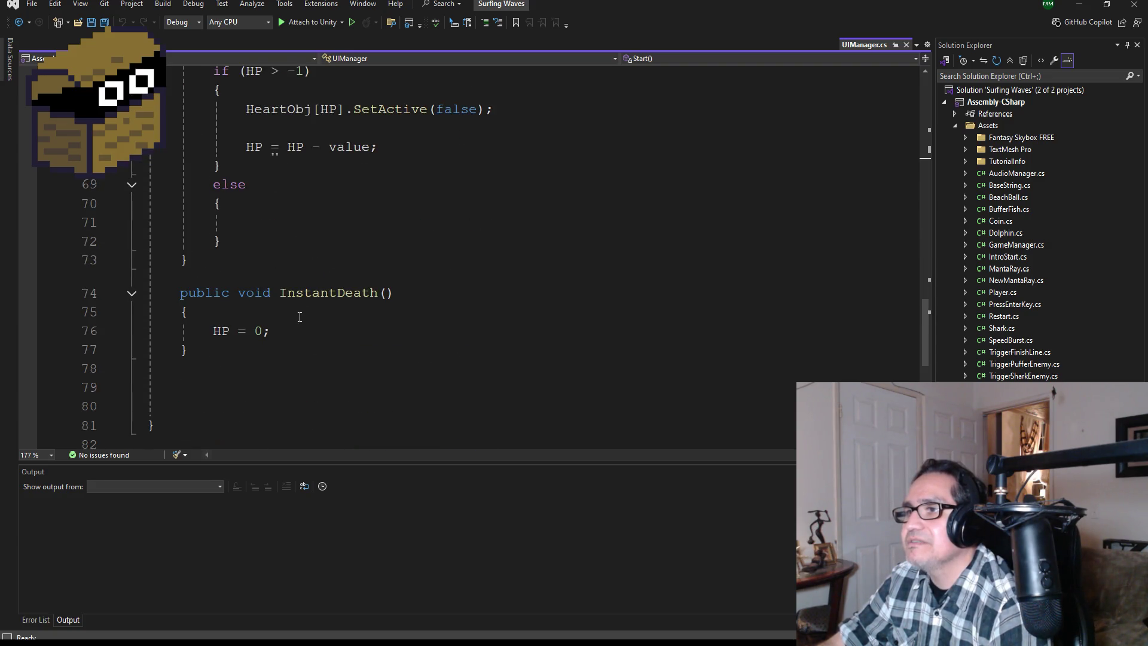
scroll(299, 316, "up", 1)
mouse_move(258, 311)
left_mouse_down()
mouse_move(154, 239)
mouse_move(168, 127)
left_mouse_up()
key("ctrl+c")
Review the copied Enemyhit() code, then return to the Dwarf Miner solution
scroll(522, 308, "up", 1)
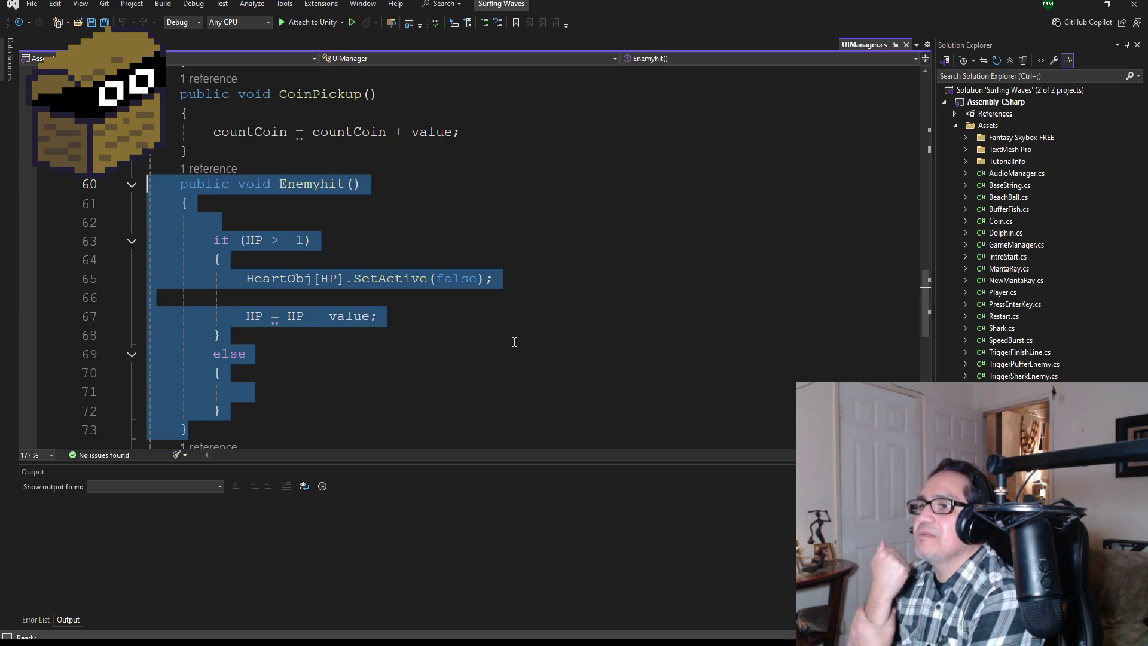
scroll(487, 287, "down", 2)
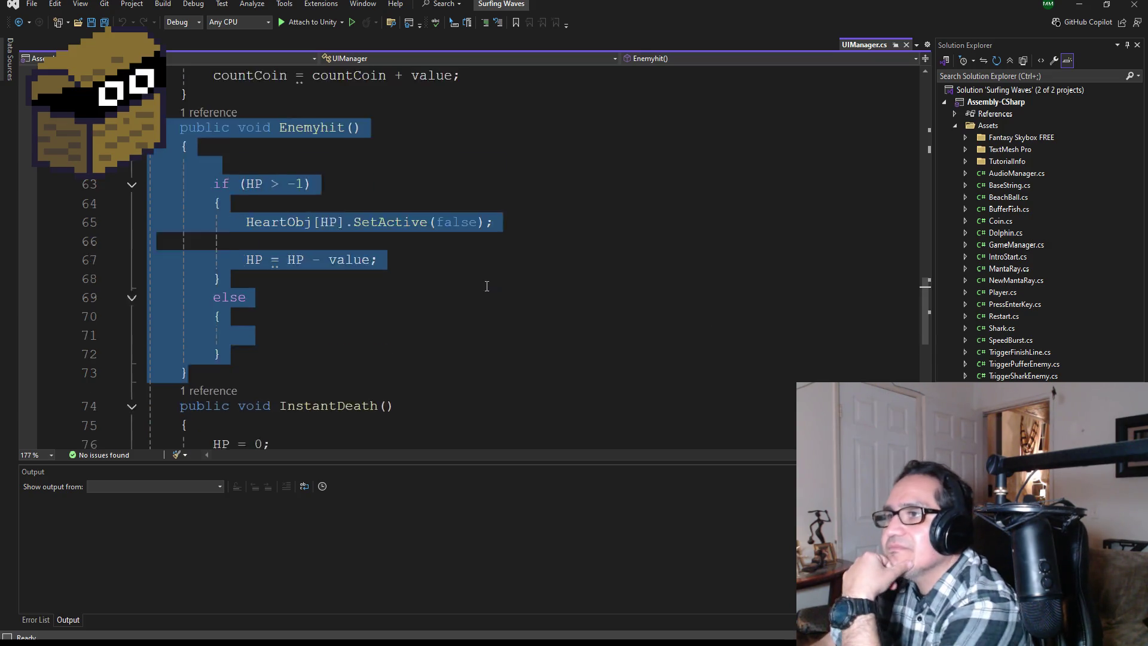
scroll(382, 266, "up", 2)
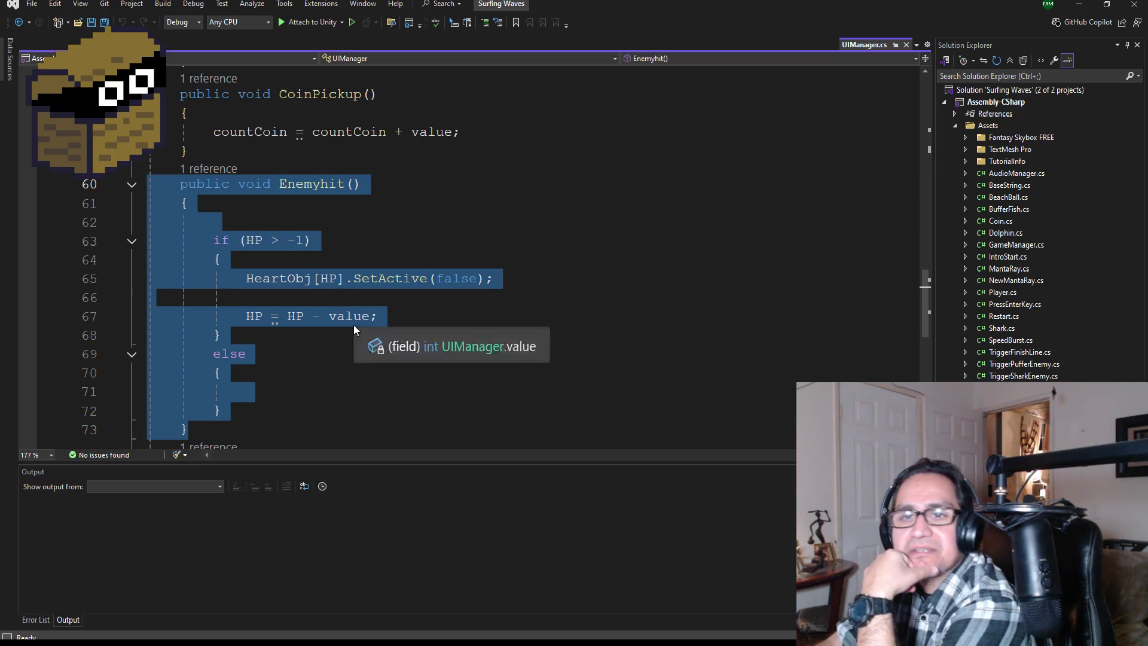
scroll(375, 298, "up", 4)
scroll(375, 297, "down", 4)
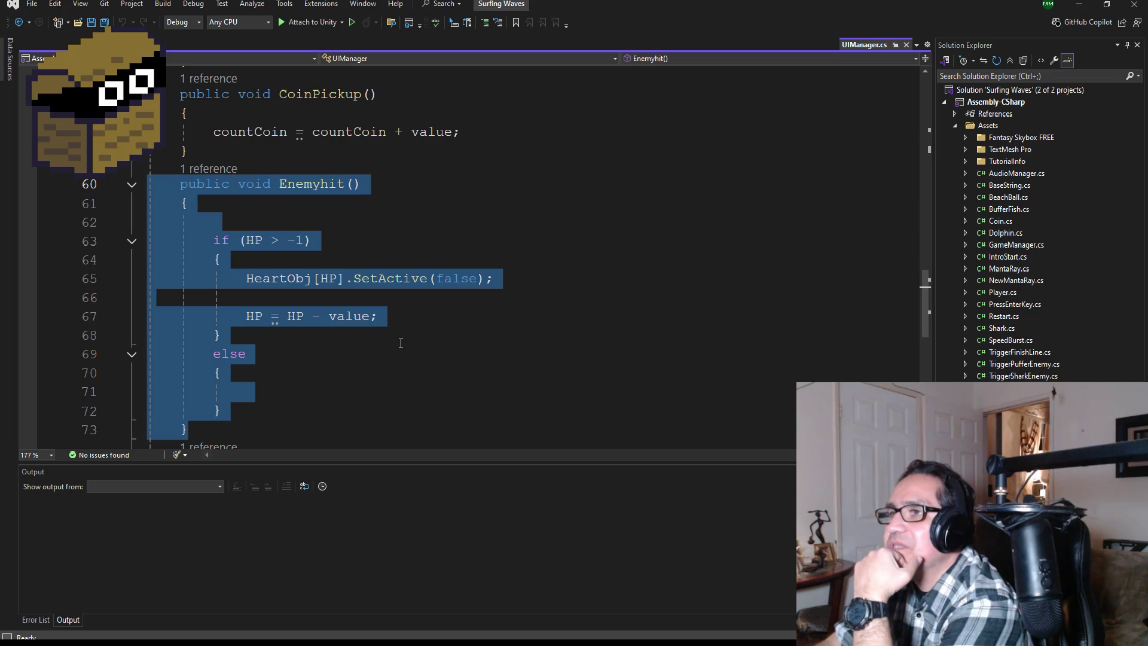
scroll(415, 336, "down", 2)
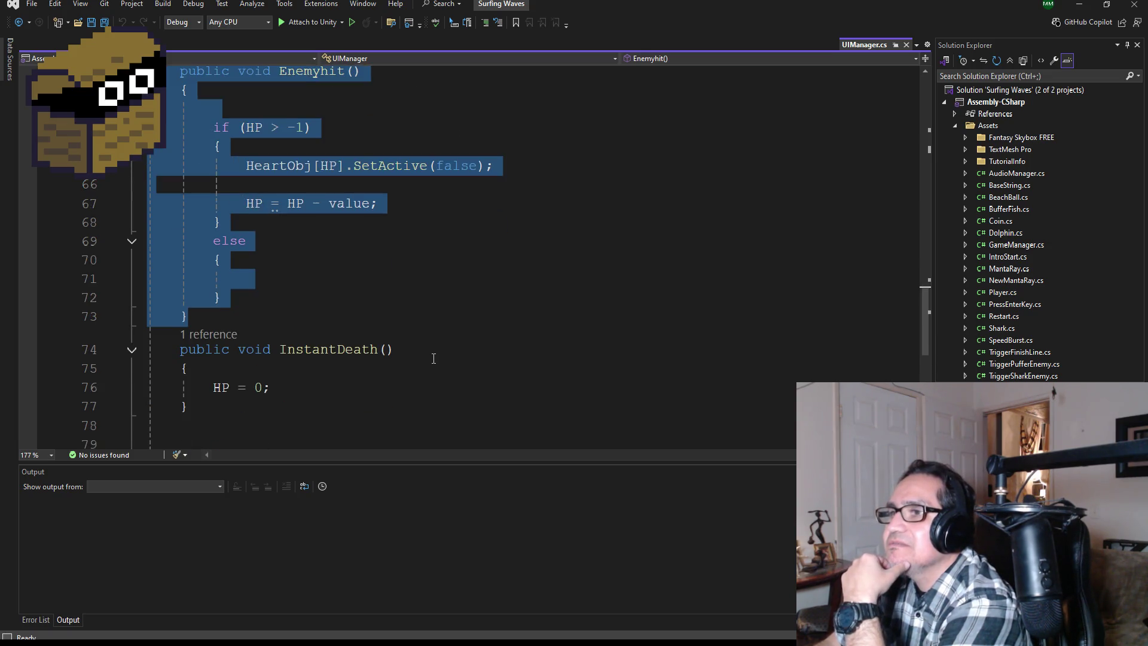
scroll(433, 358, "up", 18)
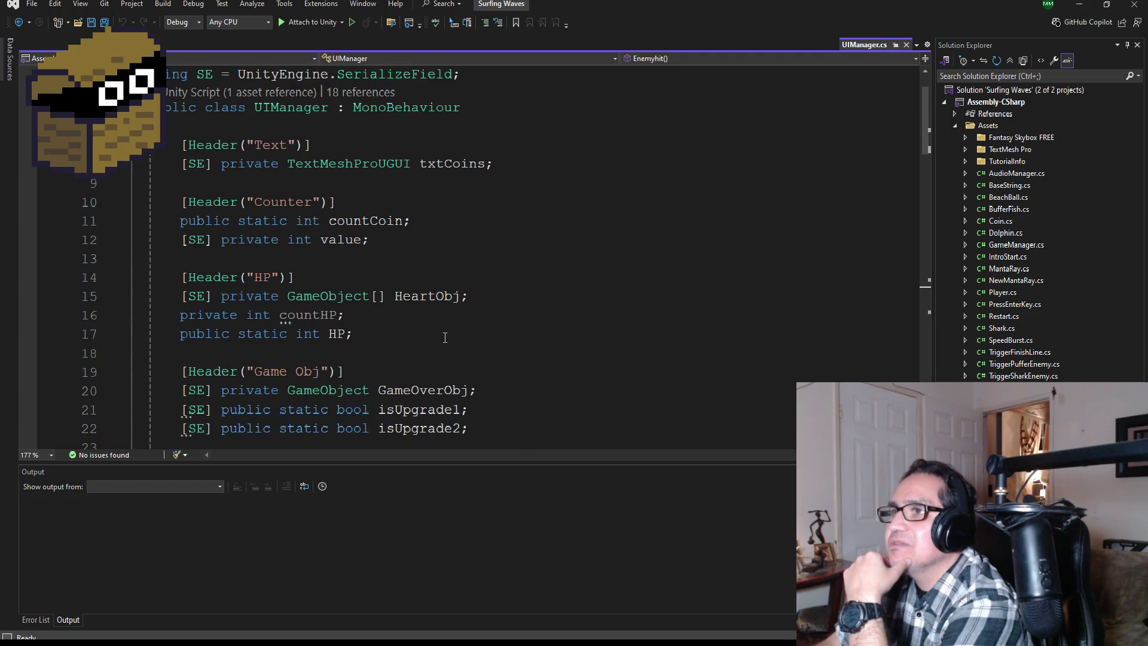
scroll(455, 341, "down", 18)
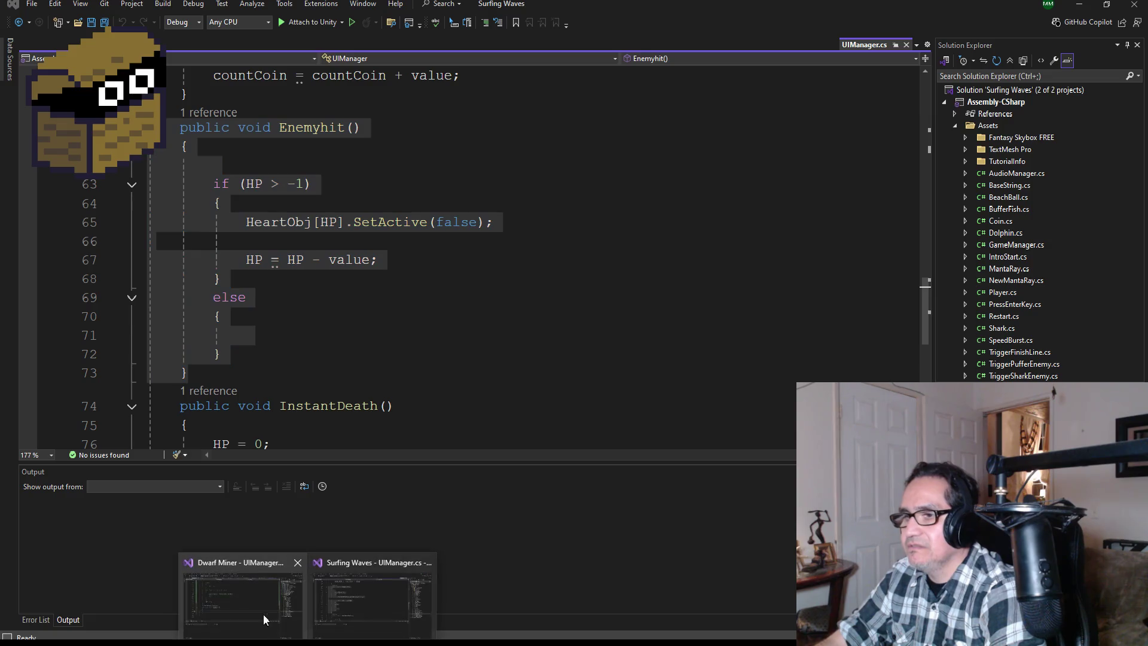
left_click(263, 614)
Paste the copied Enemyhit method on a new line below the Update method
mouse_move(321, 320)
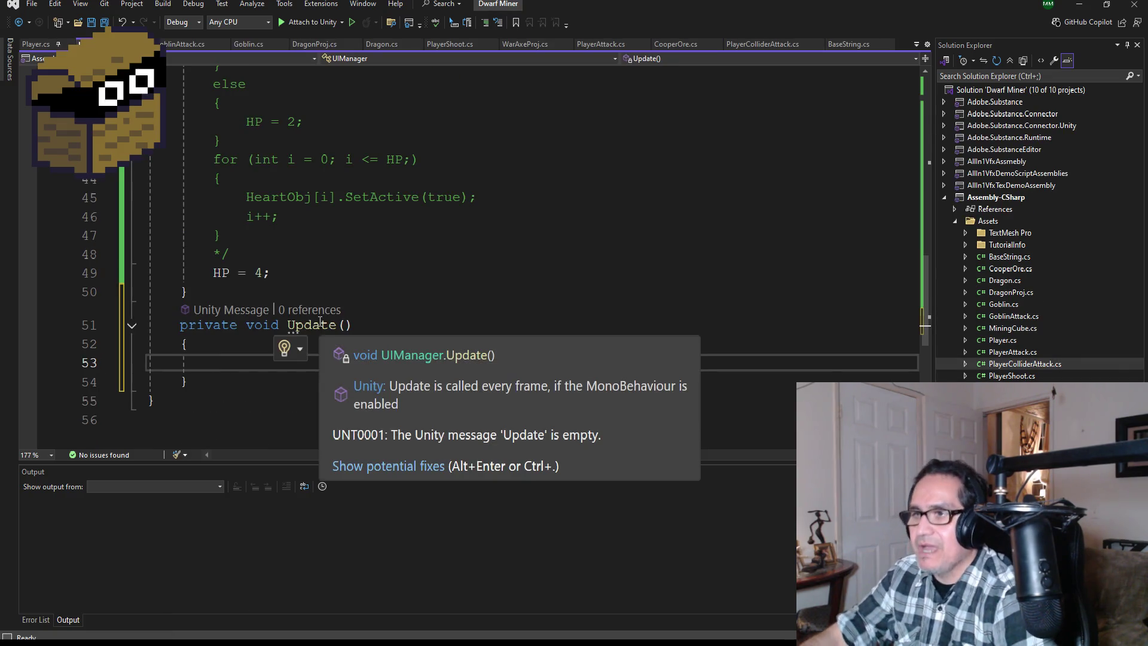
scroll(320, 319, "down", 2)
left_click(240, 268)
key("Return")
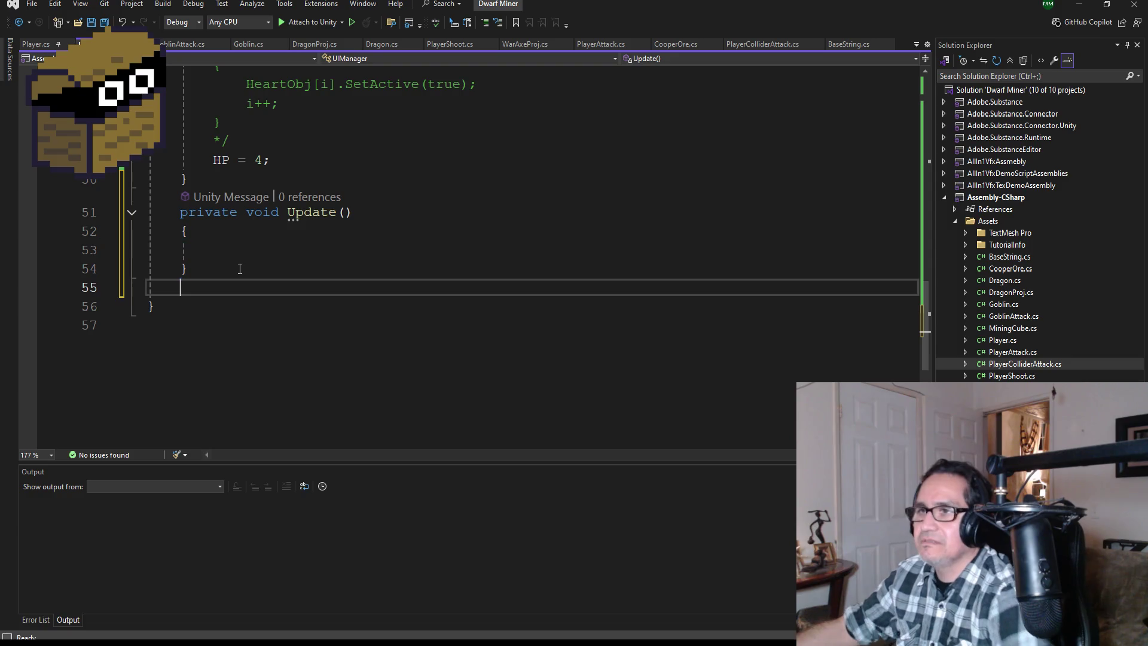
key("ctrl+v")
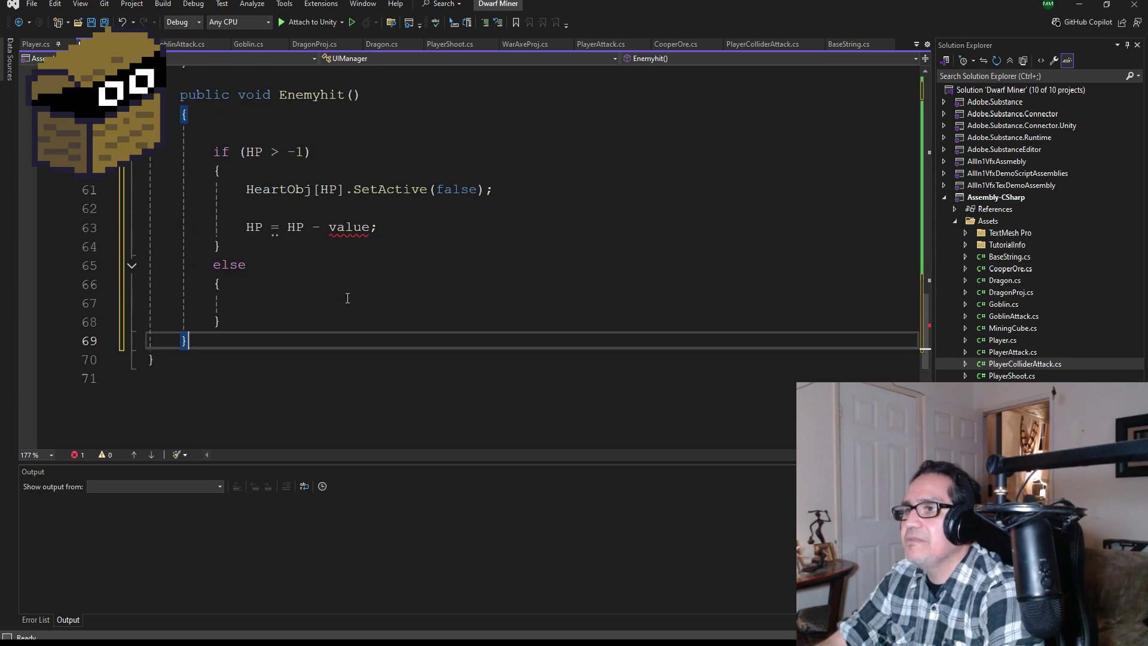
Give Enemyhit an int value parameter
double_click(350, 233)
scroll(392, 240, "up", 6)
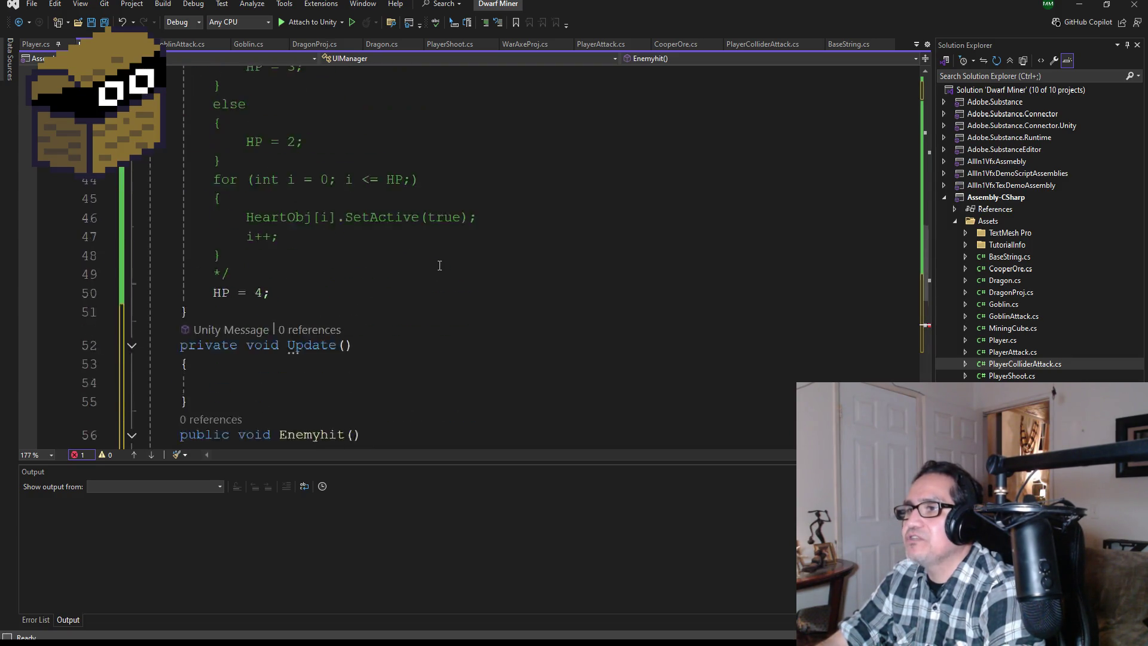
scroll(394, 277, "down", 4)
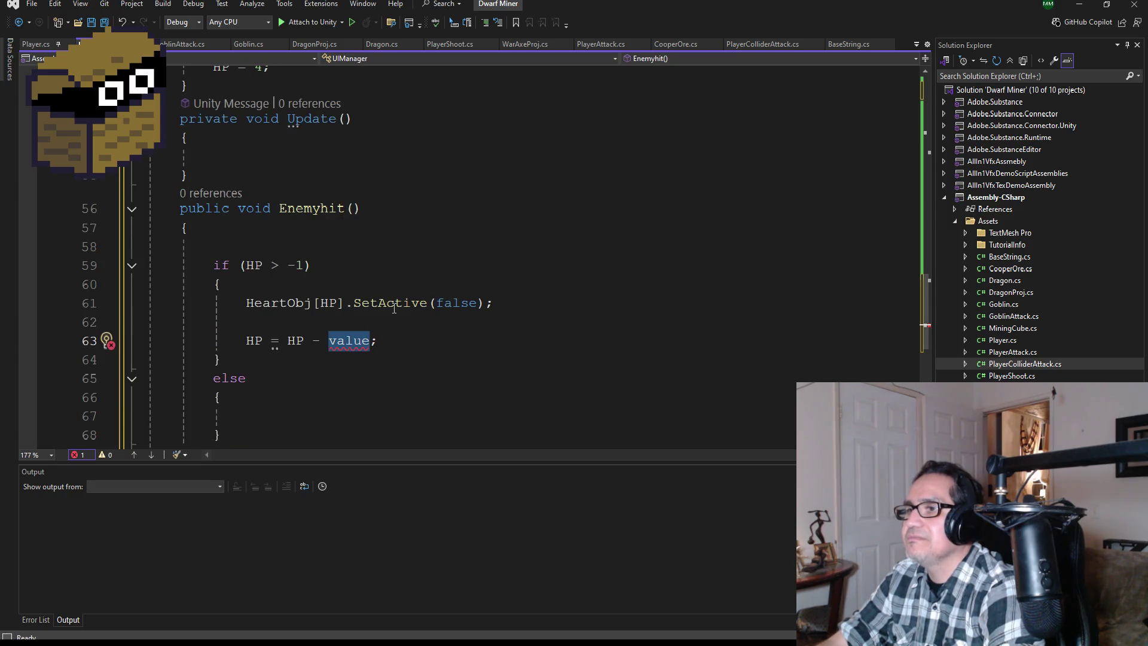
left_click(354, 207)
type("int vale")
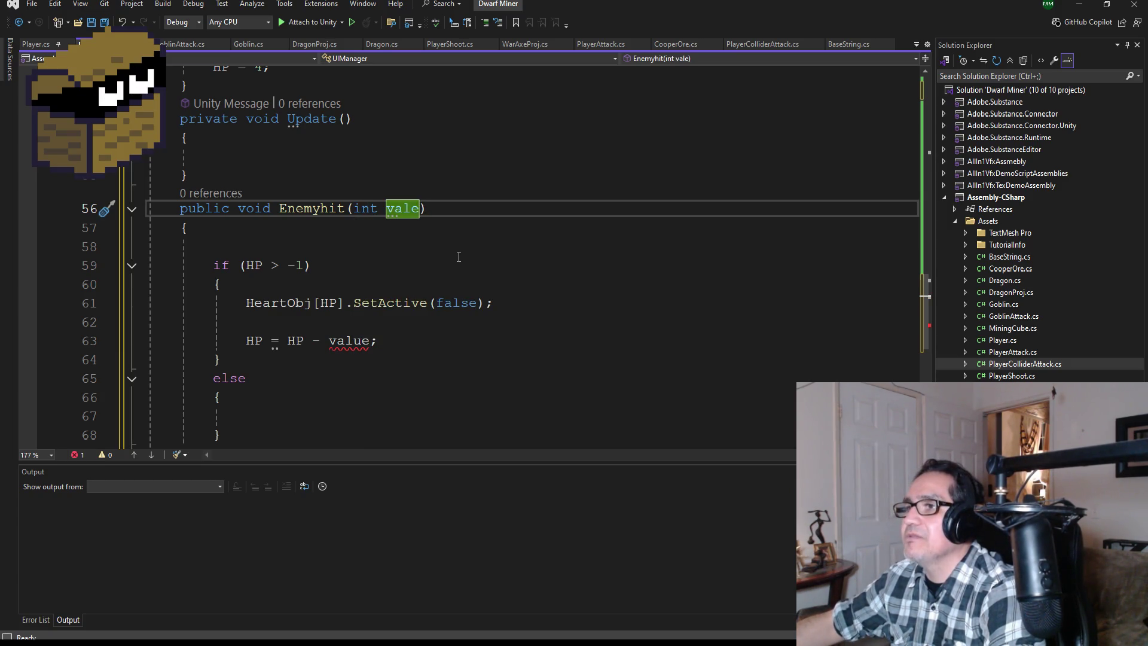
key("BackSpace")
type("ue")
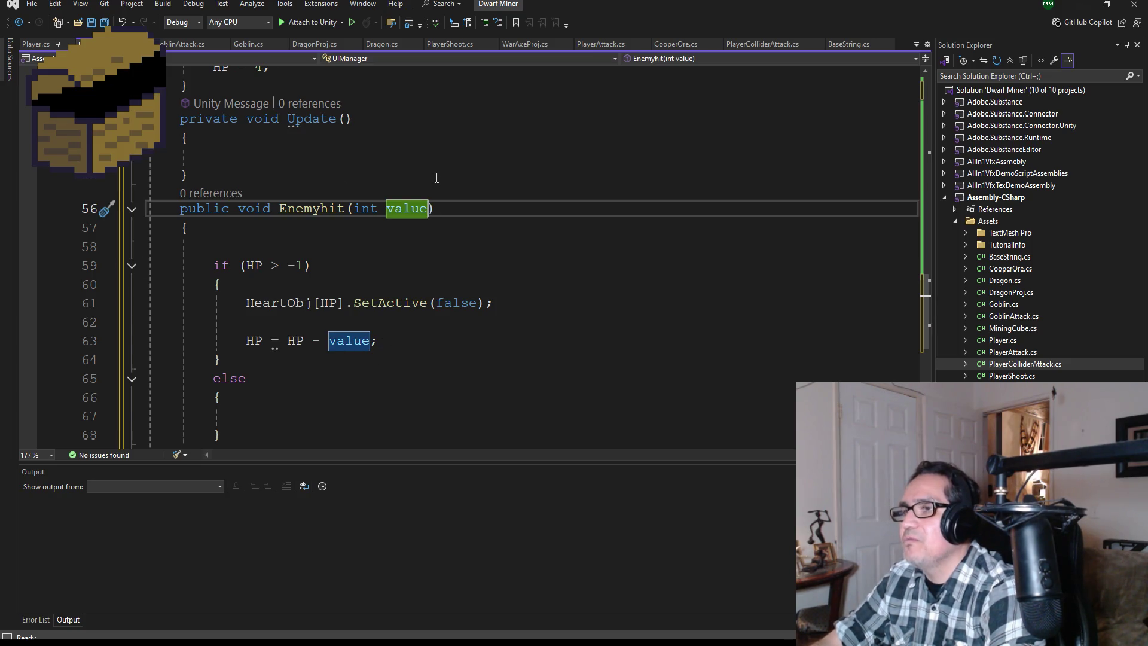
Delete the old value field declaration and save UIManager.cs
scroll(436, 178, "up", 15)
scroll(368, 290, "down", 3)
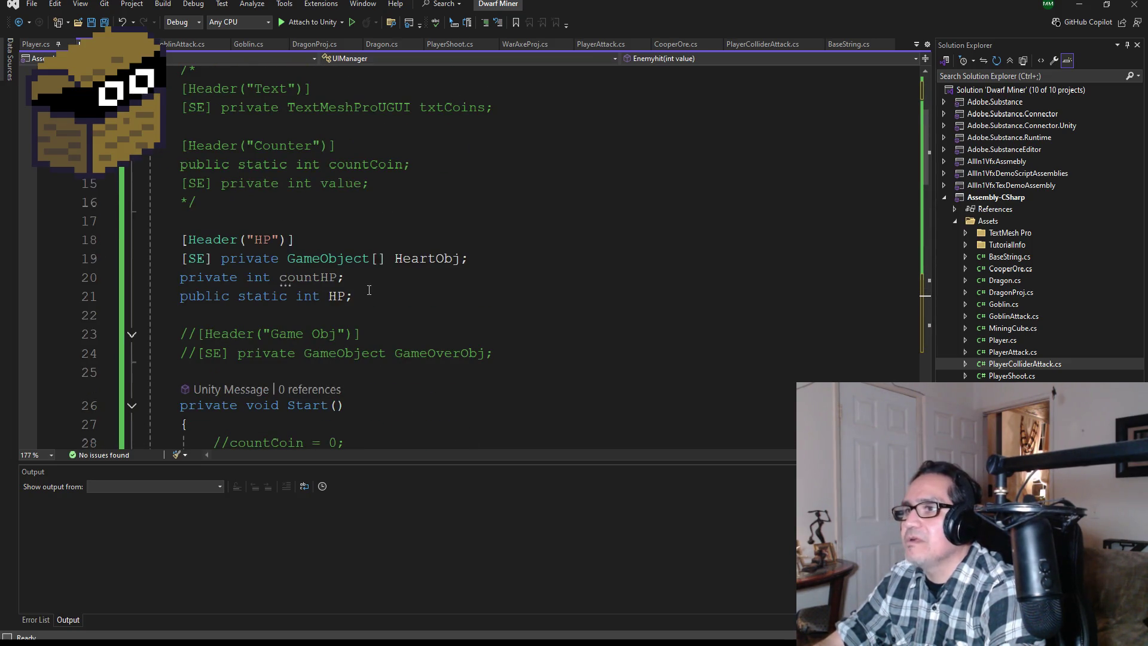
scroll(403, 280, "up", 3)
scroll(418, 269, "down", 3)
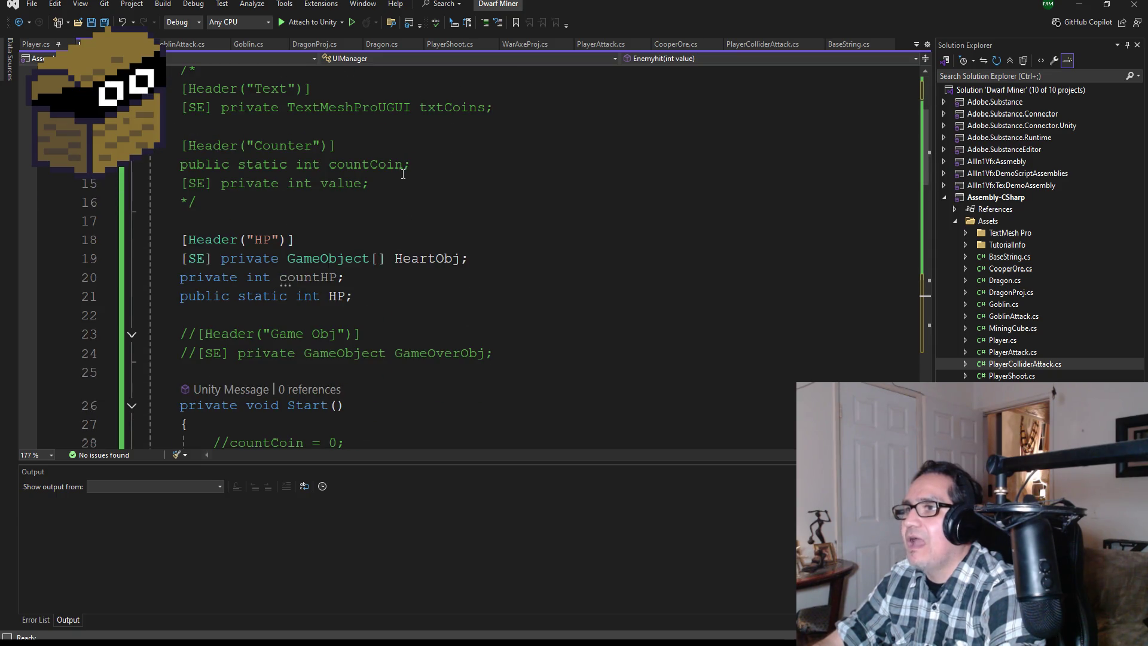
mouse_move(407, 185)
left_mouse_down()
mouse_move(149, 164)
mouse_move(150, 183)
left_mouse_up()
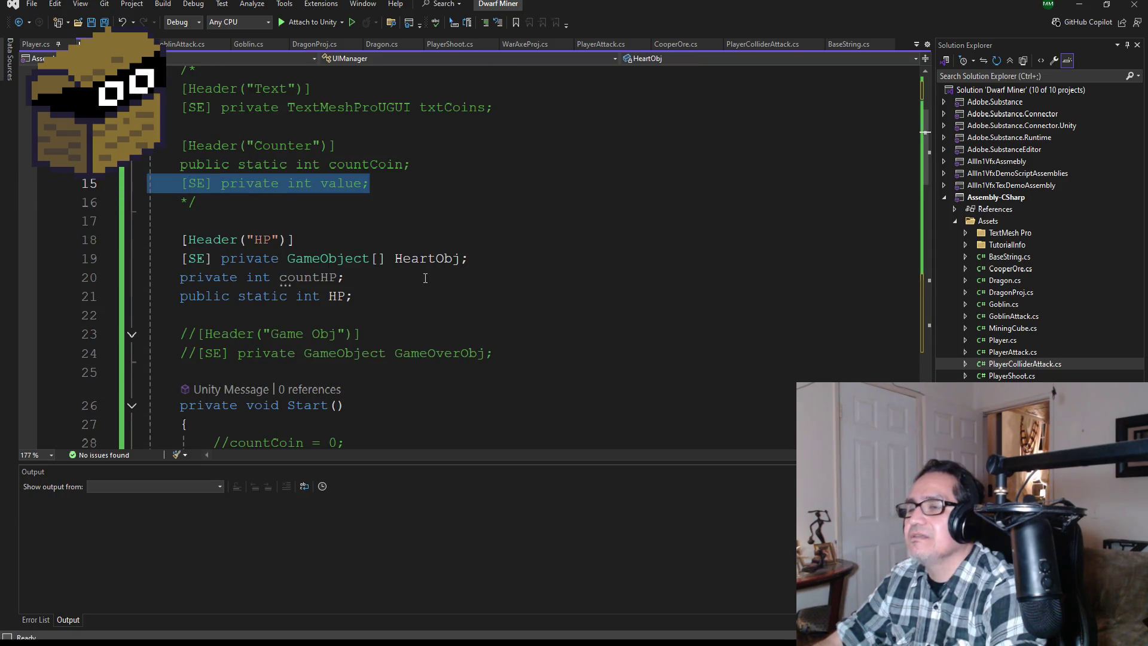
key("BackSpace")
key("BackSpace")
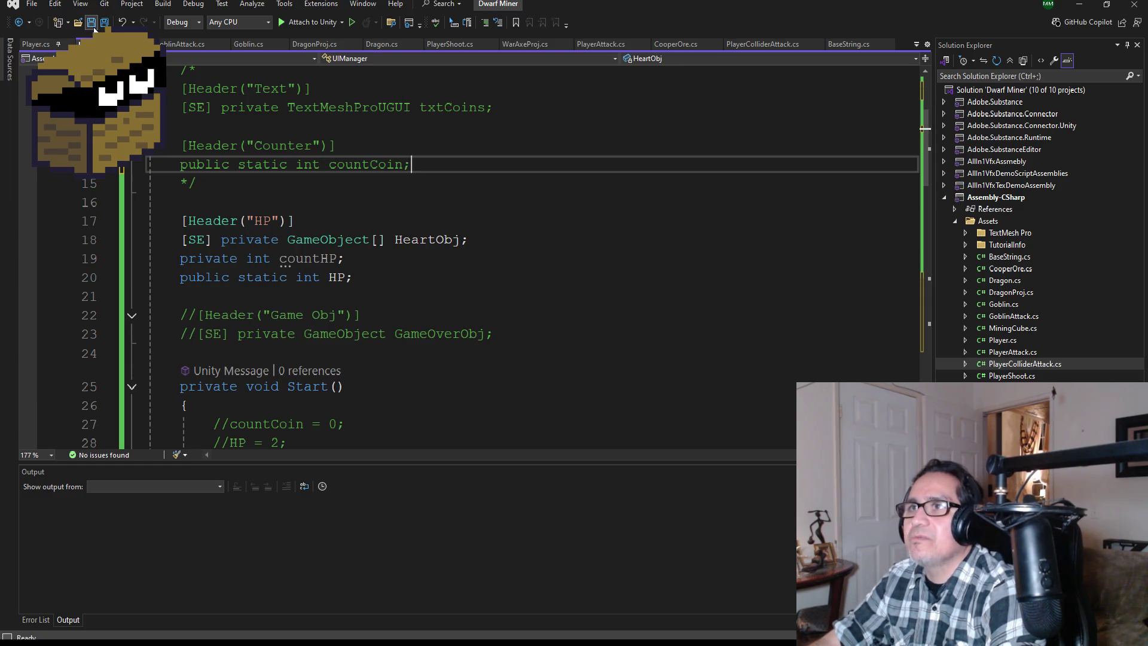
key("ctrl+s")
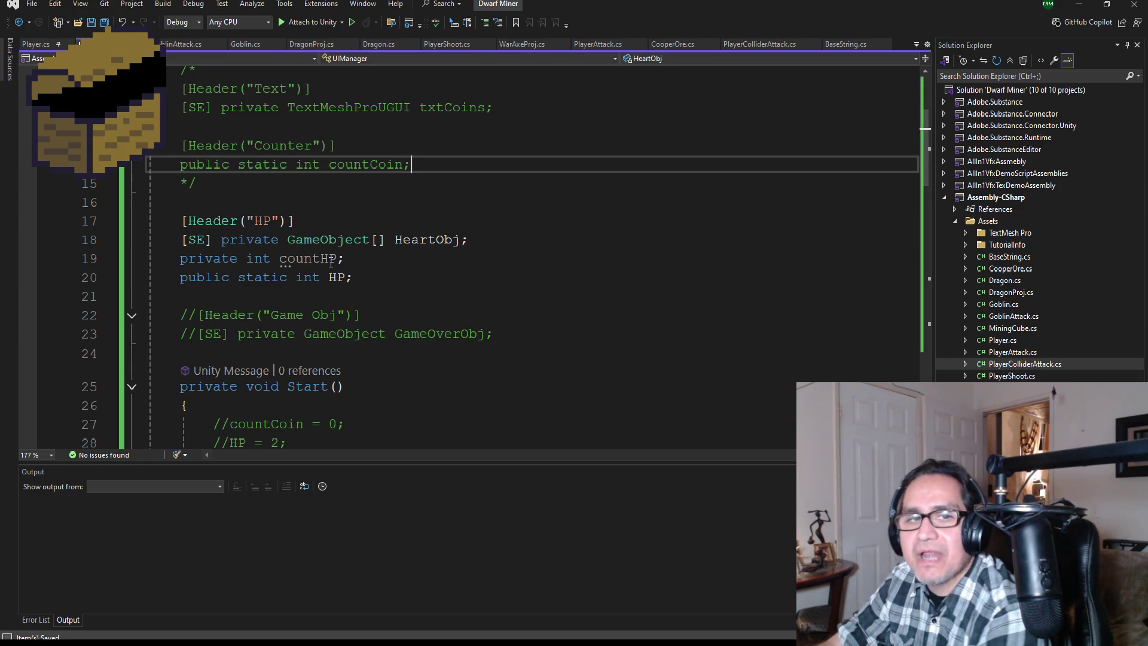
Review the Enemyhit code, highlighting SetActive usages, then bring up the Surfing Waves UIManager
scroll(349, 261, "down", 12)
scroll(400, 264, "down", 4)
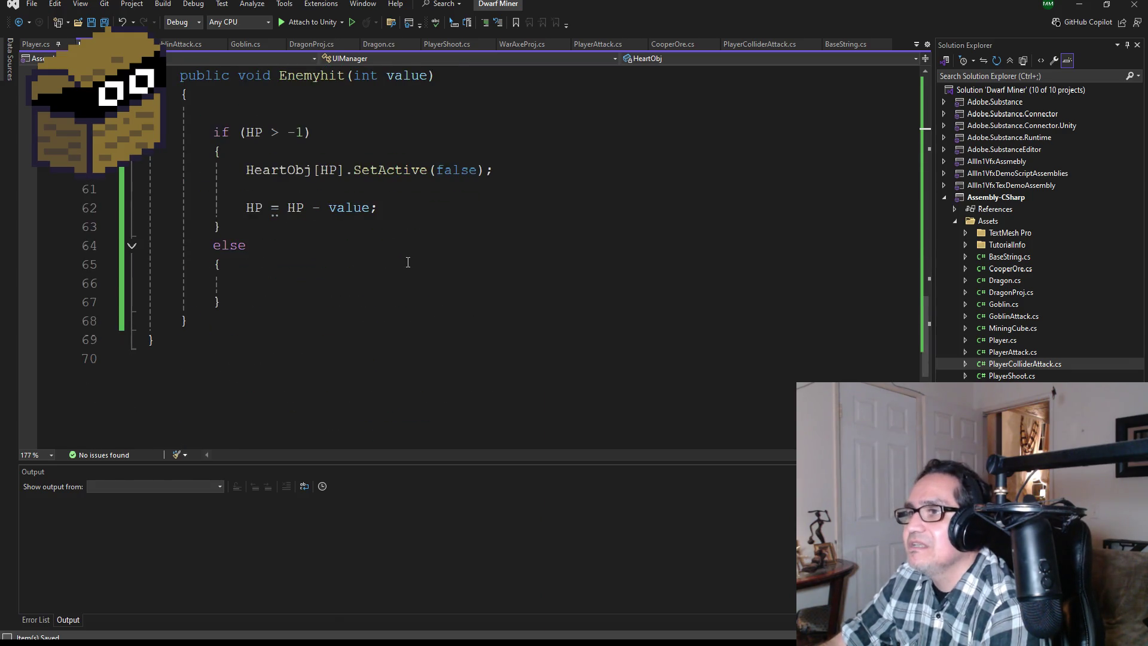
scroll(407, 252, "up", 1)
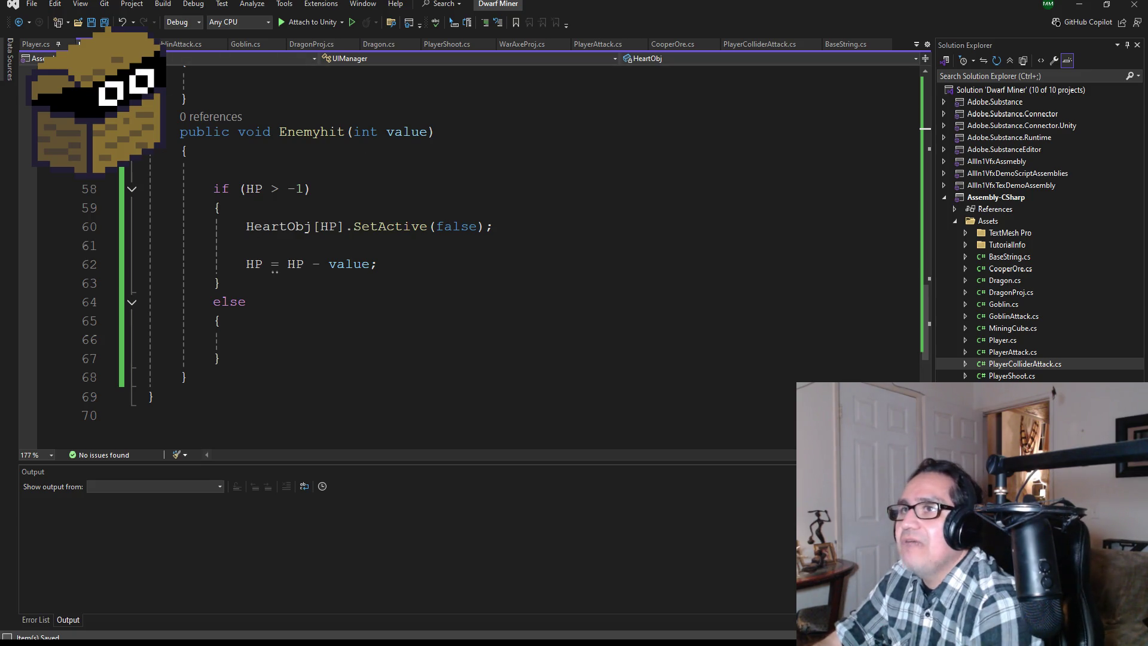
scroll(361, 278, "up", 1)
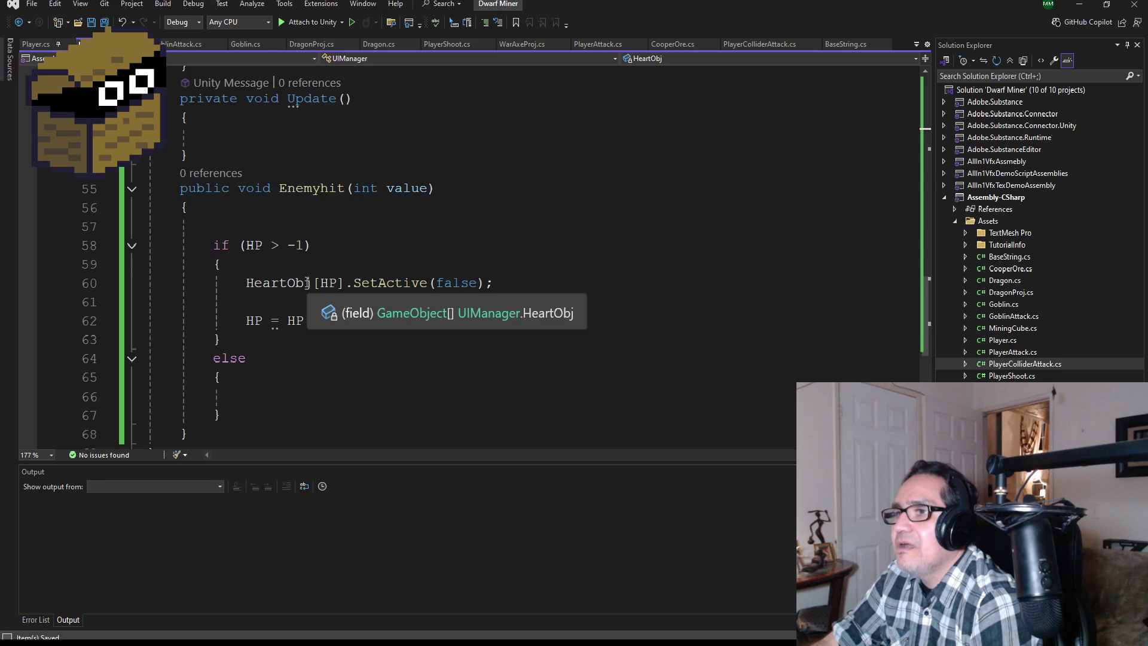
double_click(398, 283)
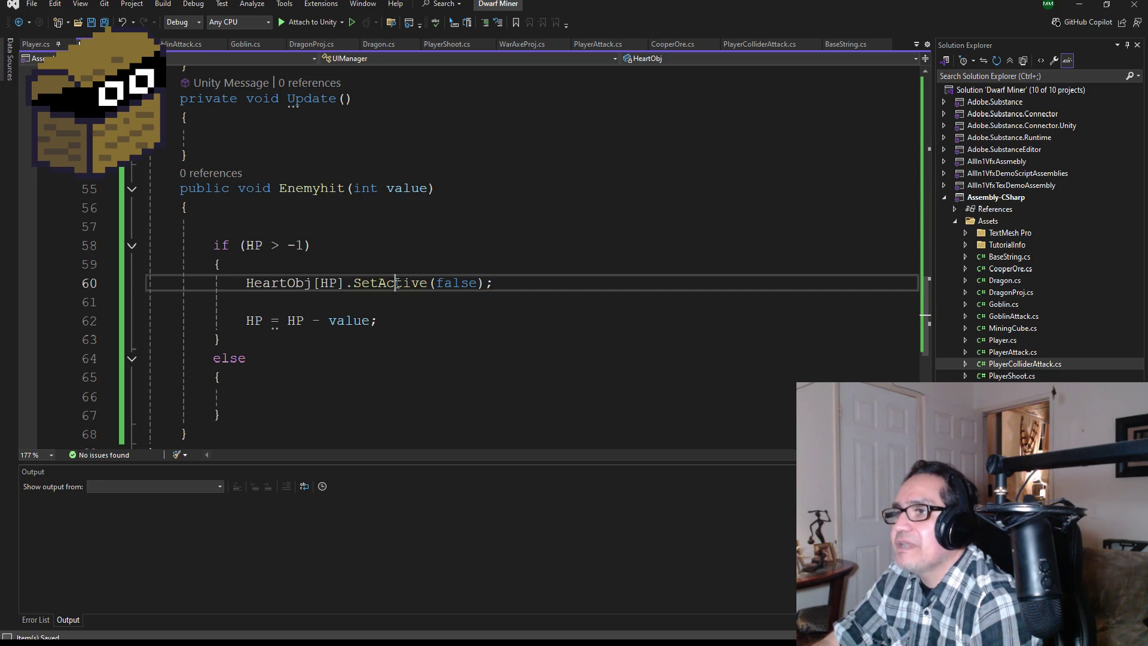
scroll(377, 347, "up", 6)
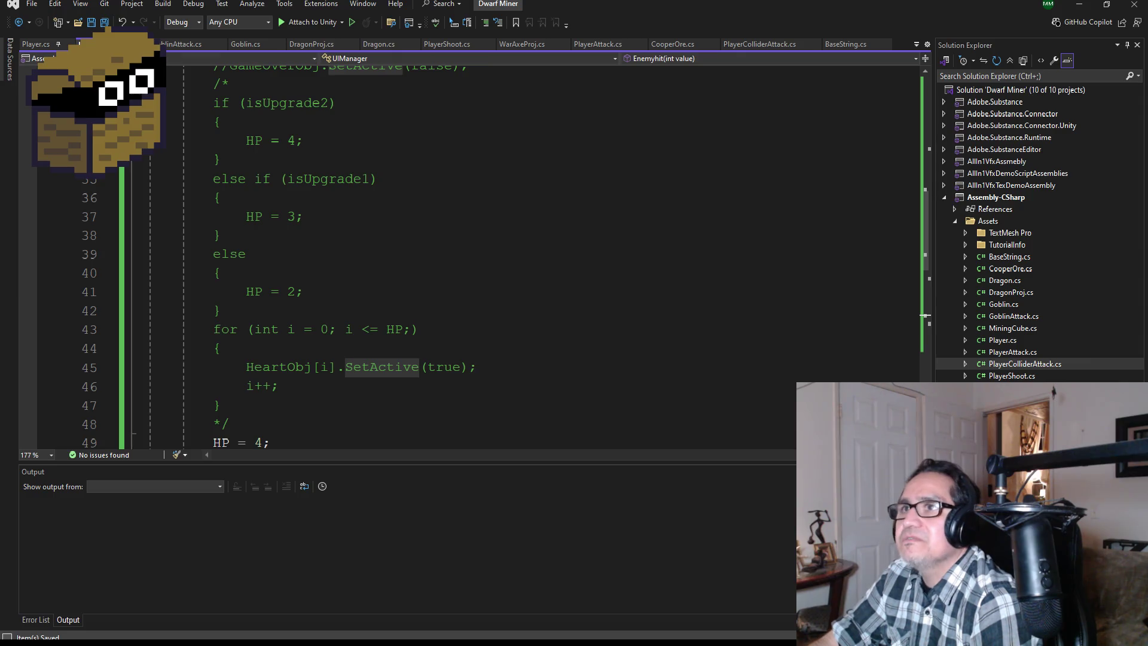
scroll(378, 283, "down", 6)
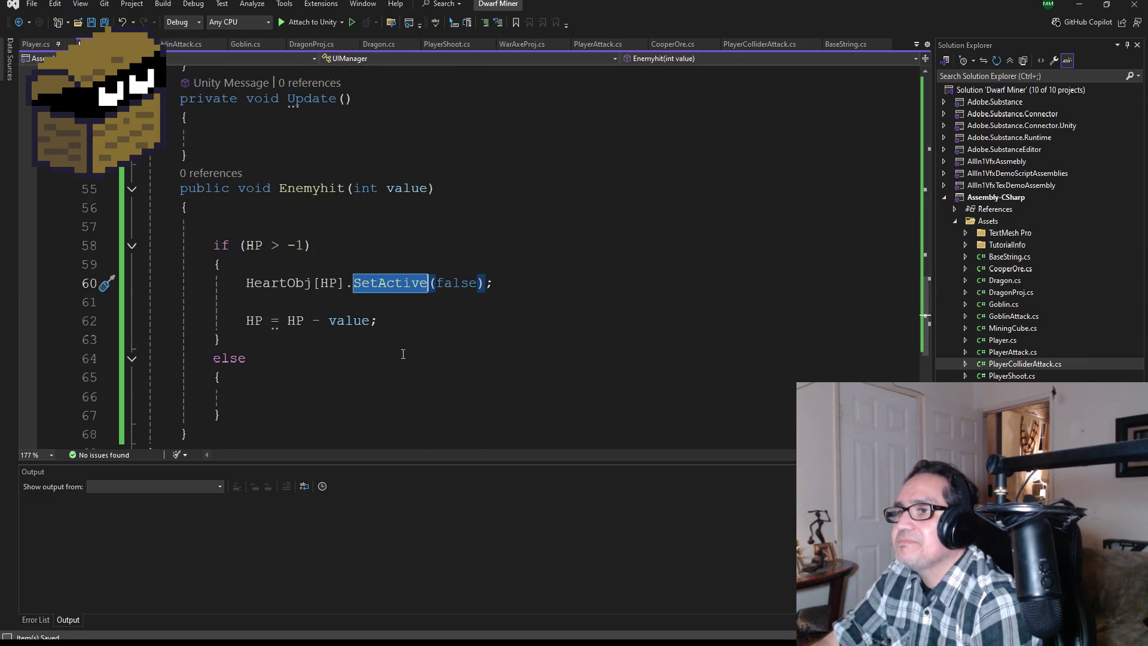
scroll(413, 347, "up", 15)
scroll(399, 302, "down", 10)
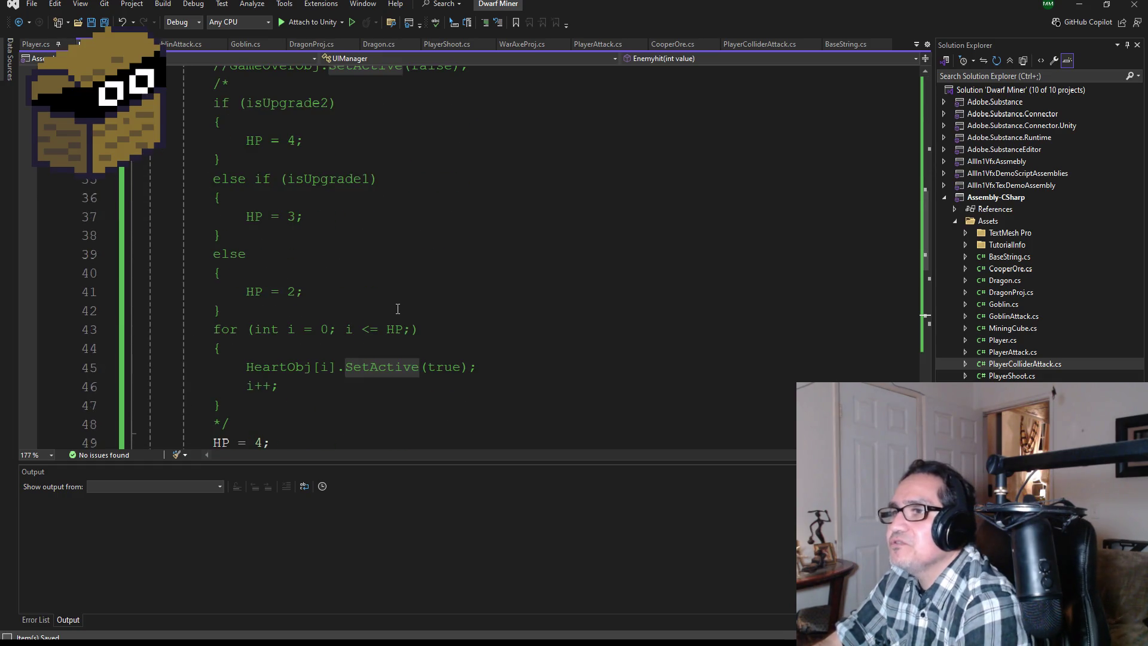
scroll(397, 308, "down", 1)
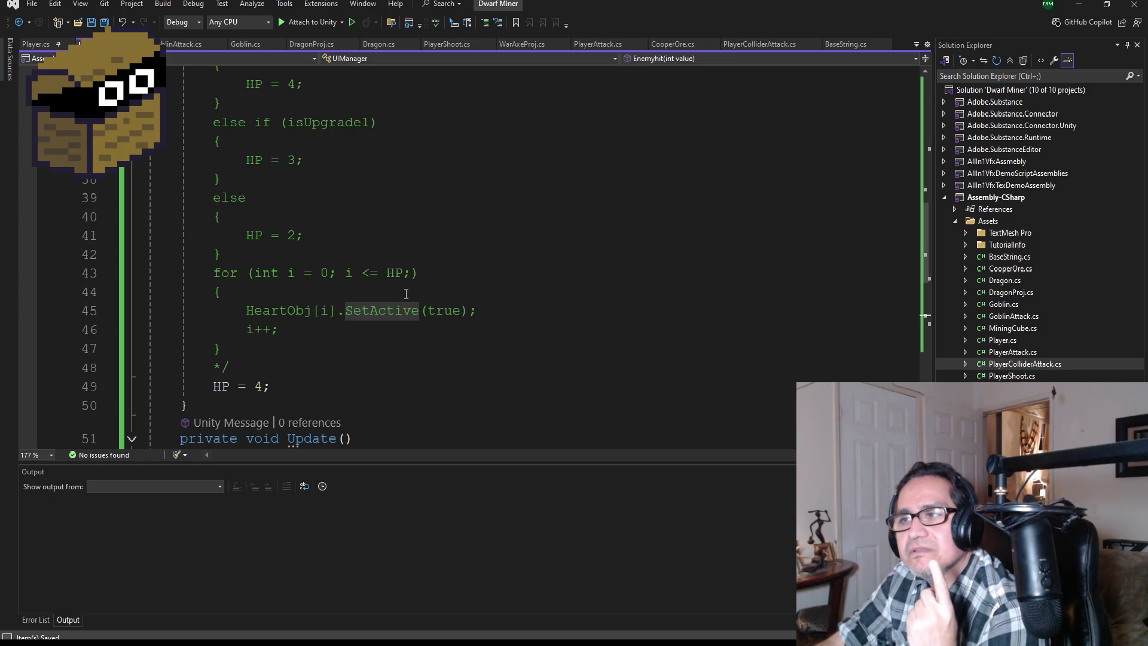
scroll(399, 291, "down", 9)
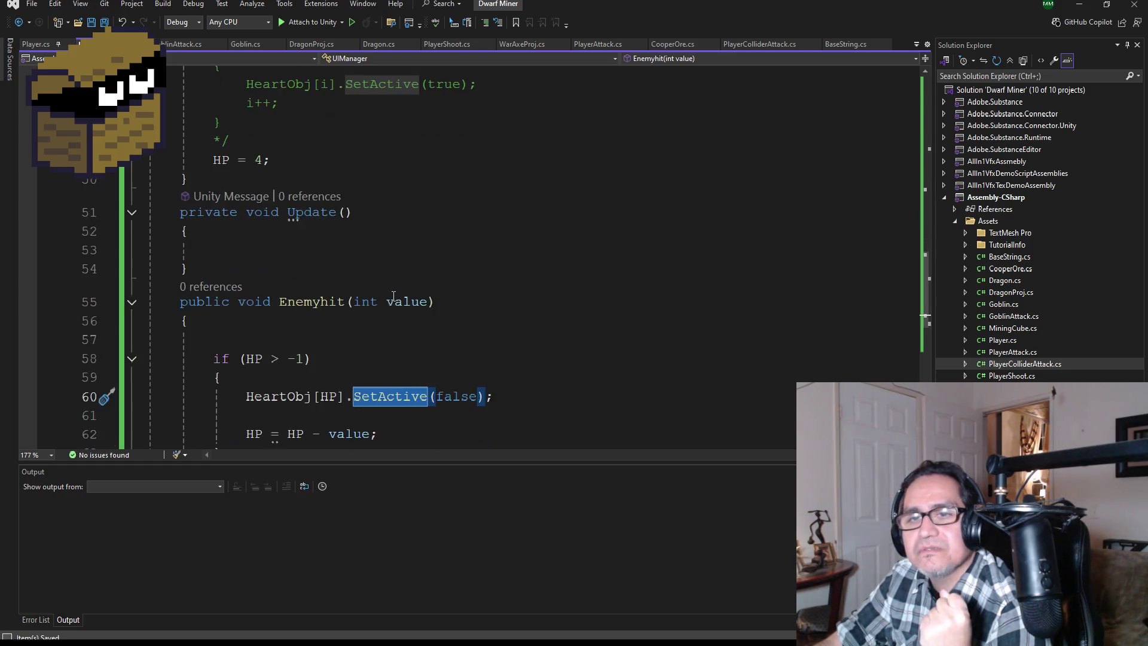
scroll(380, 297, "up", 3)
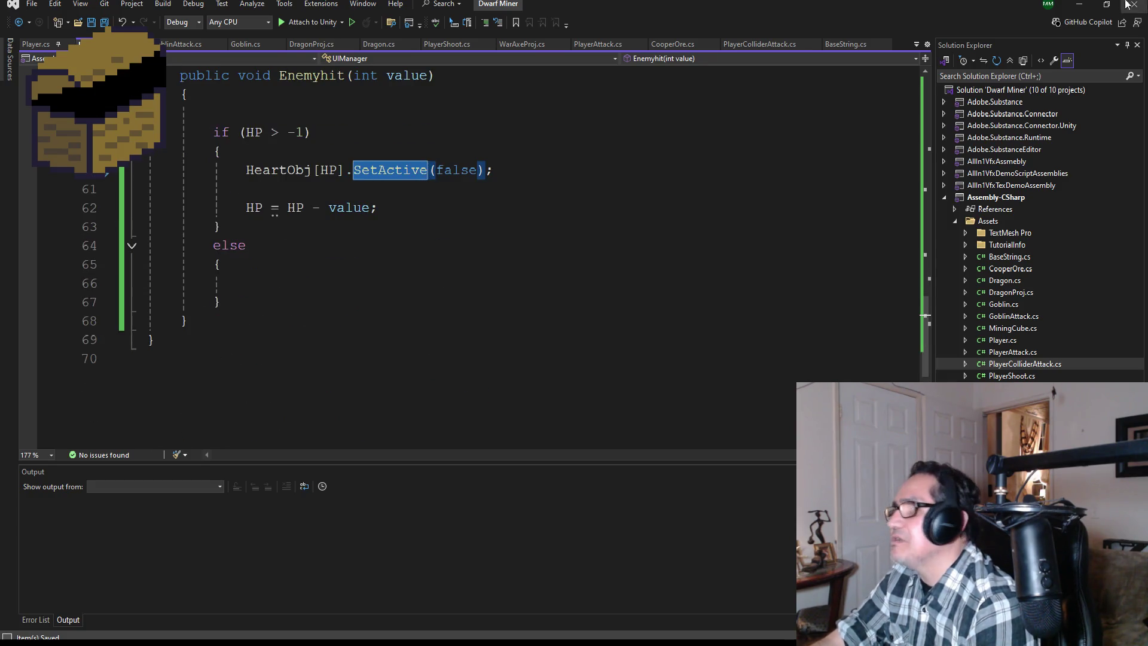
left_click(1079, 5)
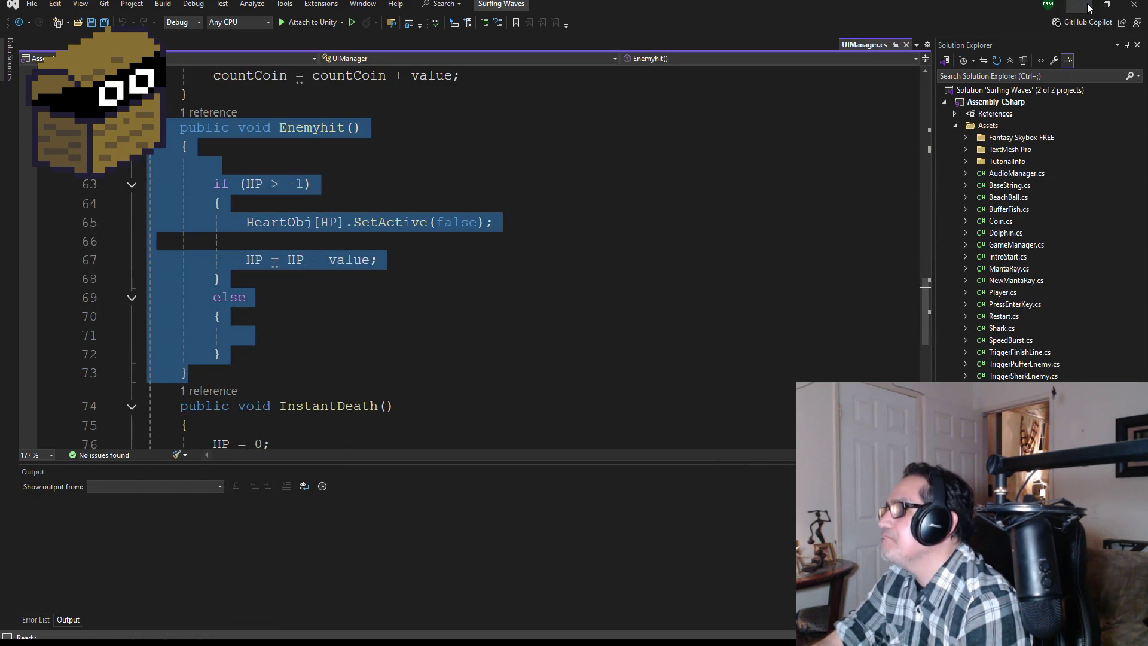
Reveal Unity and expand UICanvas > GridObj to list the heart icons
left_click(1079, 4)
left_click(681, 171)
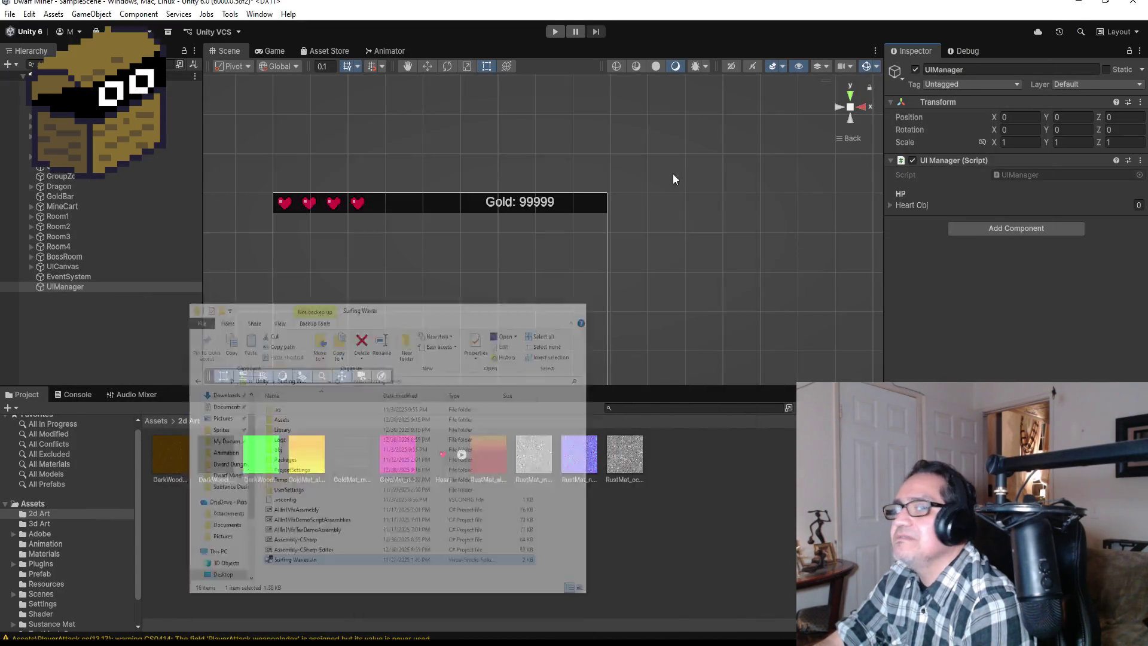
left_click(34, 264)
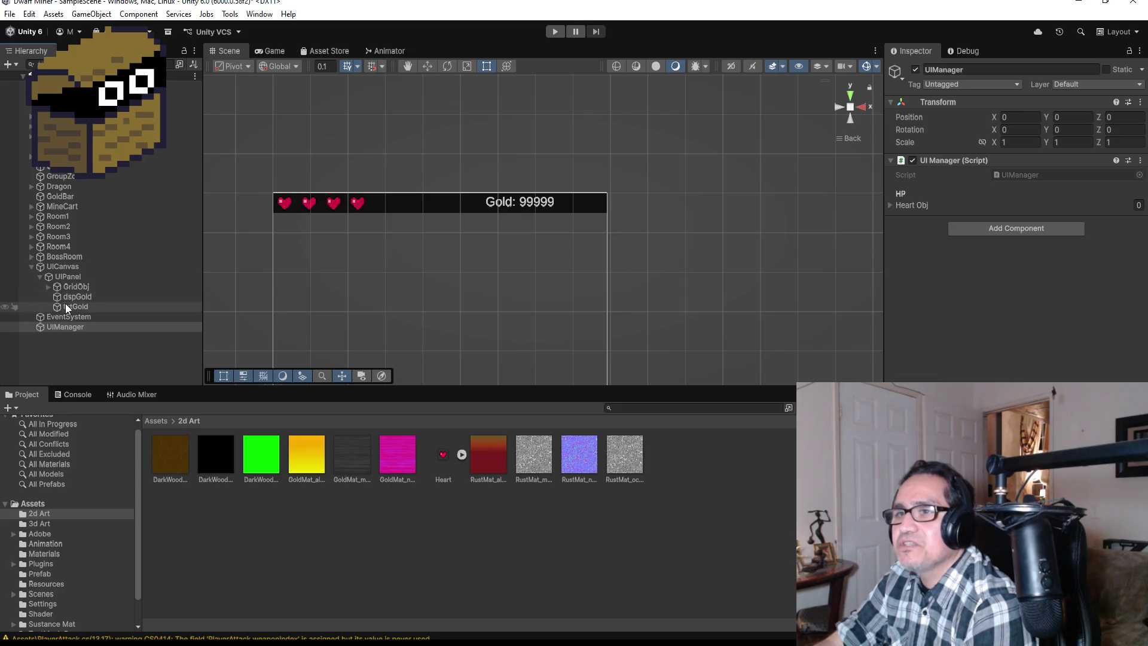
left_click(47, 286)
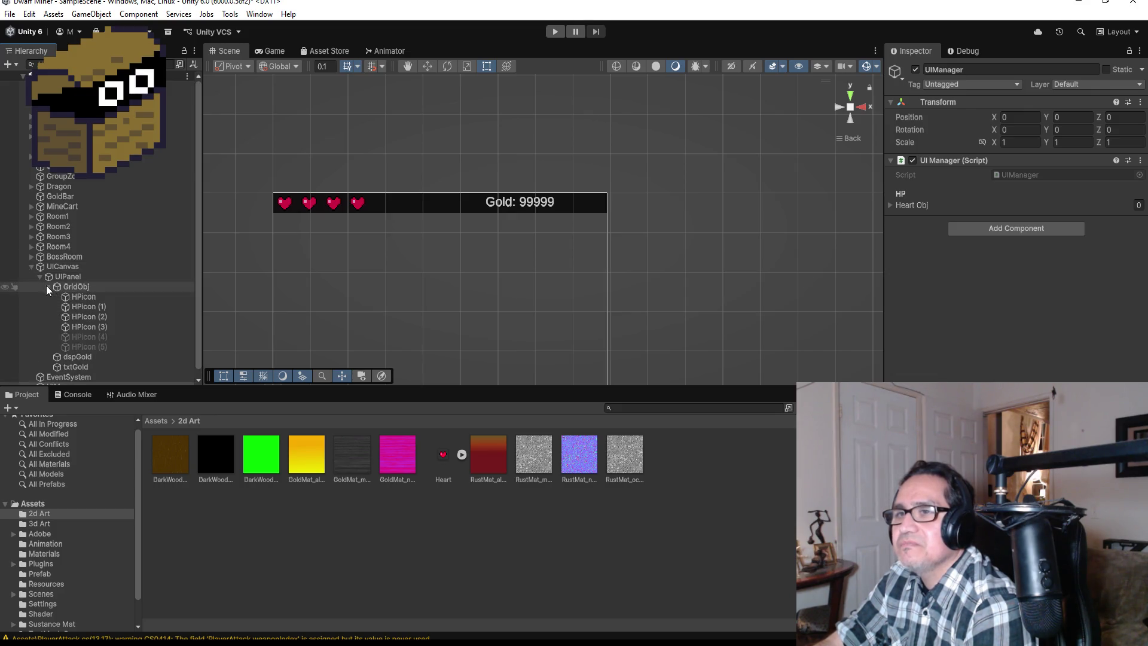
Delete HPicon (5) from GridObj
left_click(101, 326)
left_click(104, 343)
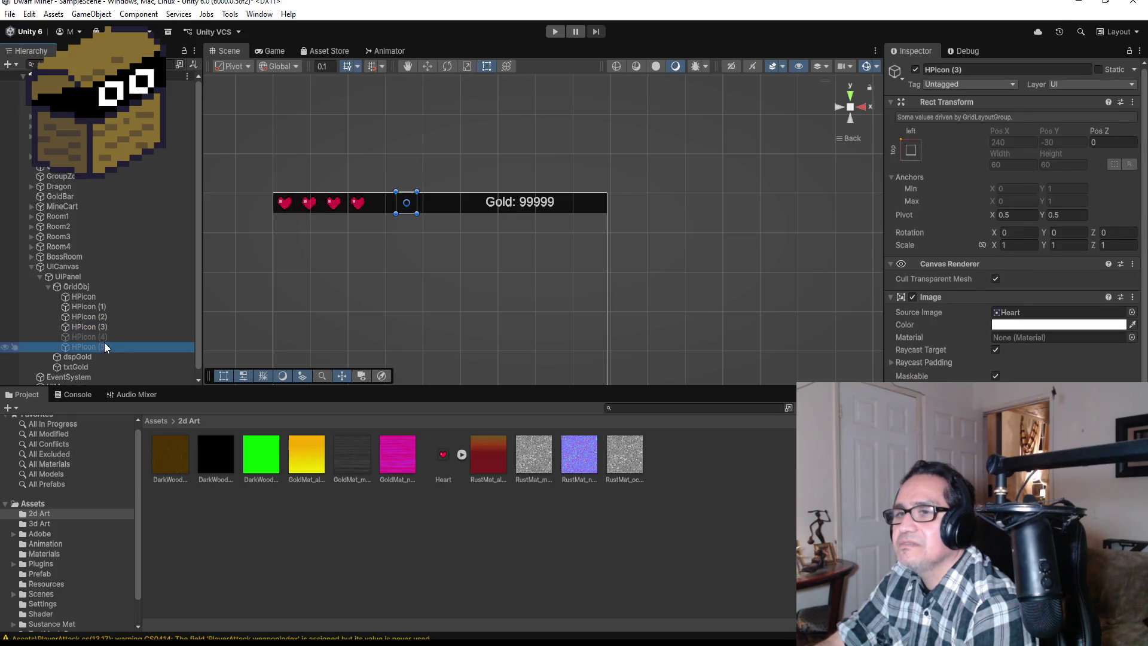
right_click(107, 338)
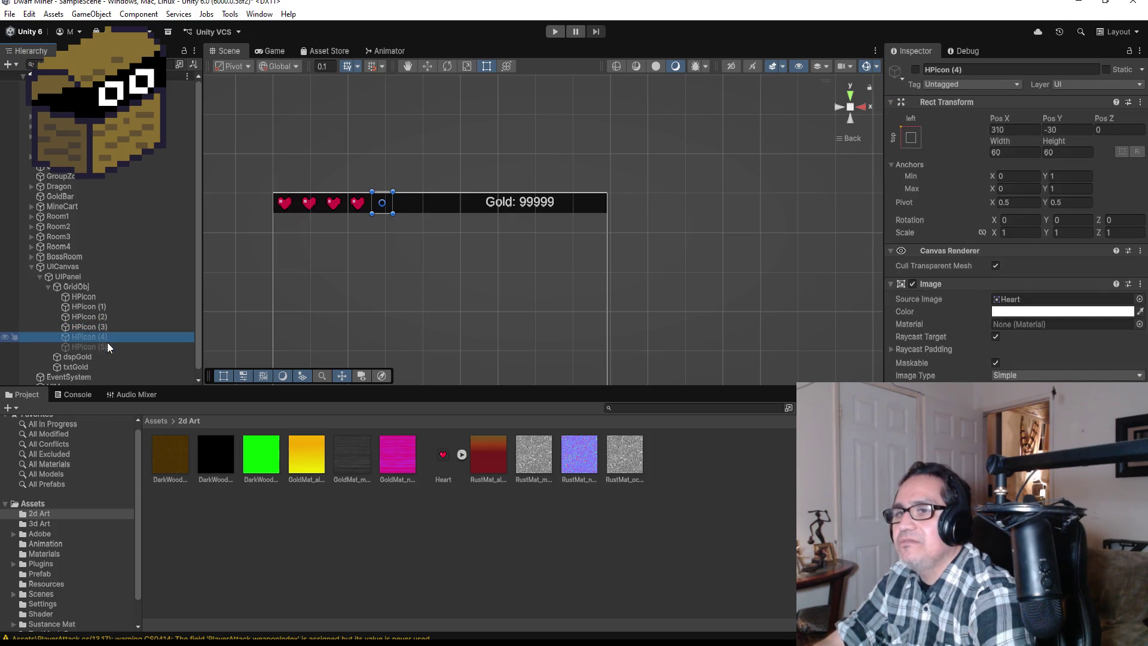
left_click(91, 345)
right_click(90, 343)
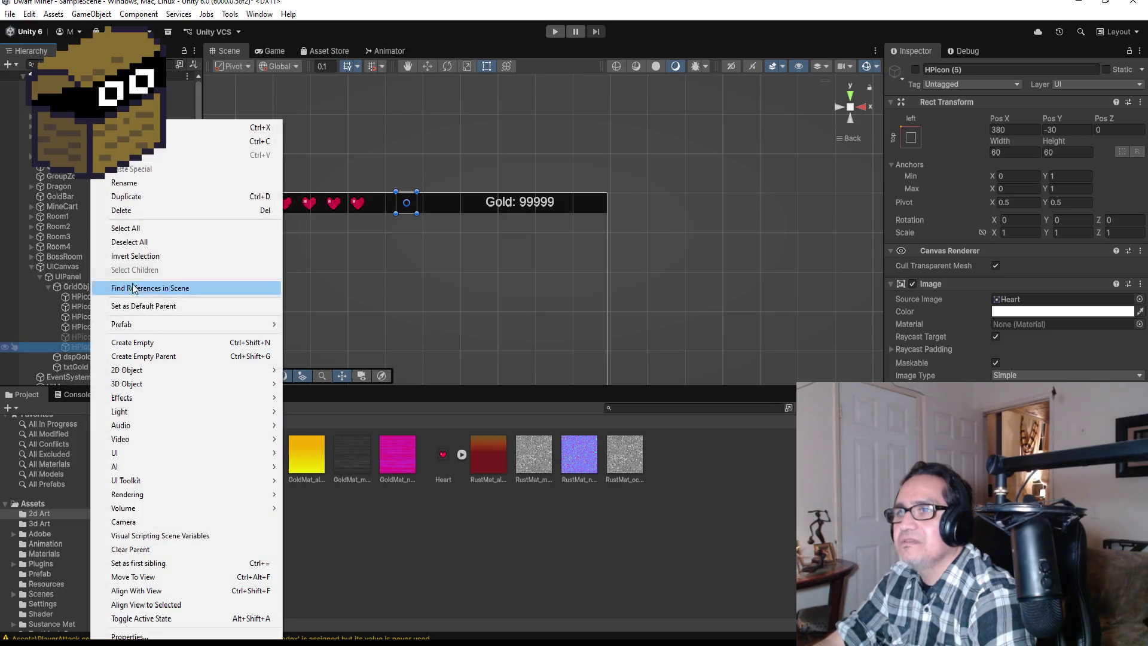
left_click(136, 212)
Delete HPicon (4) and deactivate HPicon (3), then undo both changes
left_click(111, 326)
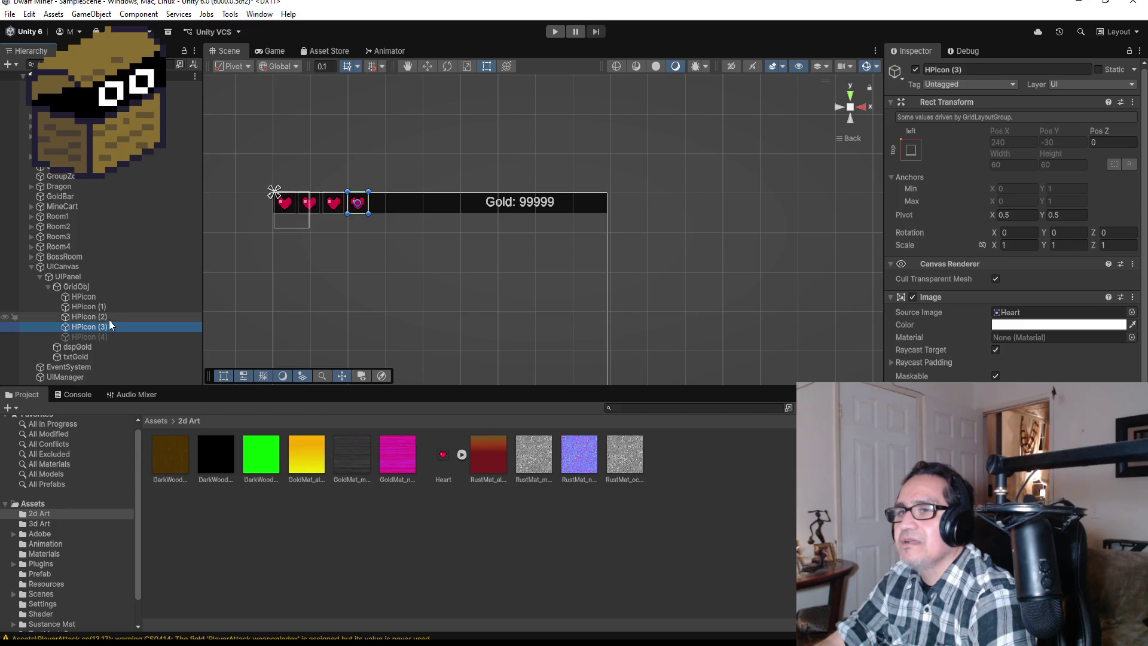
left_click(112, 336)
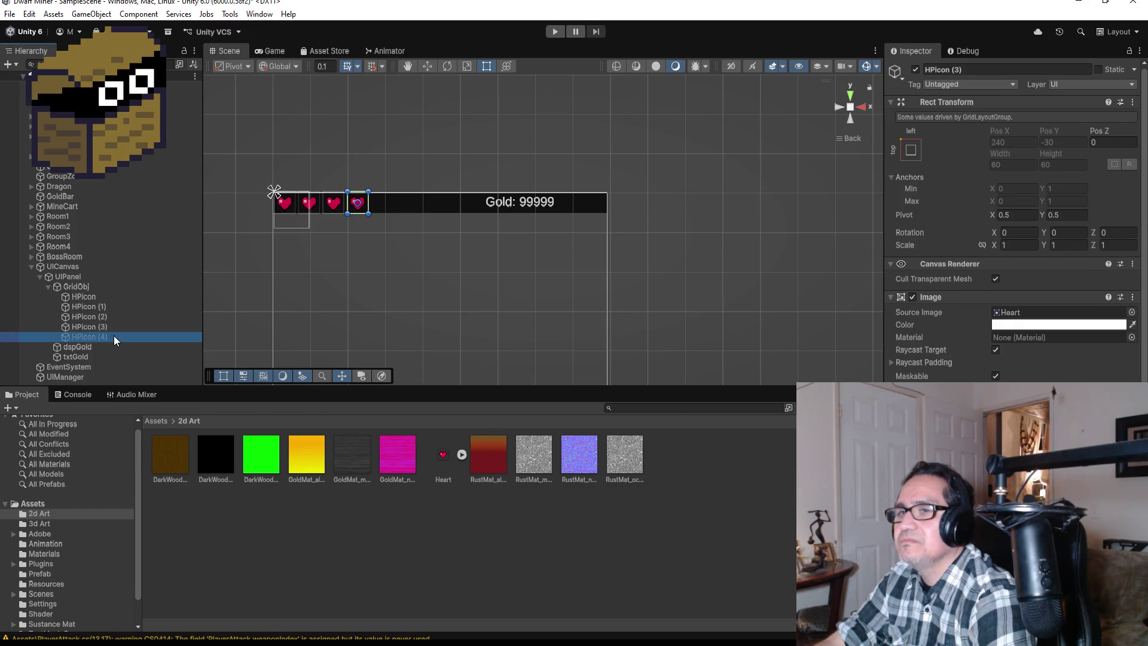
right_click(113, 336)
left_click(154, 211)
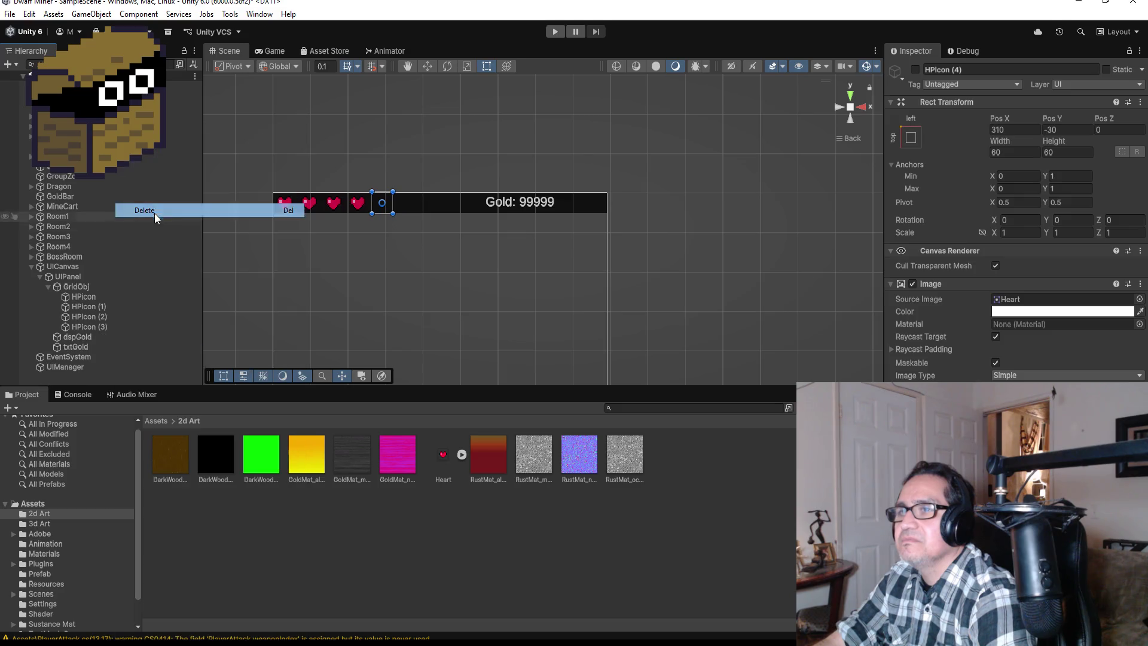
left_click(104, 325)
left_click(915, 70)
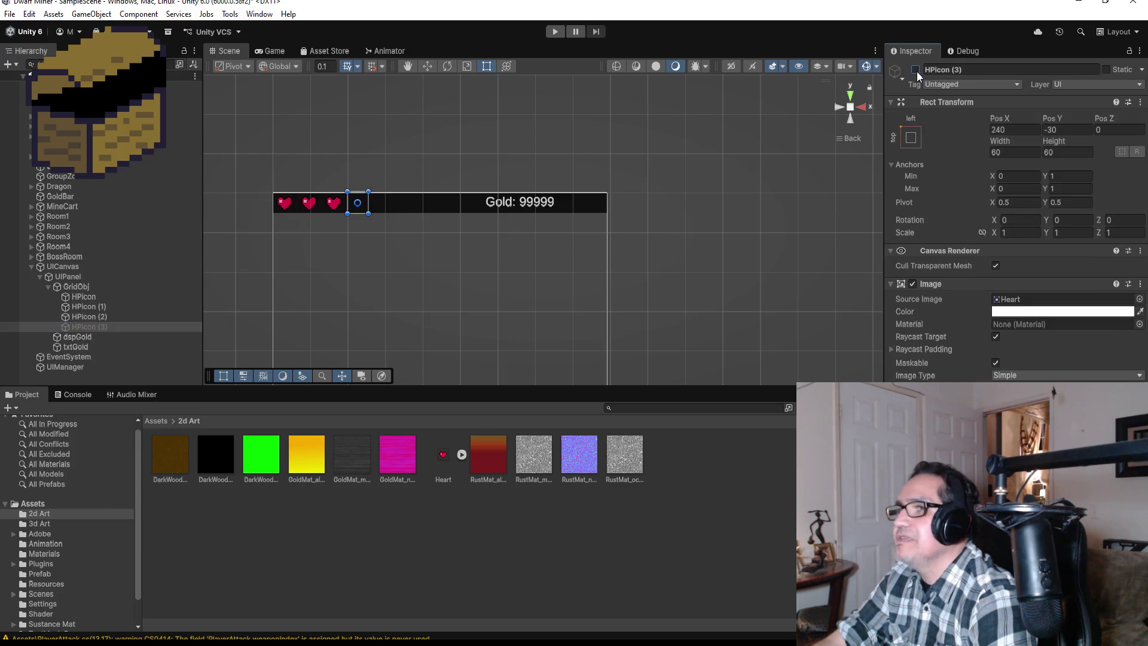
key("ctrl+z")
key("ctrl+z")
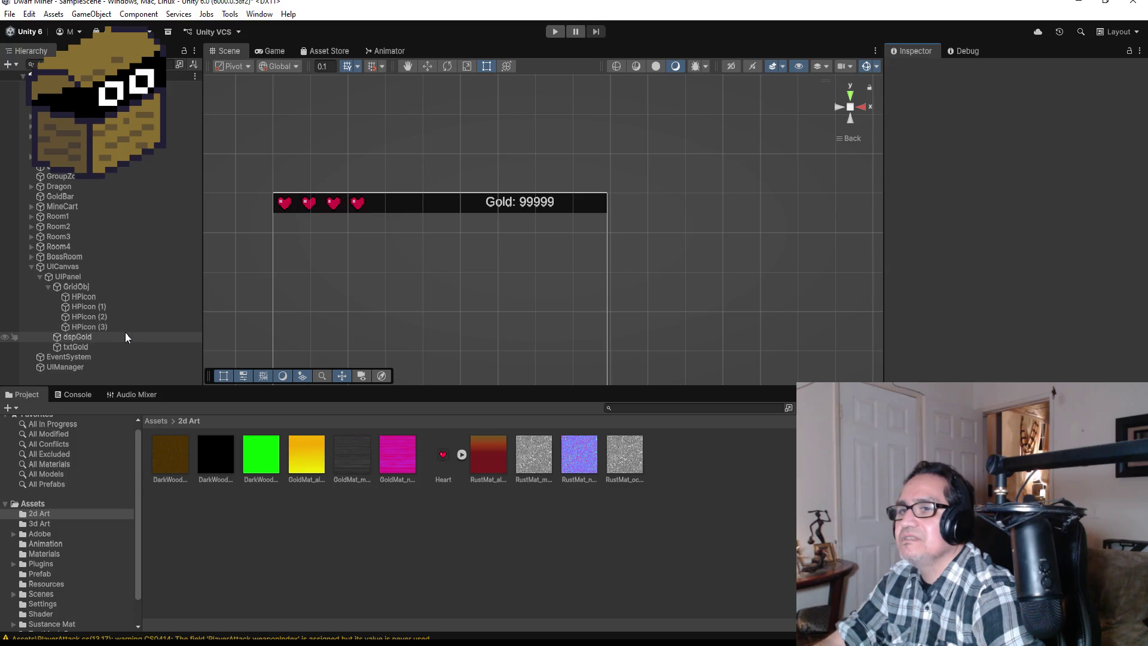
key("ctrl+z")
Deactivate HPicon (3) so only three hearts remain
left_click(107, 325)
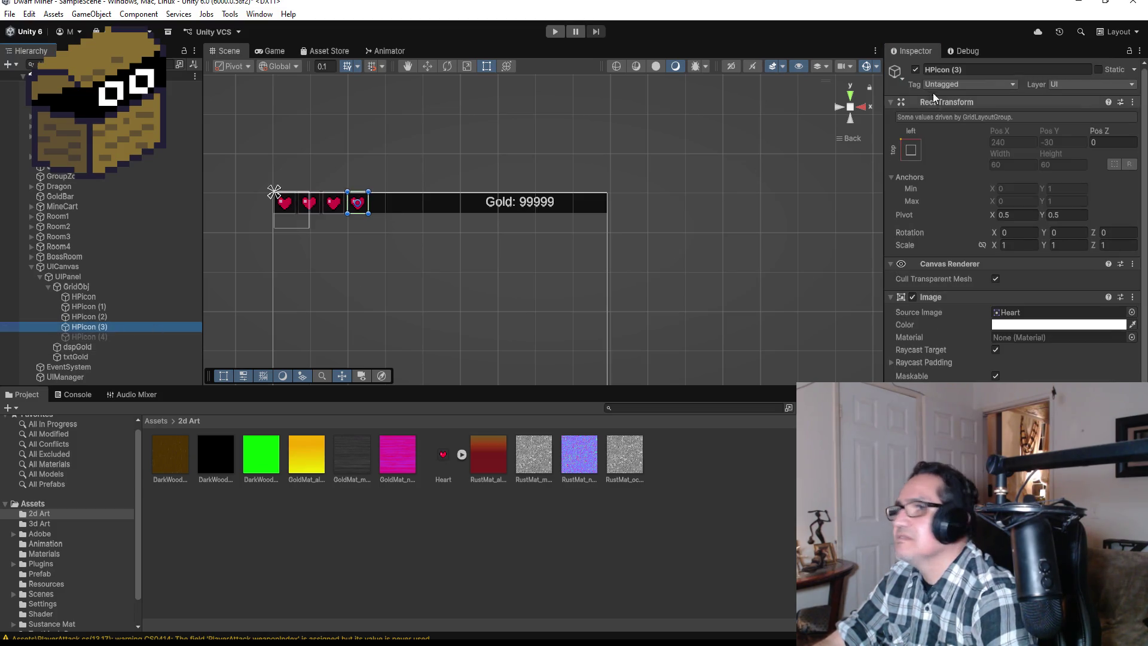
left_click(915, 69)
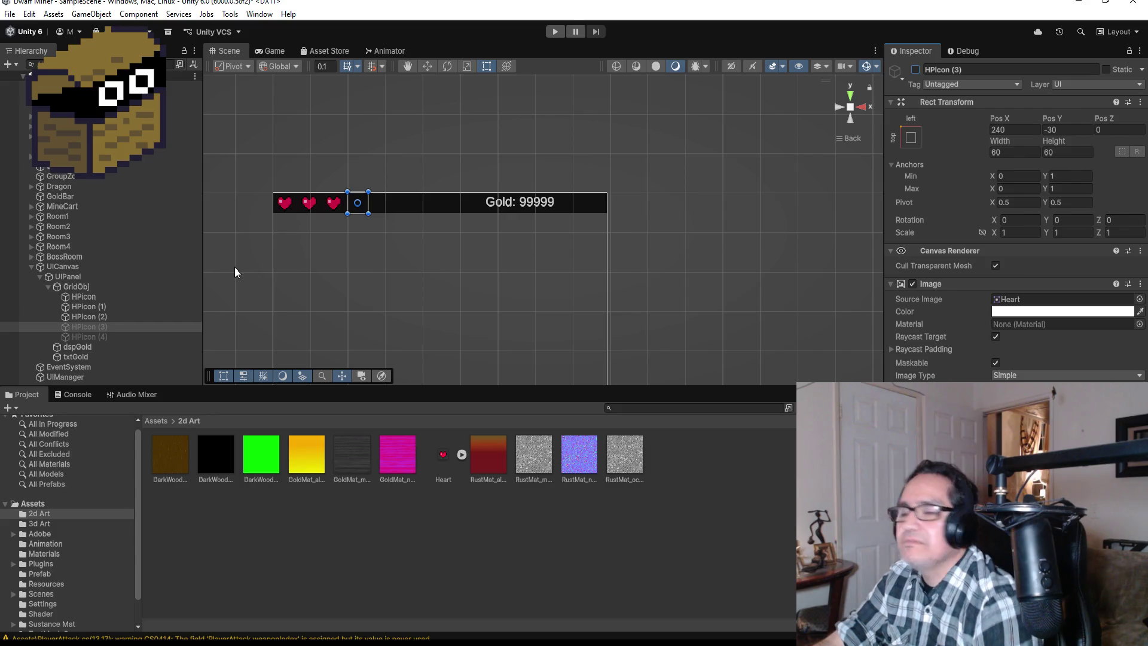
left_click(9, 14)
key("Escape")
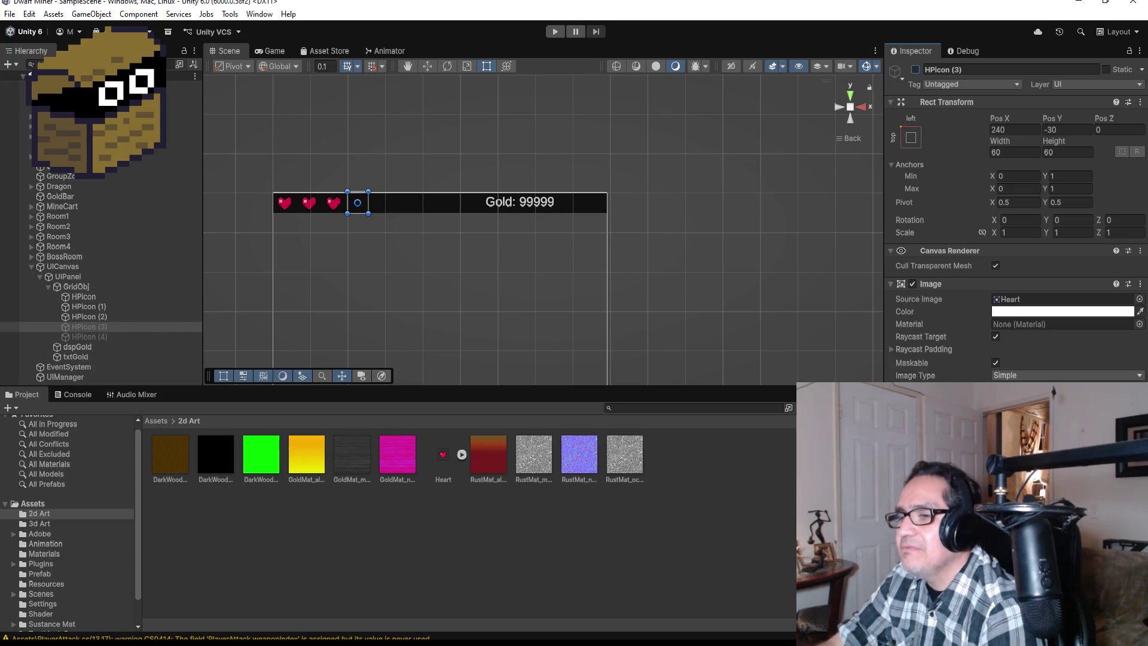
Look over the Dwarf Miner UIManager code
mouse_move(308, 642)
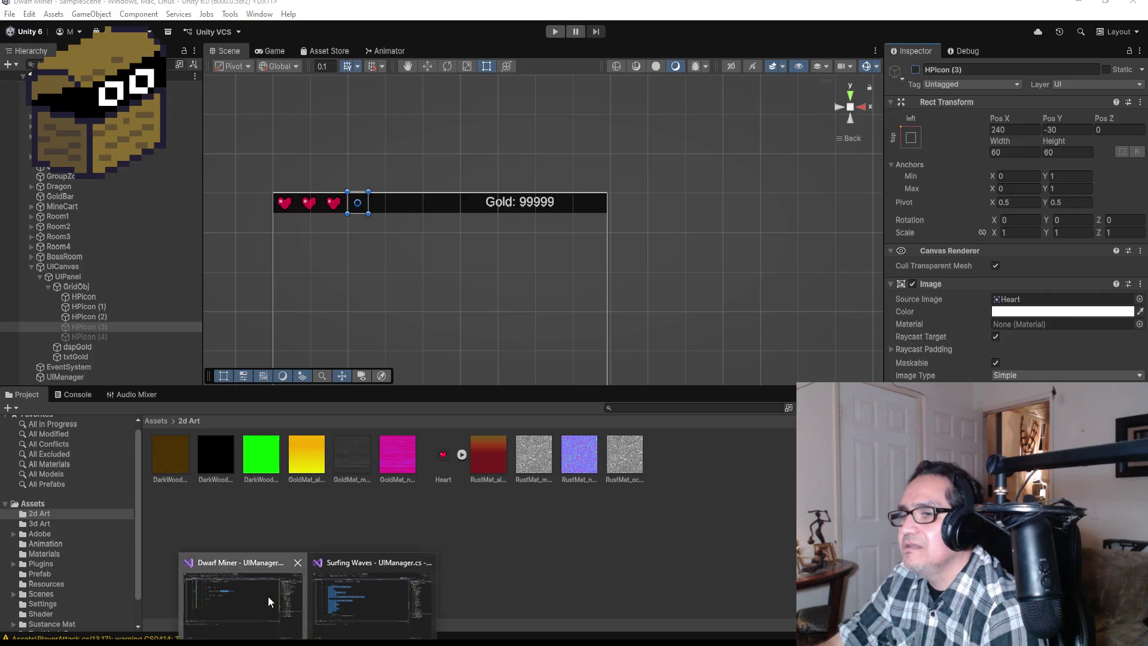
left_click(267, 596)
scroll(330, 277, "up", 3)
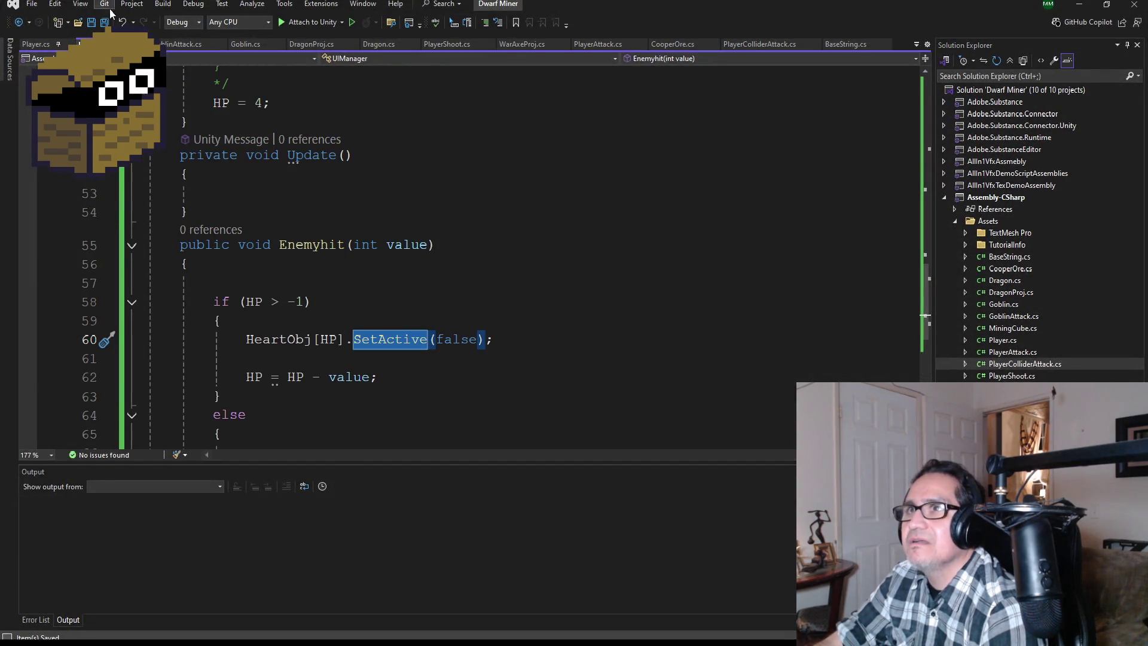
scroll(321, 212, "up", 2)
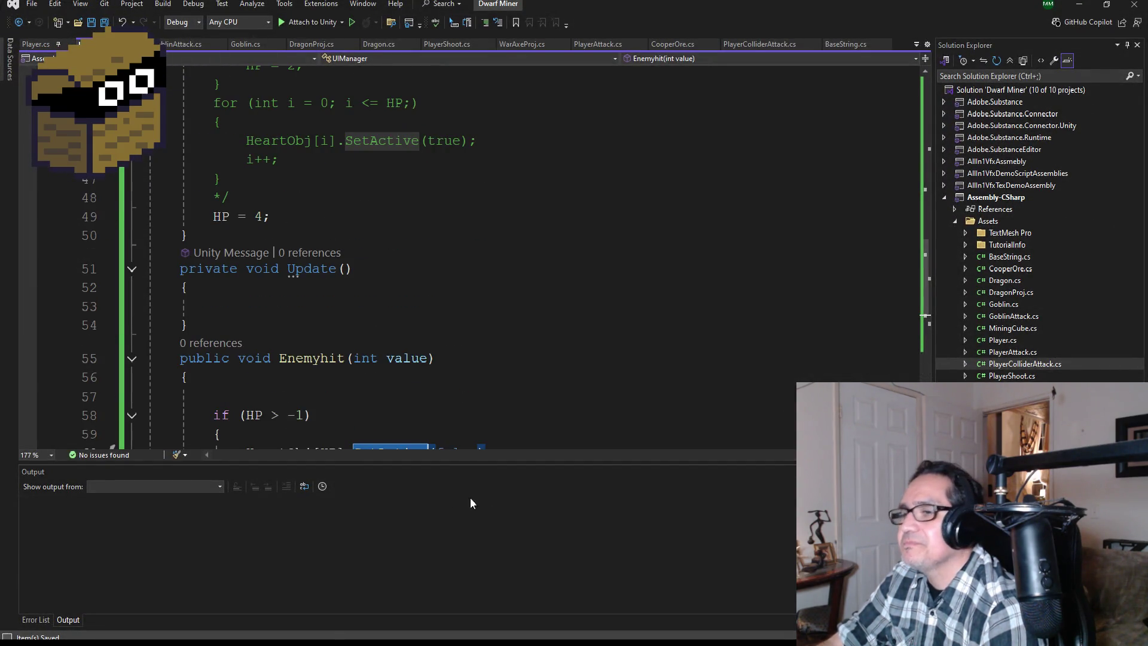
Review the Surfing Waves UIManager.cs, save all its files, and set it aside
left_click(375, 603)
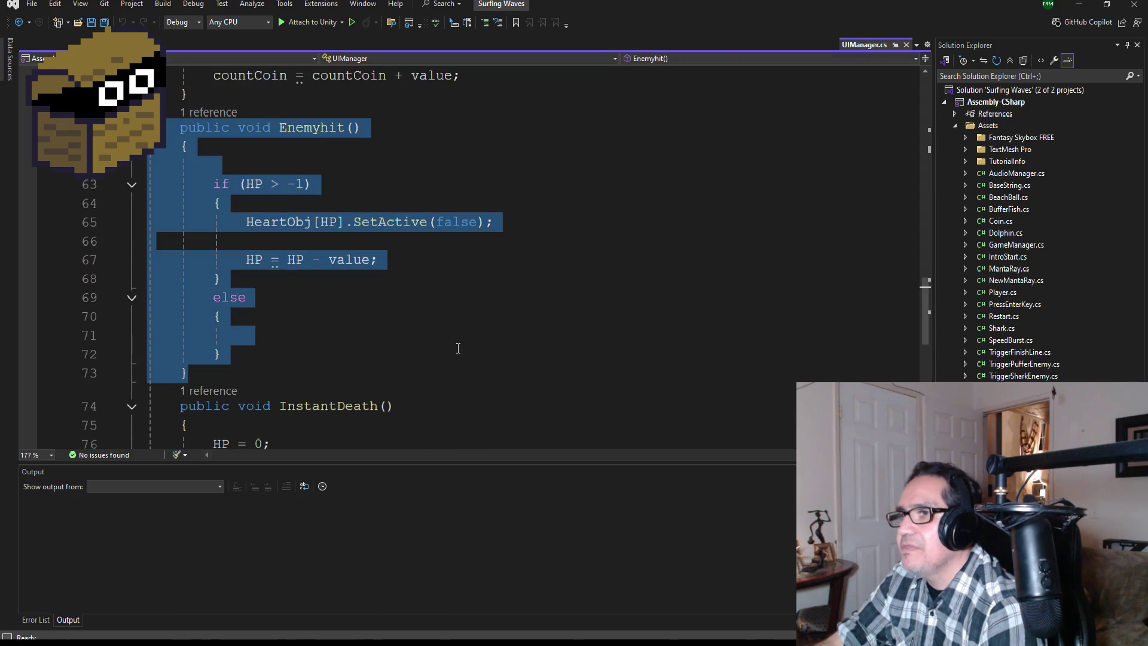
scroll(397, 302, "up", 3)
scroll(388, 336, "down", 7)
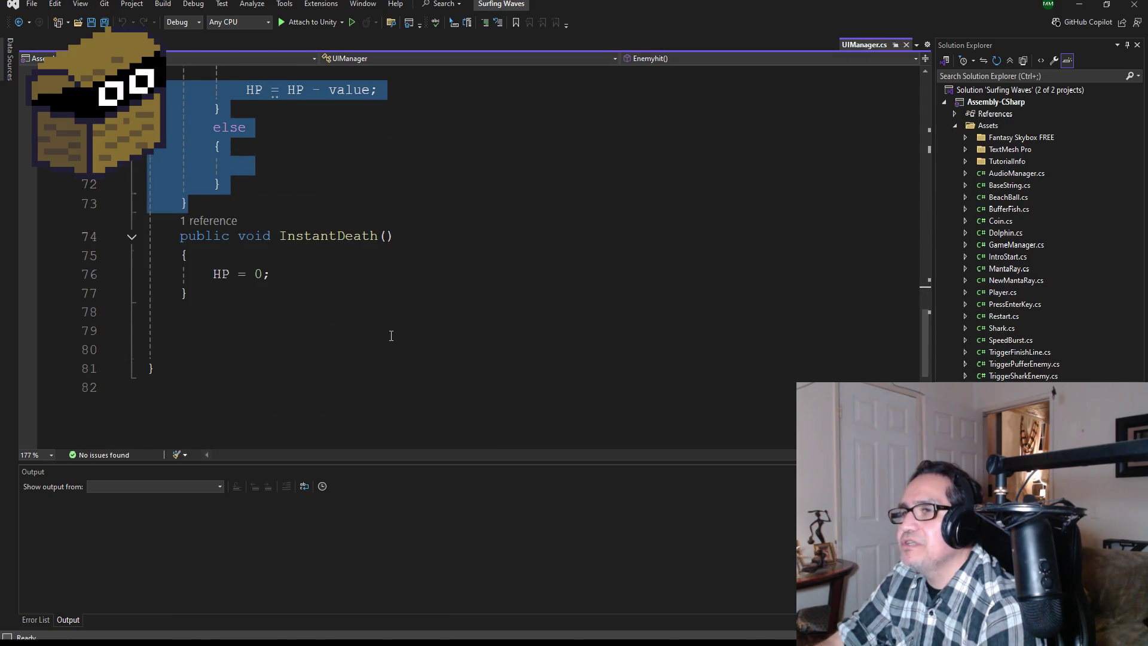
scroll(391, 336, "up", 9)
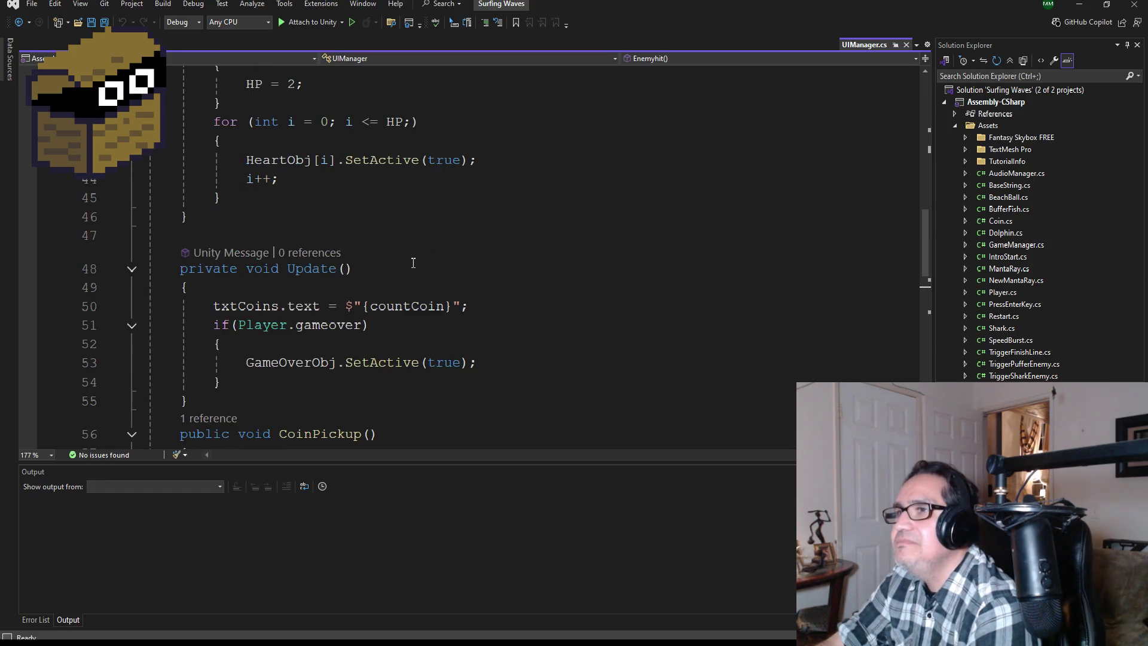
scroll(419, 261, "up", 3)
scroll(424, 277, "up", 3)
scroll(425, 277, "down", 3)
scroll(424, 281, "up", 3)
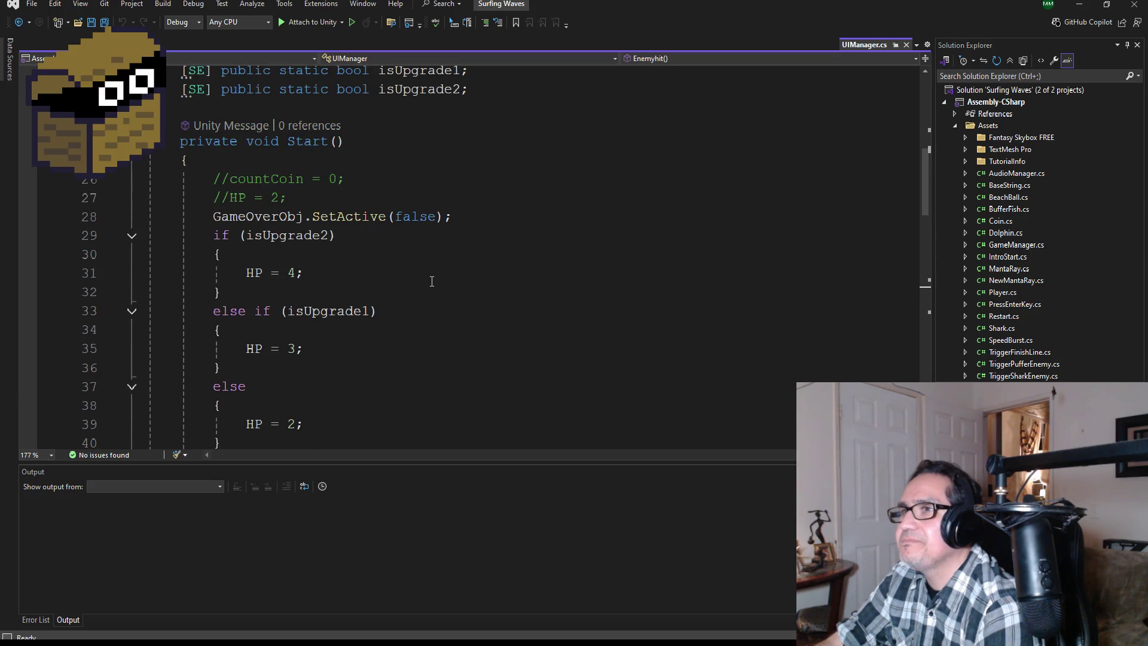
scroll(432, 281, "down", 7)
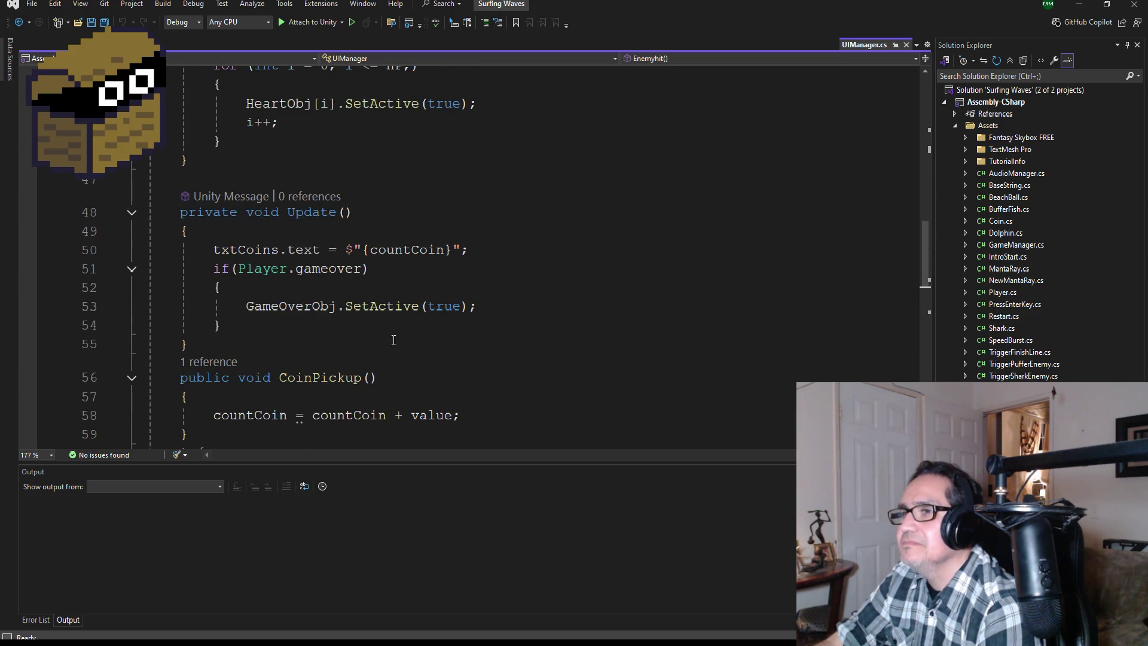
scroll(318, 355, "down", 2)
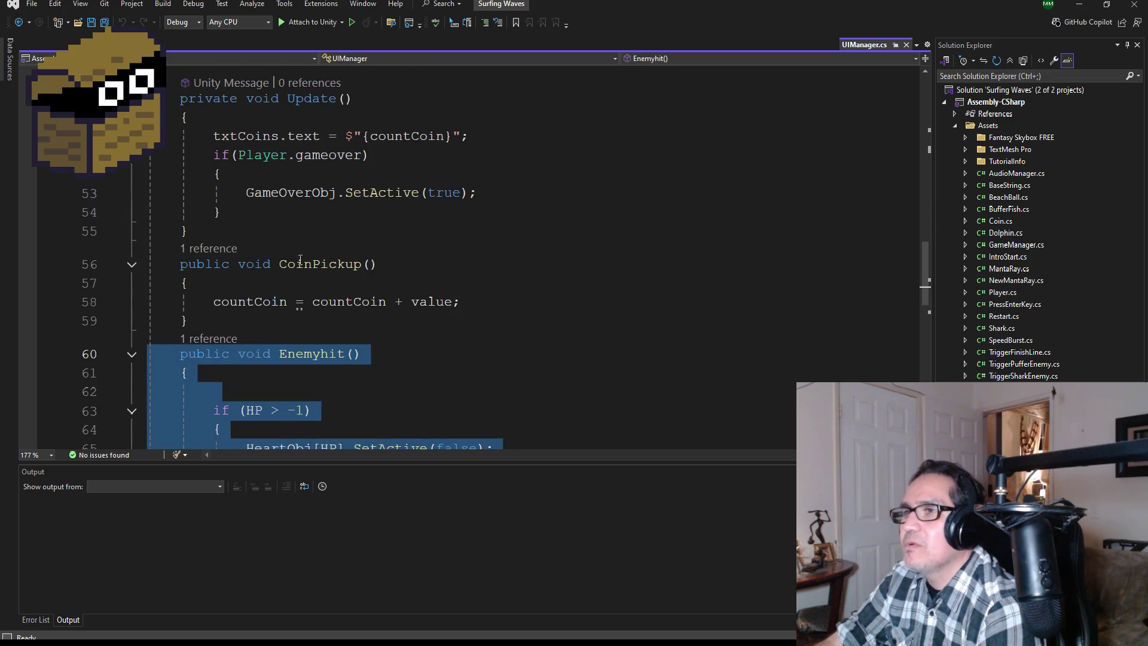
left_click(103, 24)
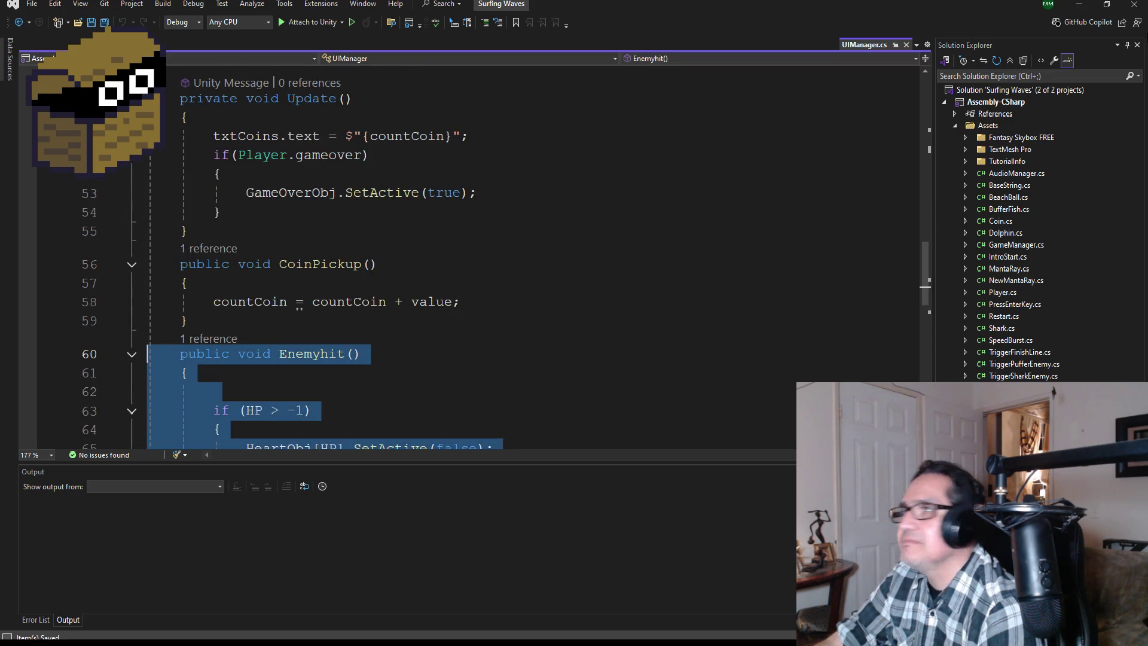
left_click(1081, 9)
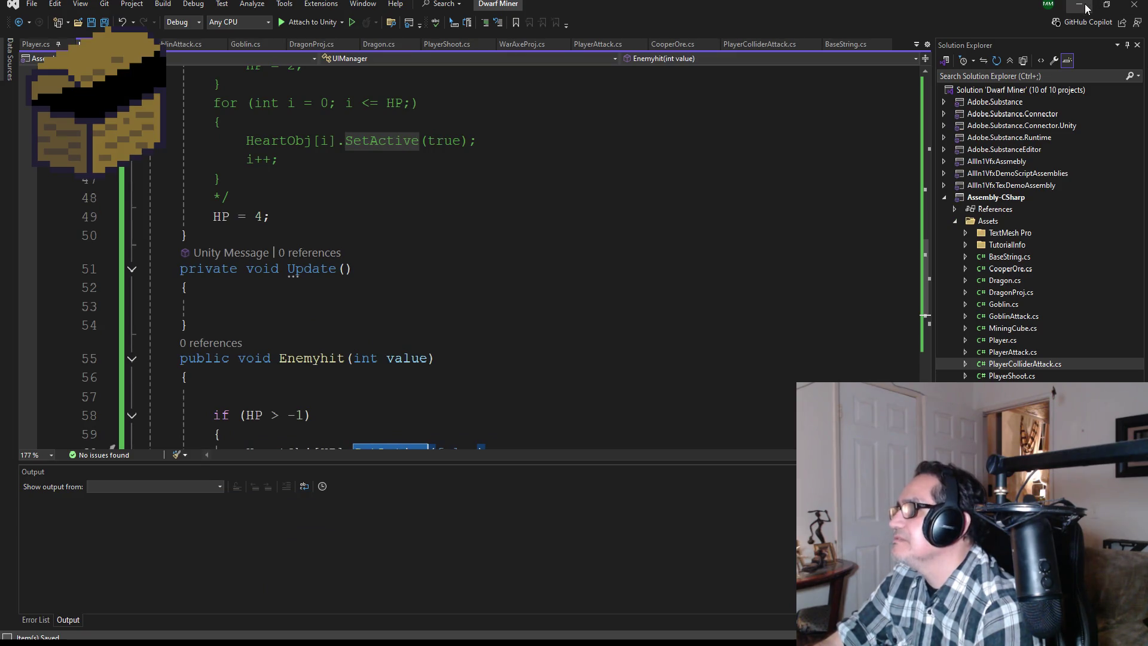
left_click(1085, 8)
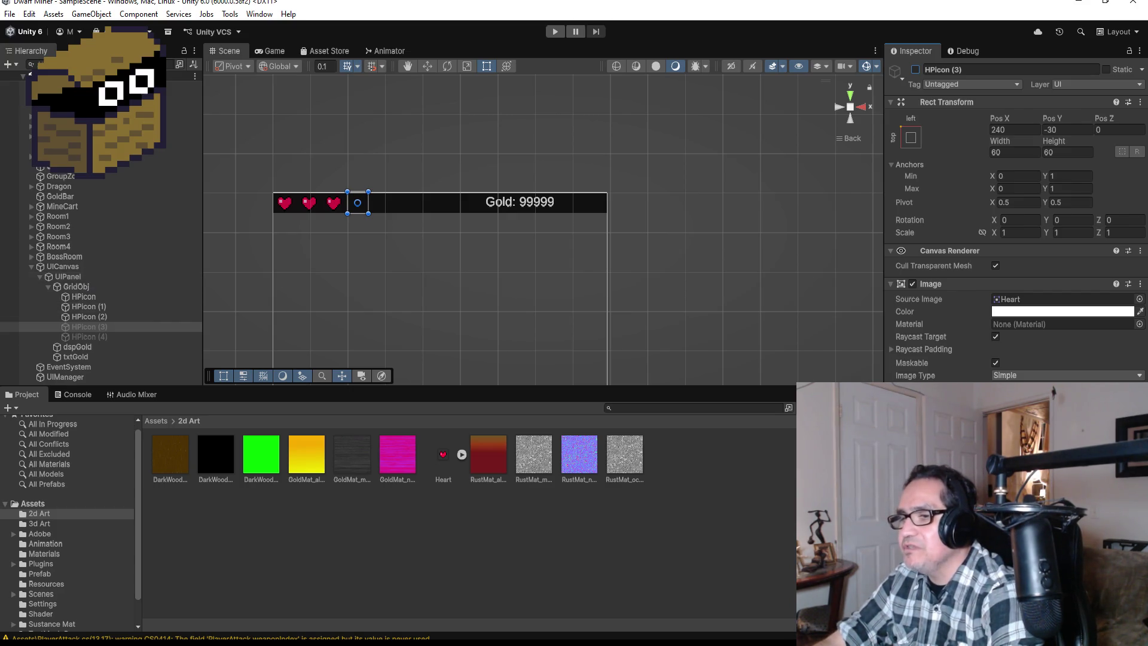
mouse_move(290, 626)
left_click(296, 591)
scroll(291, 179, "up", 9)
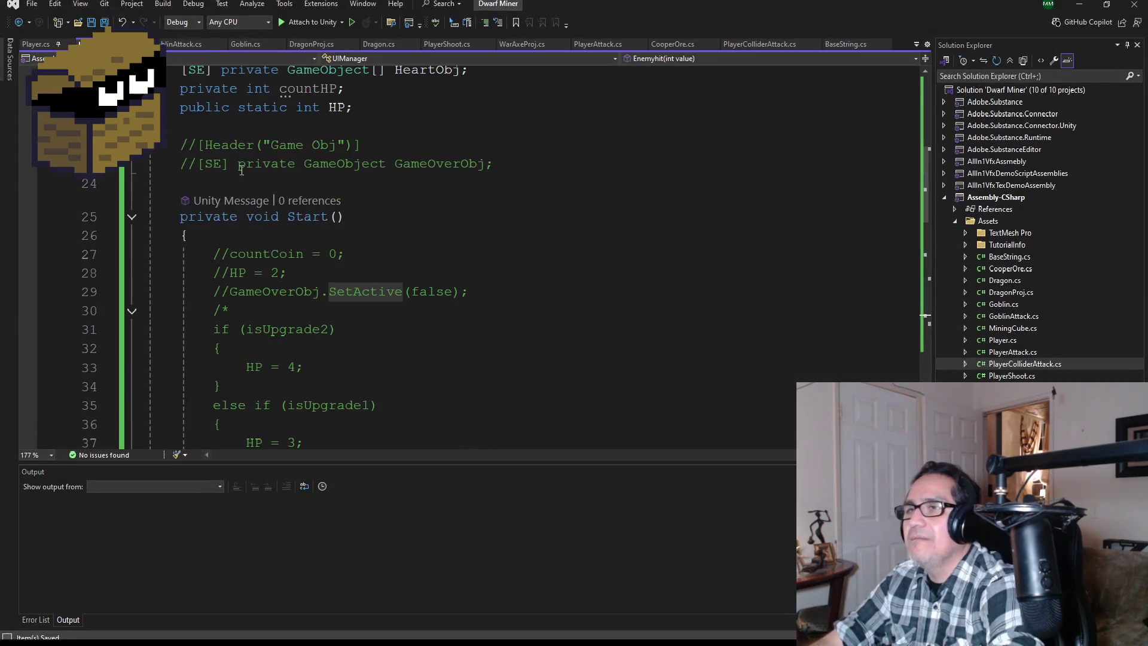
Check GoblinAttack.cs's Attacking SetActive(true) line, then show Player.cs's OnTriggerEnter handler
scroll(284, 145, "up", 3)
scroll(284, 145, "up", 4)
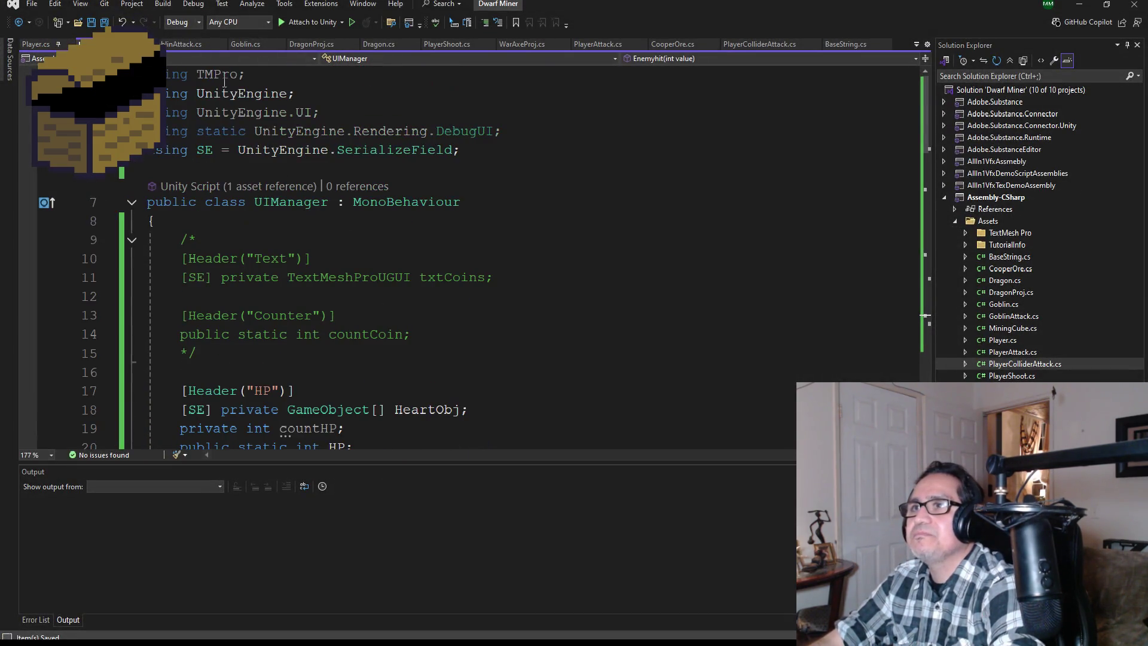
left_click(188, 46)
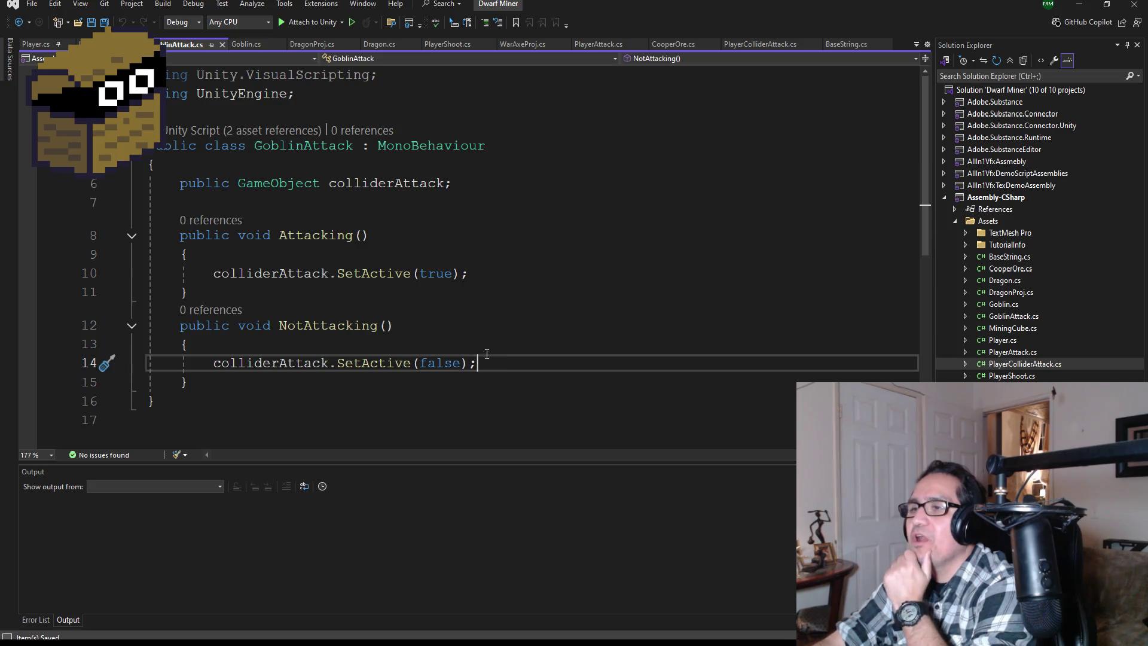
left_click(498, 281)
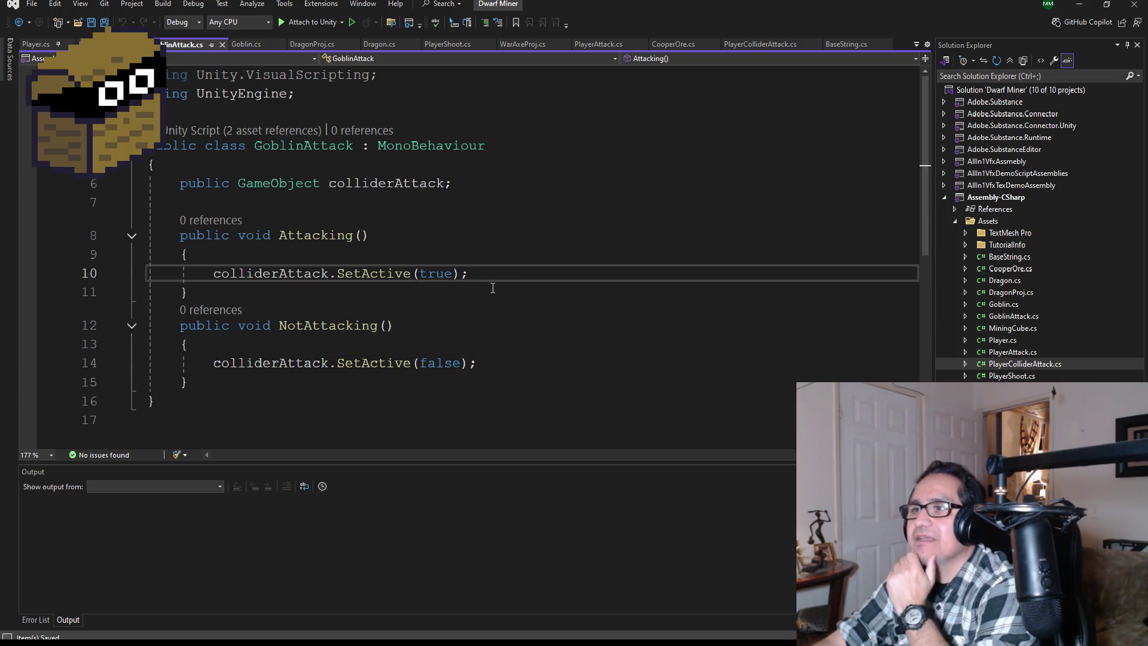
left_click(48, 43)
scroll(403, 337, "up", 2)
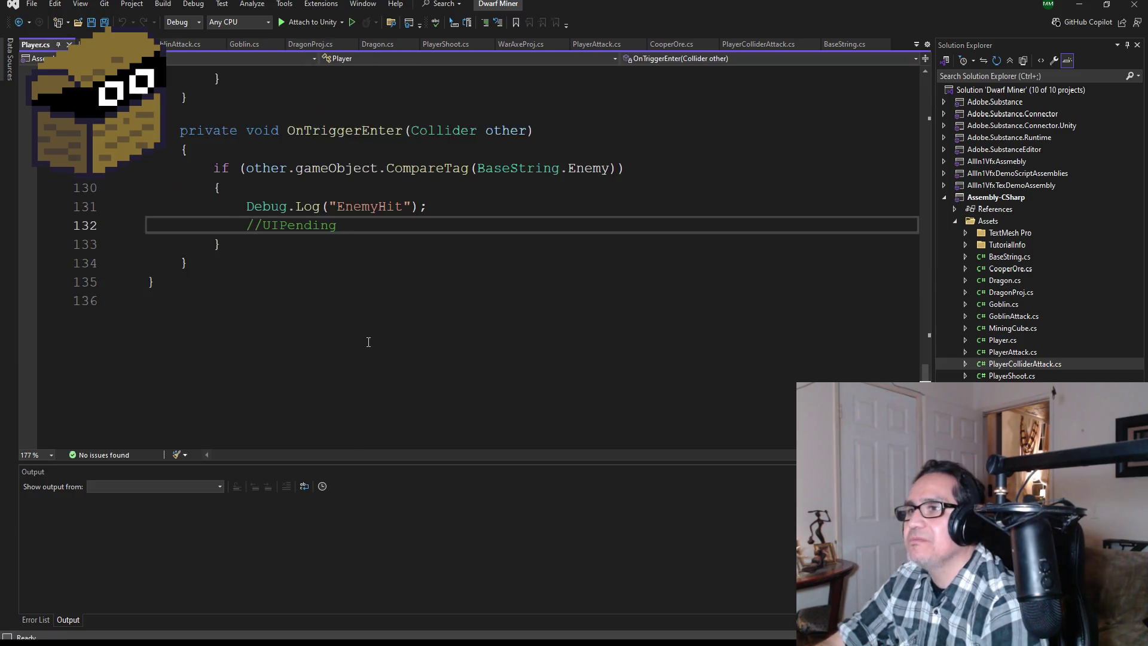
Add an empty line below the EnemyHit Debug.Log call
left_click(447, 324)
key("shift+Left")
key("shift+Left")
key("shift+Left")
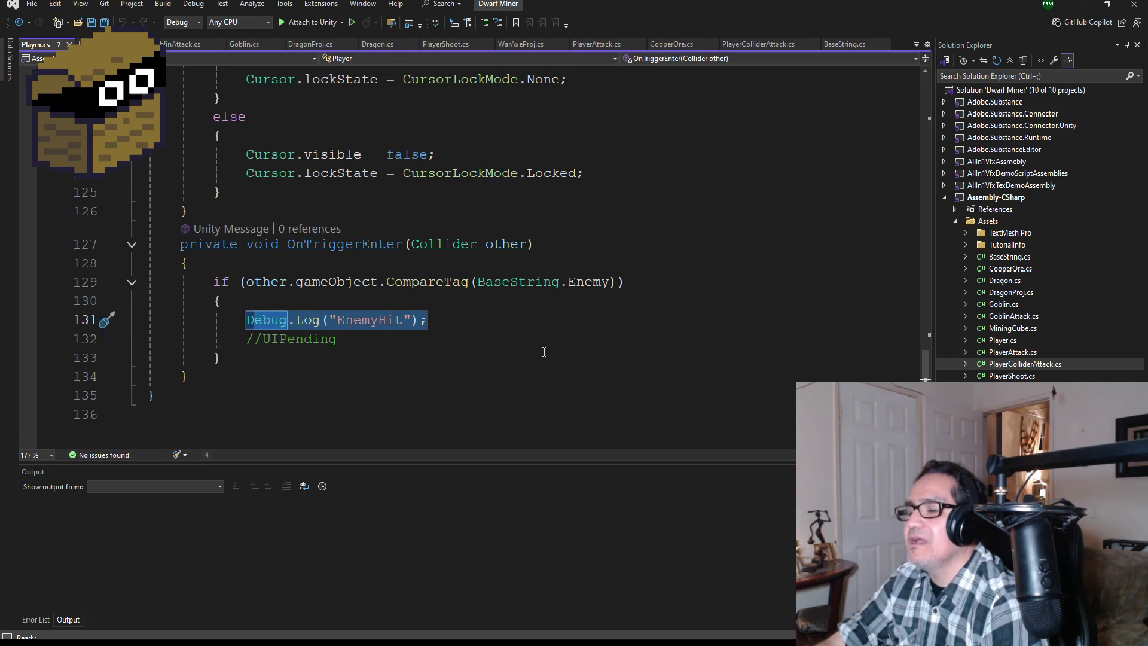
key("Left")
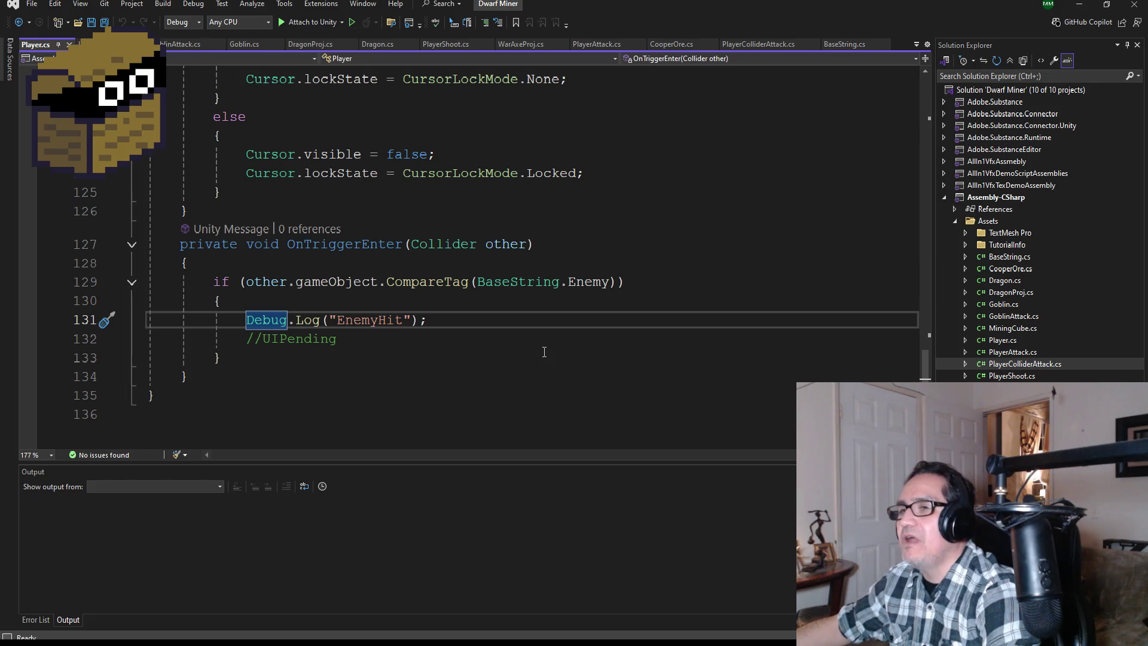
left_click(474, 322)
key("Return")
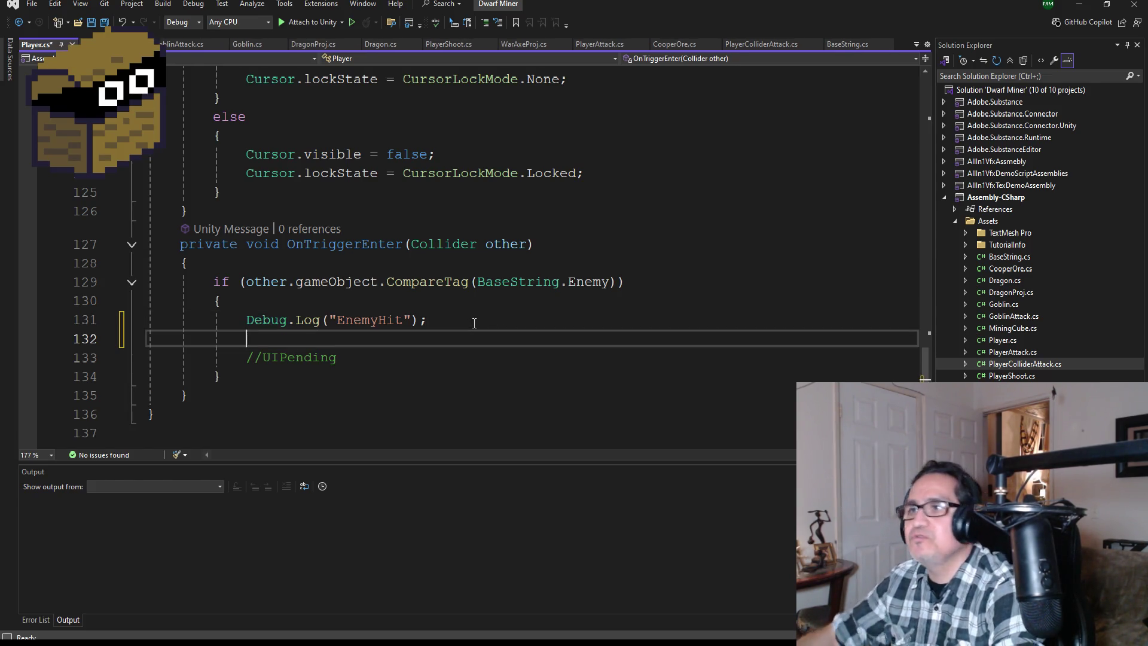
Delete the commented-out Panimator field line
scroll(474, 322, "up", 20)
scroll(444, 212, "up", 10)
scroll(456, 288, "down", 6)
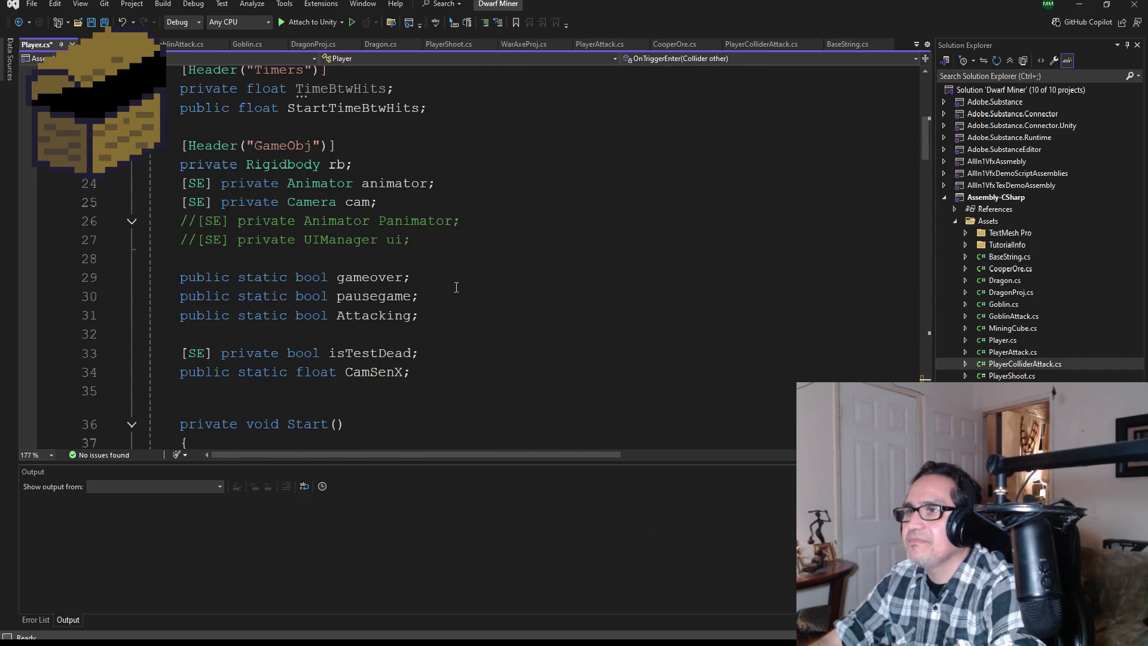
left_click(439, 208)
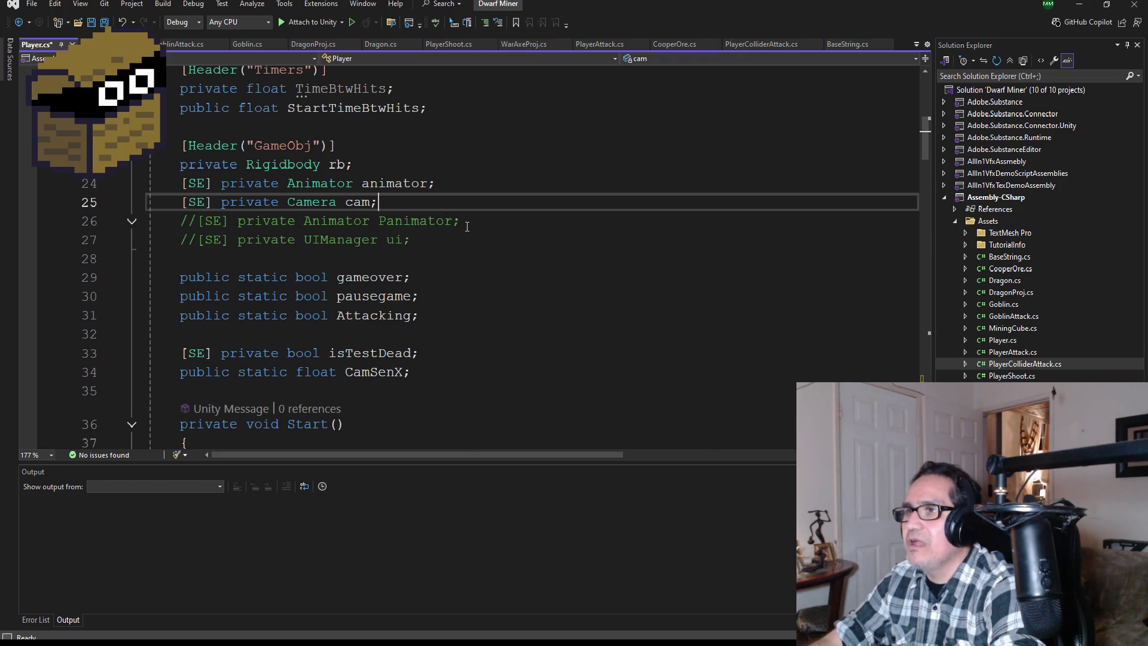
left_click(436, 240)
left_click_drag(461, 220, 104, 220)
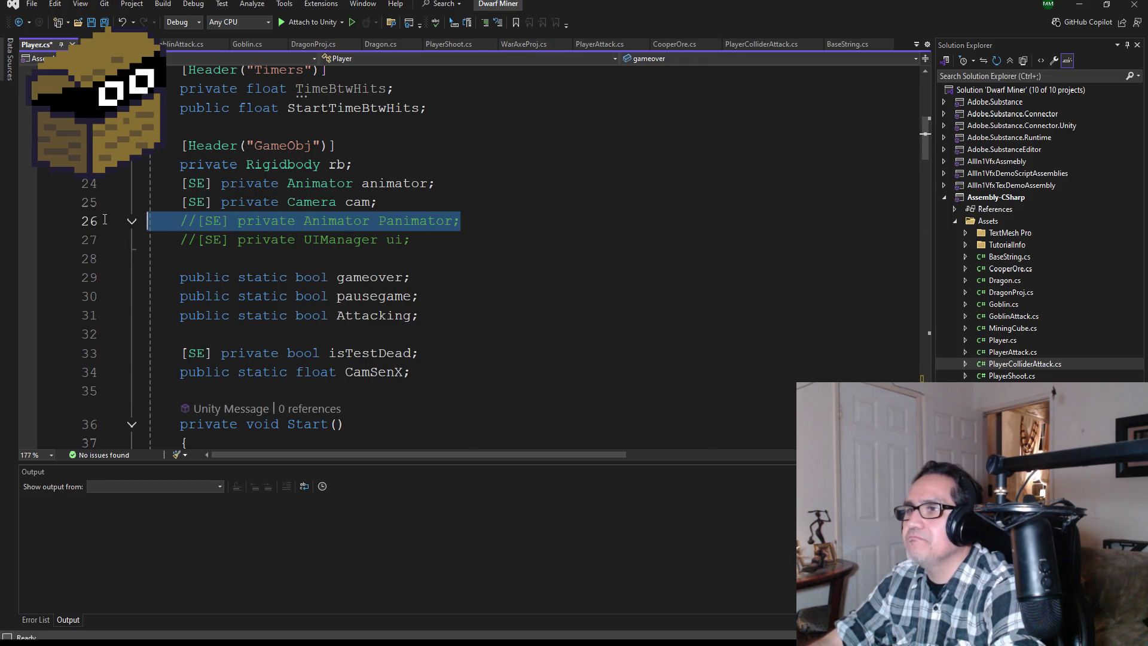
key("BackSpace")
key("Down")
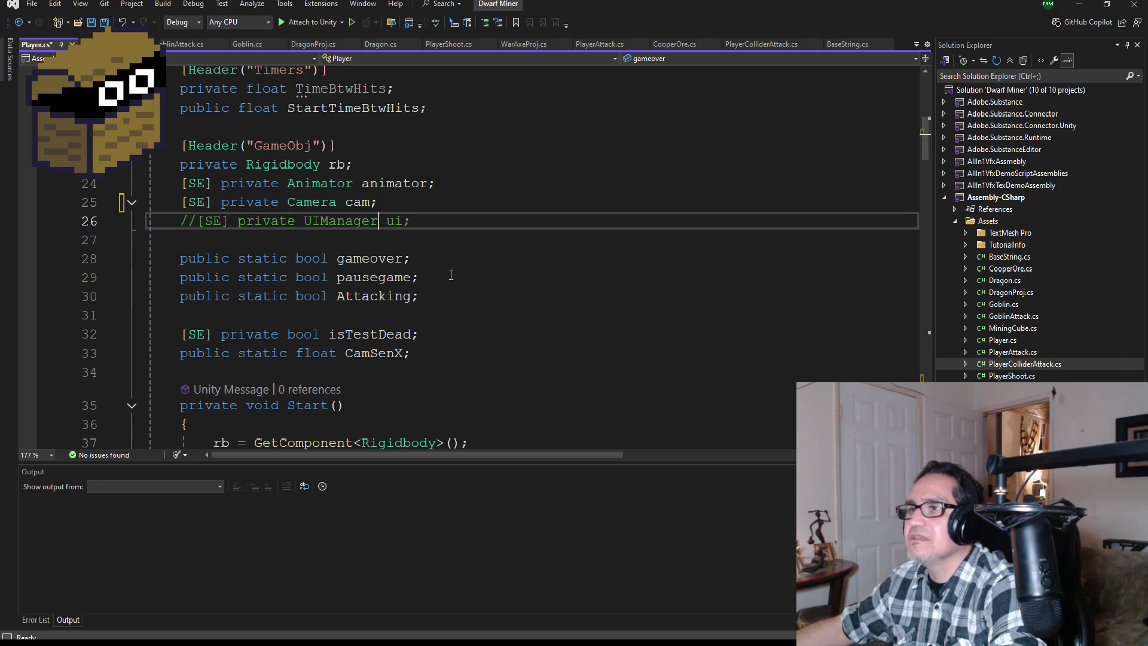
Uncomment the [SerializeField] private UIManager ui field
key("BackSpace")
key("BackSpace")
scroll(463, 294, "down", 20)
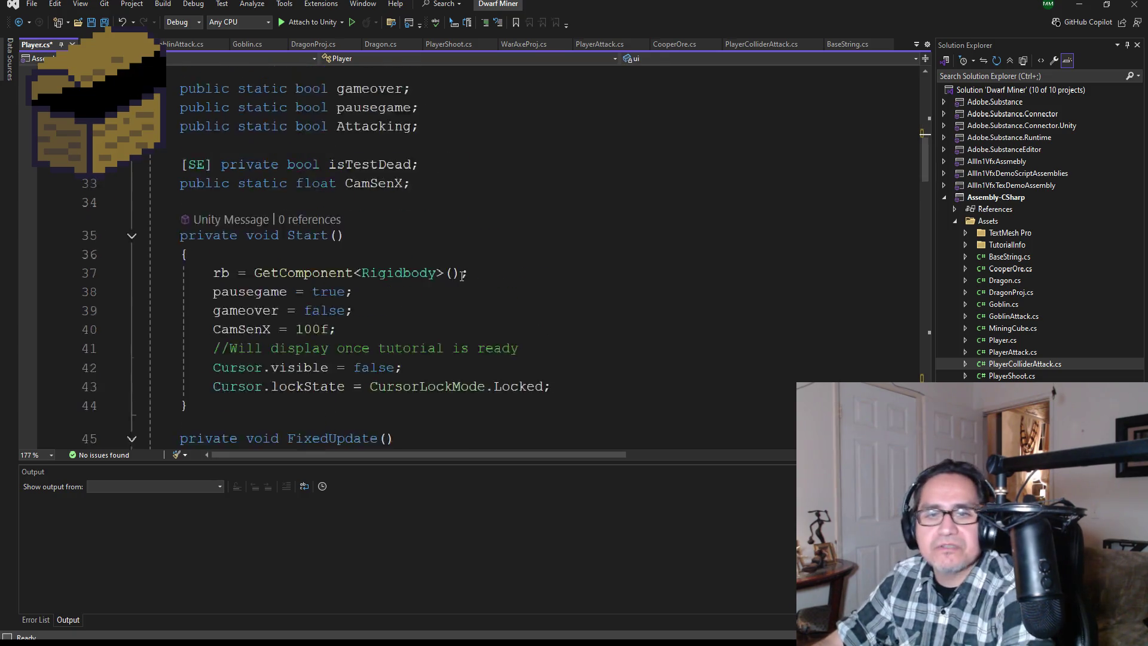
scroll(392, 300, "down", 10)
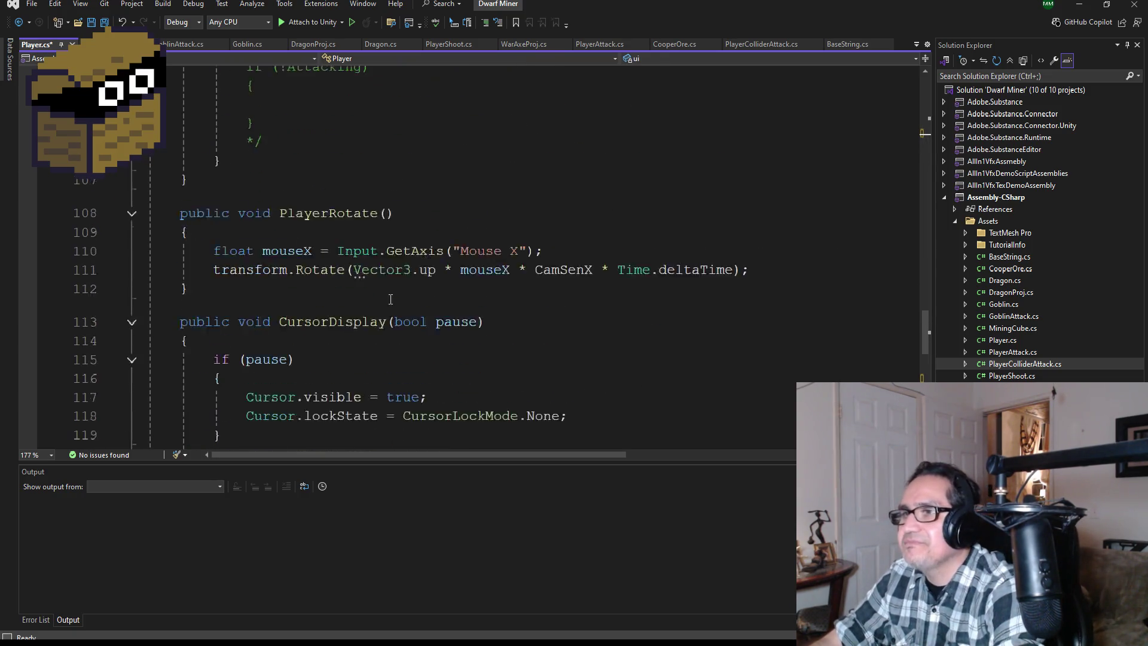
left_click(287, 330)
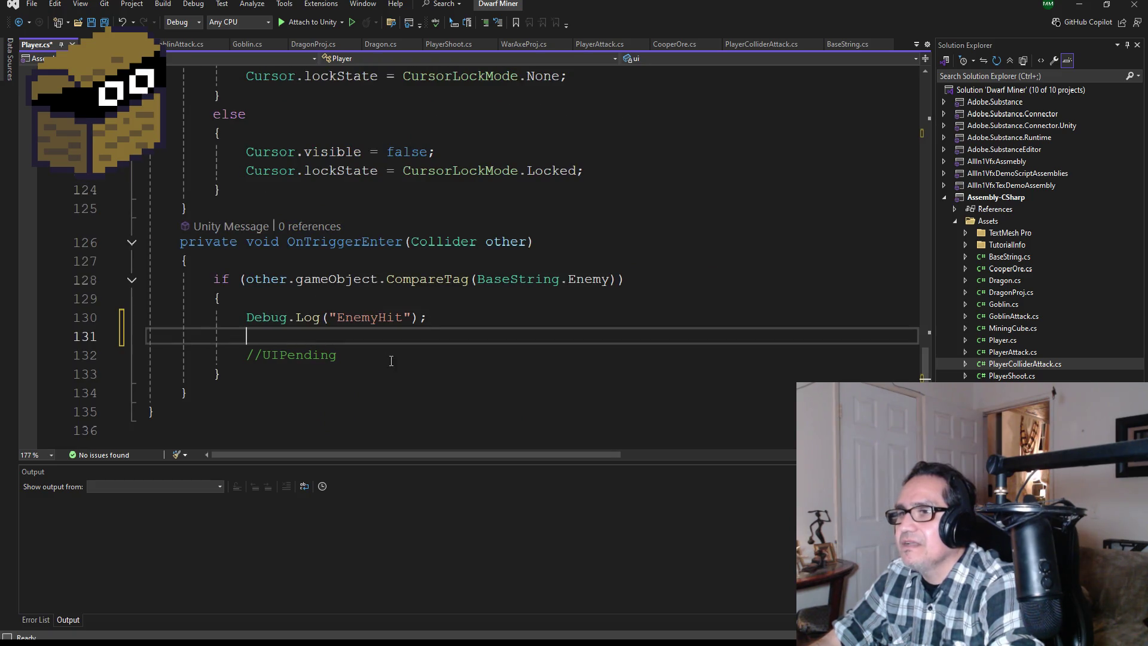
Start the ui. call on line 131 and check UIManager.cs for the method name
type("ui.")
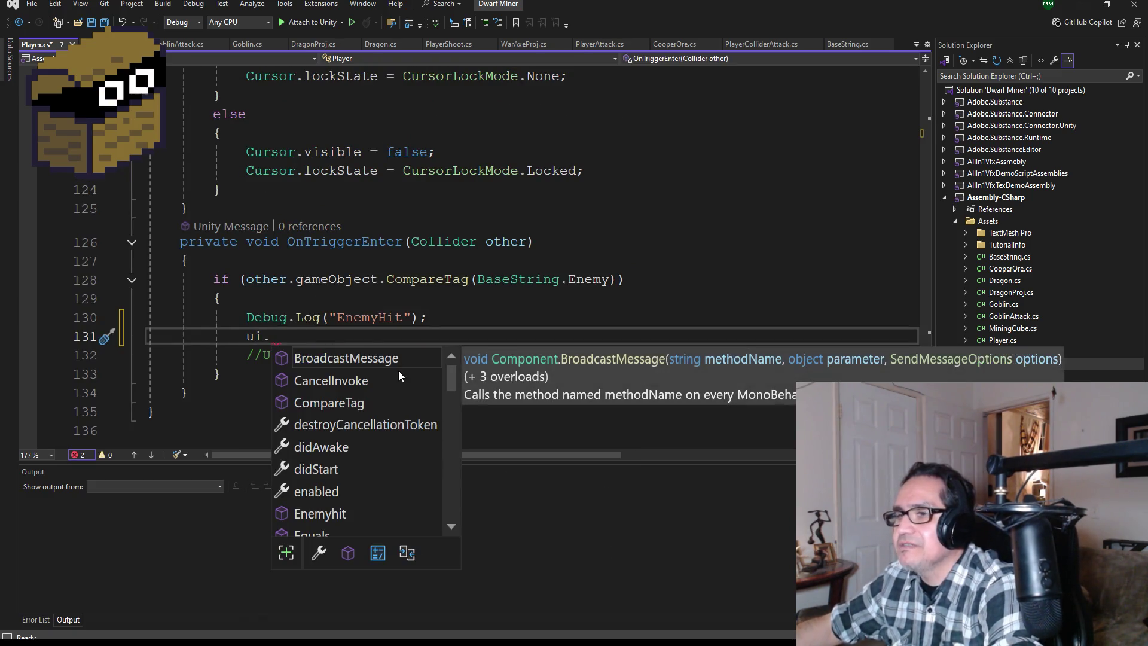
type("Hit")
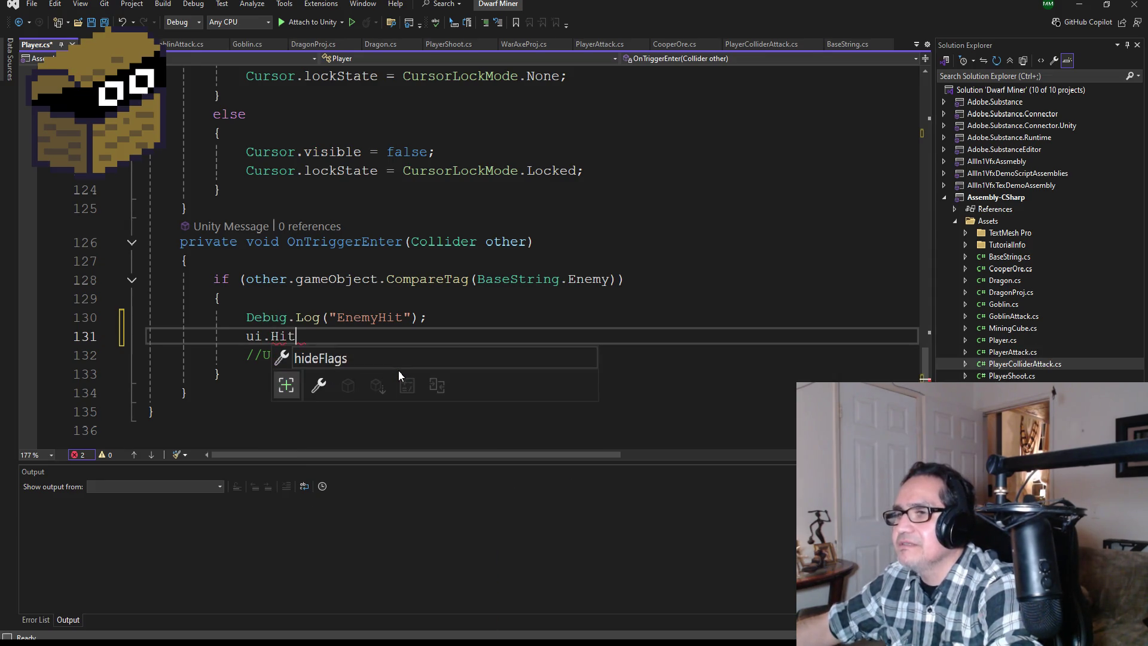
key("BackSpace")
key("BackSpace")
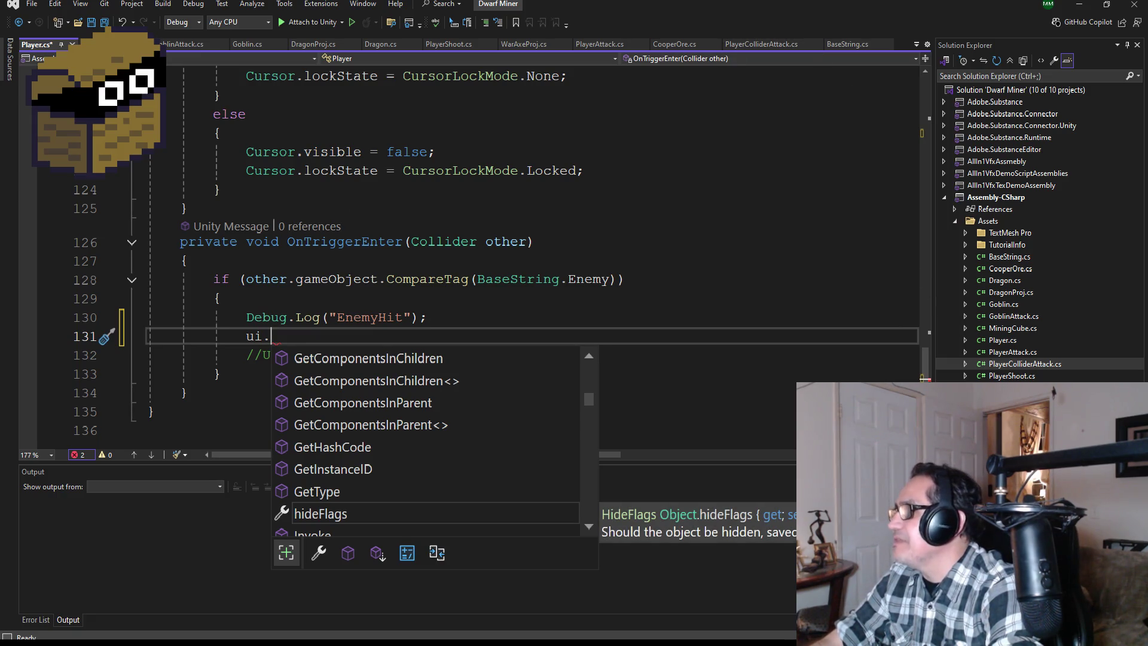
left_click(1010, 387)
scroll(403, 351, "down", 17)
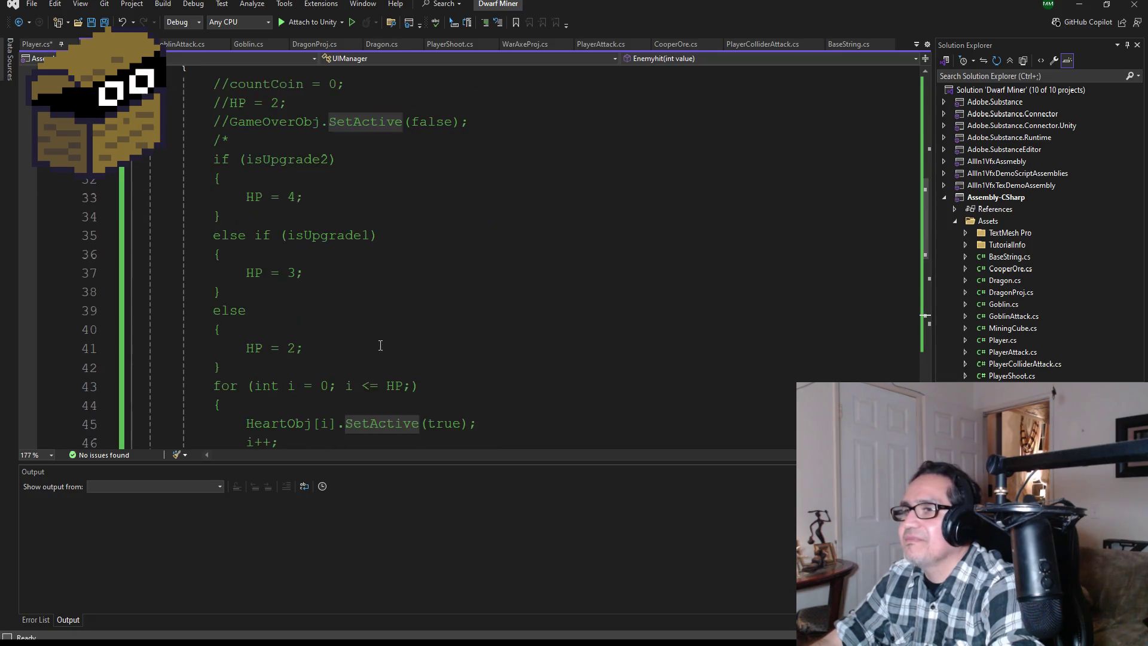
scroll(383, 329, "up", 2)
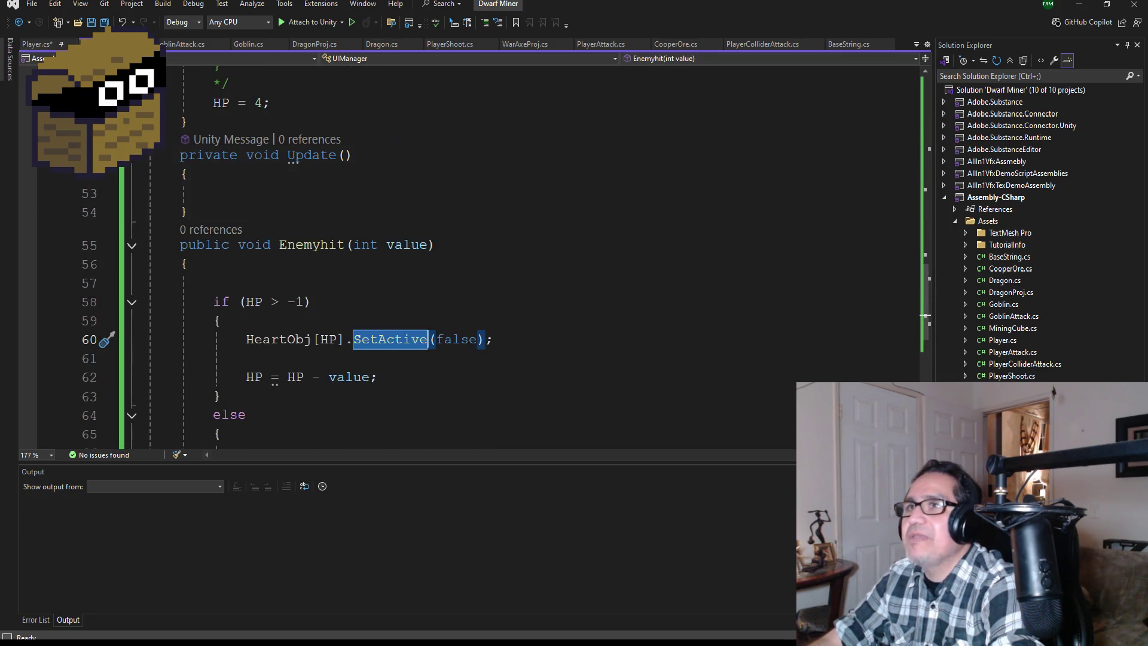
left_click(35, 45)
Complete the line as ui.Enemyhit(1); and save Player.cs
type("Ene")
key("Tab")
type("(")
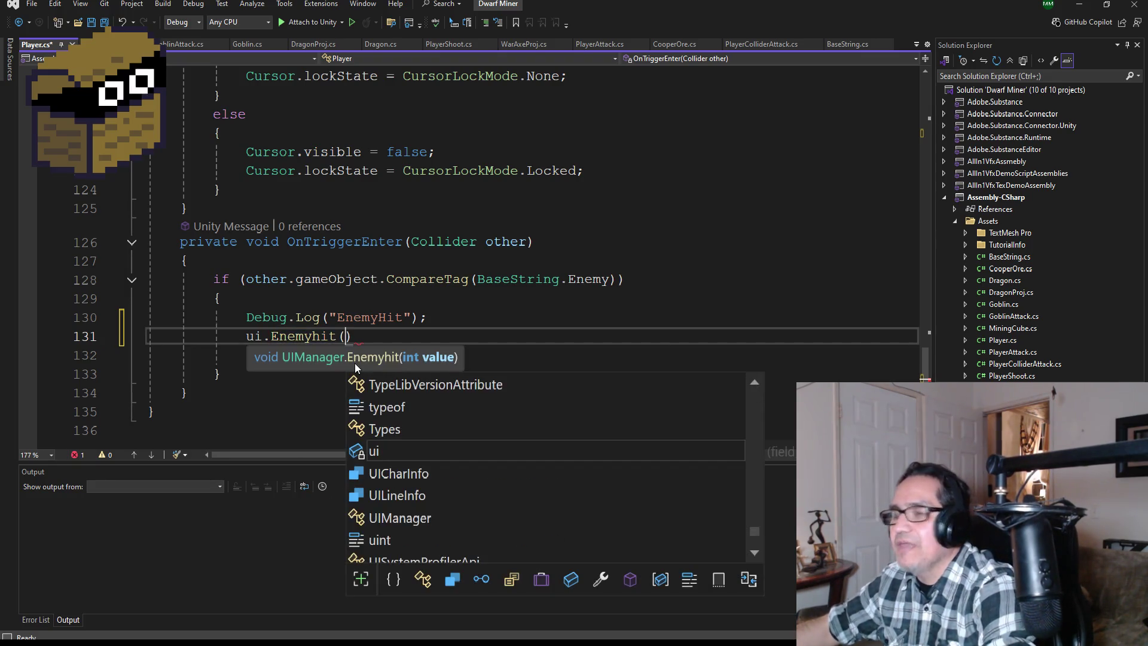
type("1);")
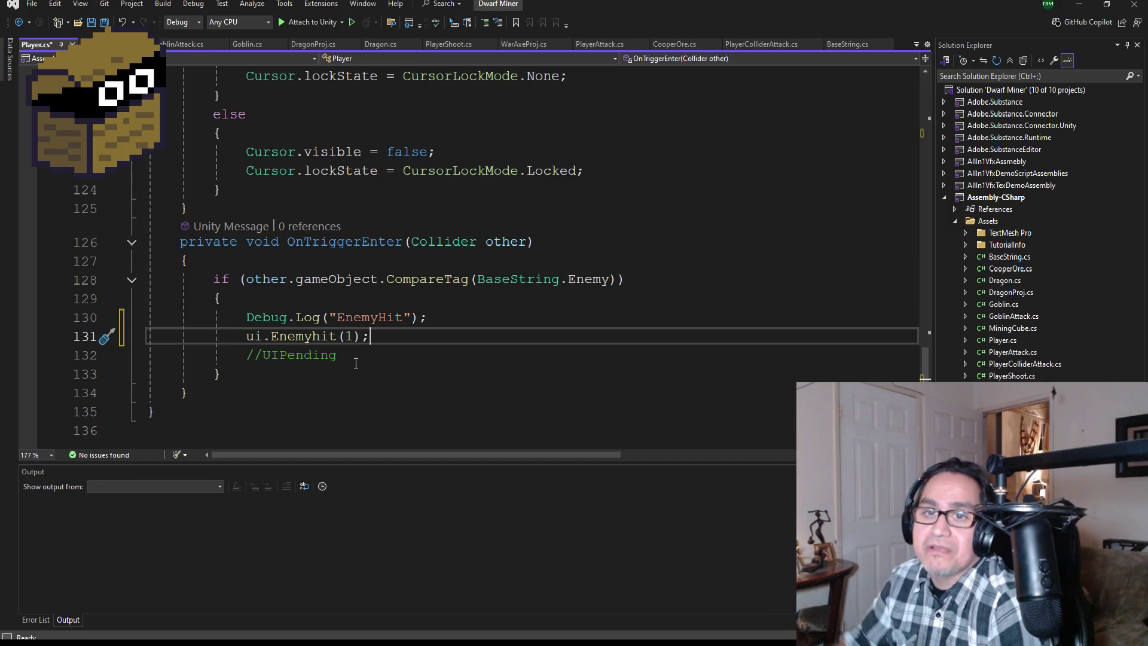
left_click(105, 22)
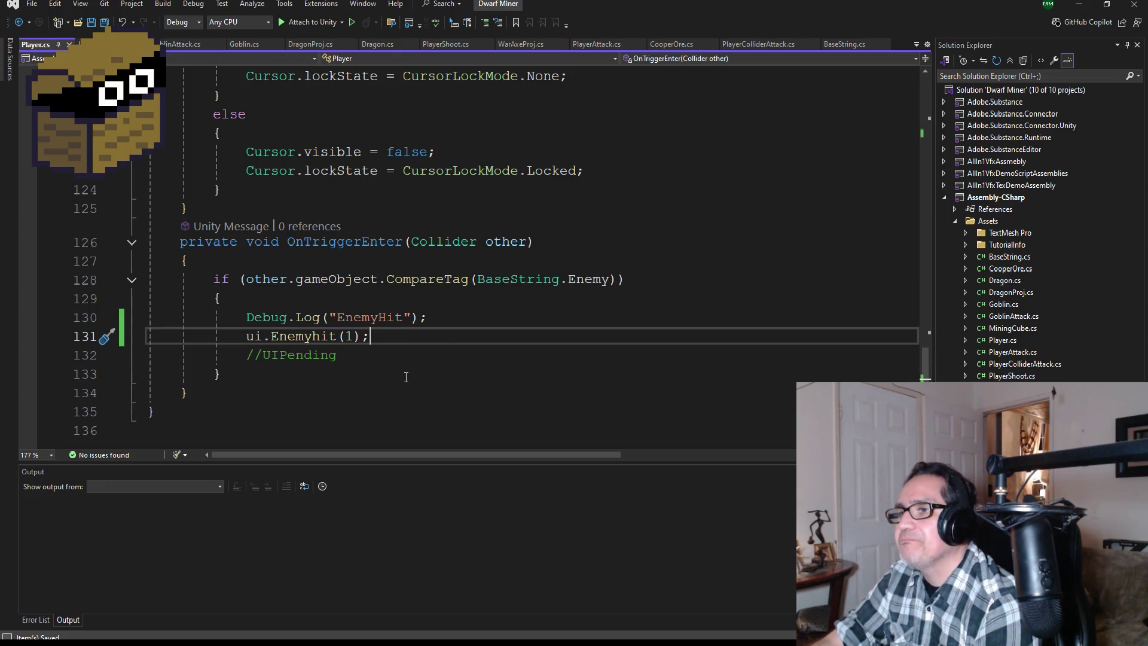
scroll(406, 376, "up", 20)
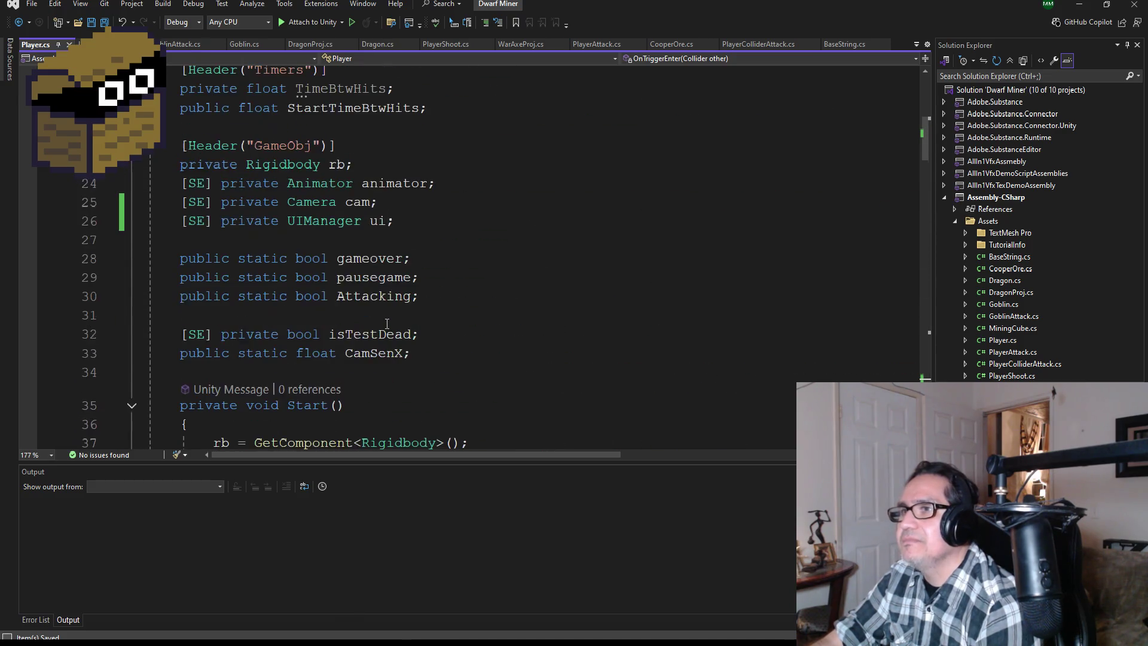
scroll(394, 325, "down", 3)
scroll(394, 326, "up", 4)
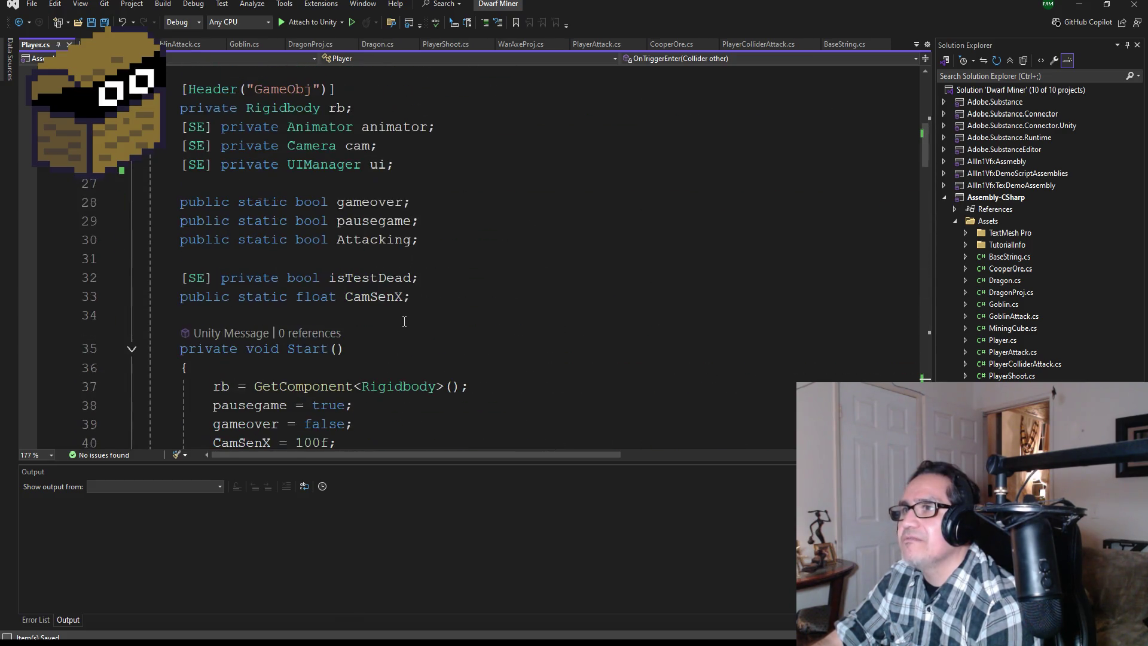
scroll(274, 274, "down", 20)
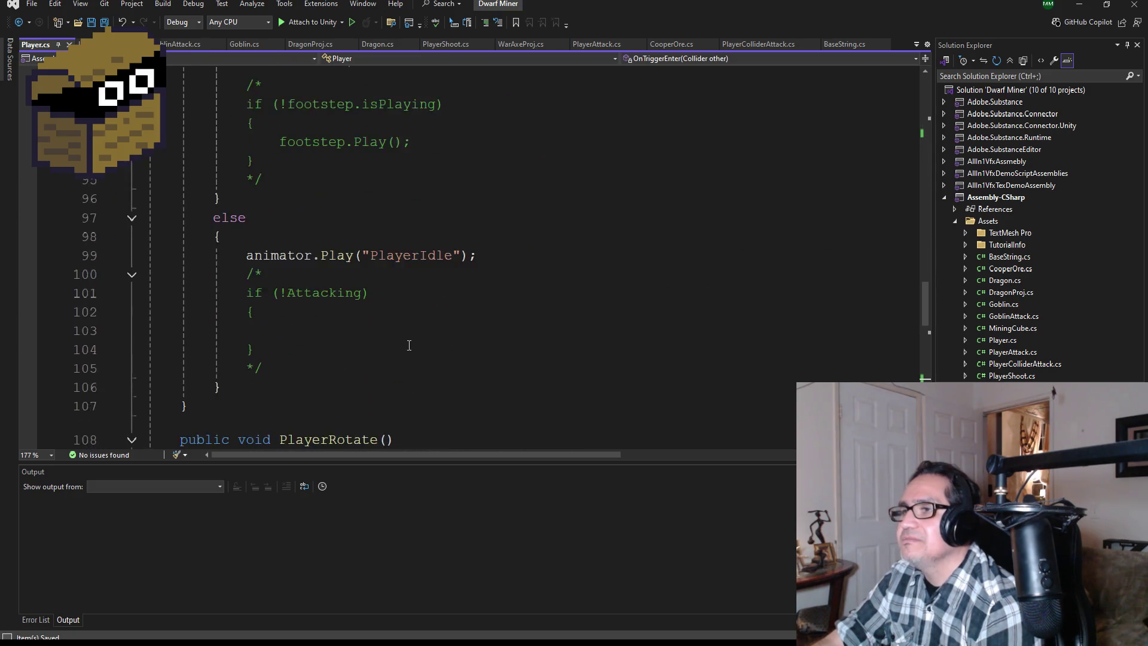
scroll(410, 324, "down", 5)
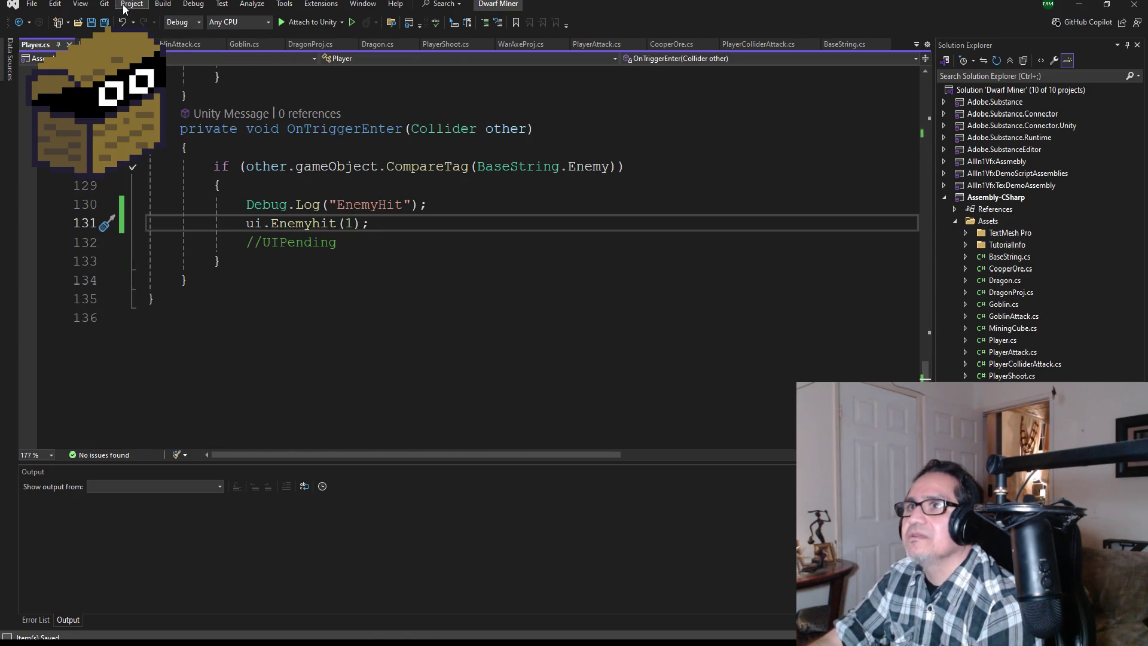
left_click(1079, 4)
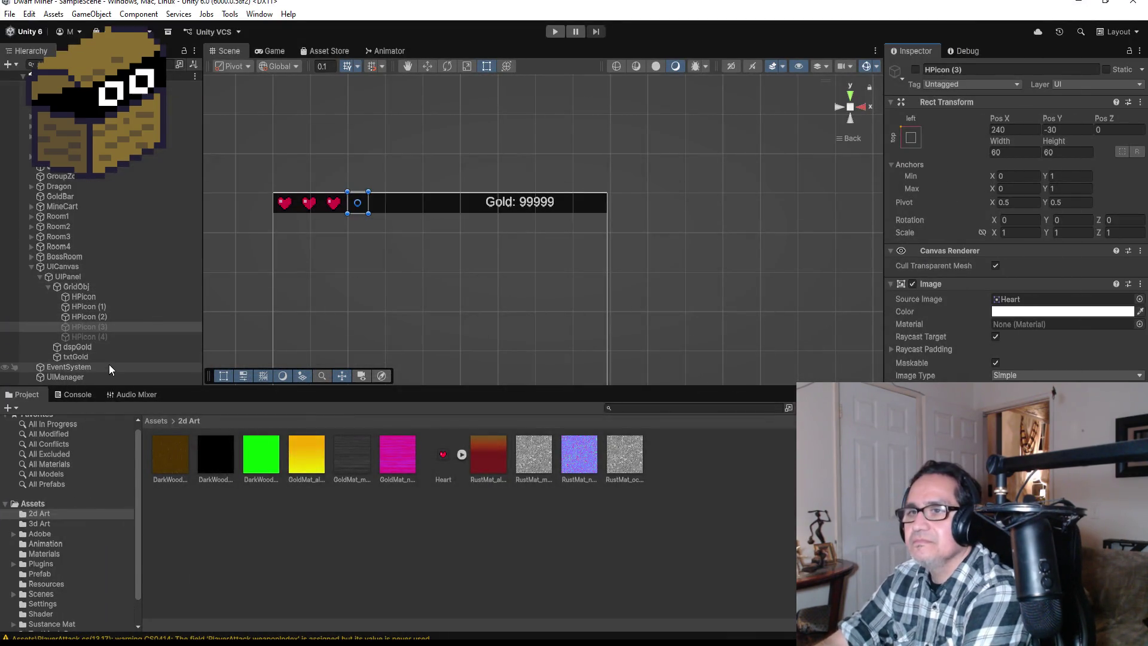
Select the UIManager game object in Unity, then return to the UIManager code
left_click(77, 376)
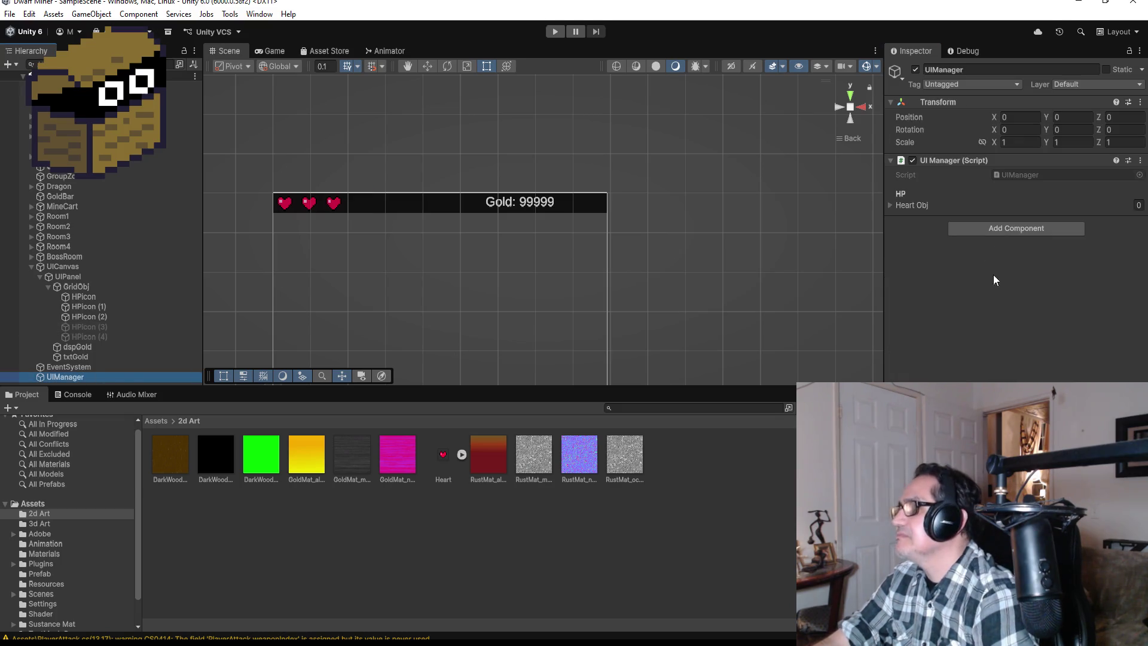
key("alt+Tab")
scroll(423, 263, "up", 7)
scroll(384, 281, "down", 3)
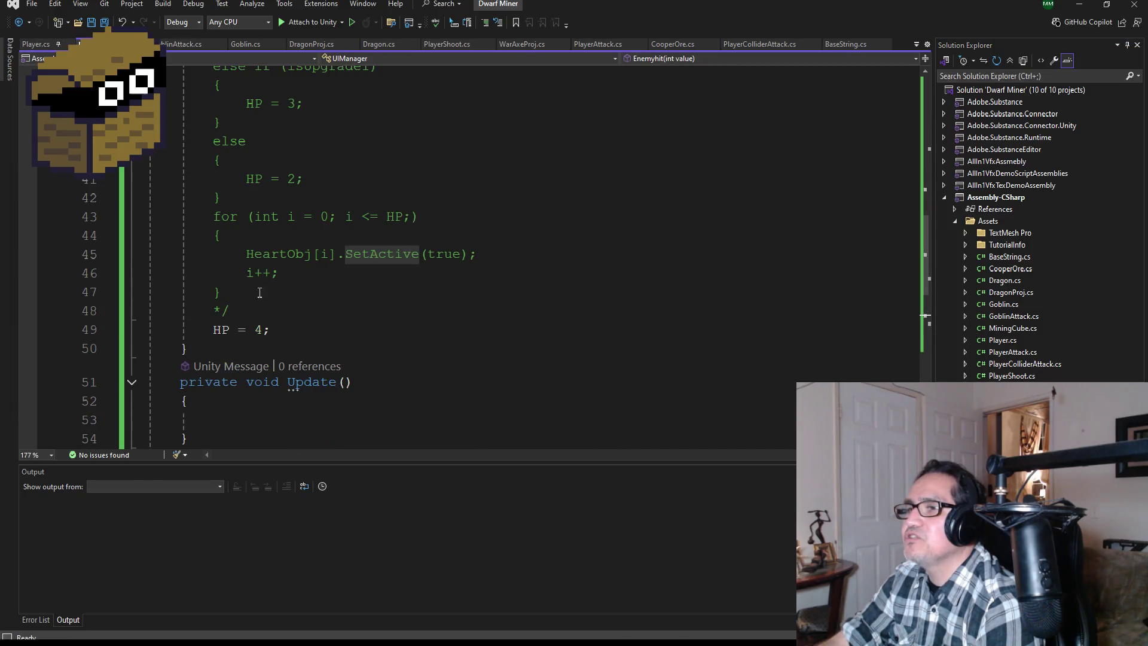
Change HP = 4 to HP = 2 in Start and save UIManager.cs
double_click(258, 330)
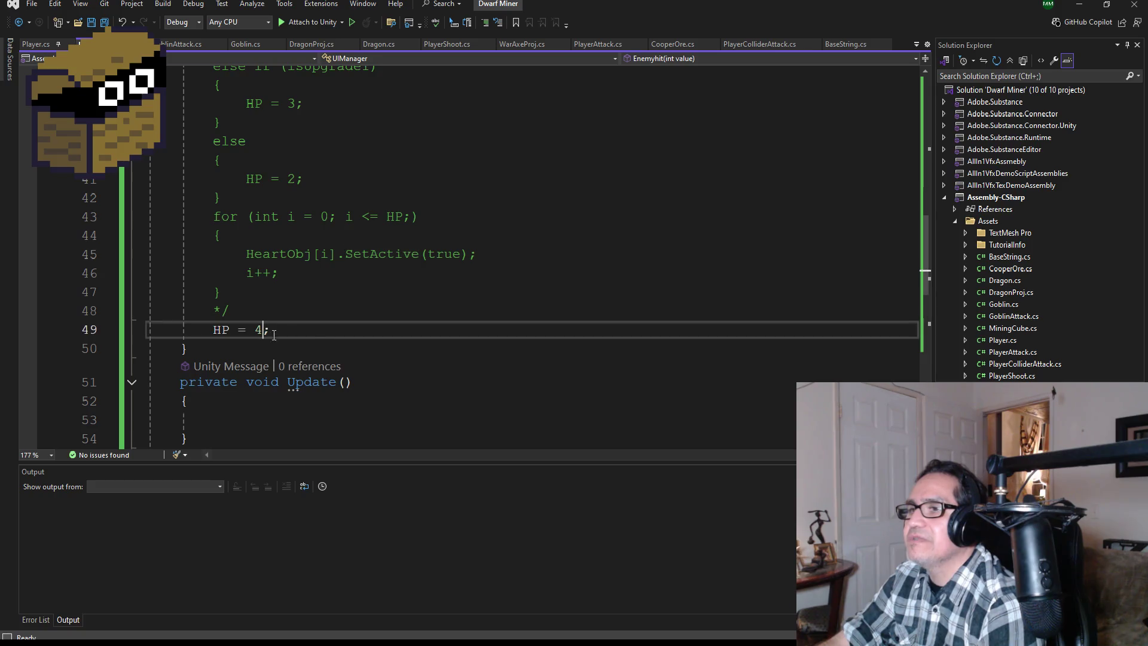
key("BackSpace")
type("2")
key("Return")
key("BackSpace")
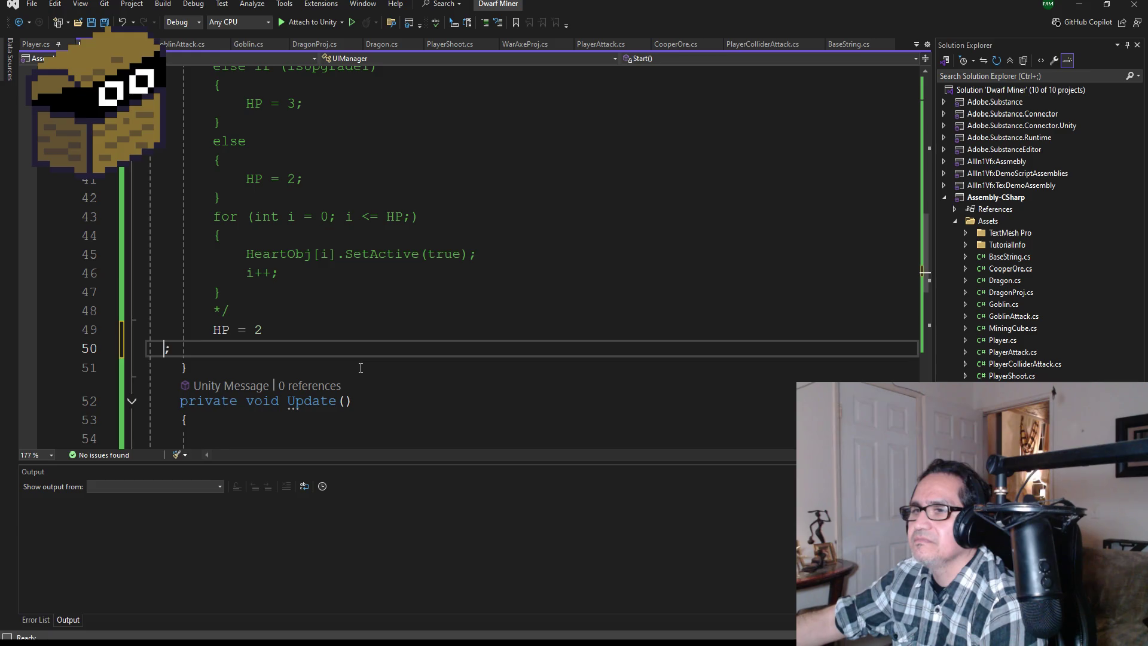
key("BackSpace")
key("ctrl+s")
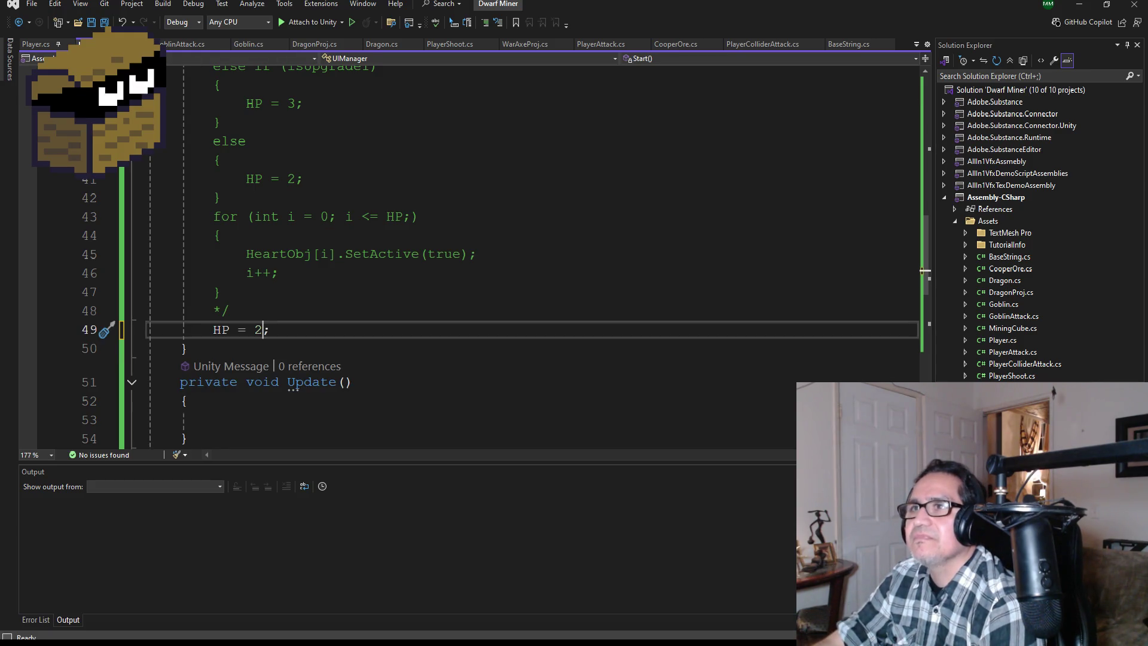
scroll(396, 231, "up", 7)
scroll(396, 231, "down", 4)
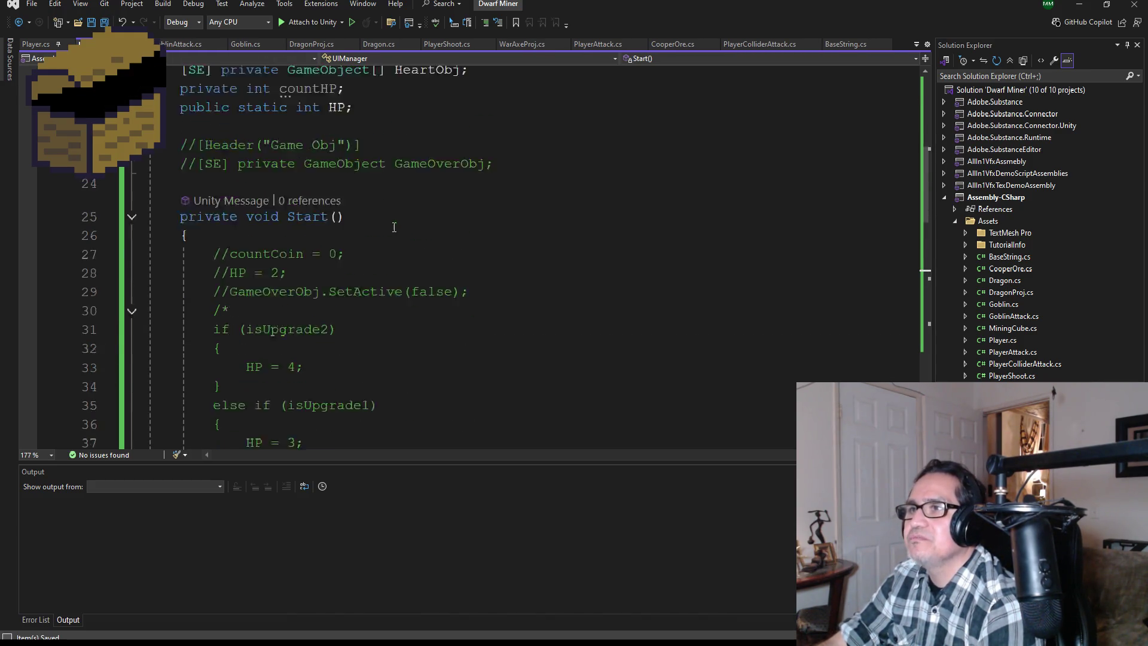
scroll(419, 230, "up", 2)
scroll(436, 229, "down", 3)
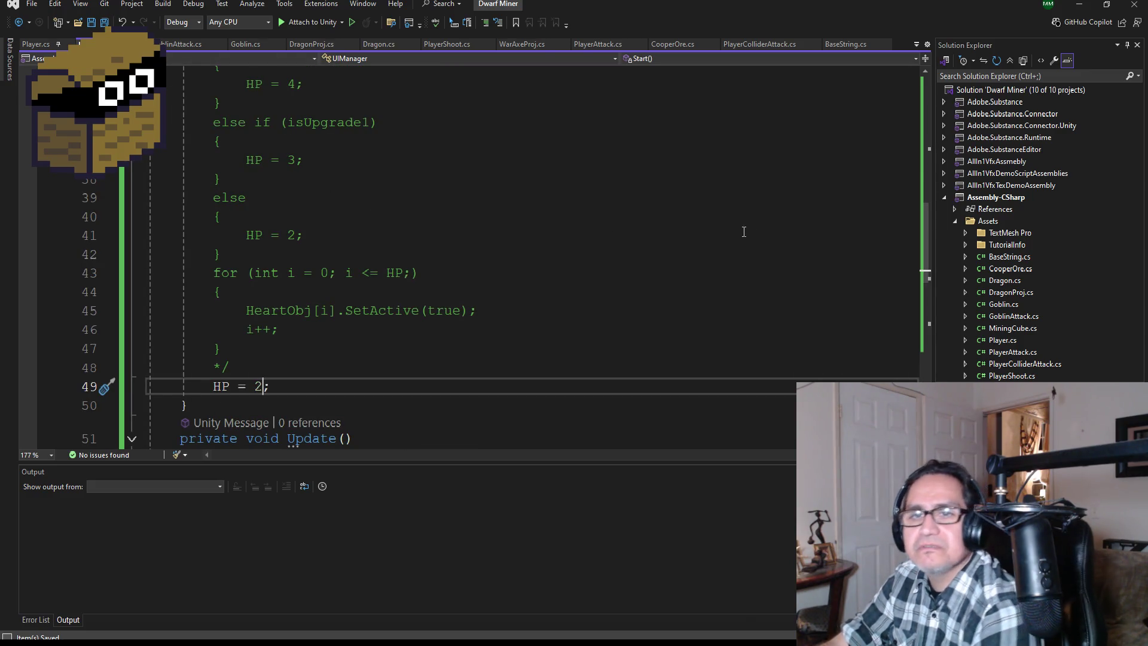
left_click(1076, 6)
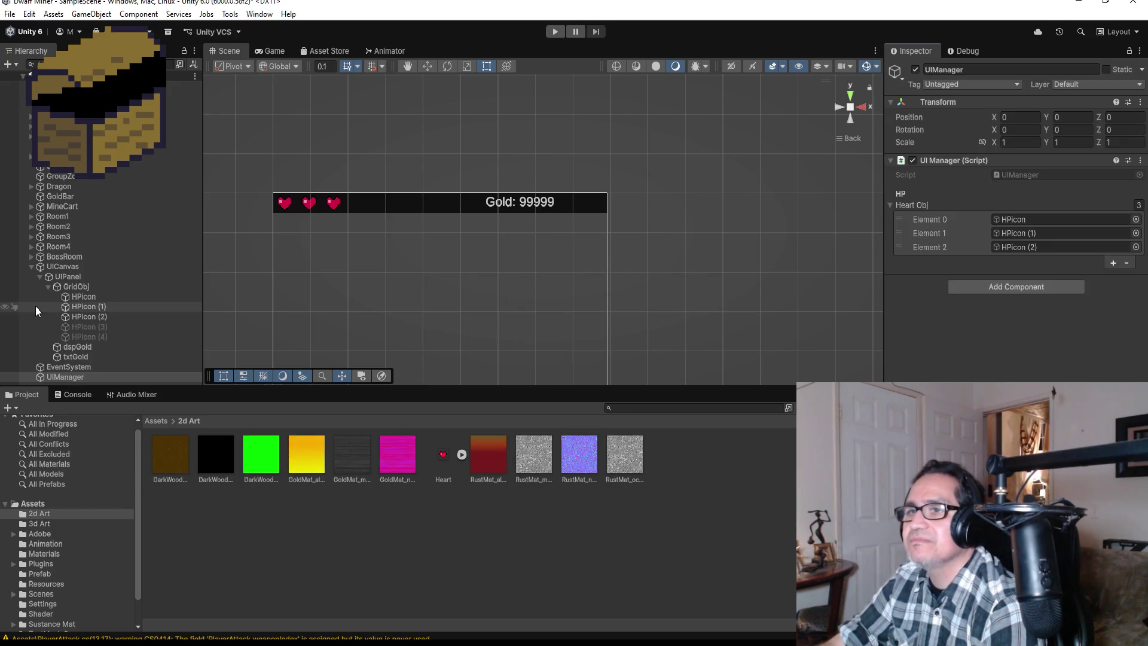
Check UIManager's heart references and the player's Ui slot, then enter Play mode
left_click(31, 267)
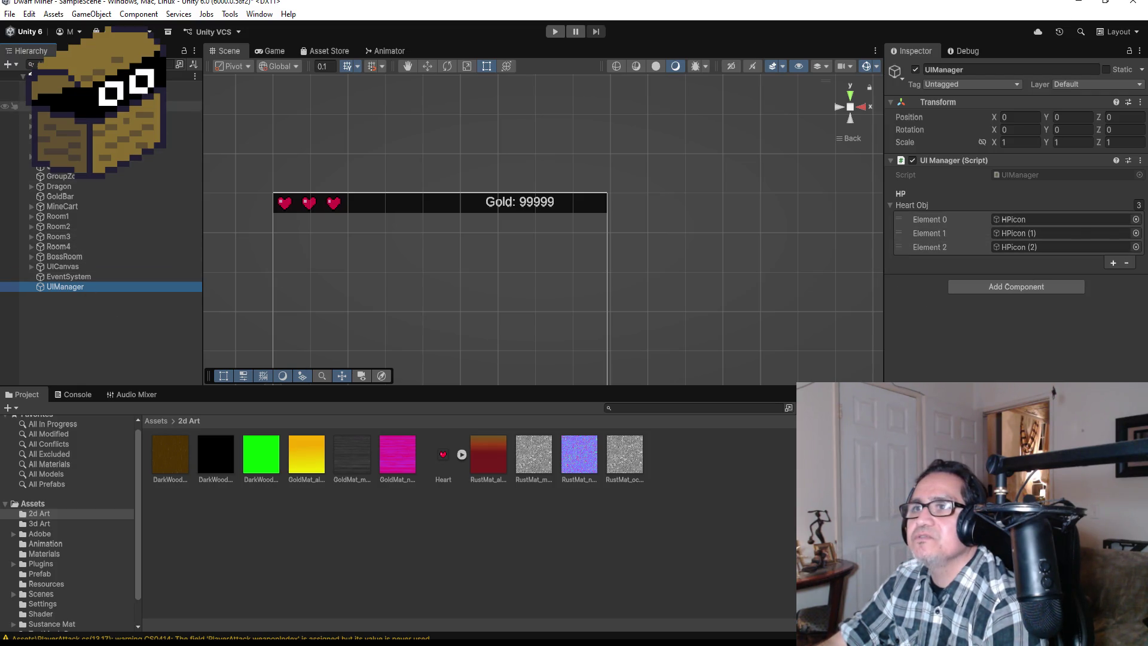
left_click(96, 115)
scroll(1016, 239, "down", 10)
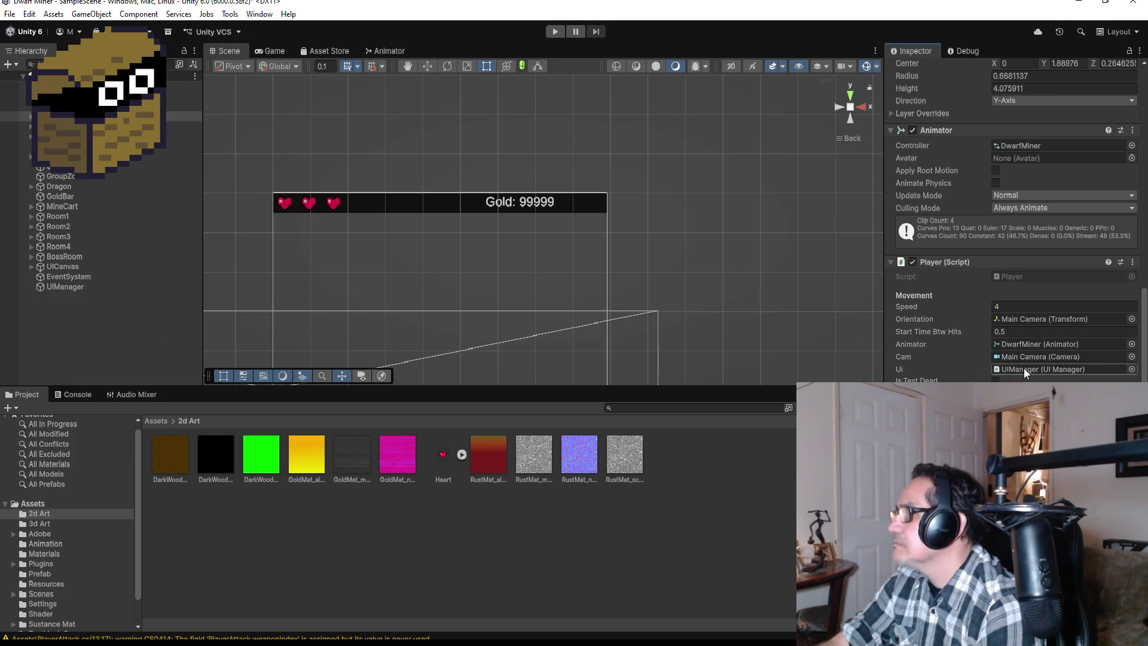
left_click(554, 32)
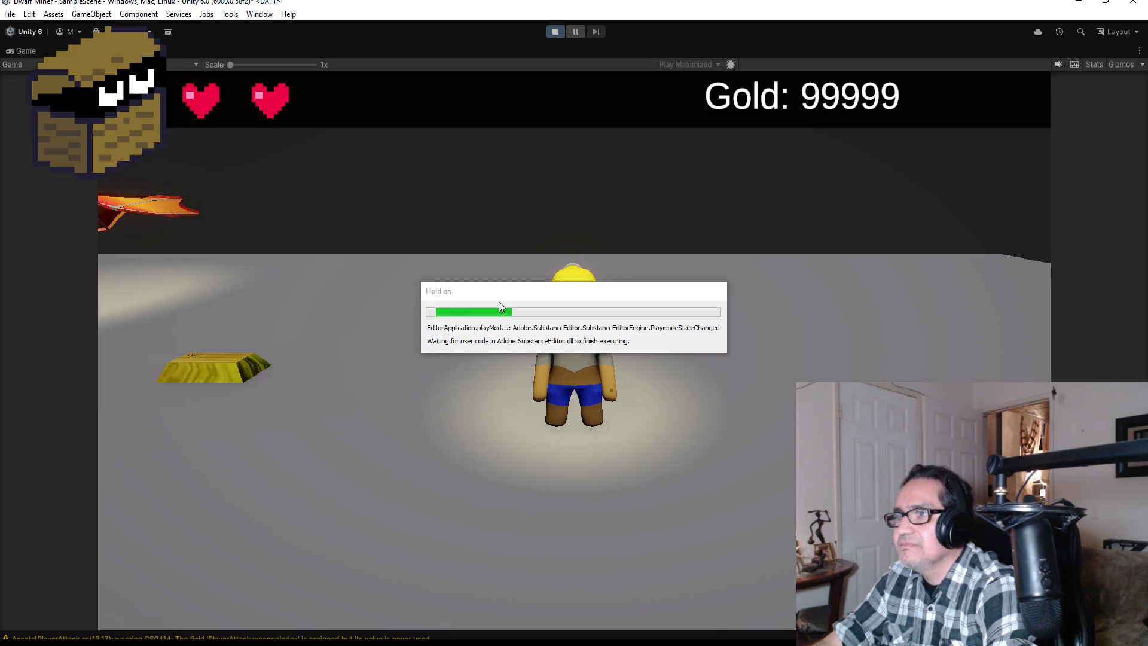
Run the dwarf through the maze past the dragon and gold boxes into the next corridor
key("a")
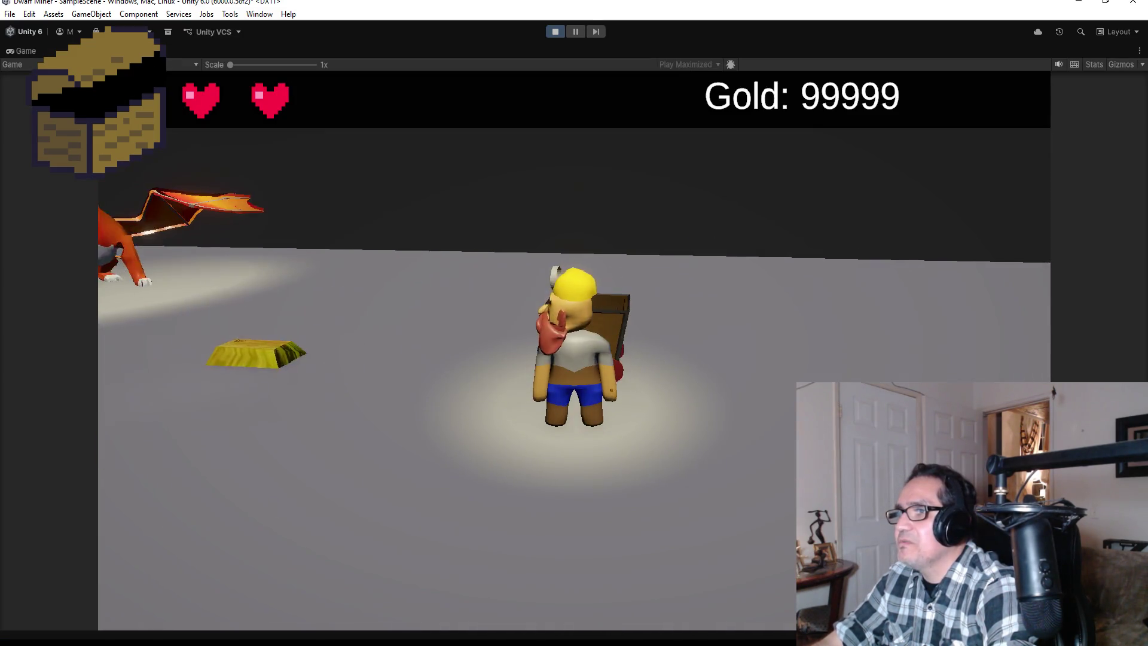
key("a")
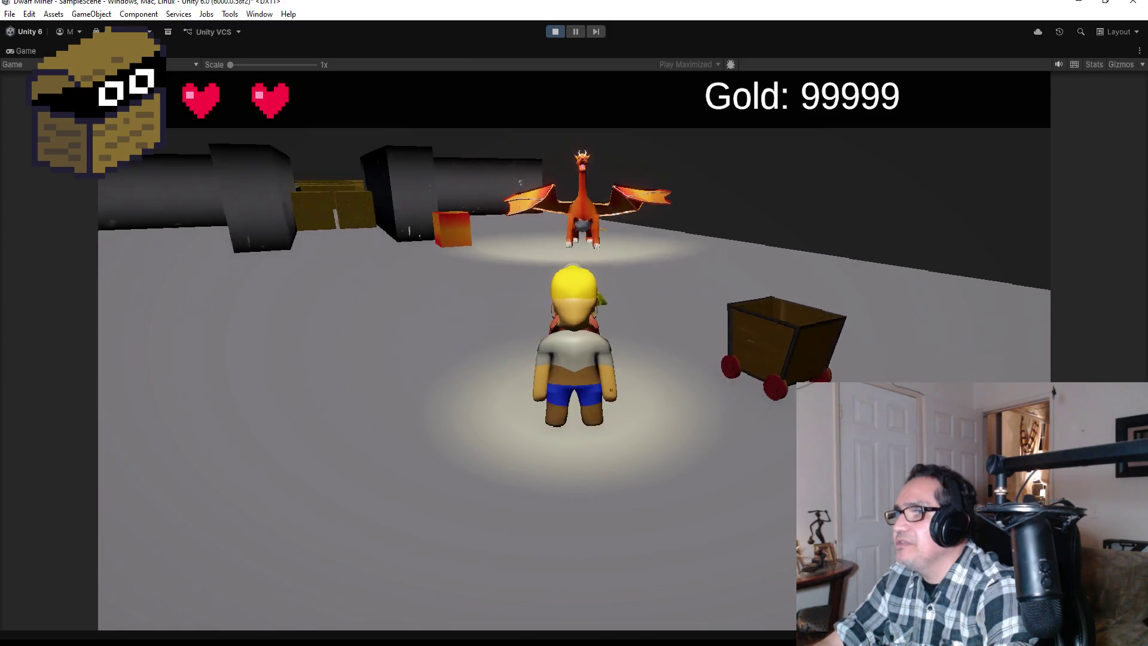
key("w")
key("s")
key("w")
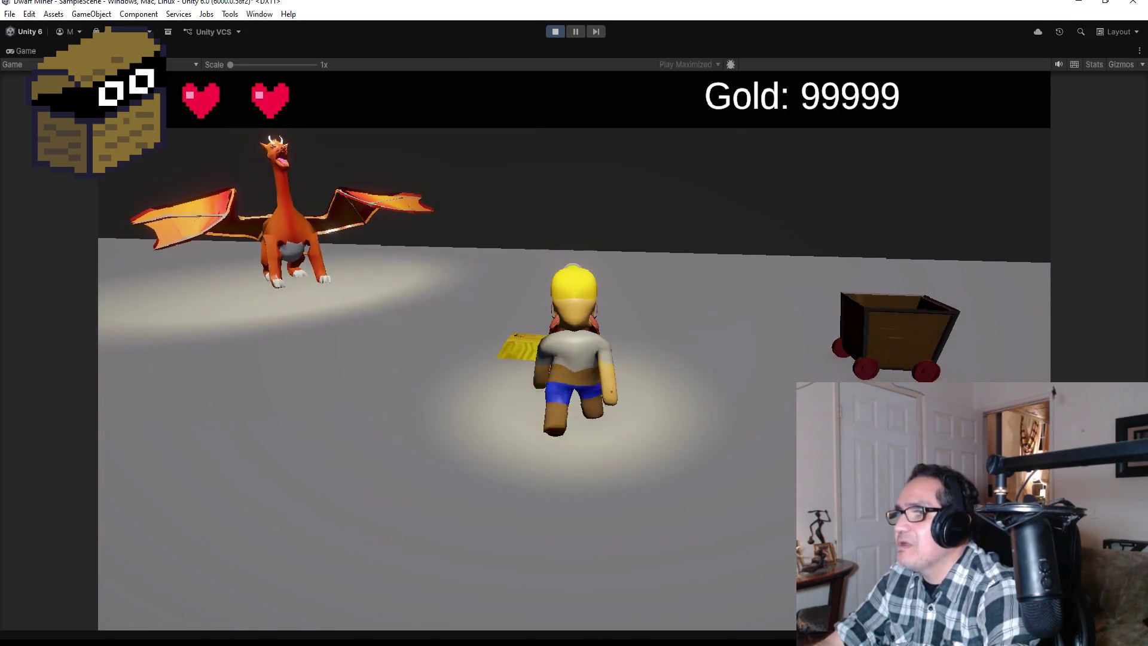
key("a")
key("a")
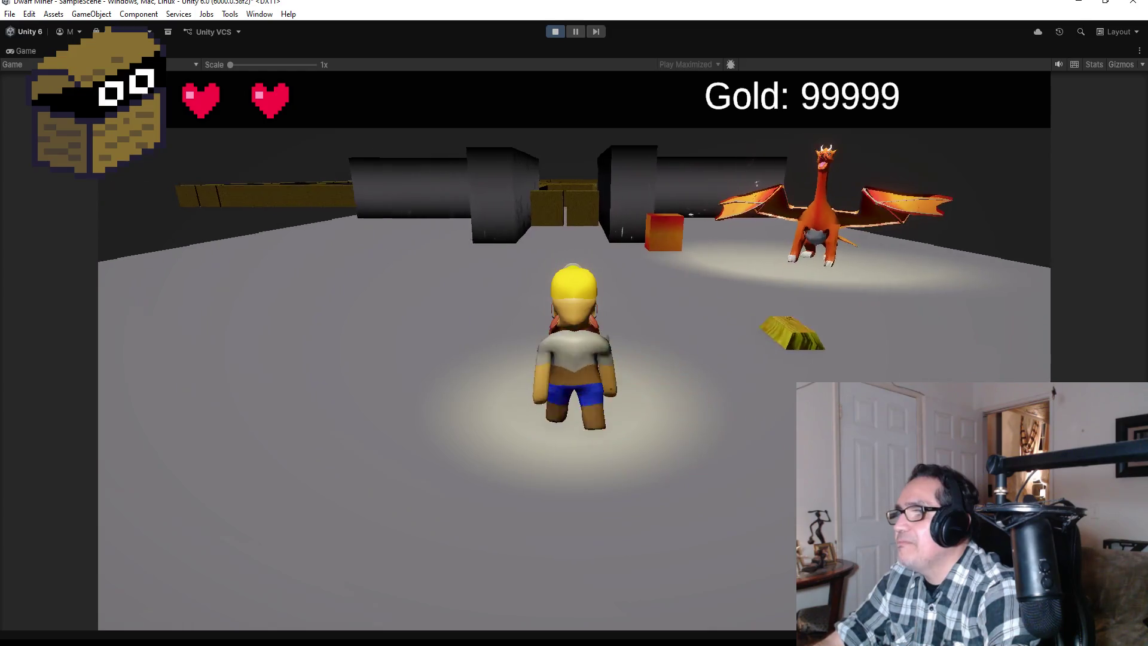
key("d")
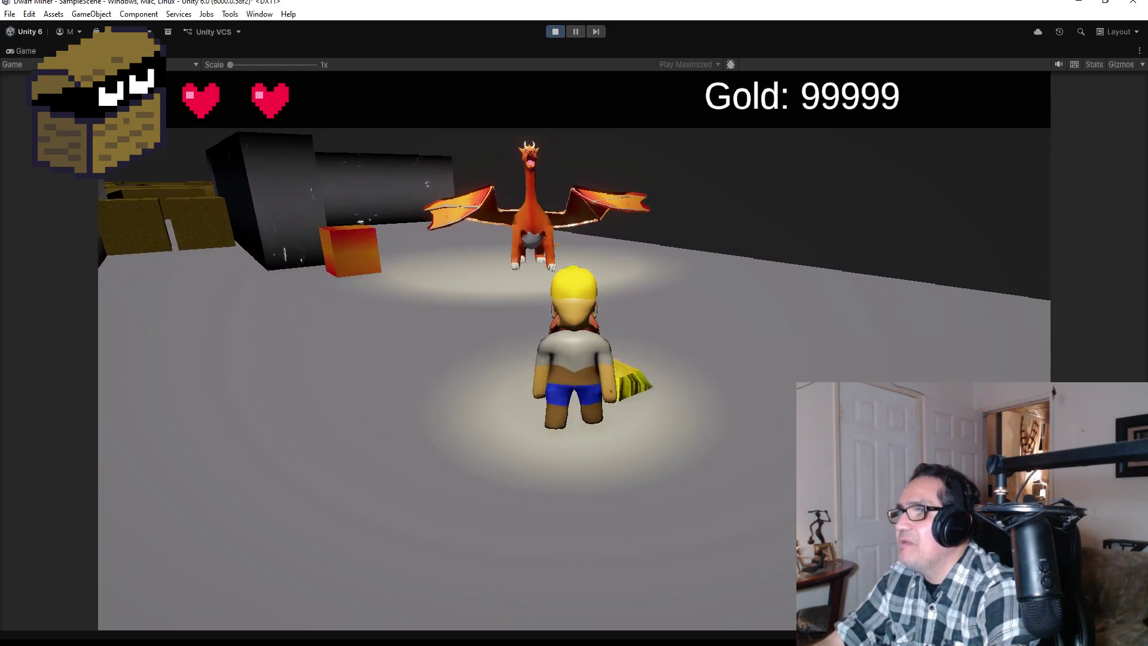
key("a")
key("w")
key("a")
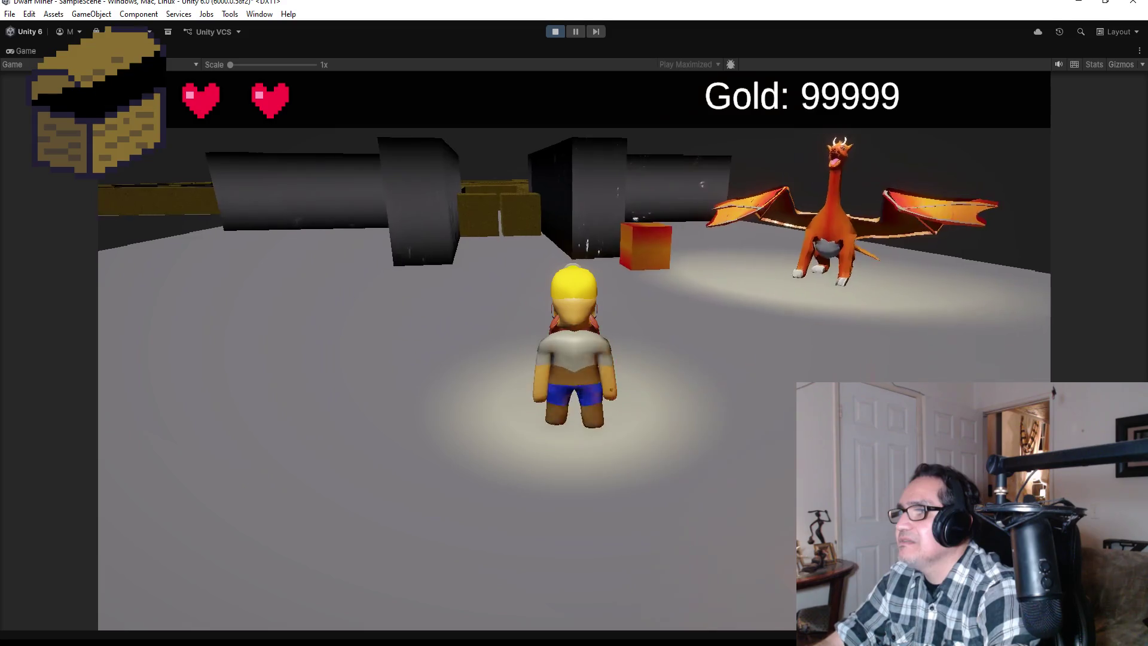
key("w")
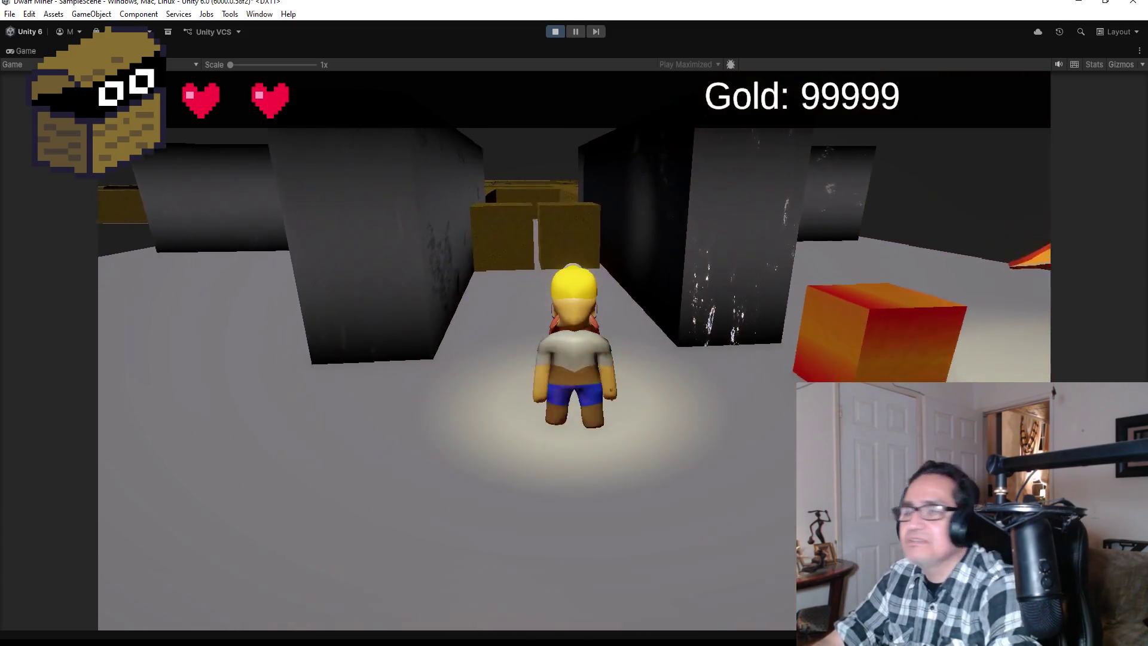
key("w")
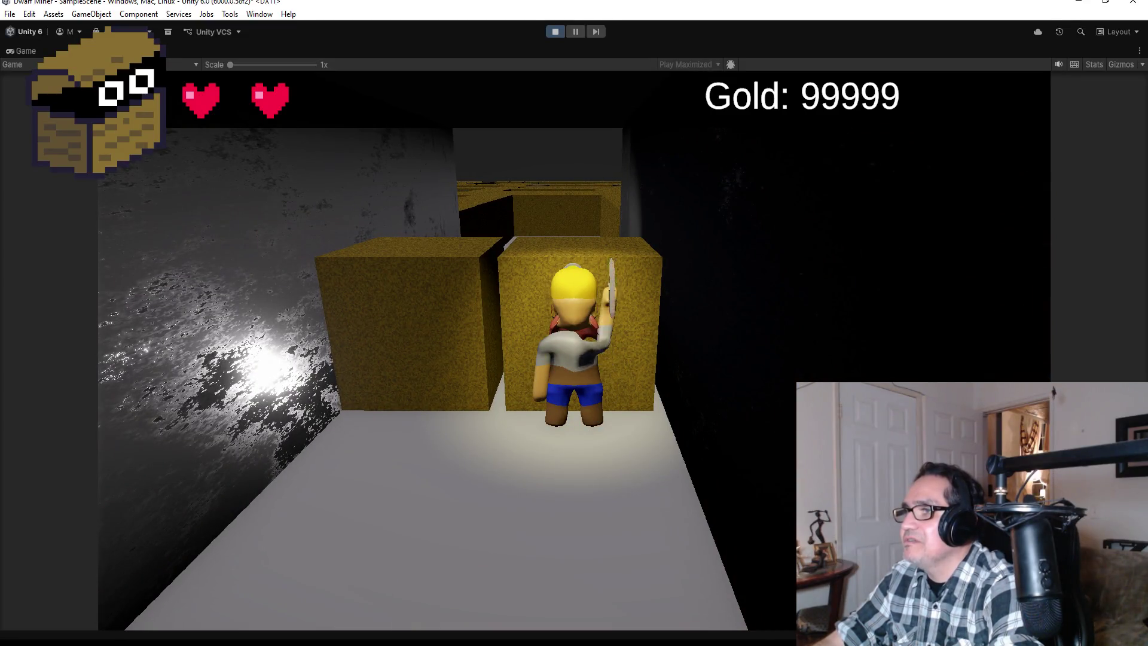
key("d")
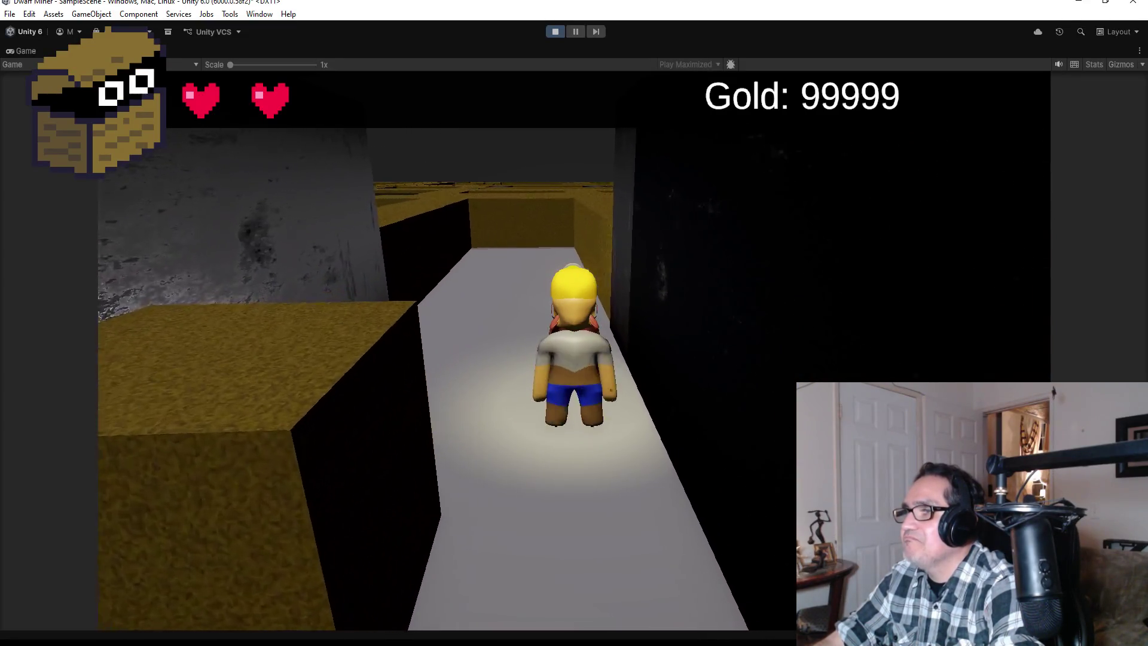
key("a")
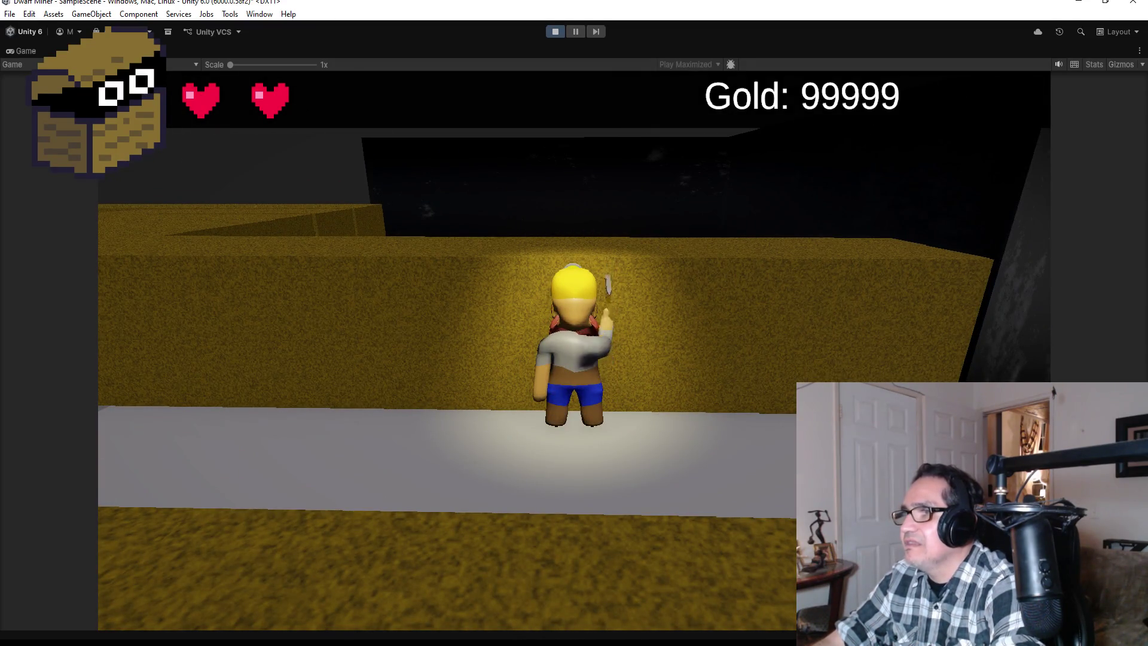
Reach the goblin, take its two hits, defeat it with pickaxe strikes, and stop the game
key("w")
key("d")
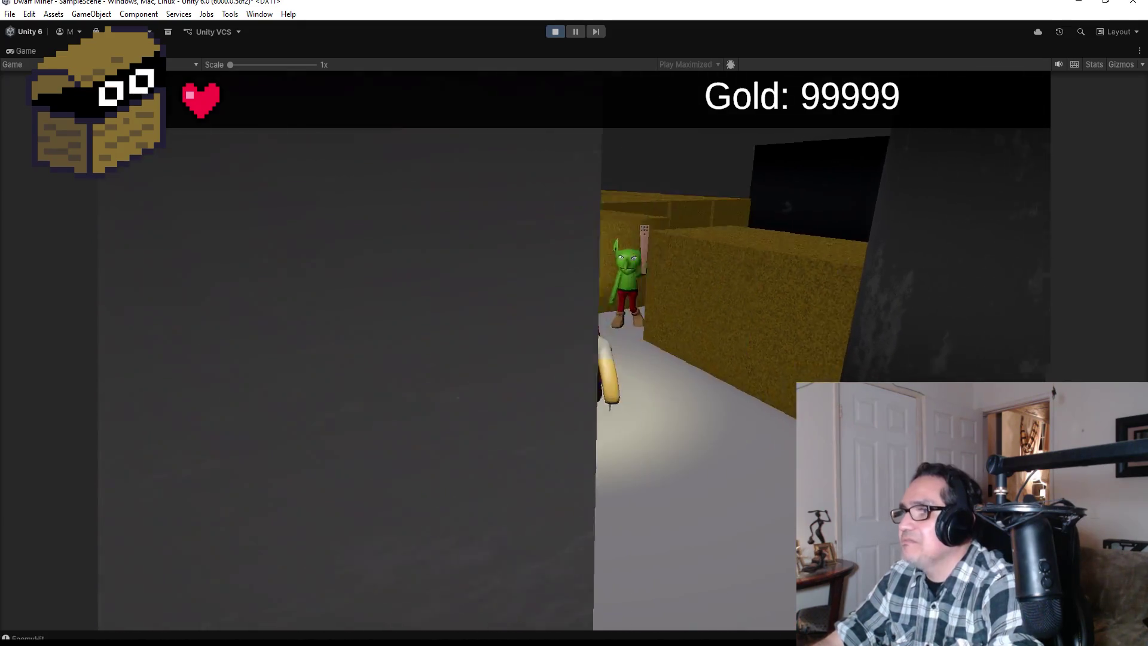
key("a")
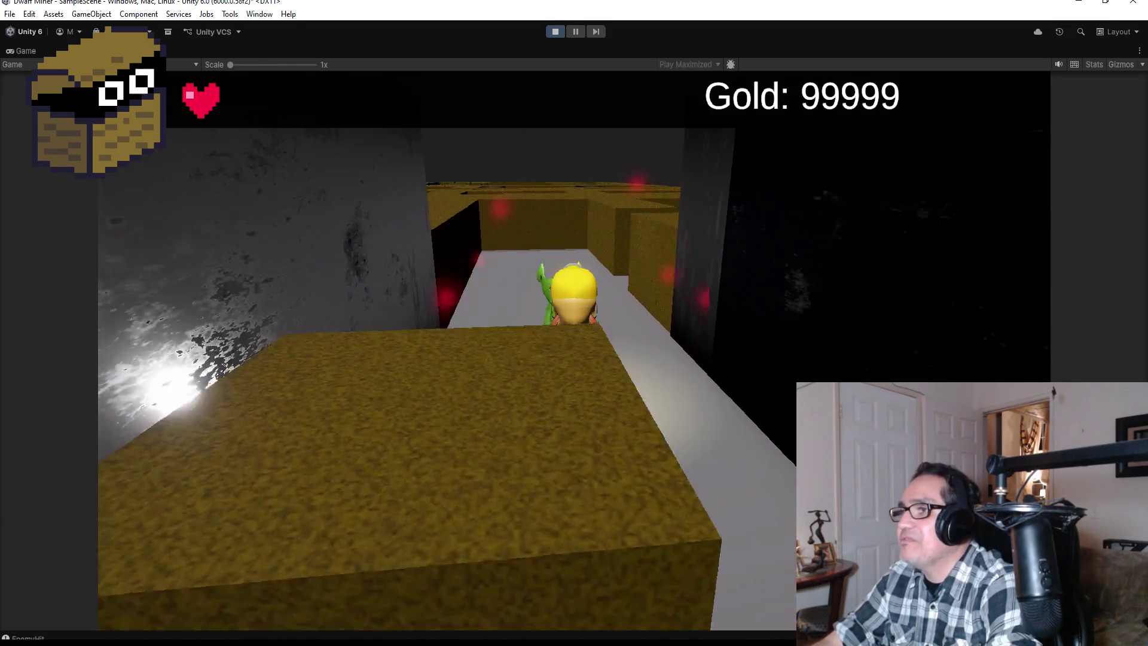
key("w")
key("d")
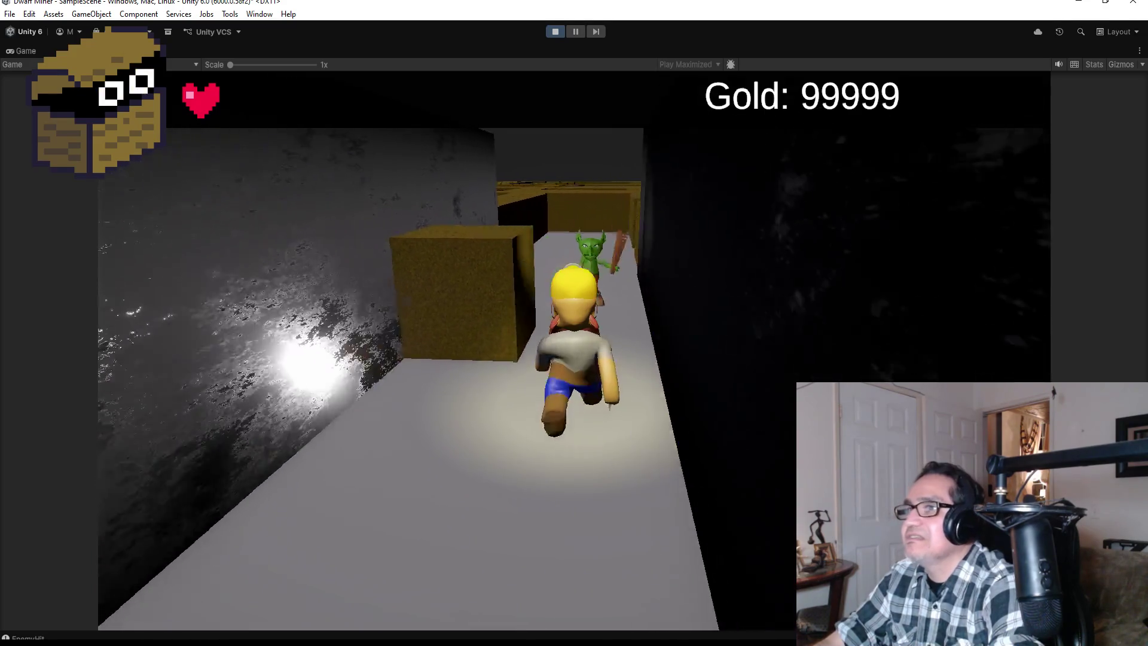
key("w")
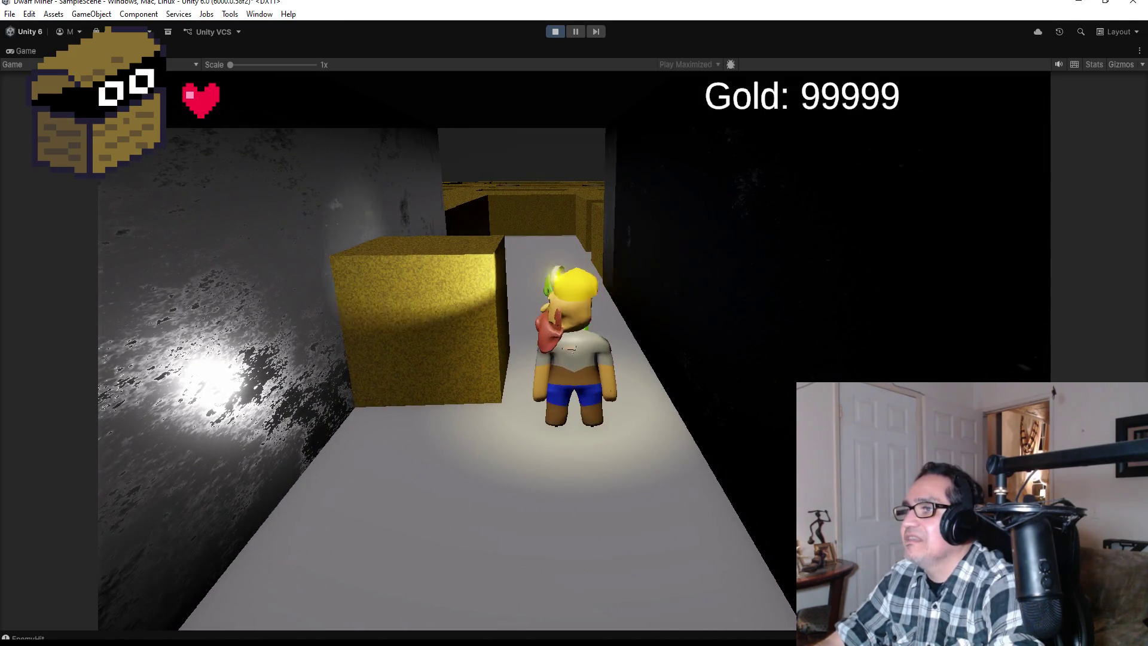
key("w")
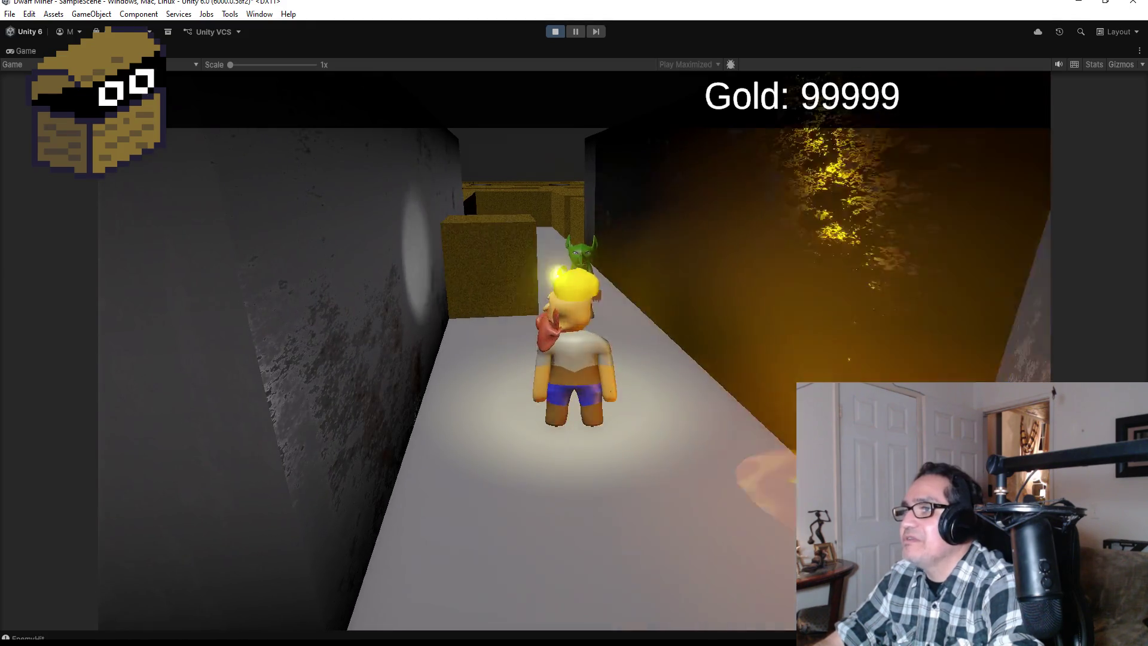
key("space")
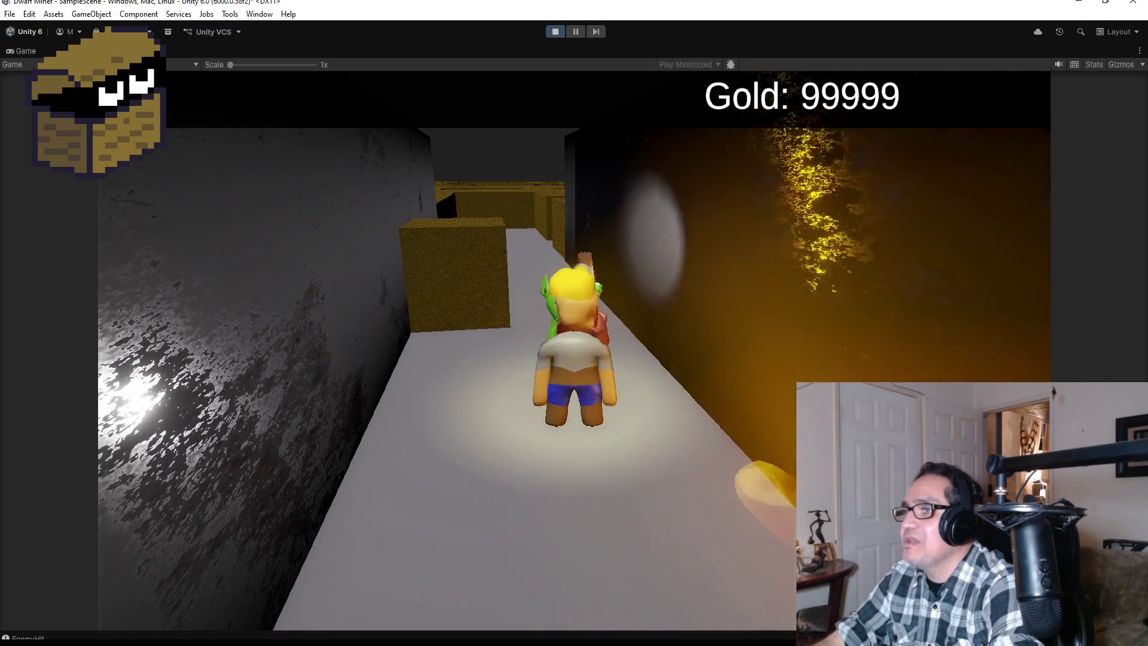
key("s")
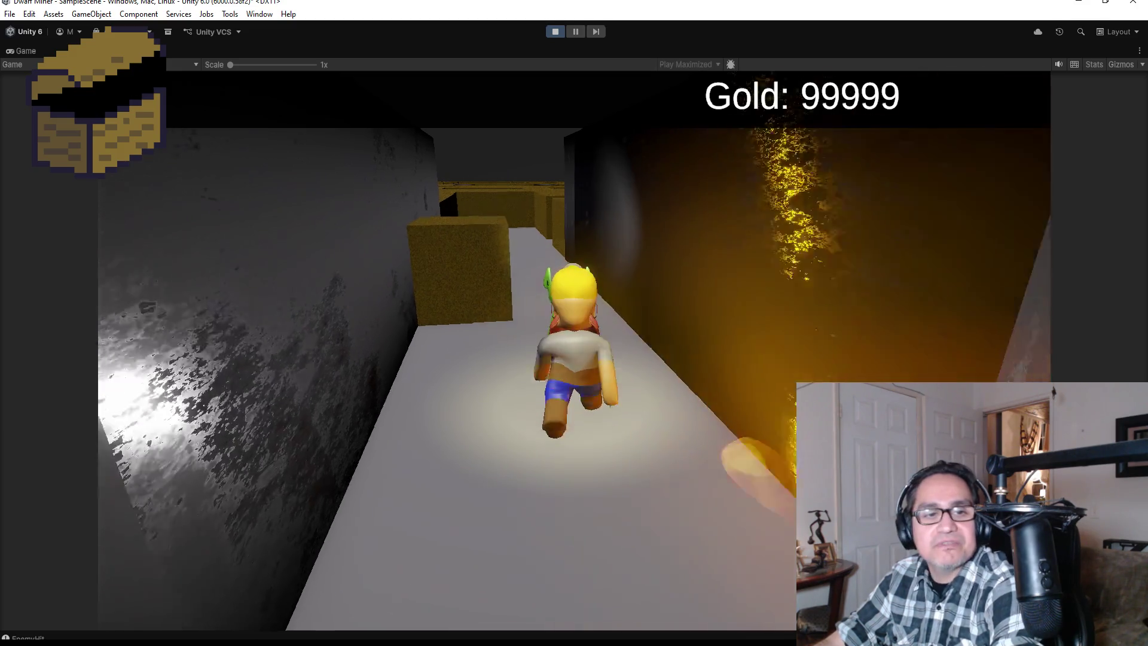
key("space")
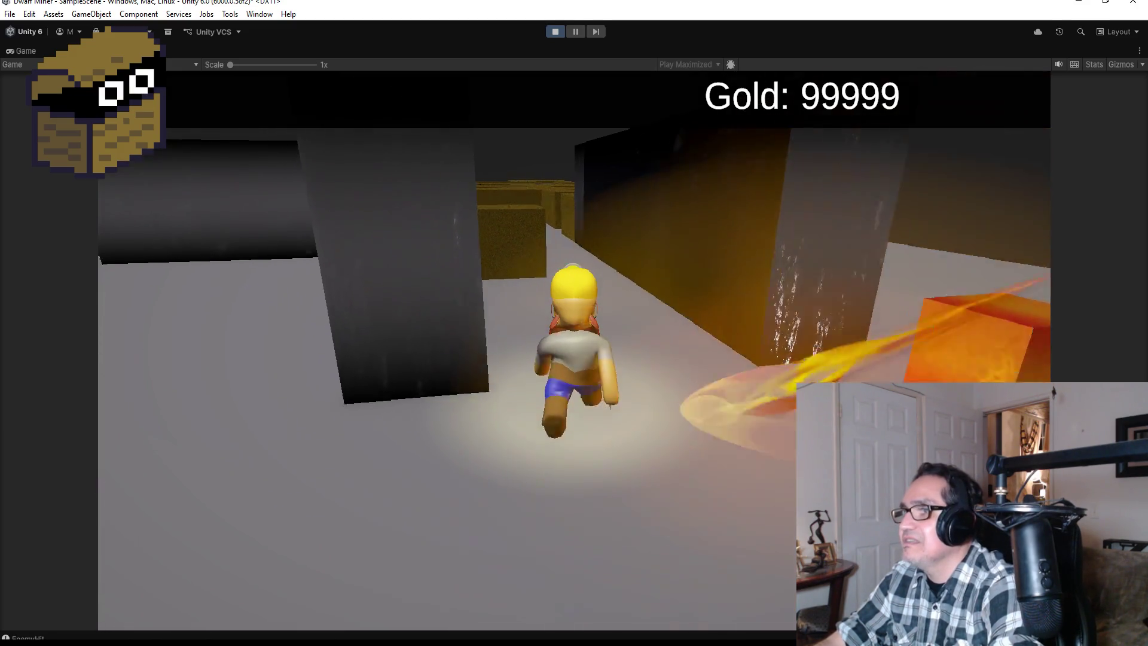
left_click(554, 37)
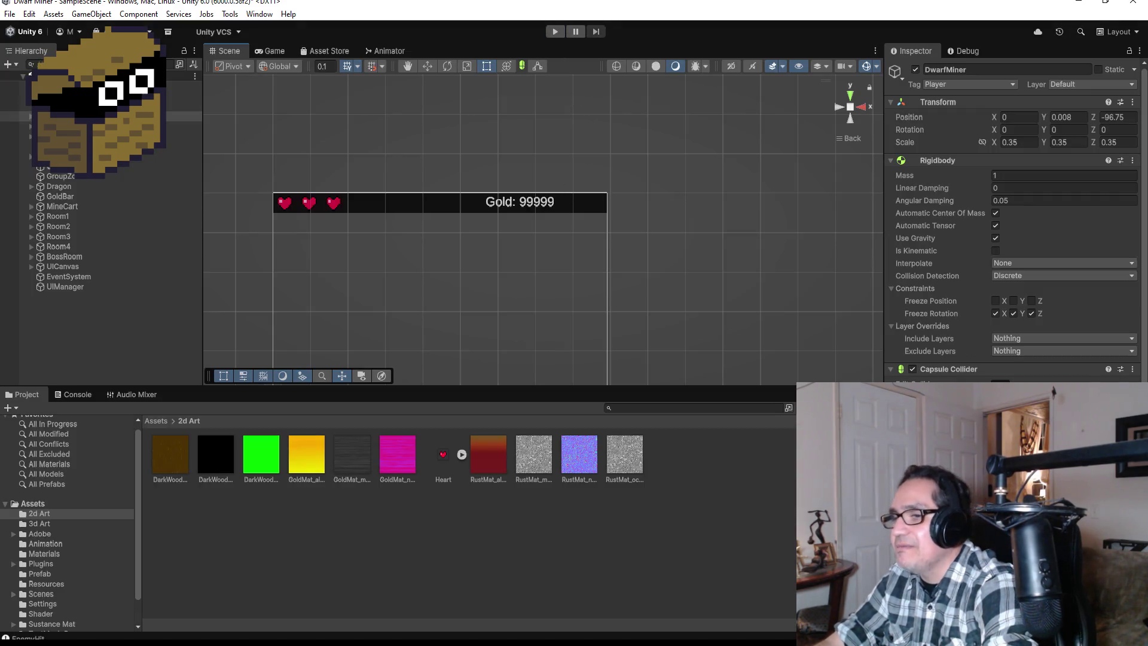
Check UIManager.cs in Visual Studio, return to Unity, and start Play mode again
mouse_move(309, 642)
left_click(239, 588)
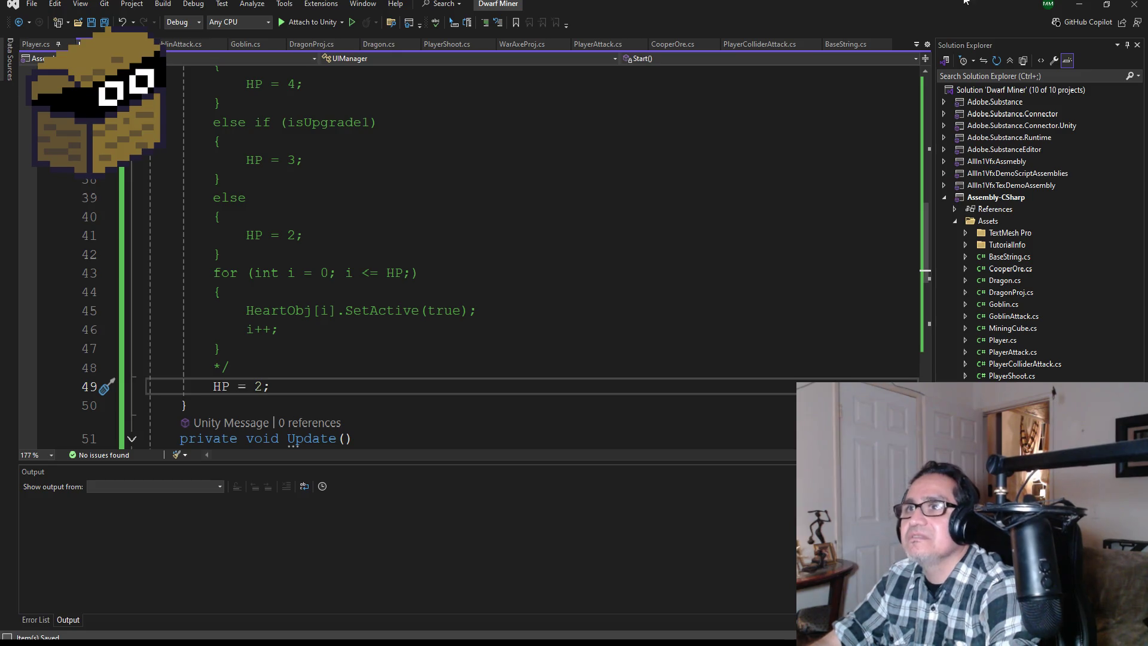
left_click(1078, 5)
scroll(1016, 221, "down", 6)
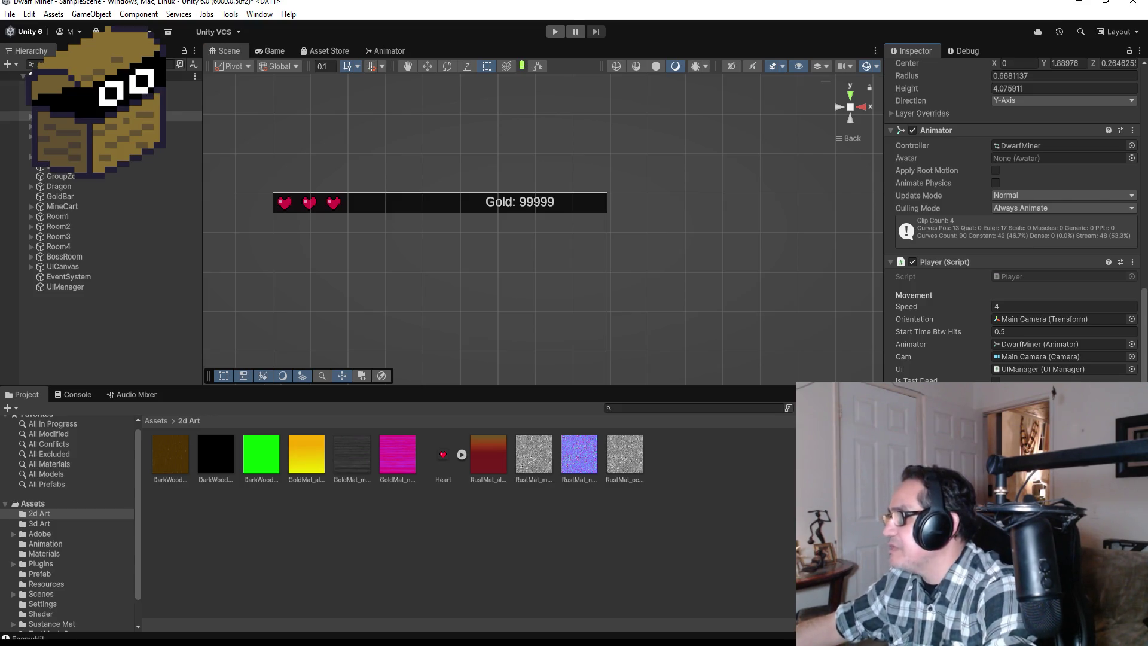
left_click(556, 33)
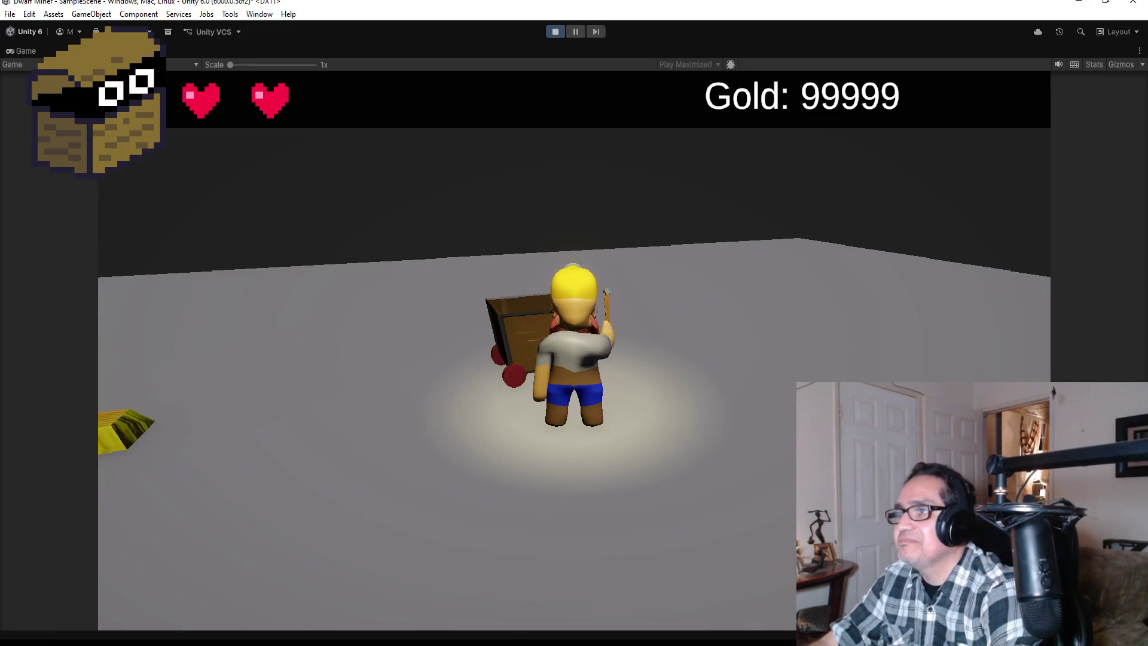
Run the dwarf past the crates, mine one, reach the goblin through the narrow passage, then stop
key("w")
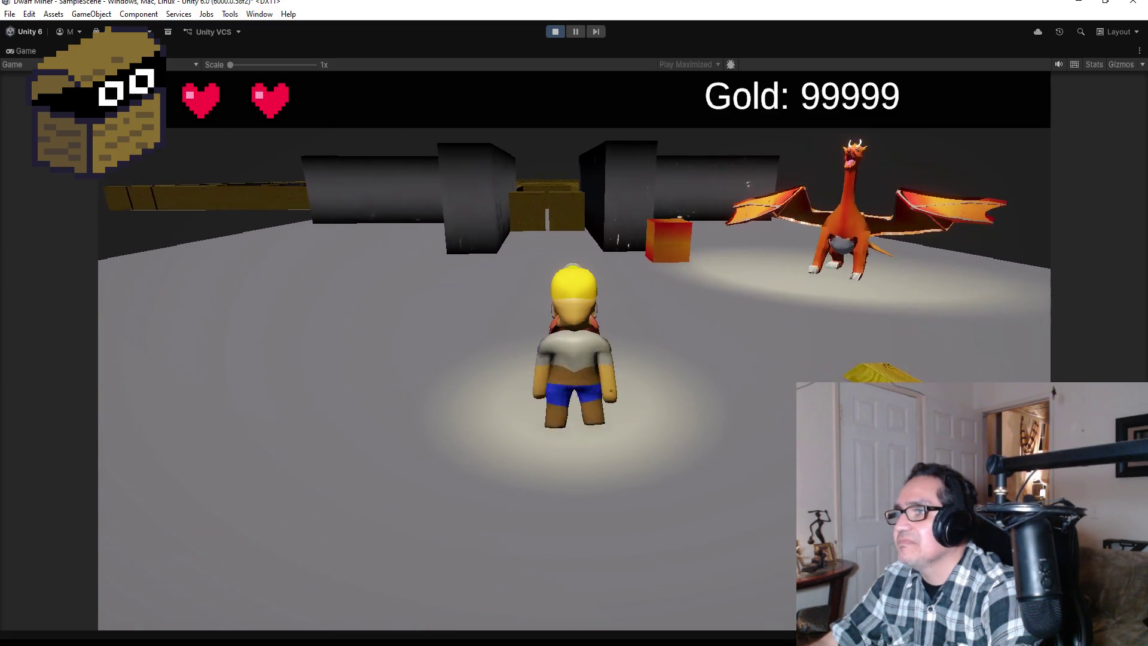
key("w")
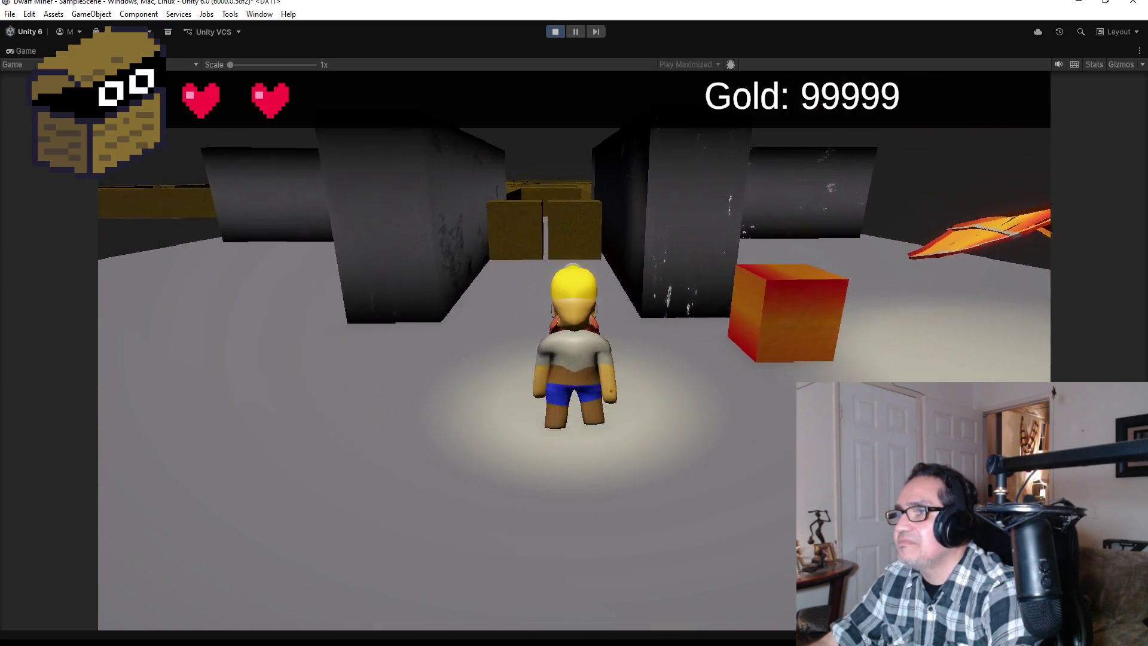
key("w")
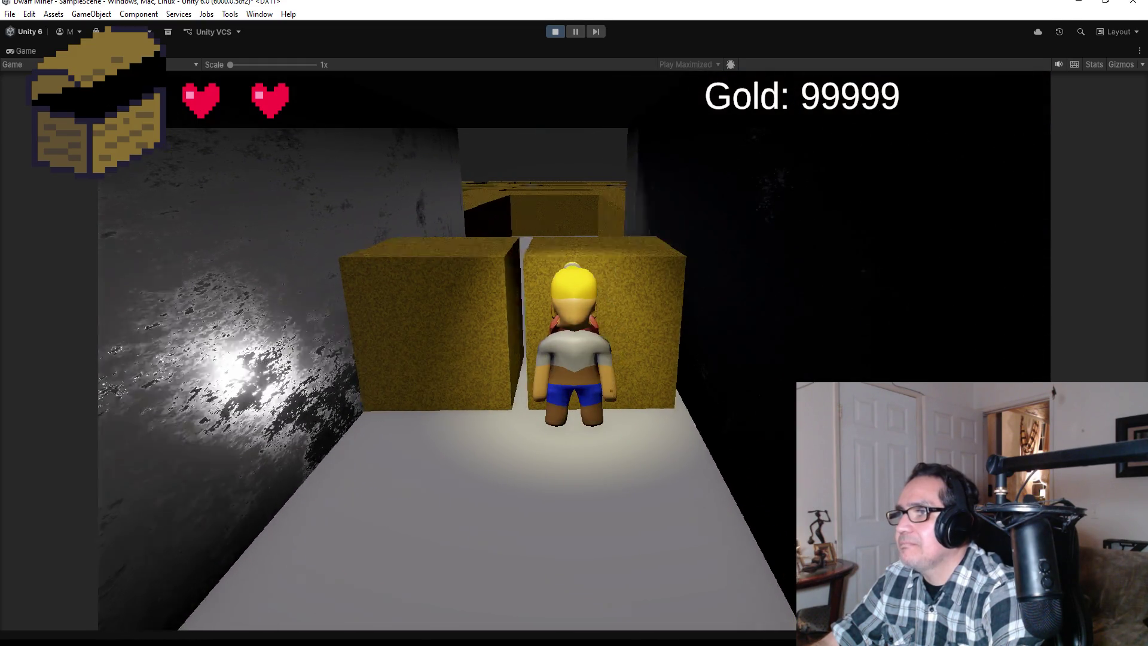
key("w")
key("w")
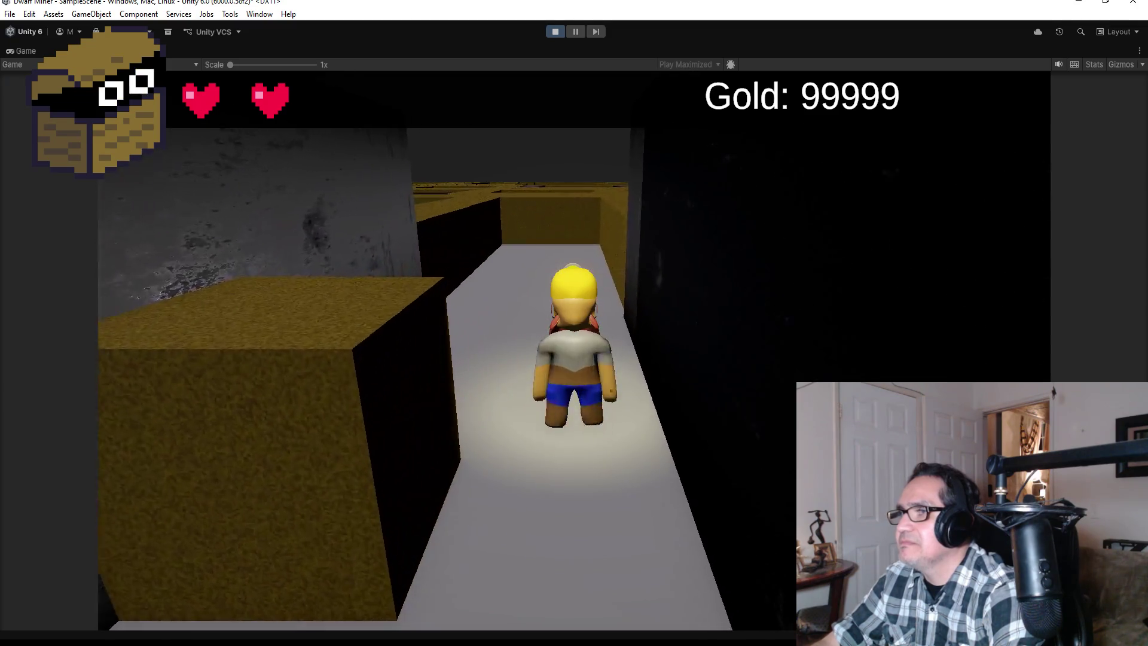
key("w")
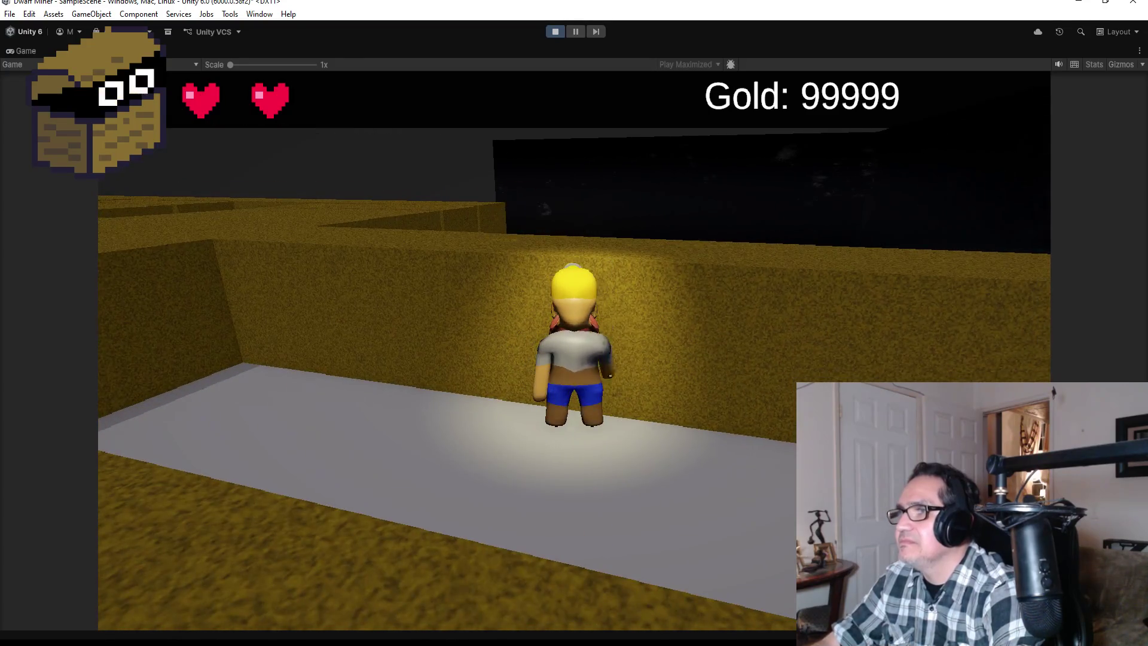
key("w")
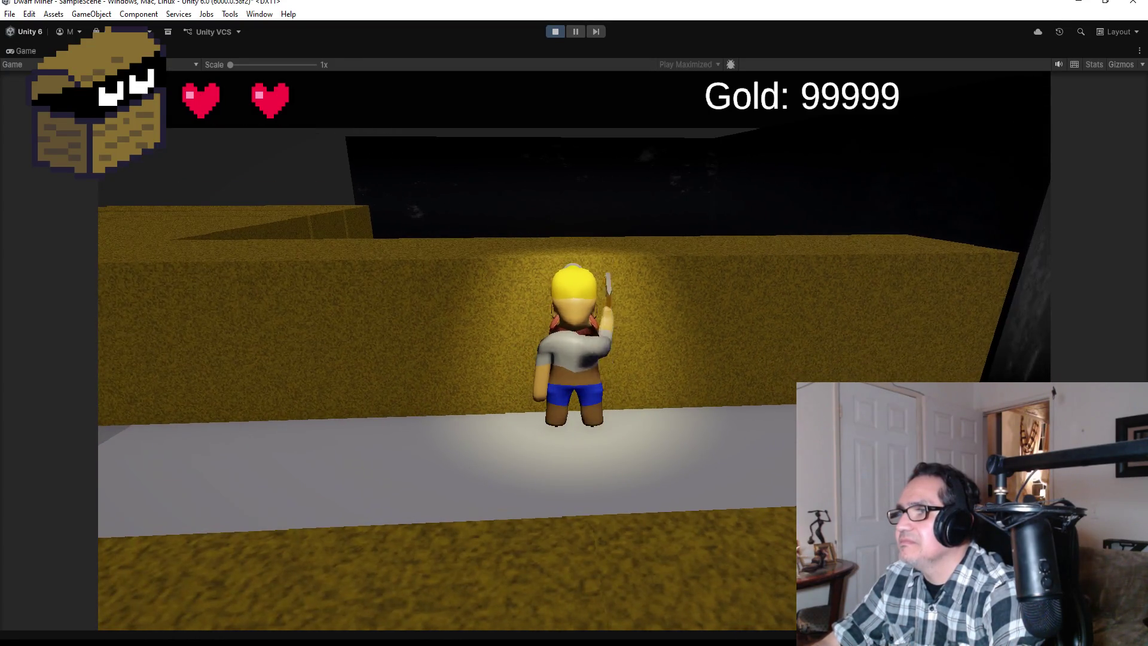
key("w")
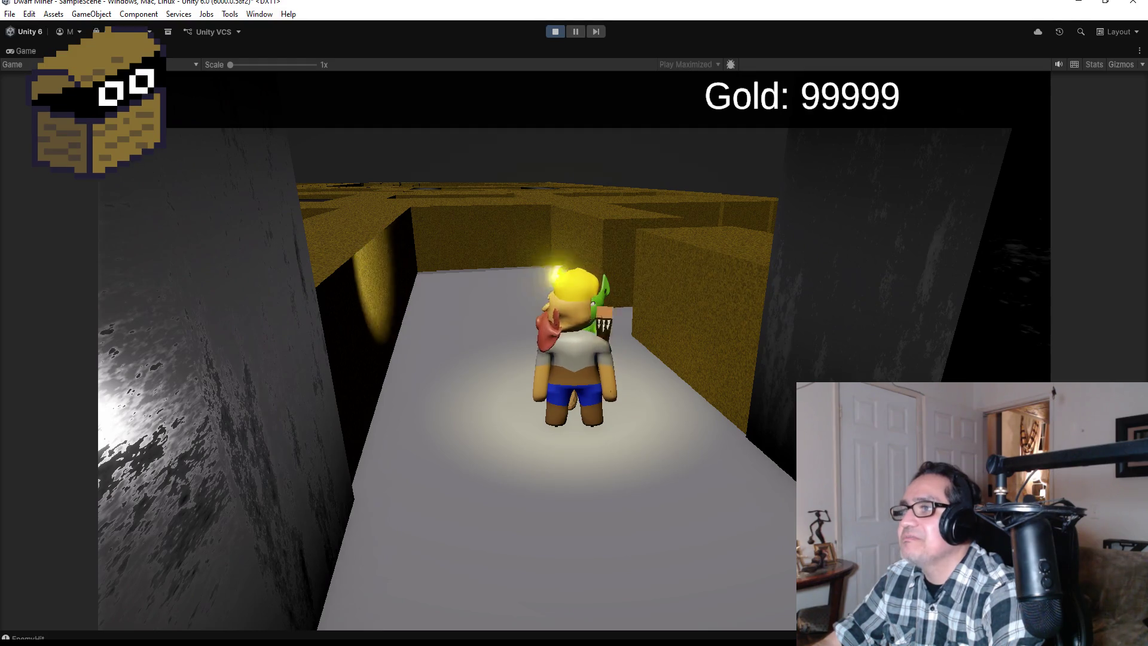
key("a")
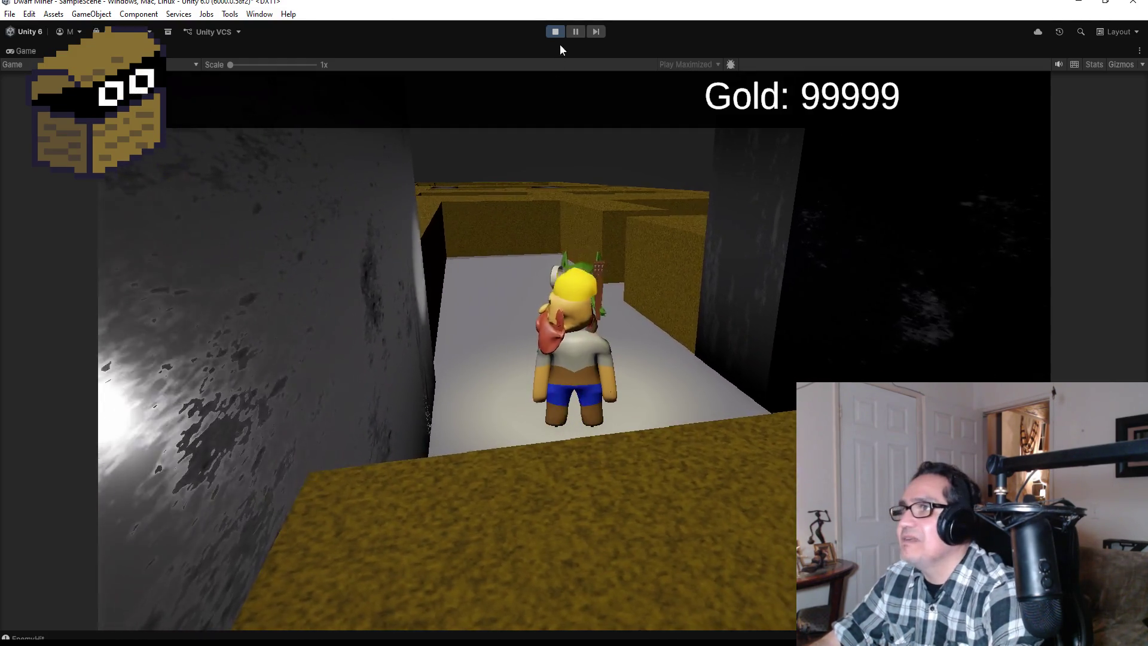
left_click(551, 30)
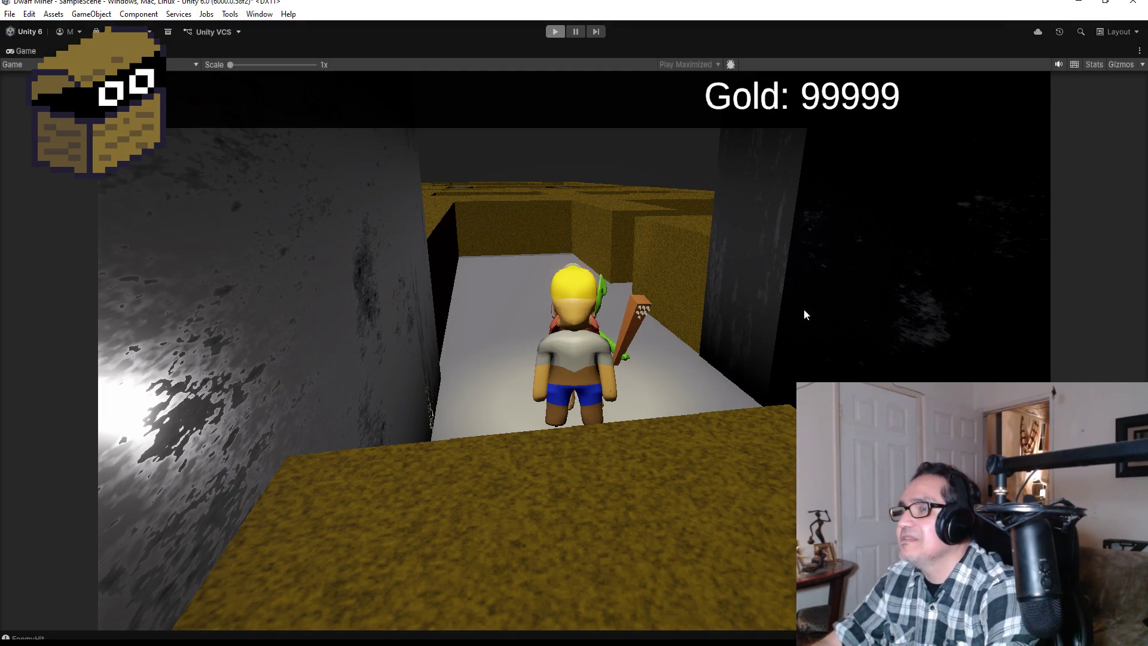
Save the scene with File > Save and start a third playtest
scroll(1017, 221, "down", 10)
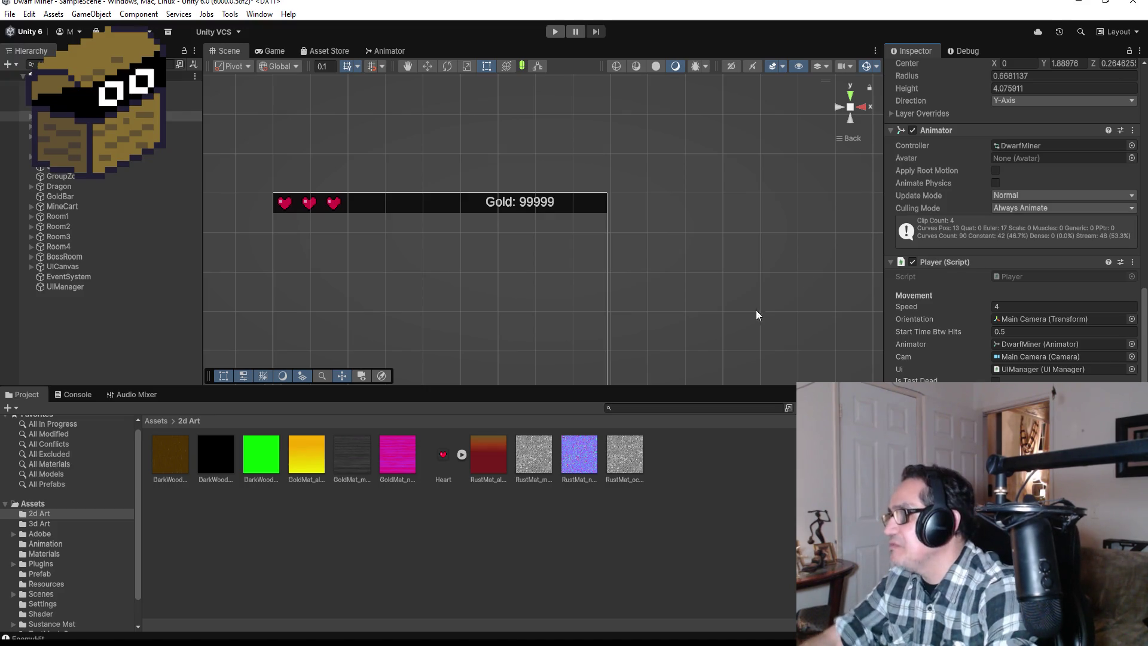
left_click(7, 14)
left_click(23, 73)
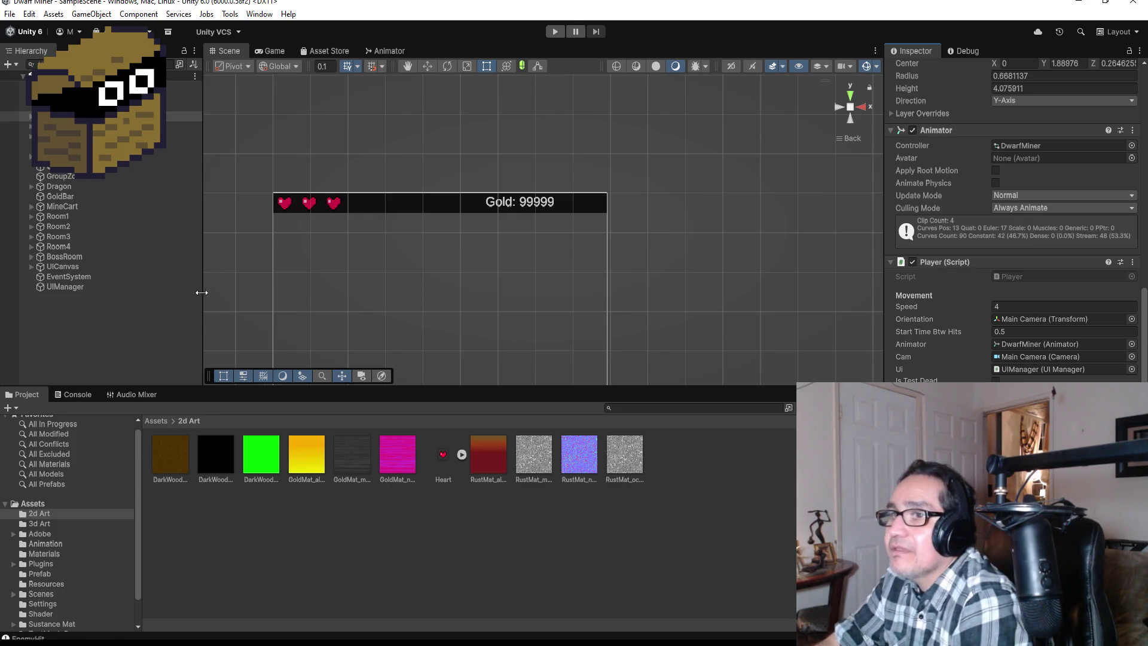
scroll(502, 203, "up", 3)
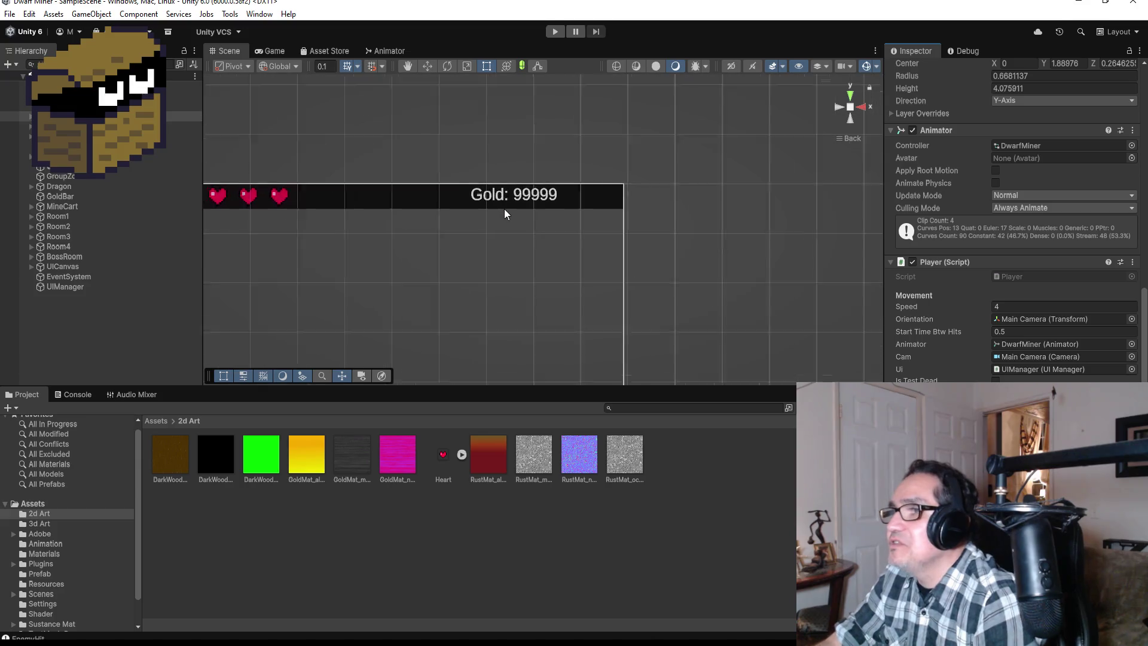
left_click(551, 35)
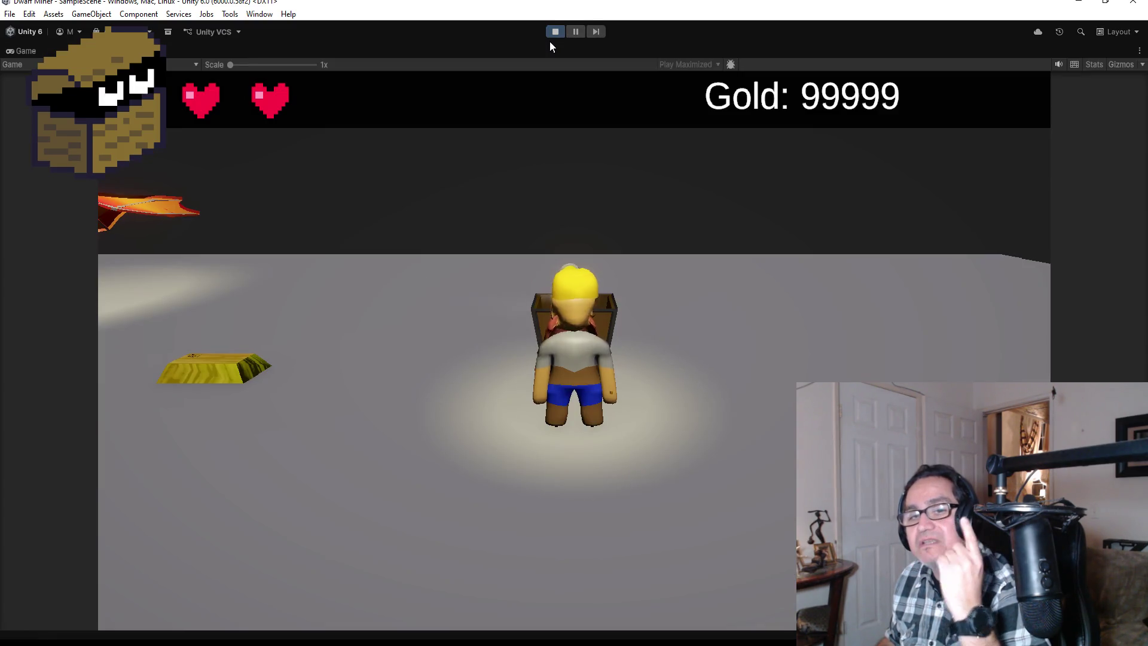
Run the dwarf past the pipes and dragon, mining gold blocks along the corridor
key("d")
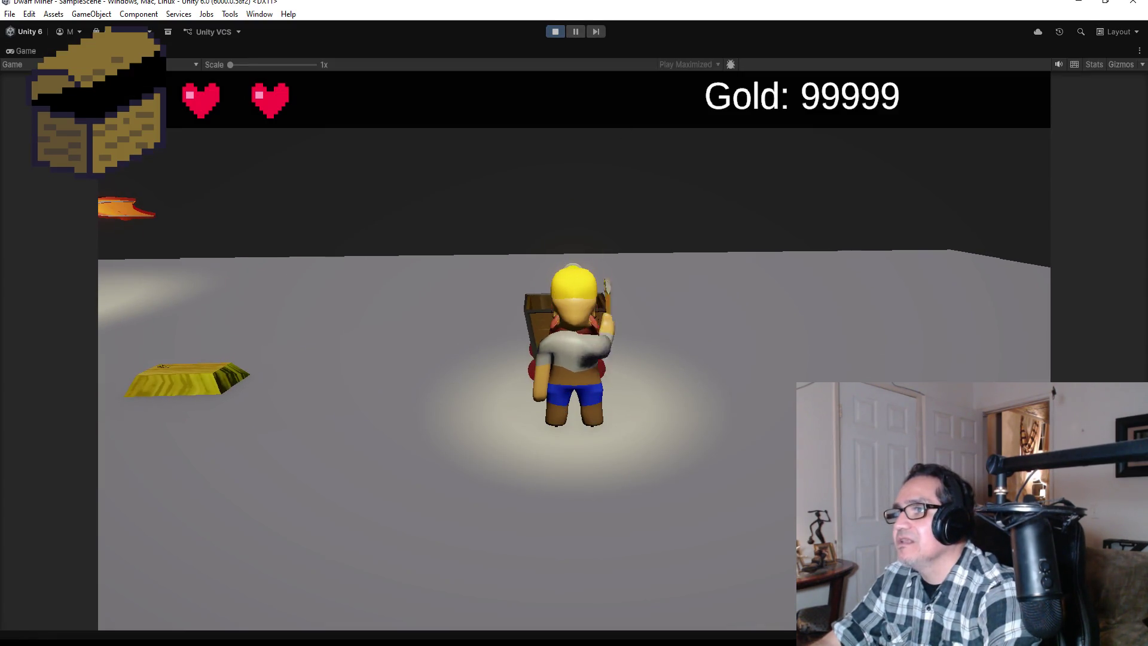
key("w")
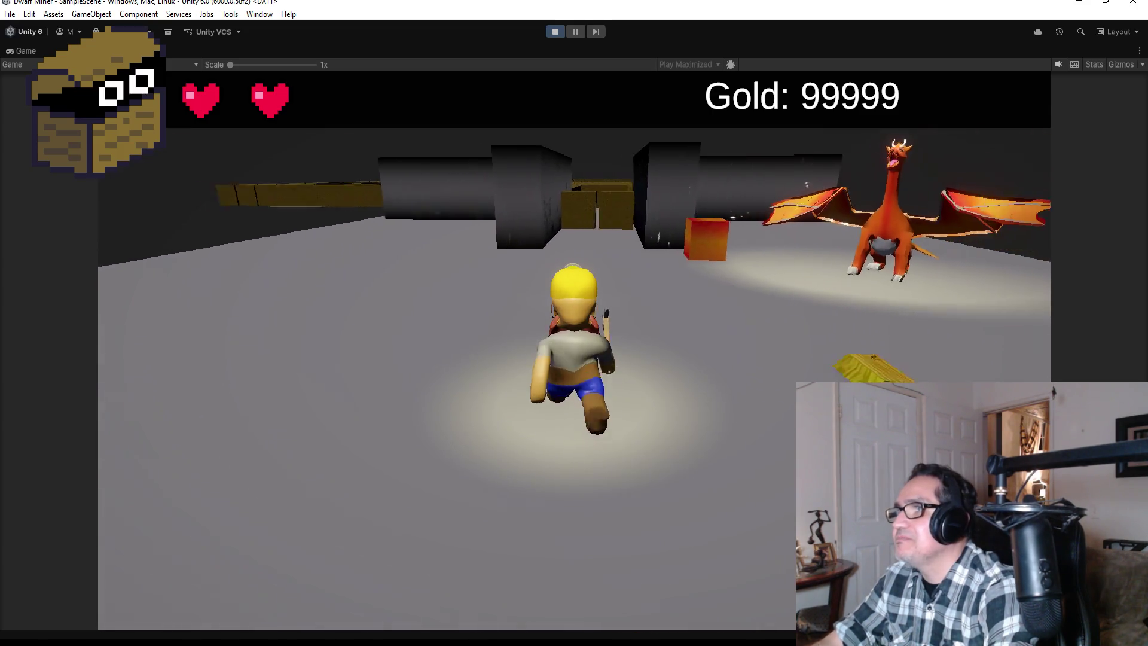
key("w")
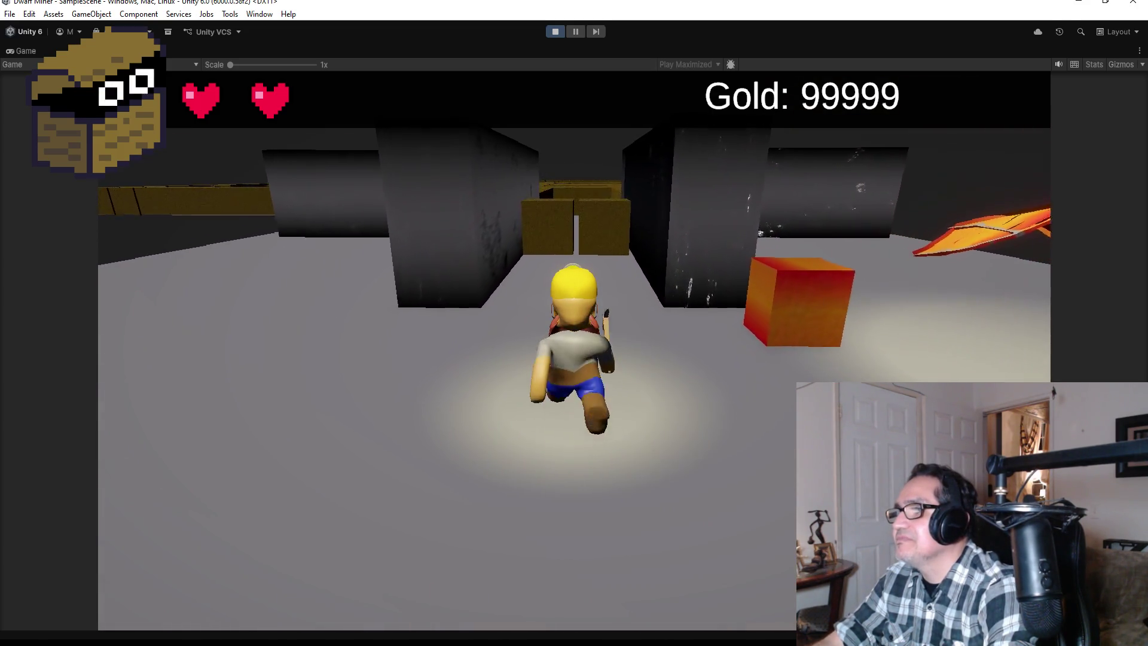
key("w")
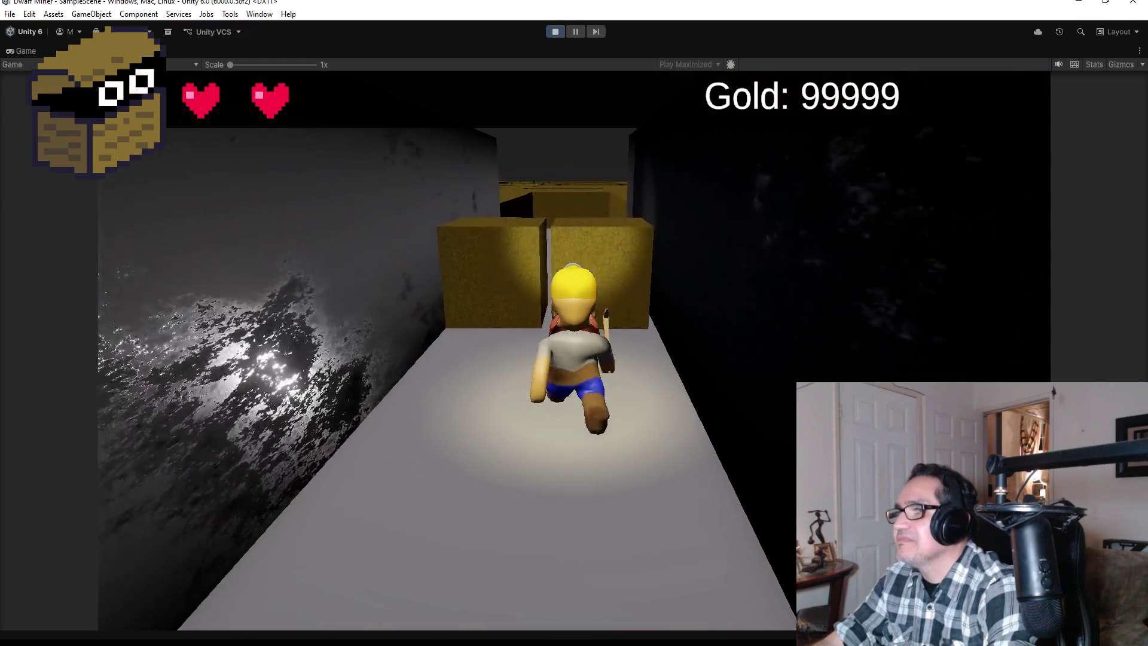
key("w")
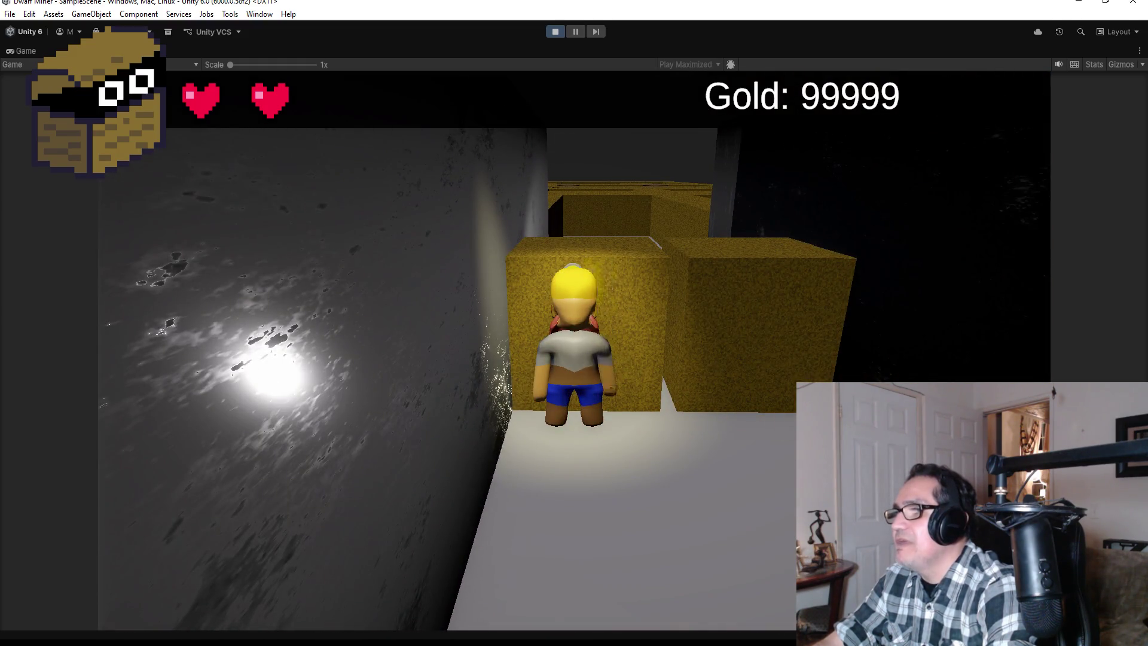
key("w")
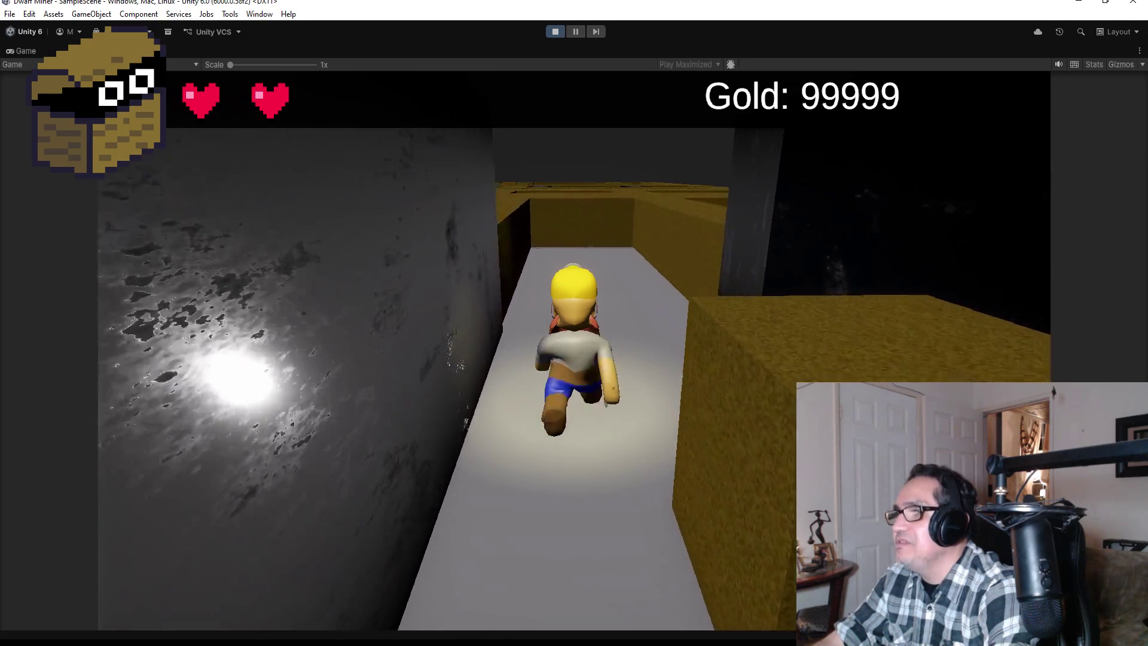
key("w")
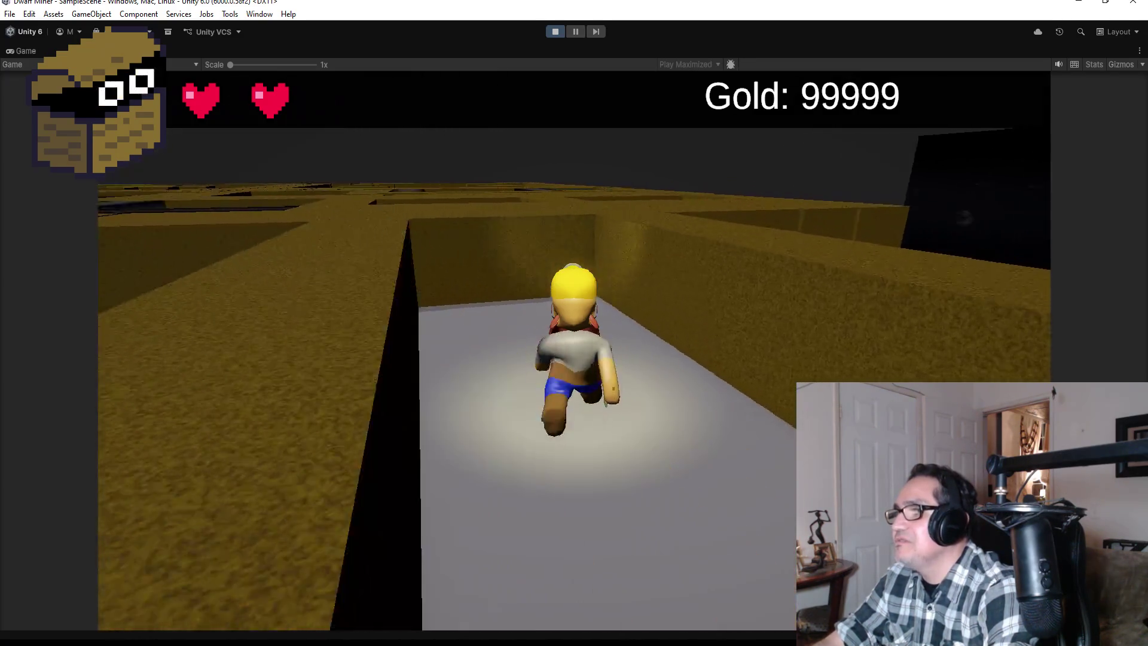
key("w")
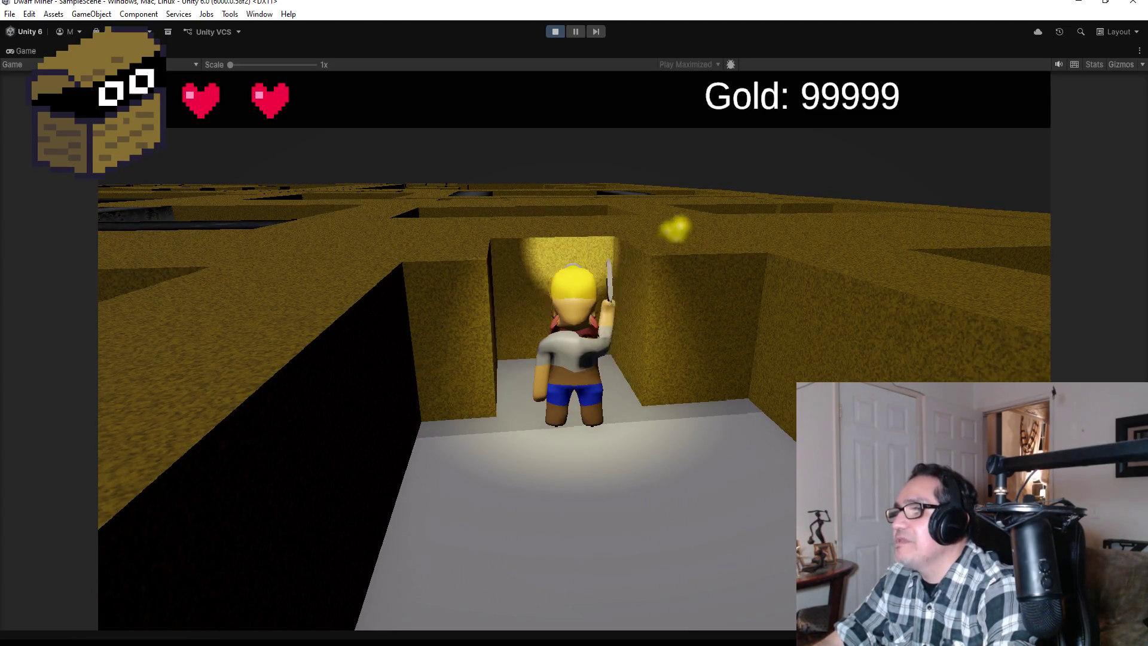
key("w")
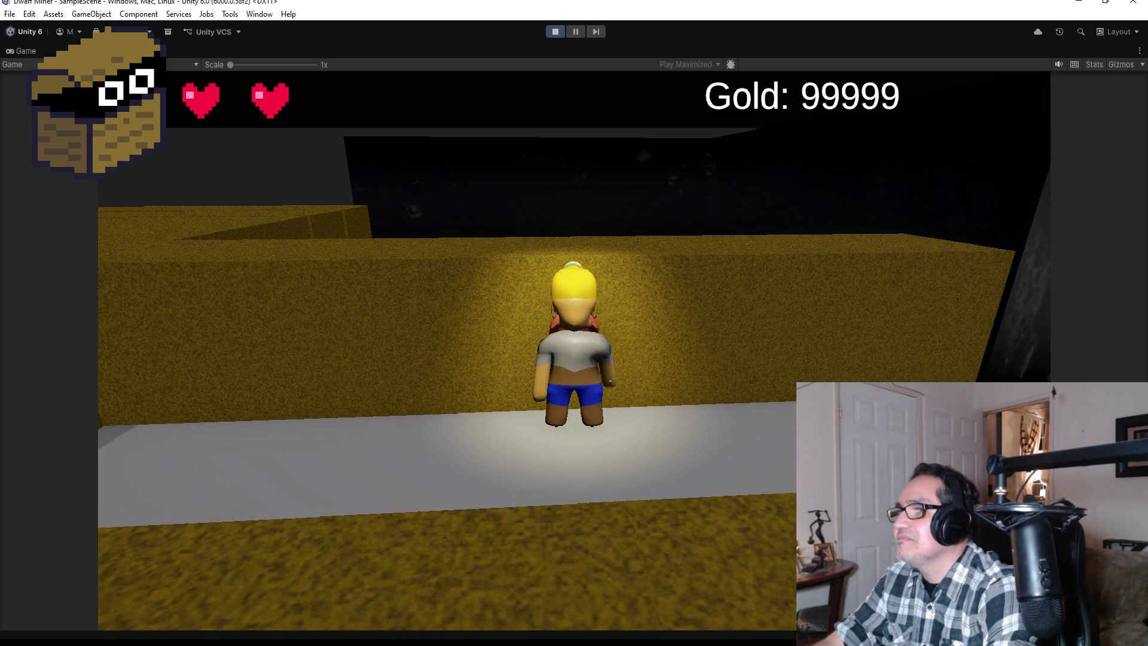
Let the goblin's hits empty the hearts, strike it, stop the game, and dismiss the File menu
key("d")
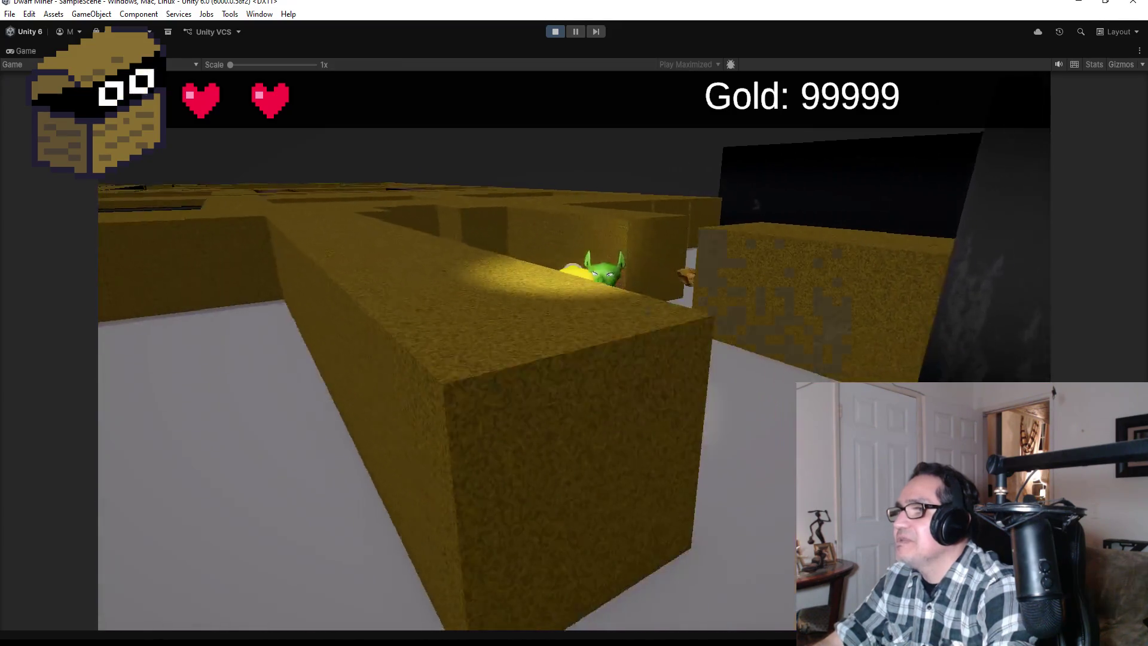
key("w")
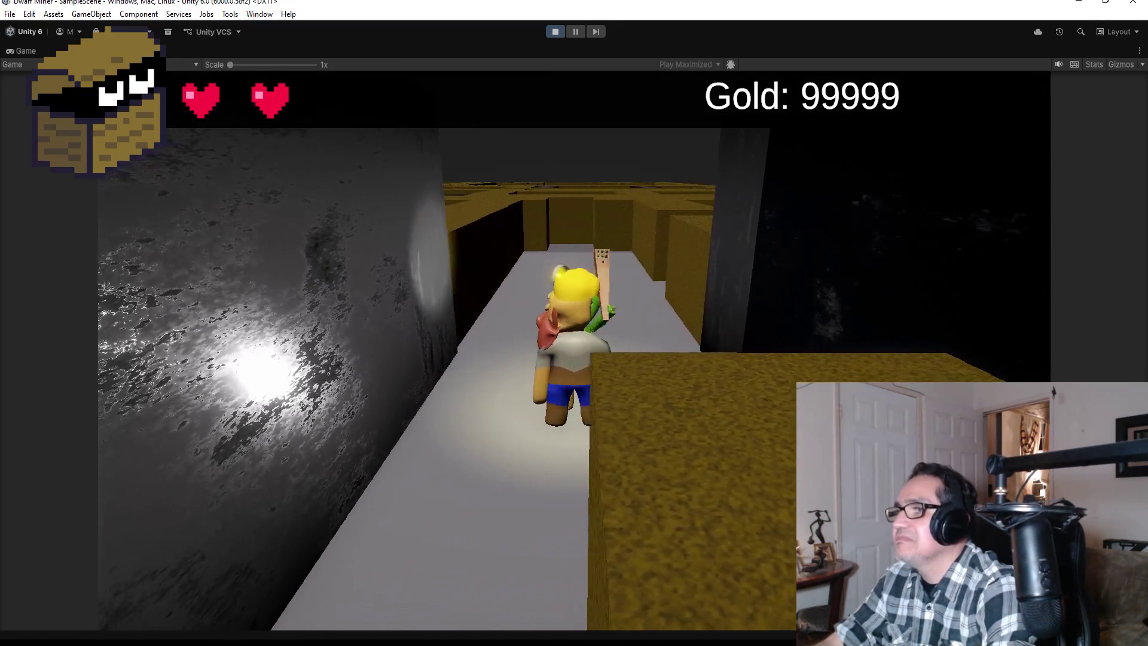
key("w")
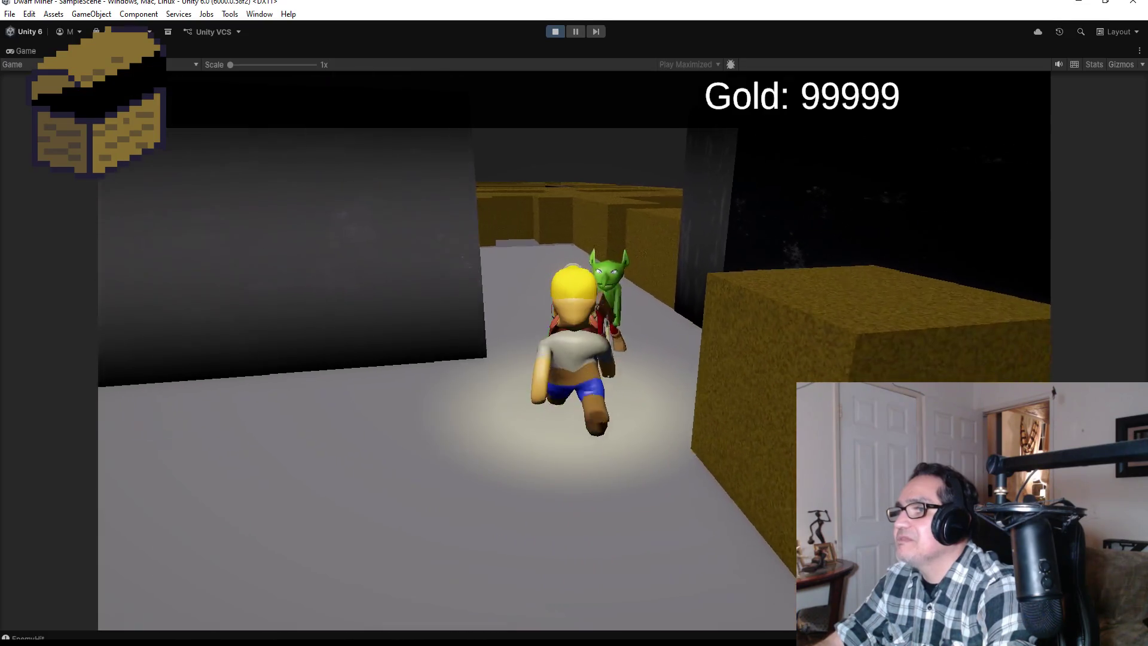
key("space")
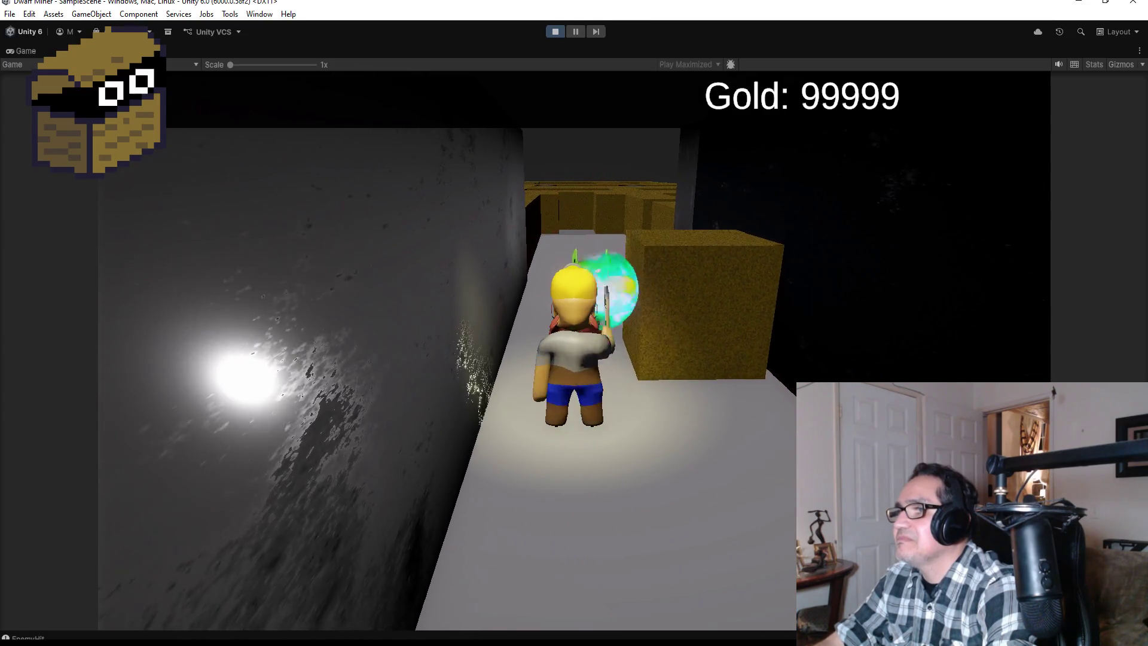
key("w")
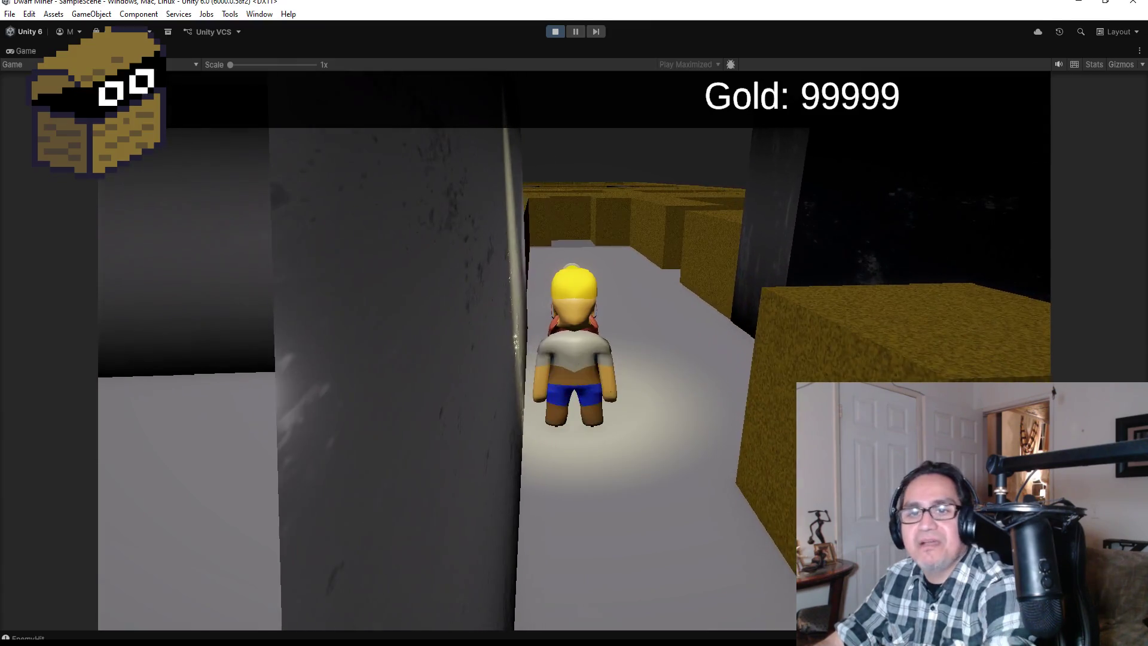
left_click(555, 31)
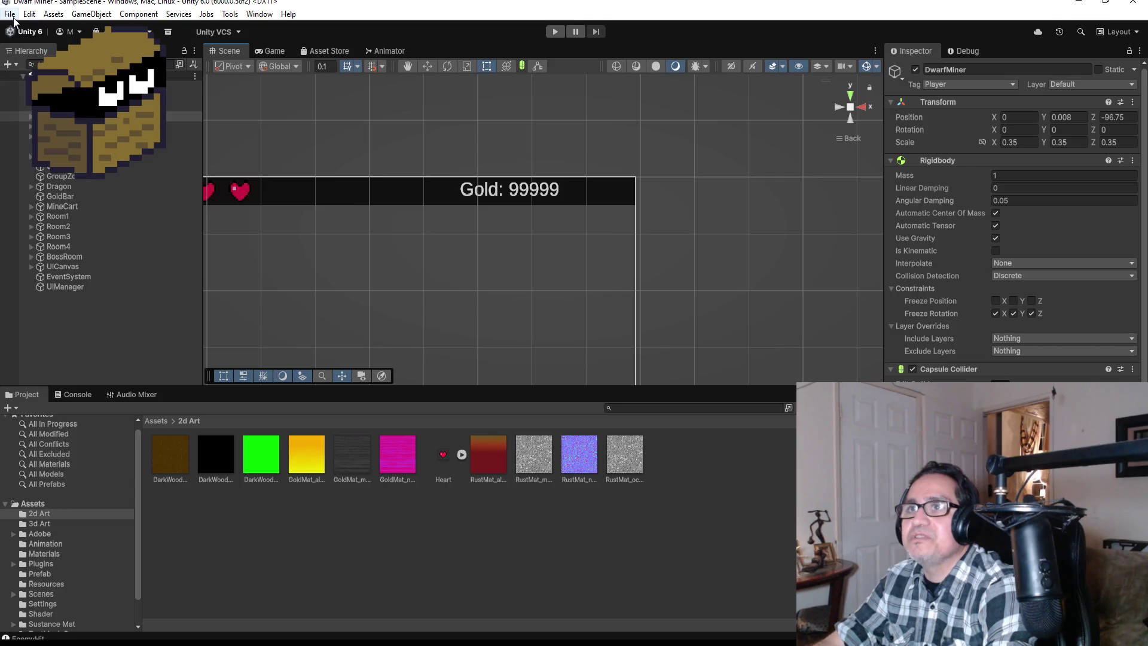
left_click(11, 13)
left_click(267, 406)
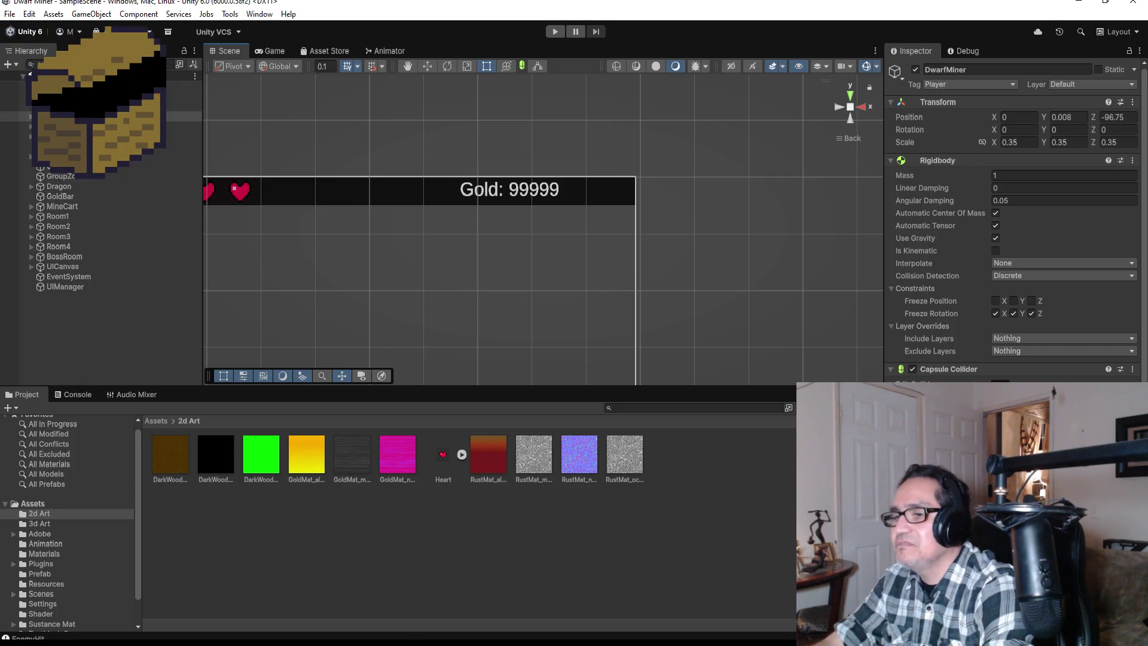
In Start, uncomment countCoin = 0 and HP = 2, and delete the duplicate HP = 2 line
mouse_move(209, 638)
left_click(209, 618)
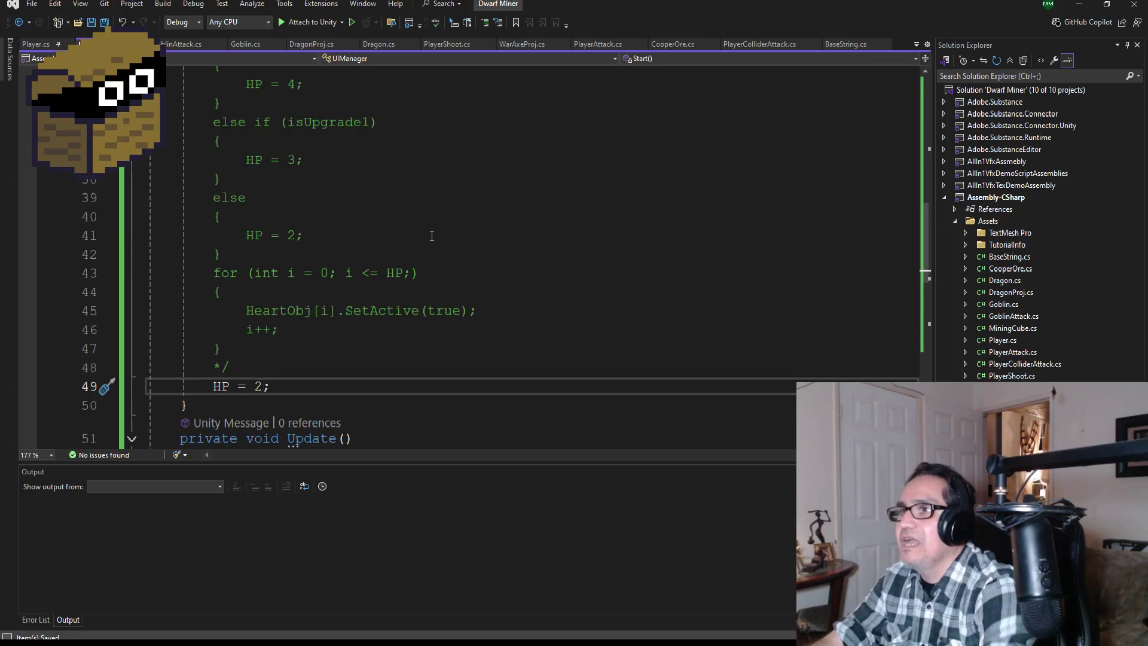
scroll(427, 239, "up", 2)
scroll(422, 257, "down", 3)
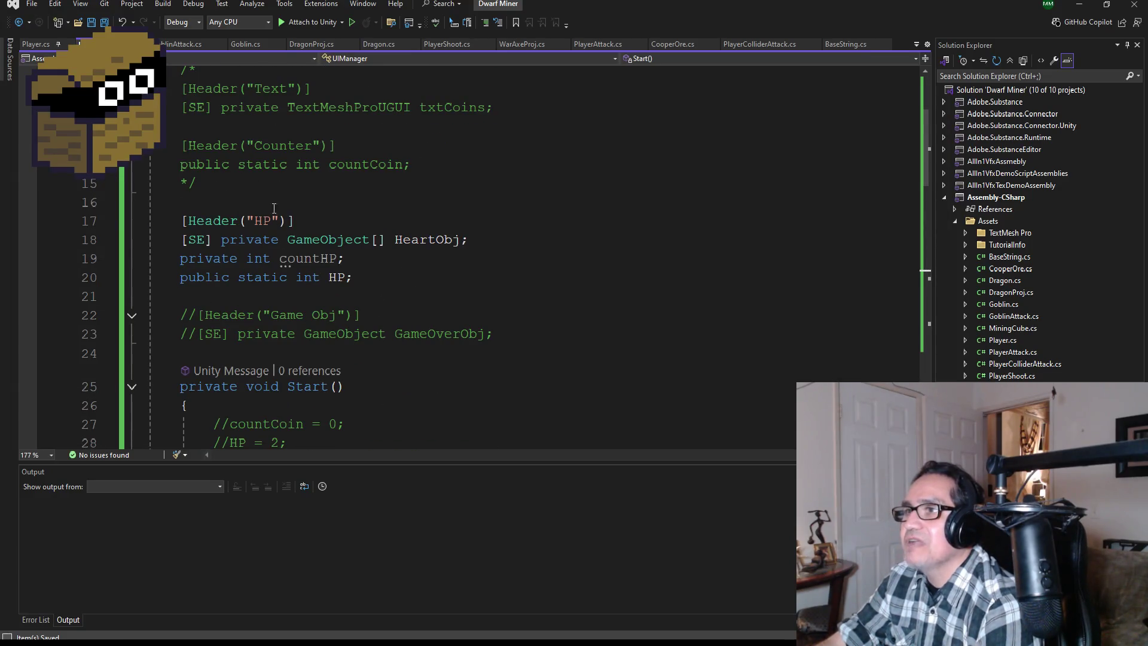
scroll(373, 243, "up", 3)
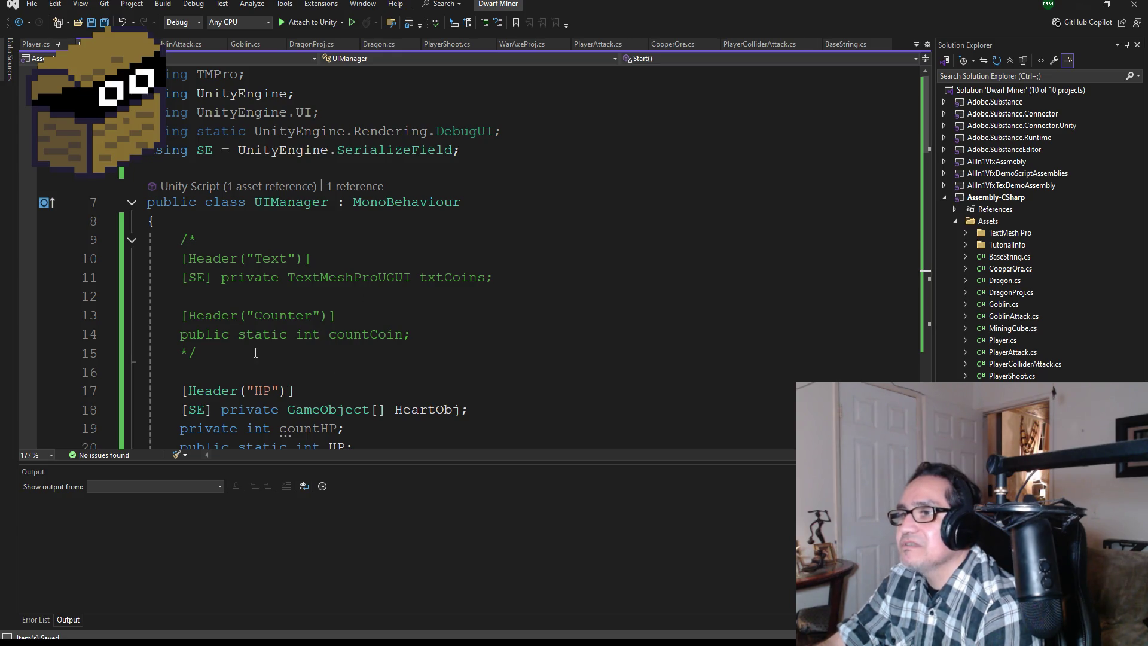
scroll(256, 350, "down", 8)
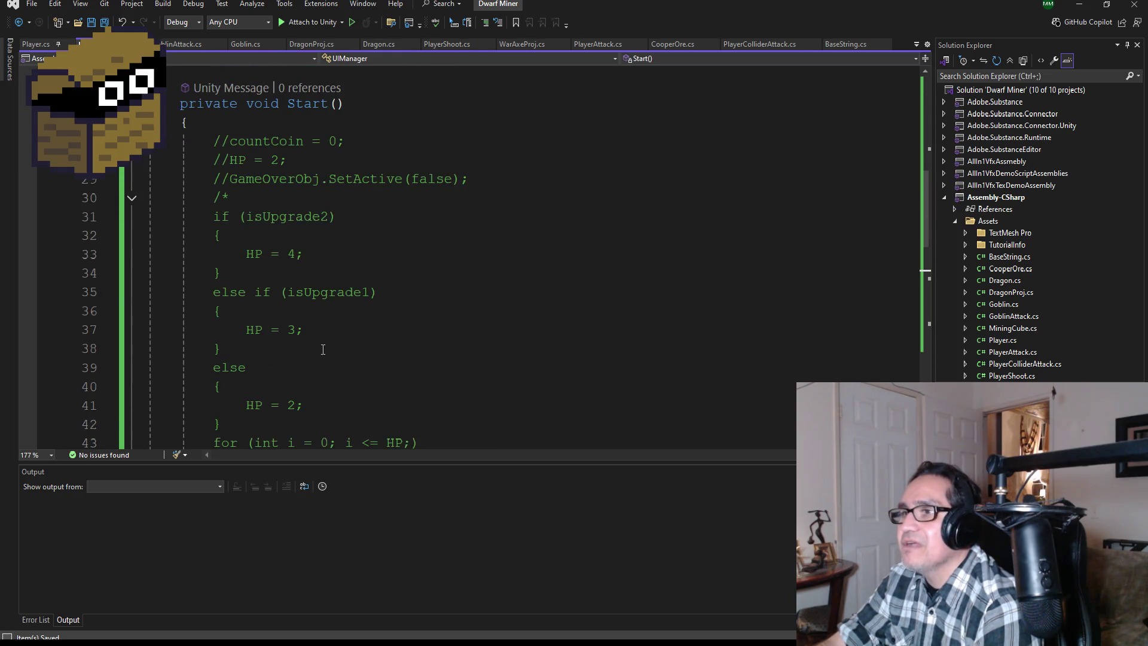
scroll(335, 341, "up", 1)
left_click(231, 197)
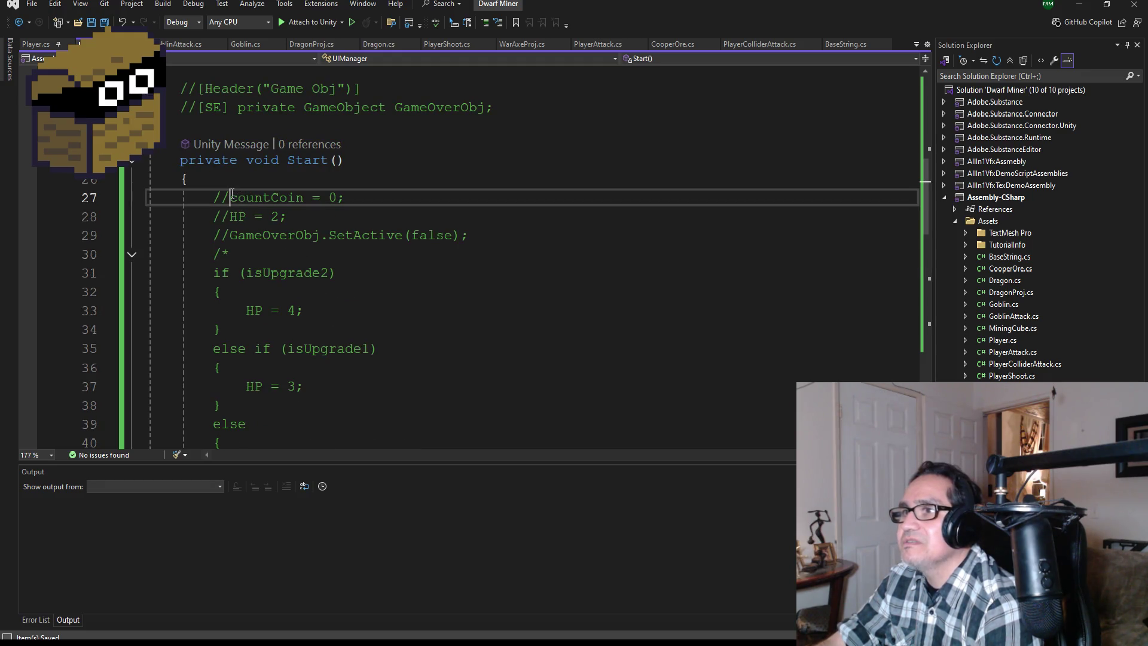
key("Down")
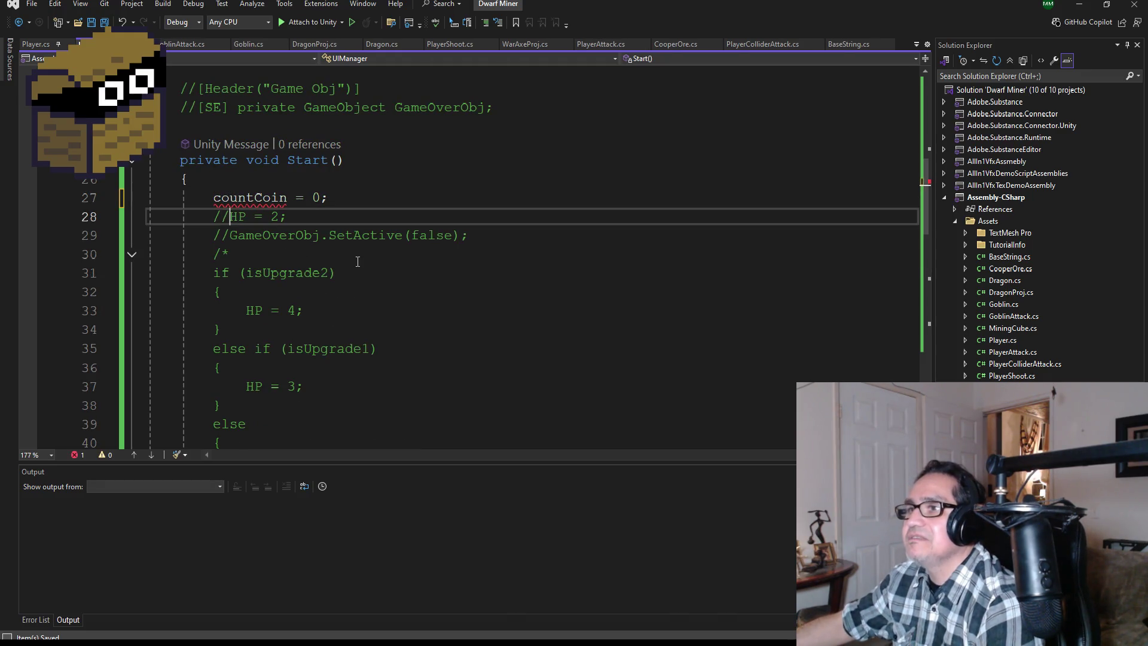
key("alt+Down")
key("alt+Down")
key("alt+Down")
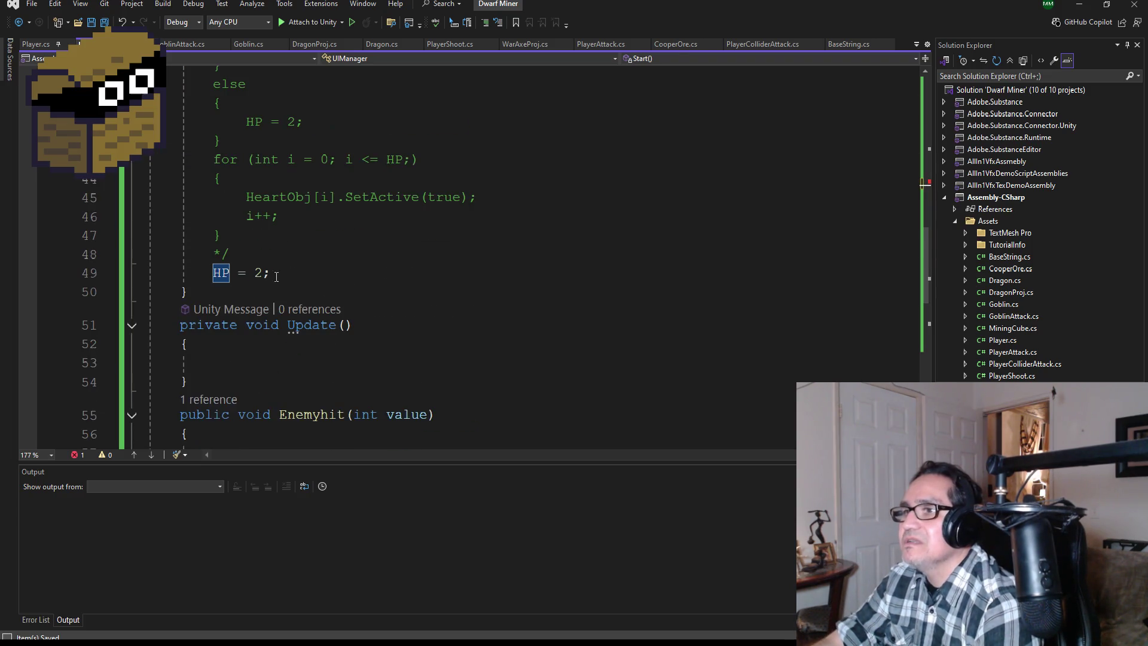
left_click(95, 271)
key("Delete")
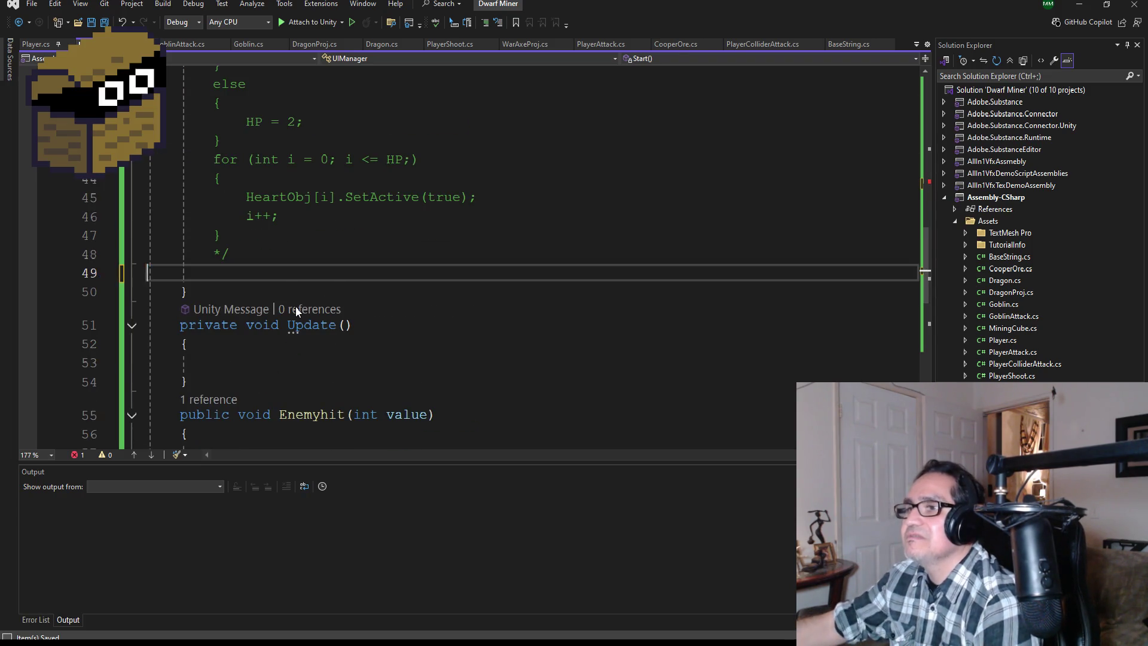
Delete the /* and */ lines wrapping the txtCoins Text and countCoin Counter fields
scroll(333, 281, "up", 8)
scroll(333, 281, "up", 3)
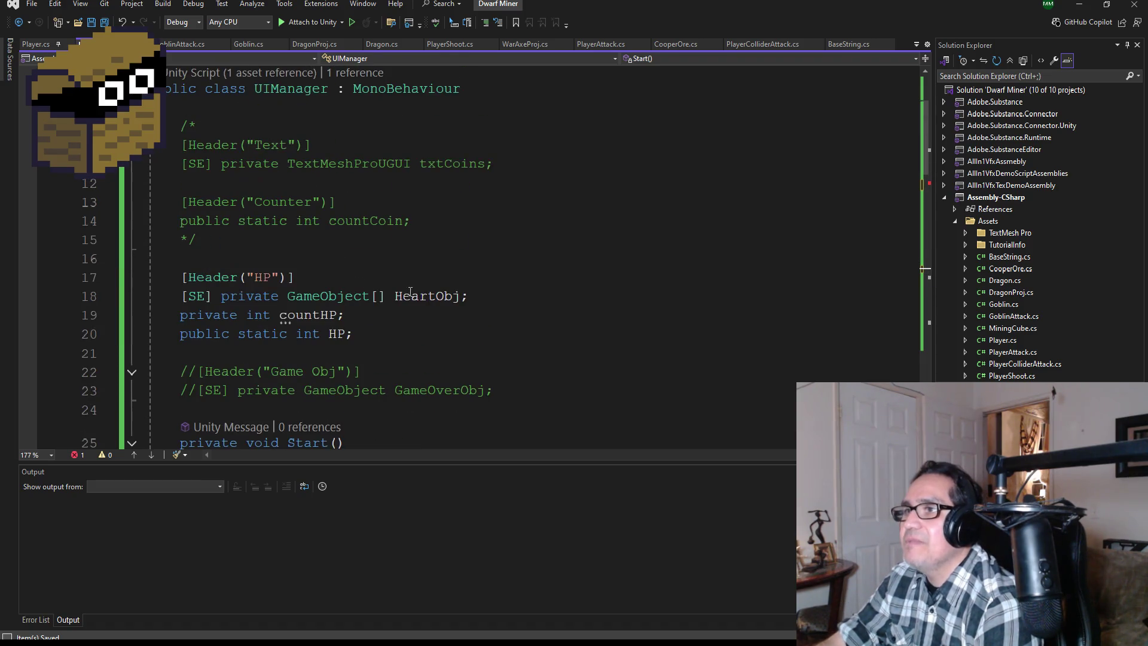
left_click(217, 298)
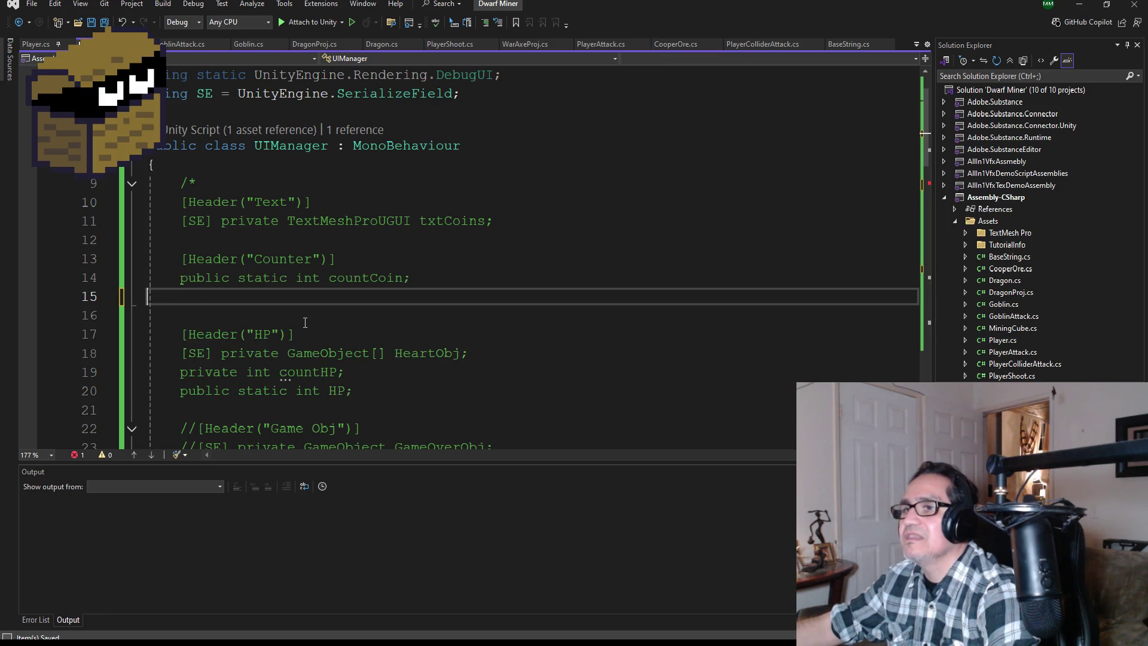
key("BackSpace")
key("Up")
key("Up")
key("Up")
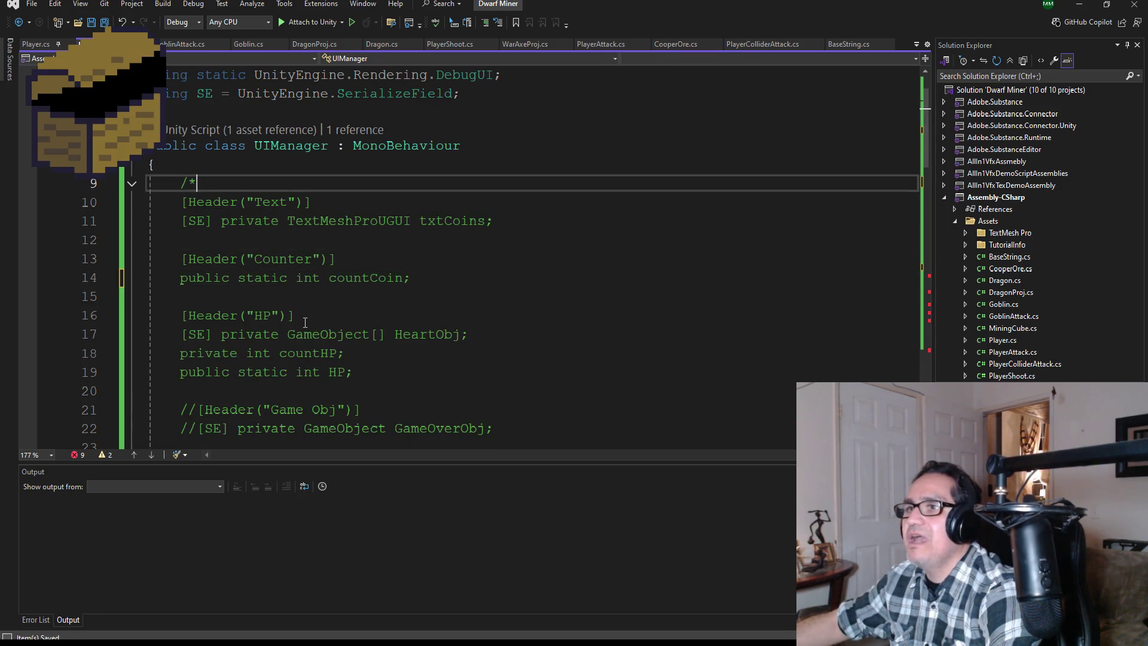
key("BackSpace")
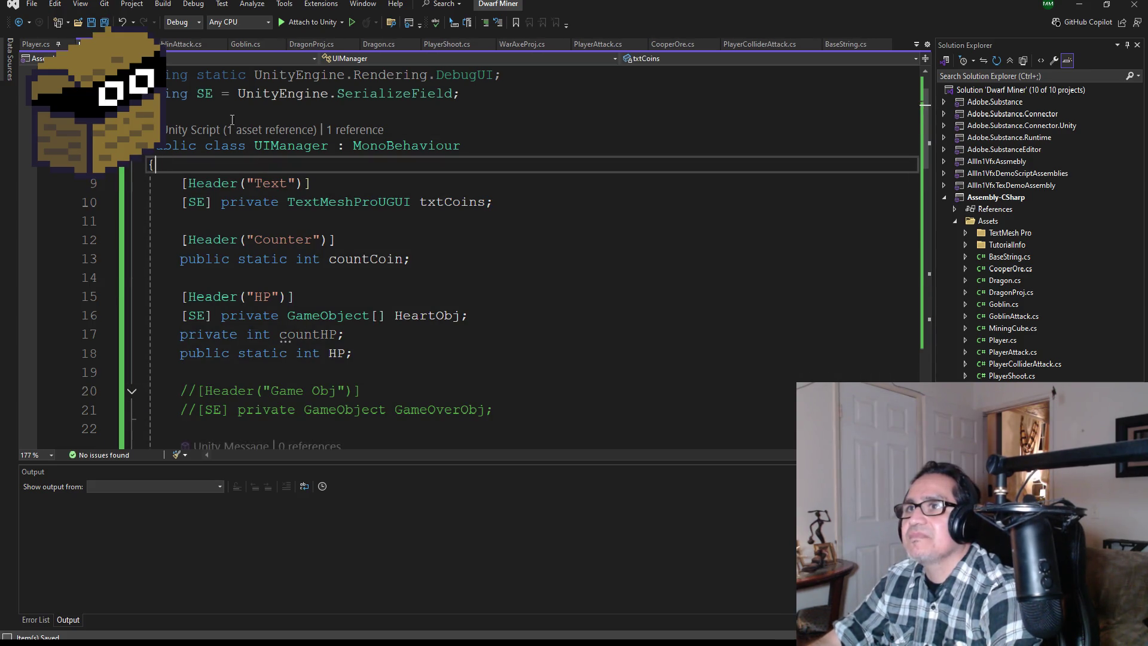
scroll(335, 214, "down", 5)
scroll(343, 288, "down", 5)
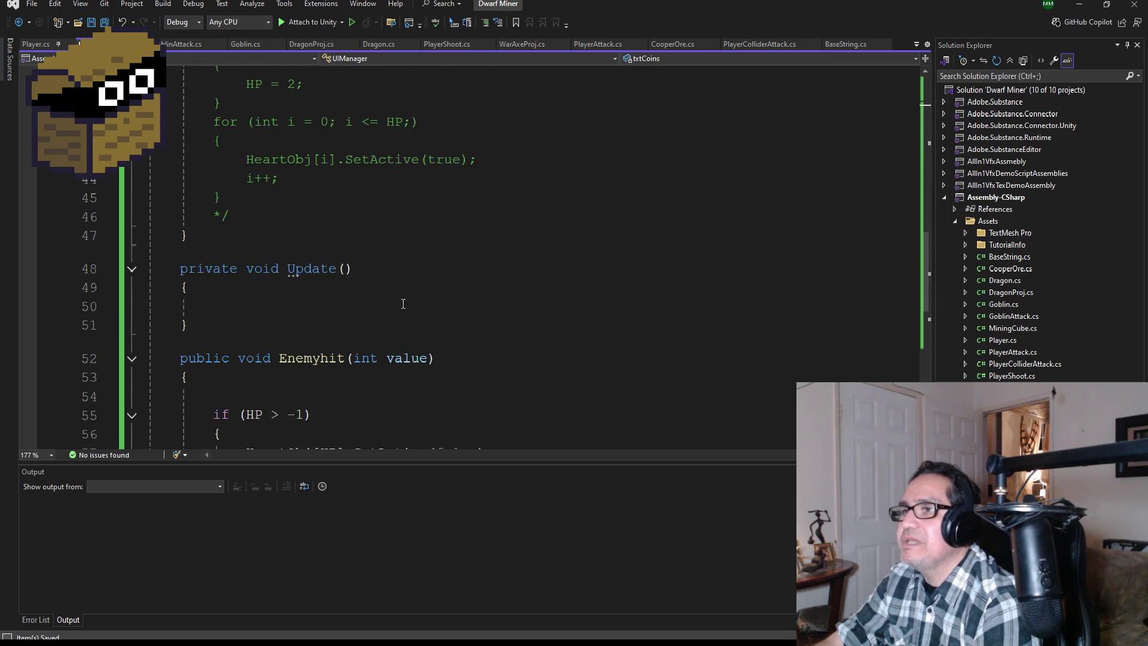
scroll(406, 287, "up", 7)
scroll(414, 278, "down", 8)
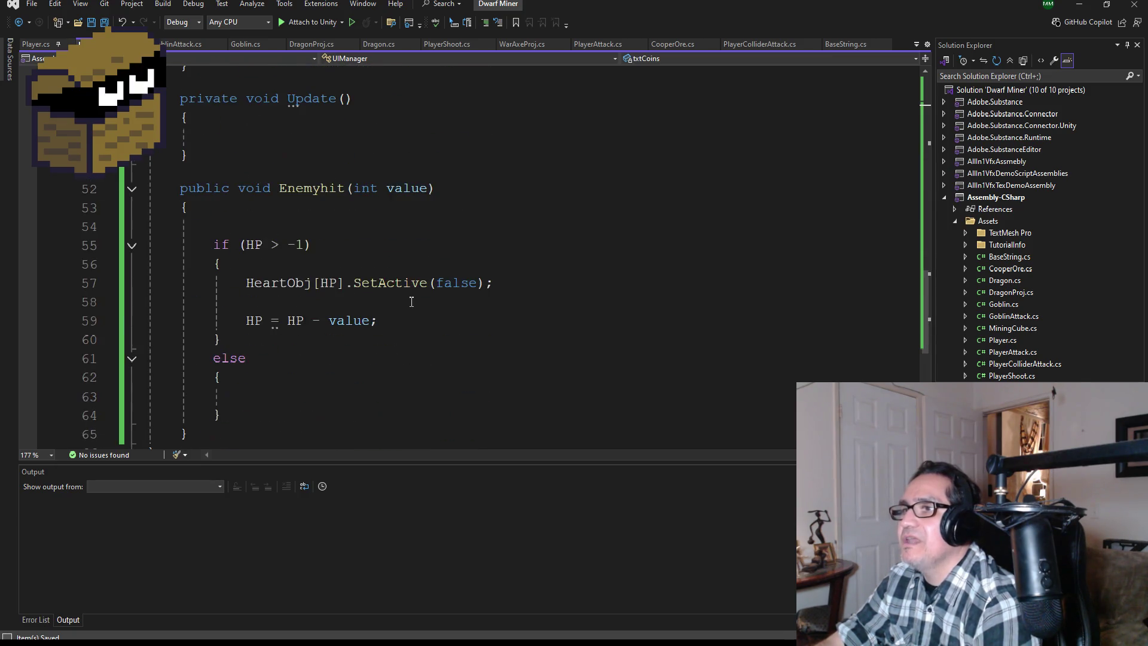
scroll(412, 406, "up", 1)
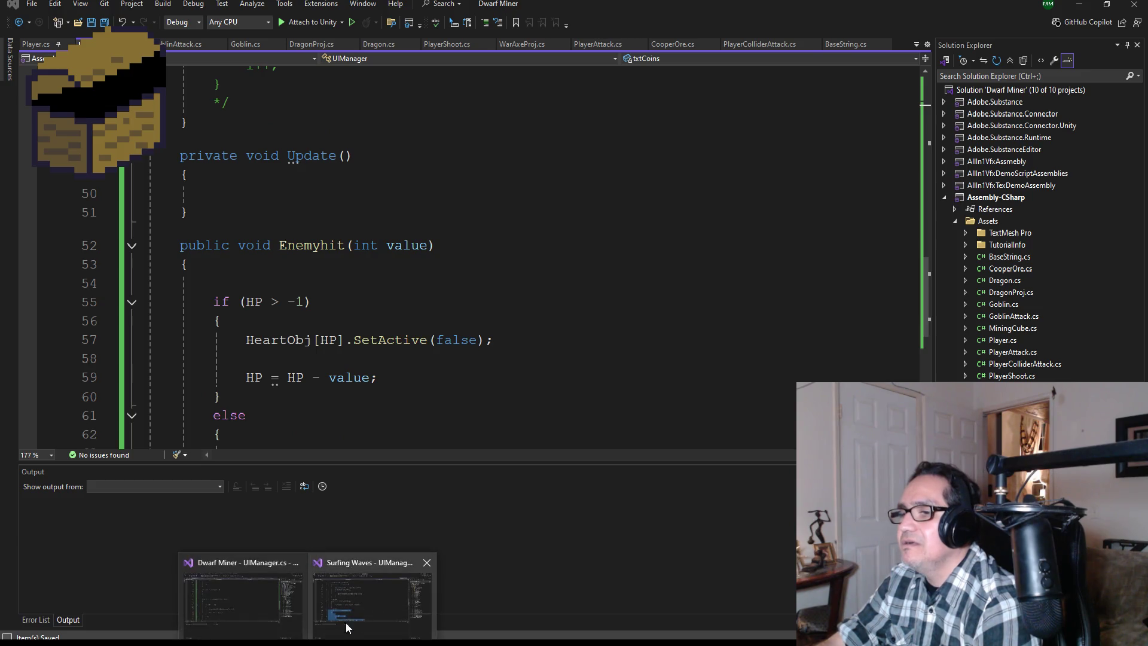
Copy the txtCoins.text = $"{countCoin}"; line from the Surfing Waves UIManager
left_click(346, 622)
scroll(381, 361, "down", 3)
scroll(381, 361, "up", 4)
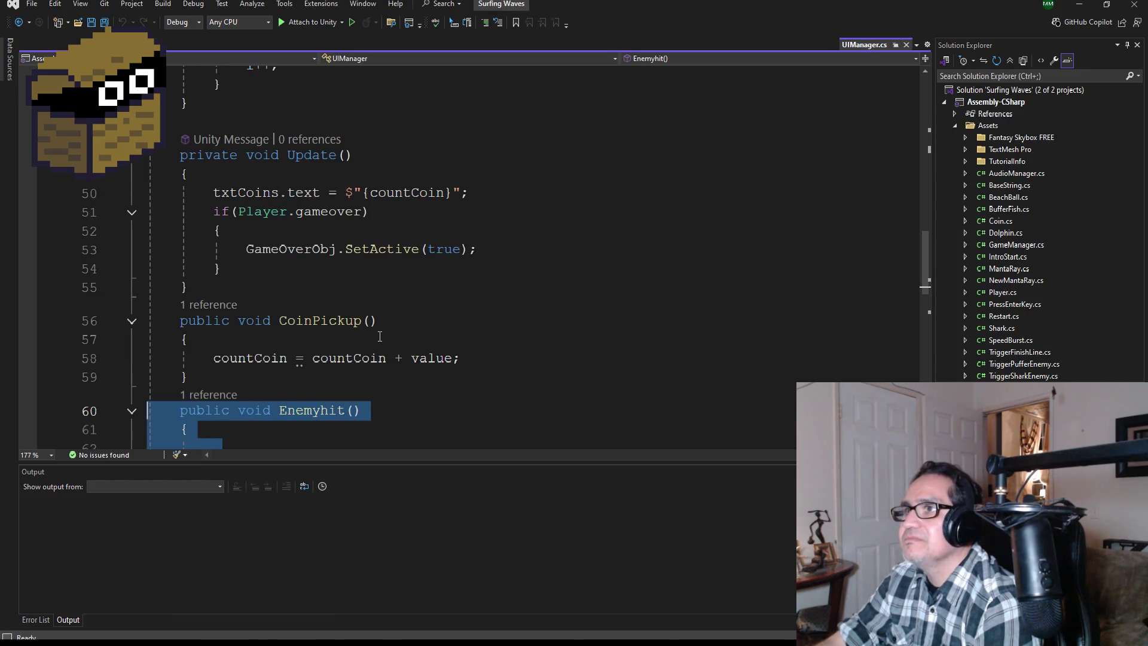
scroll(372, 365, "up", 1)
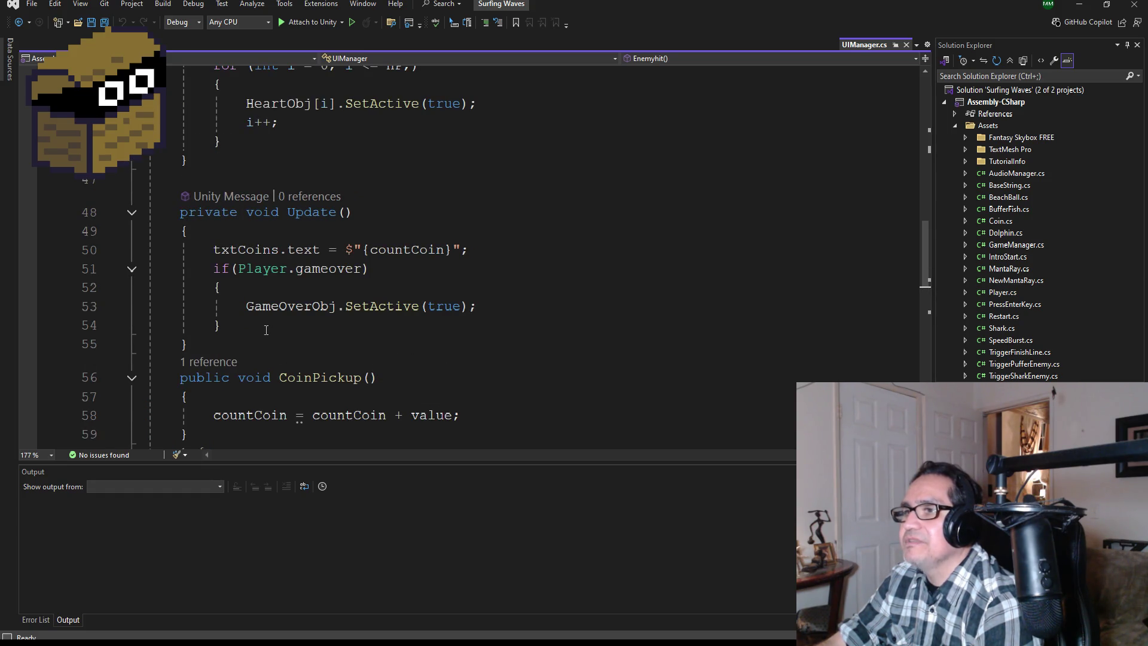
left_click_drag(468, 249, 231, 249)
key("ctrl+c")
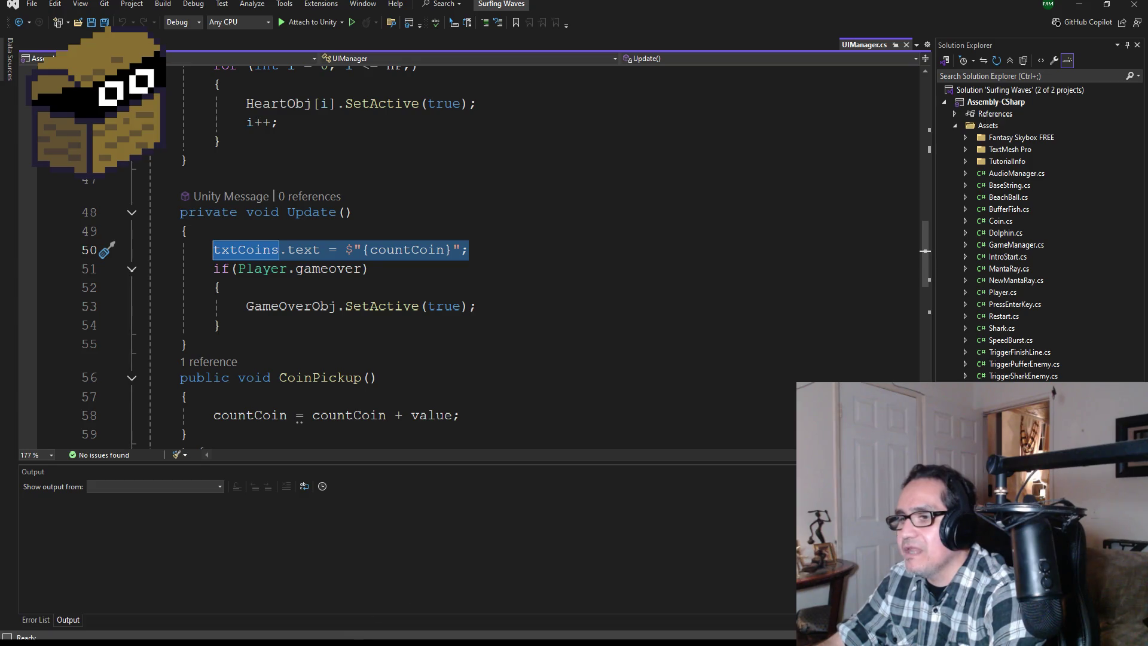
Paste that line into Dwarf Miner's Update() and Save All
left_click(253, 604)
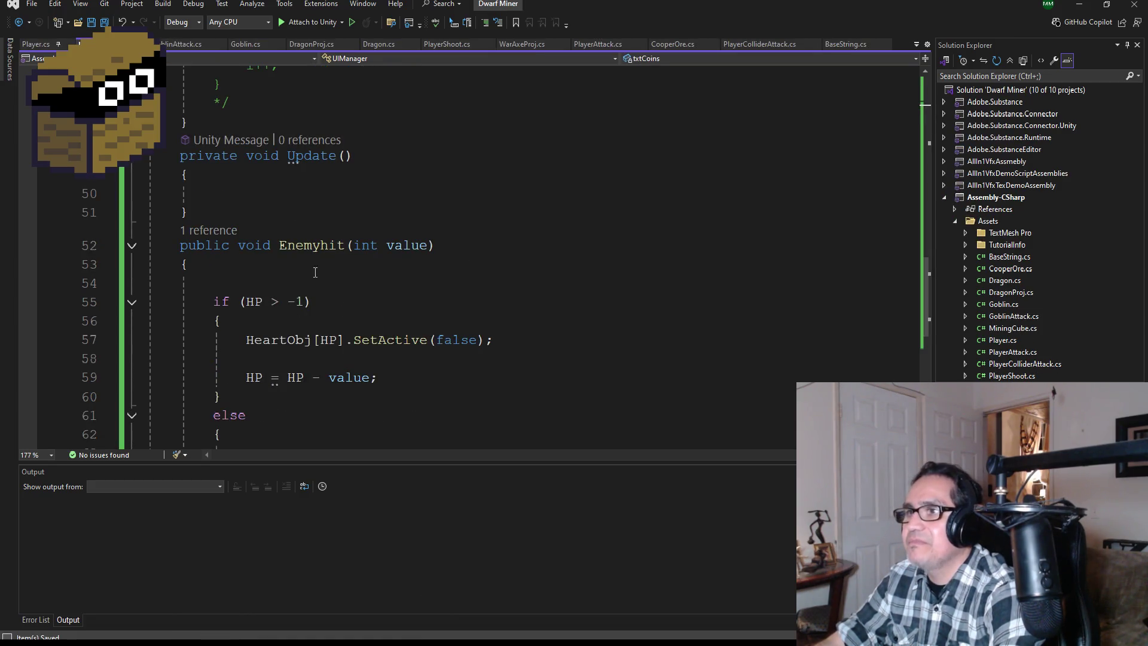
scroll(315, 272, "up", 2)
left_click(257, 288)
left_click(265, 302)
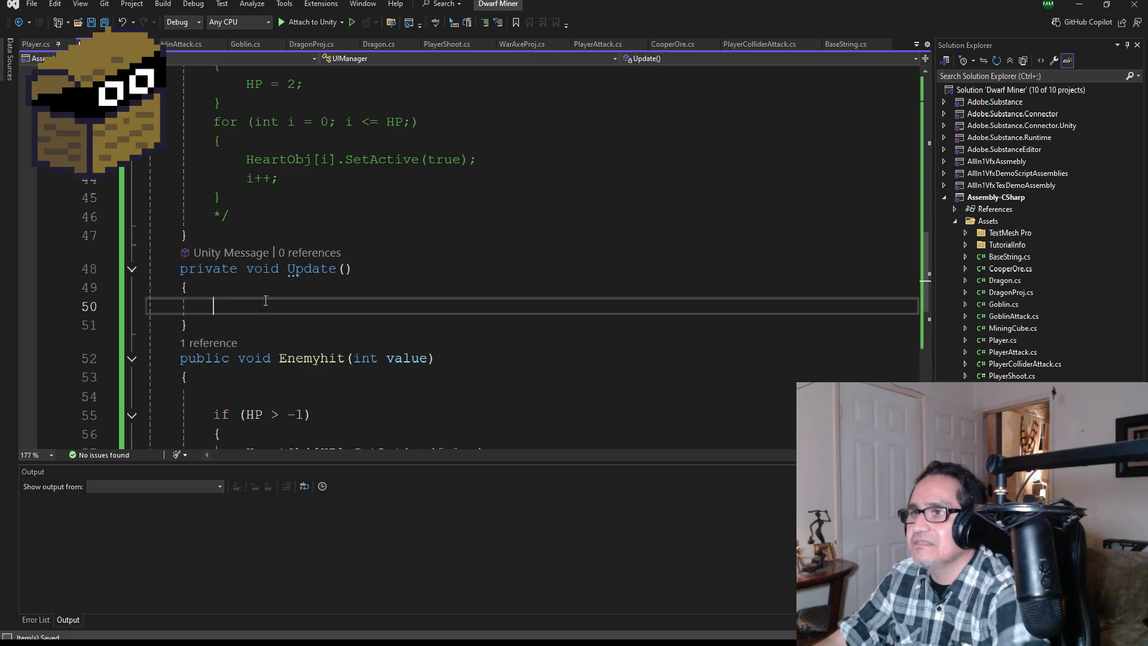
key("ctrl+v")
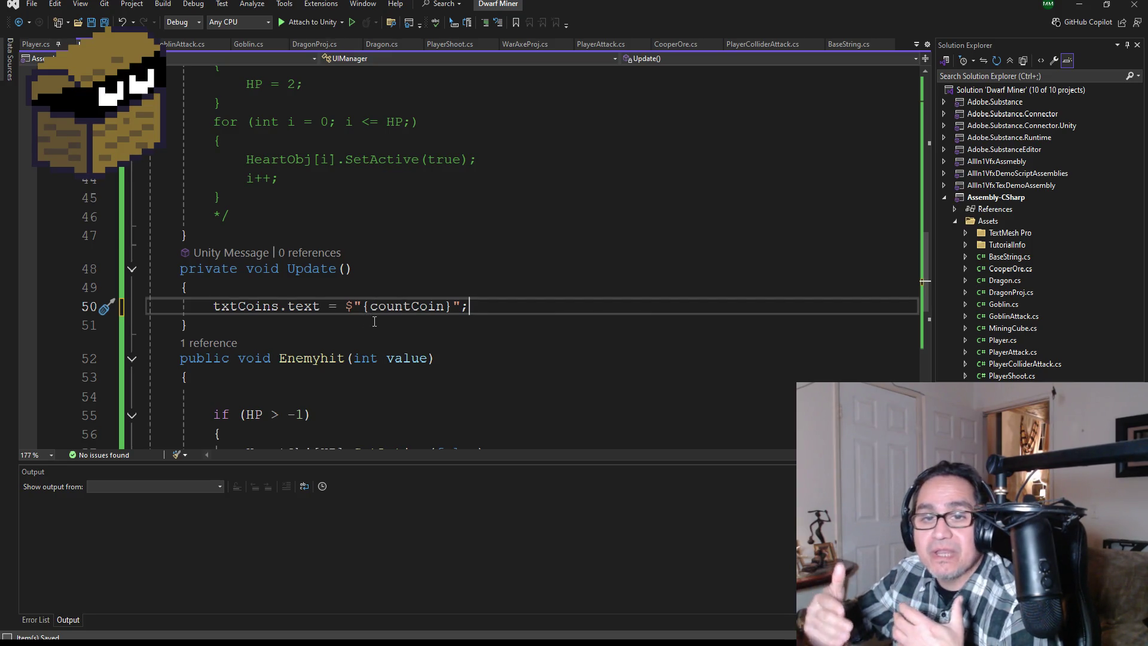
left_click(102, 27)
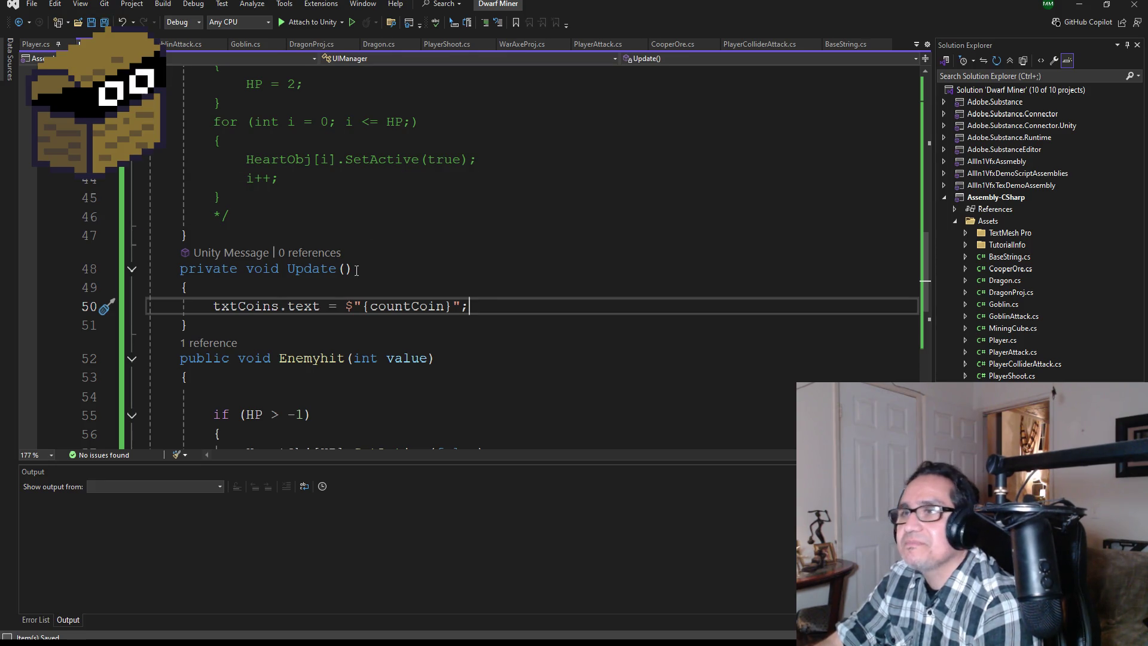
scroll(356, 271, "up", 9)
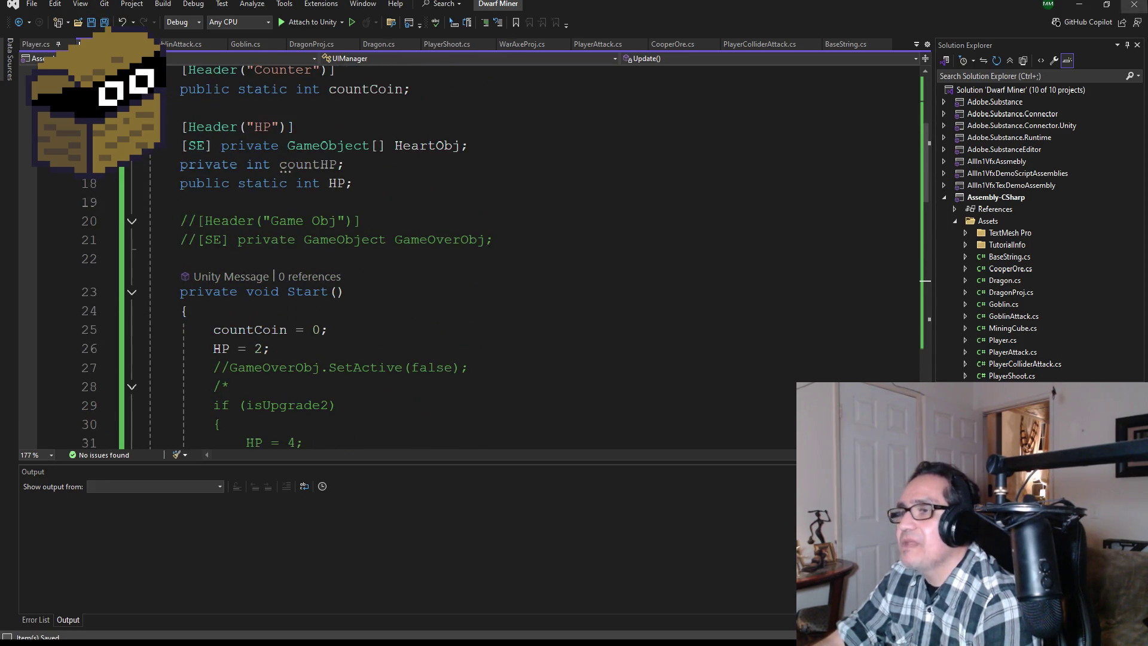
left_click(1083, 8)
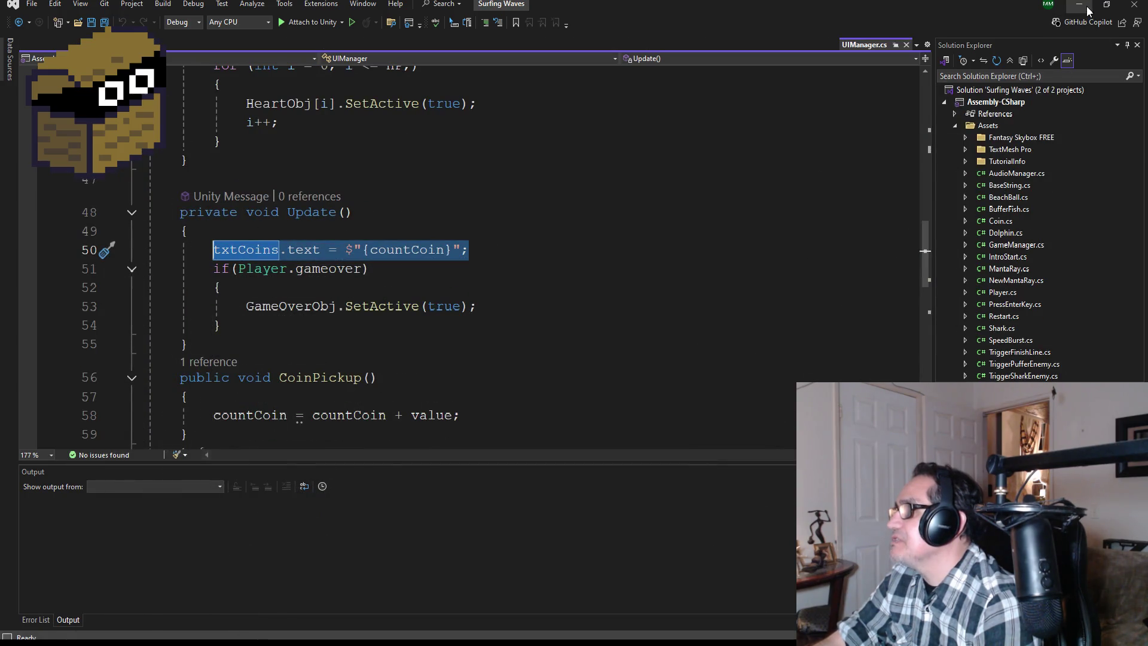
Select UIManager, expand UICanvas, and drag txtGold into the Txt Coins field
left_click(1088, 10)
scroll(1011, 239, "down", 5)
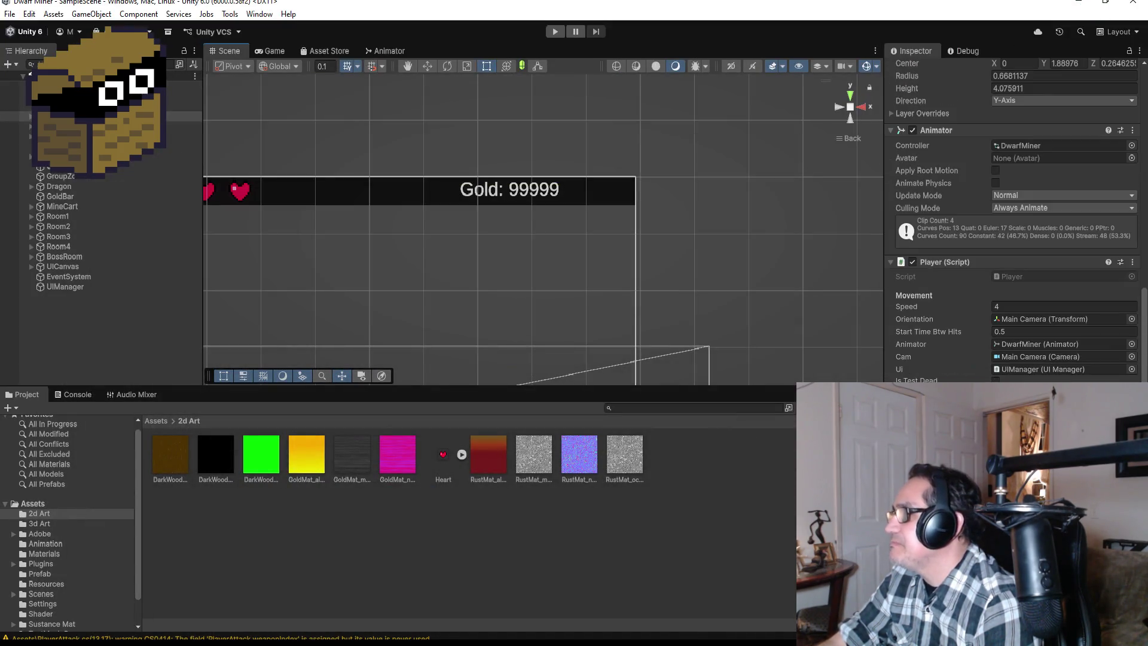
left_click(68, 287)
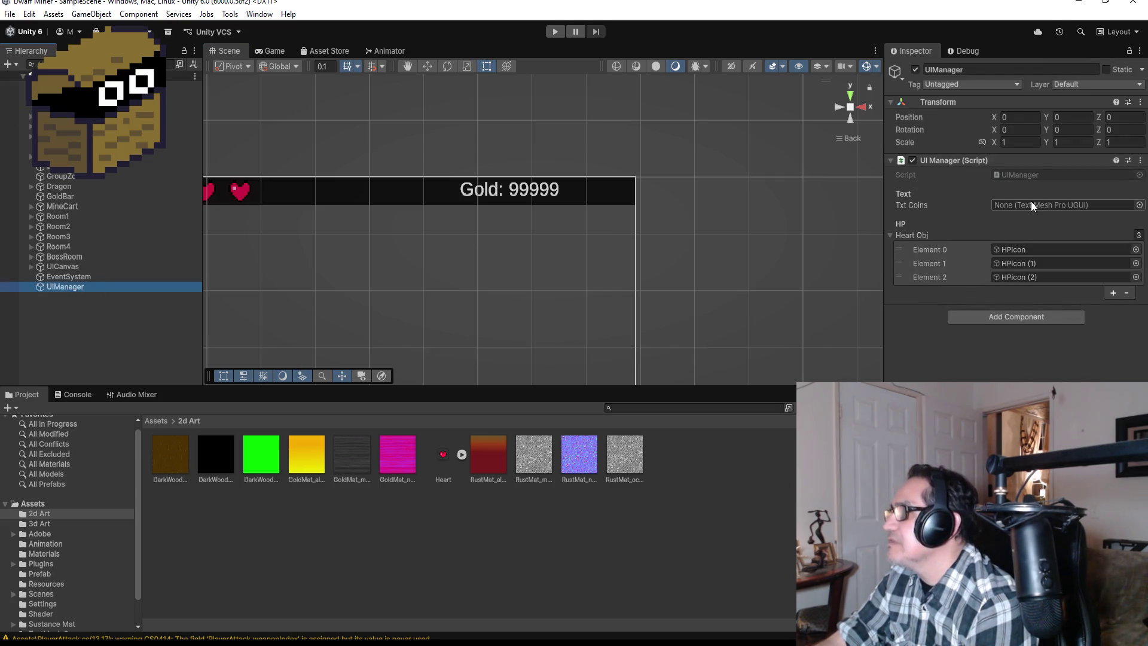
left_click(31, 266)
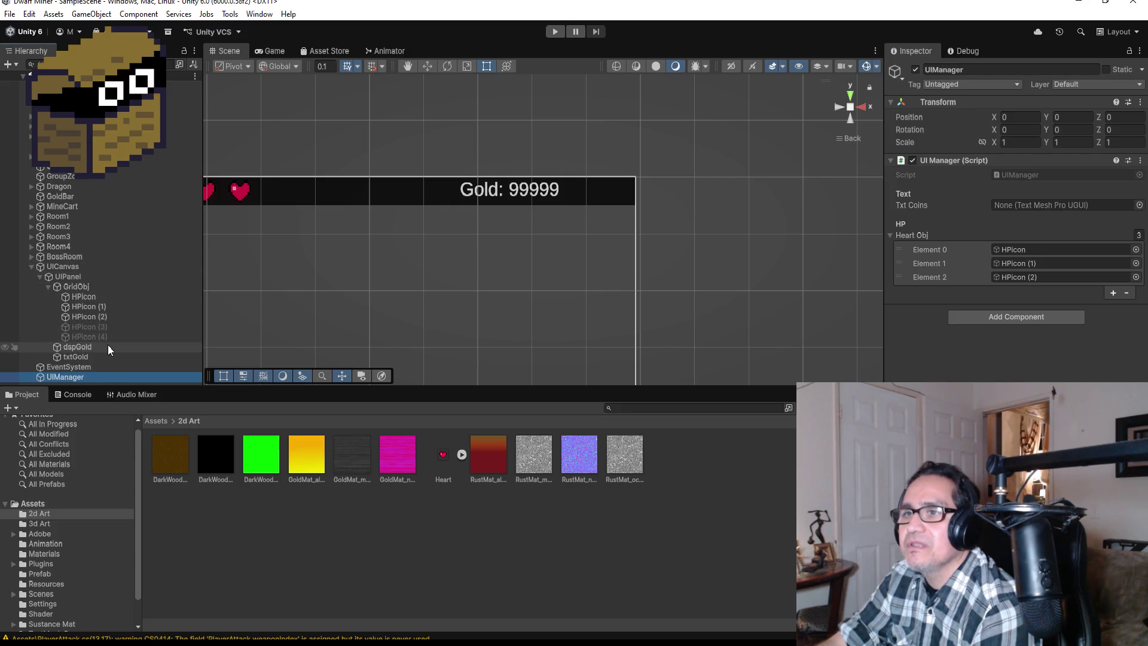
mouse_move(88, 354)
left_mouse_down()
mouse_move(248, 353)
mouse_move(991, 294)
mouse_move(1051, 210)
left_mouse_up()
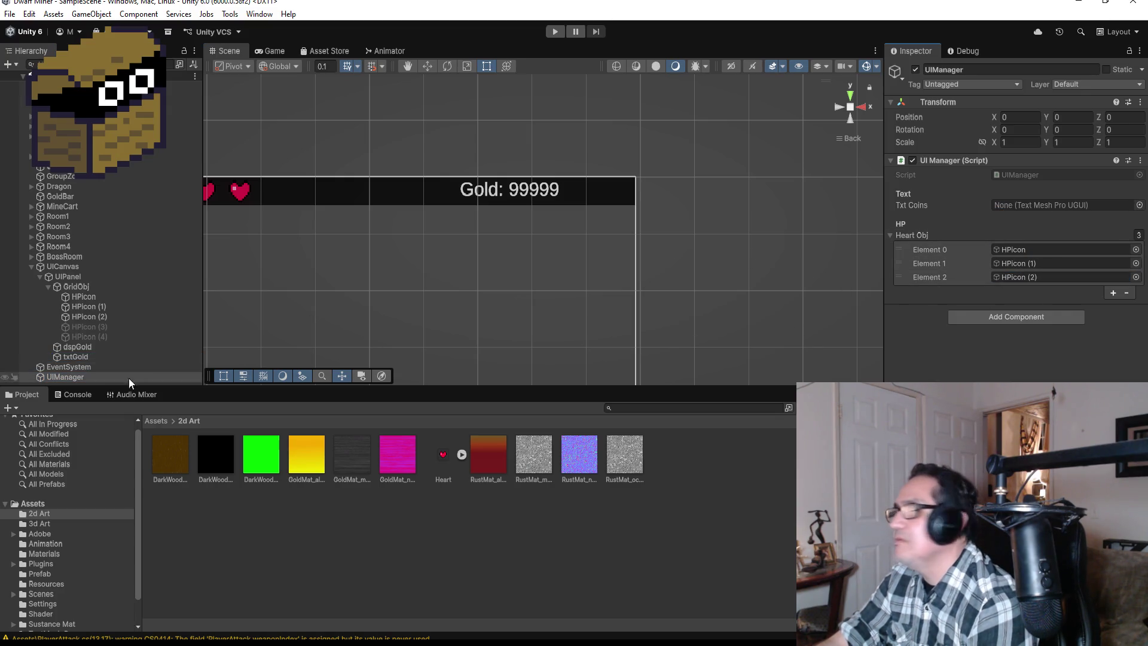
mouse_move(84, 348)
left_mouse_down()
mouse_move(101, 363)
mouse_move(84, 354)
mouse_move(1017, 214)
left_mouse_up()
left_click(87, 378)
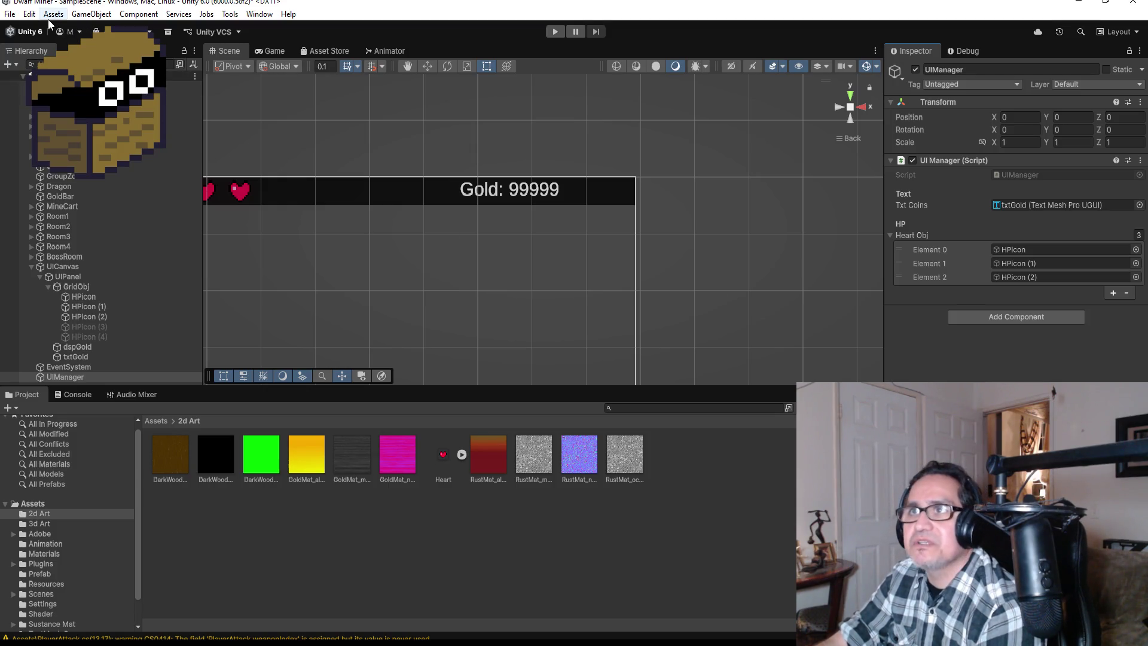
Dismiss the File menu, collapse UICanvas, and return to the Dwarf Miner UIManager code
left_click(13, 21)
key("Escape")
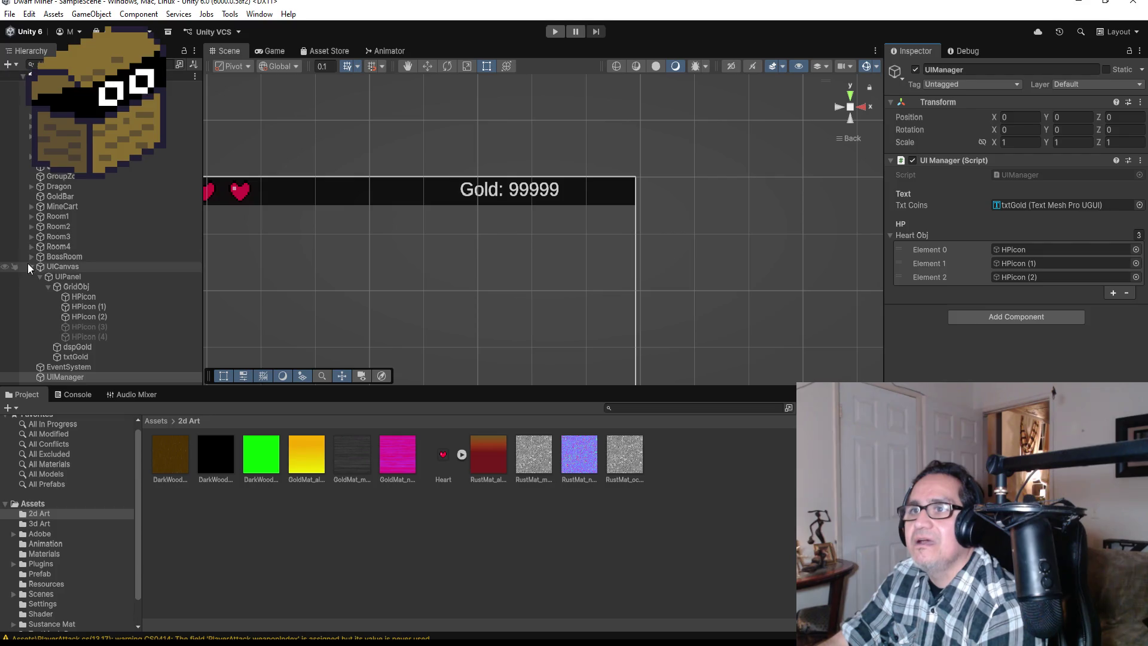
left_click(30, 266)
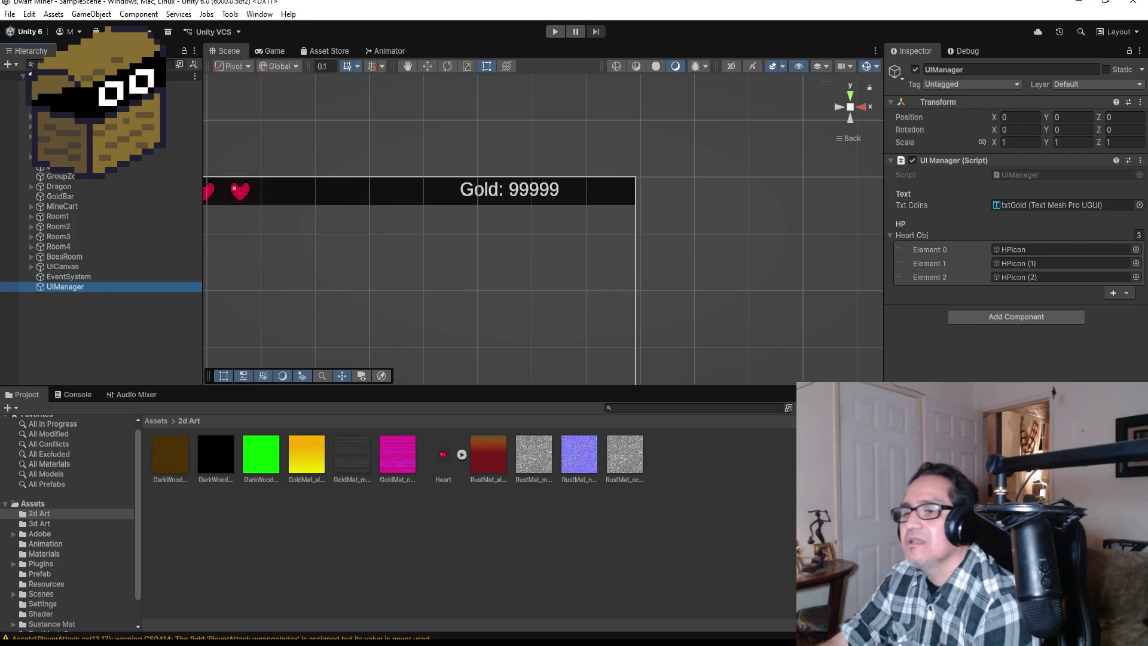
mouse_move(307, 643)
left_click(260, 622)
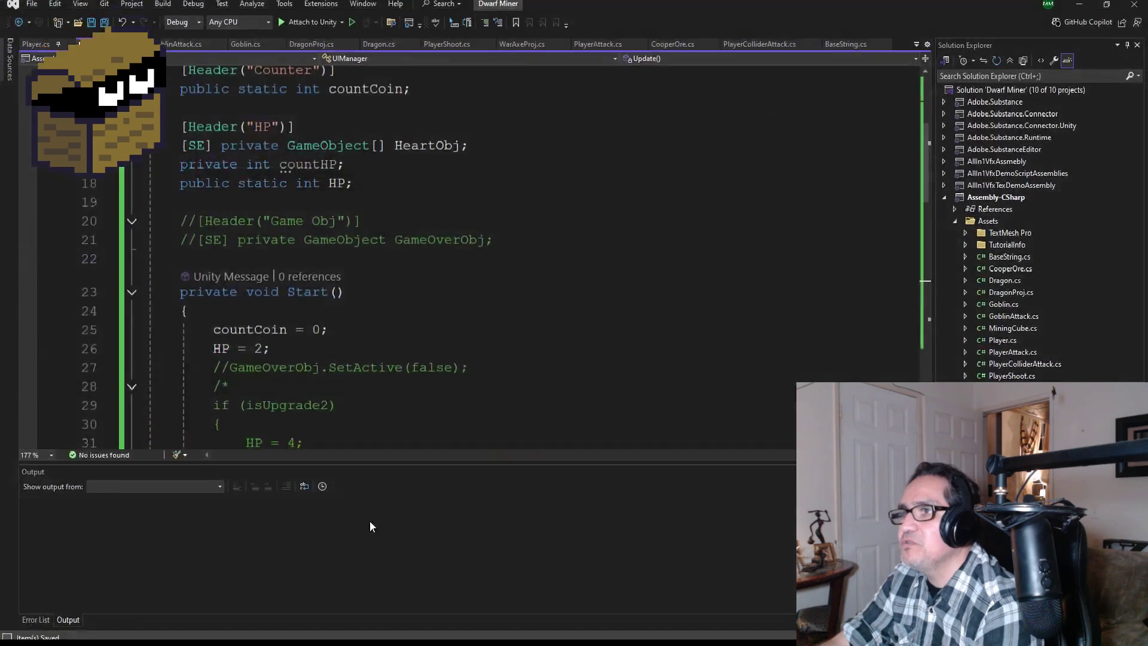
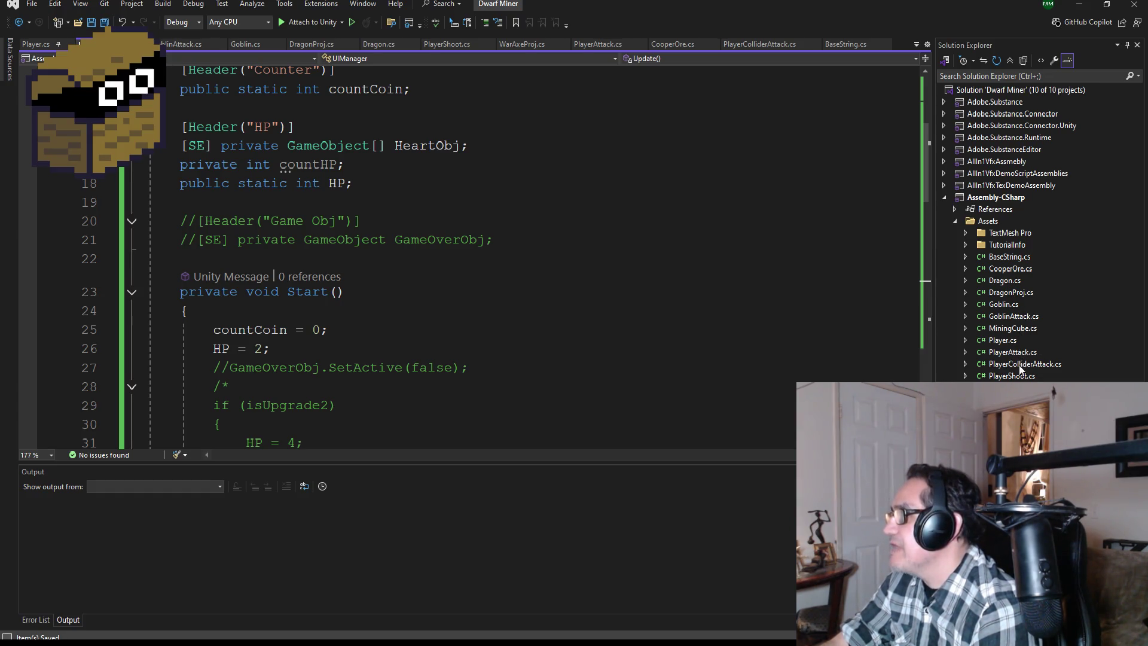
In MiningCube.cs, add int randOre = Random.Range(0, 10); below the Destroy(gameObject) line
double_click(1015, 329)
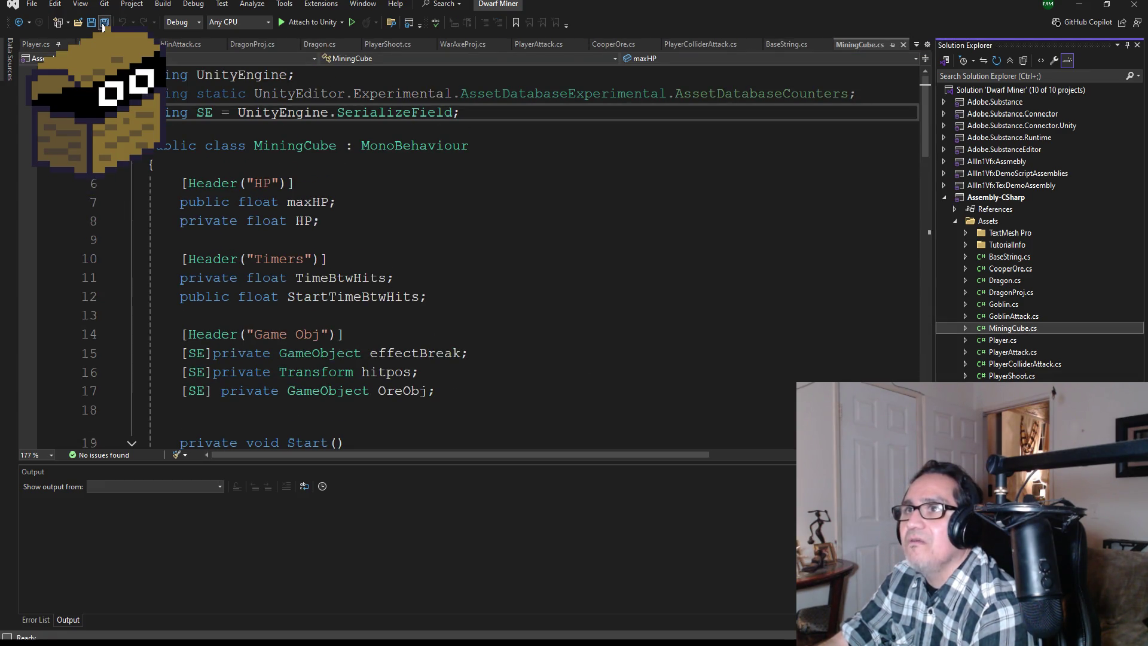
scroll(327, 282, "down", 1)
scroll(327, 282, "down", 7)
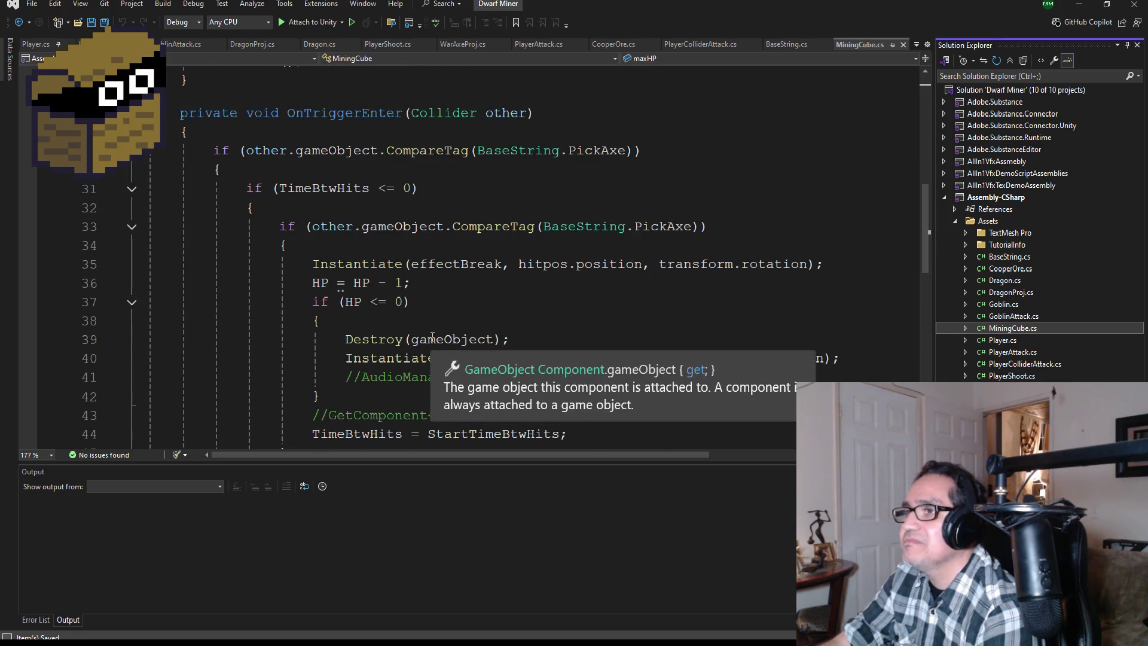
scroll(393, 269, "down", 2)
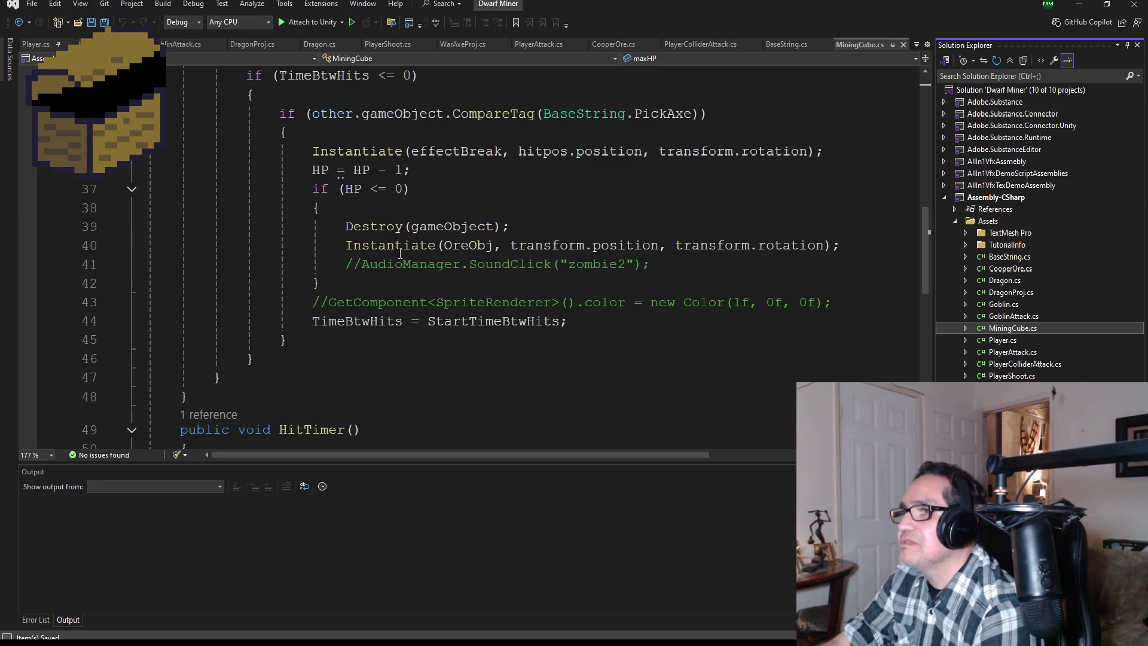
left_click(537, 232)
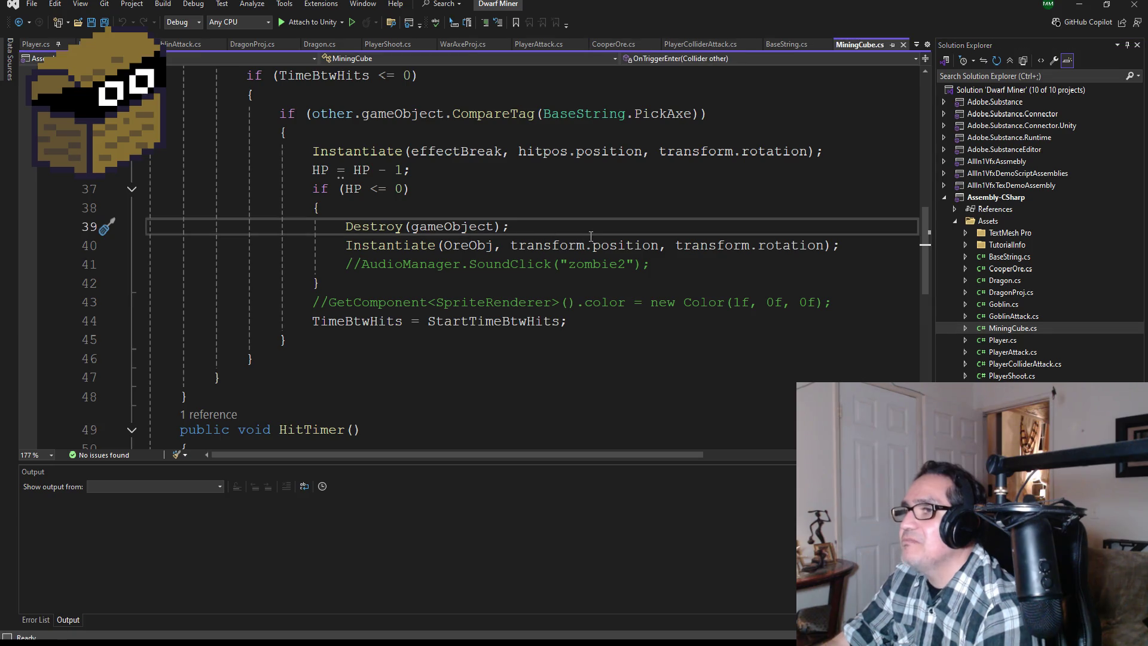
key("Return")
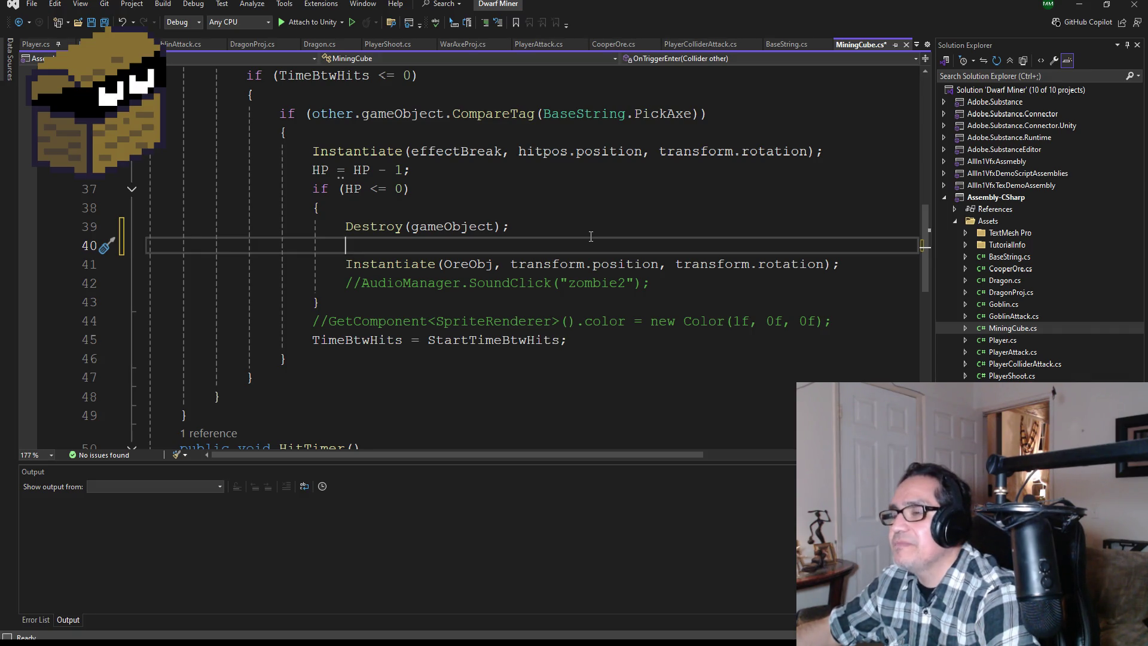
type("int rand")
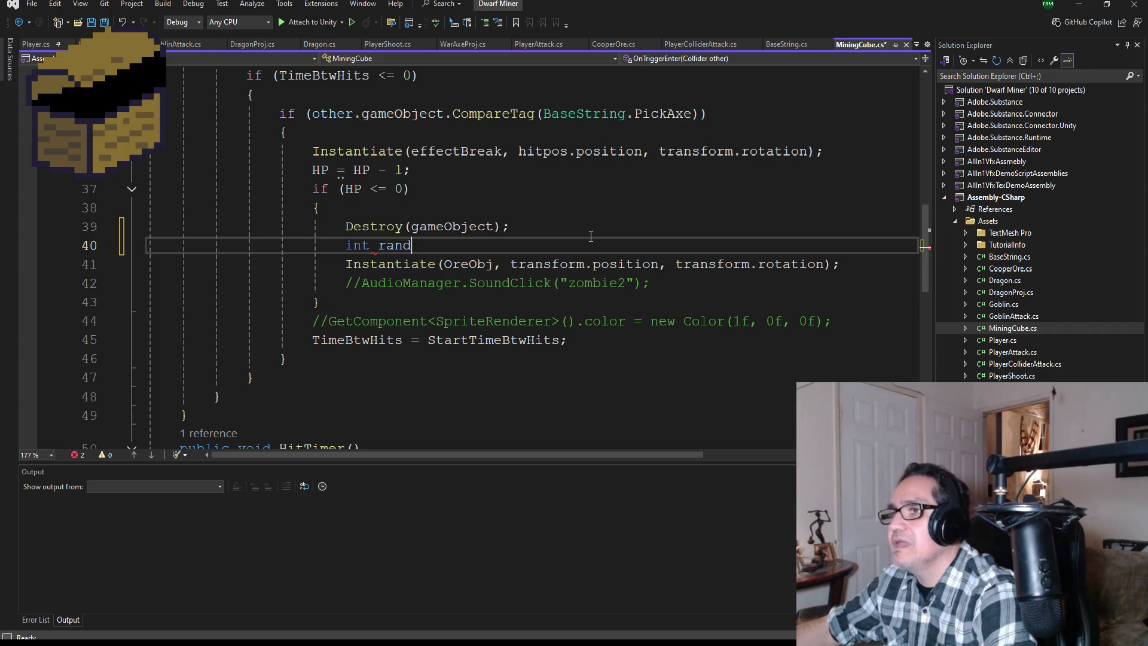
type("Ore")
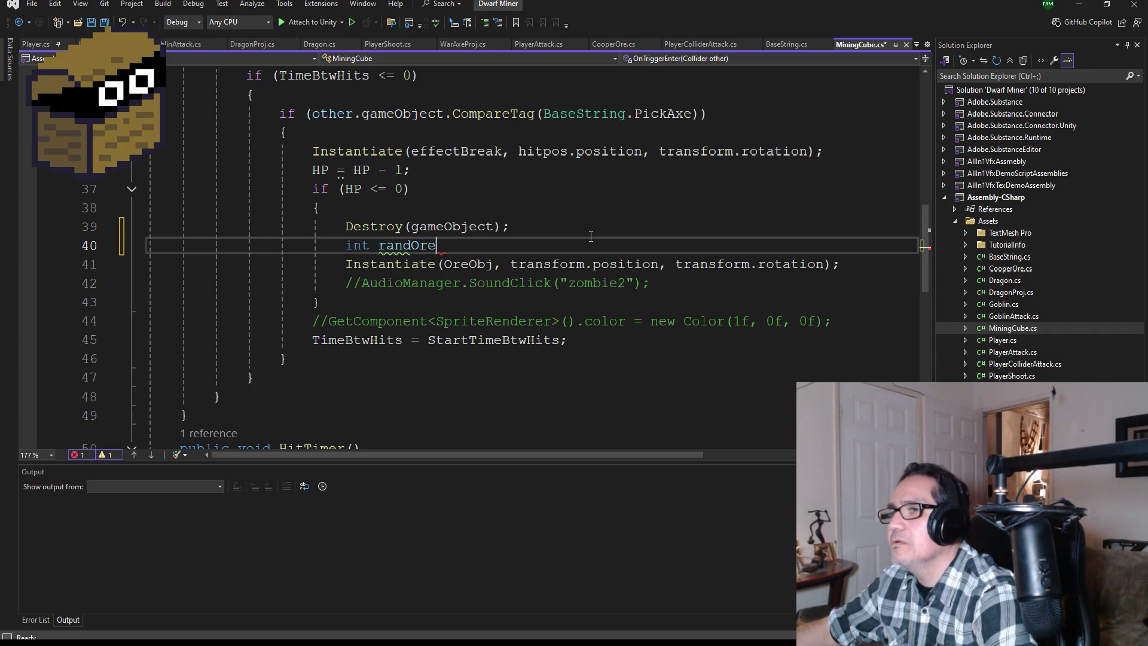
type(";")
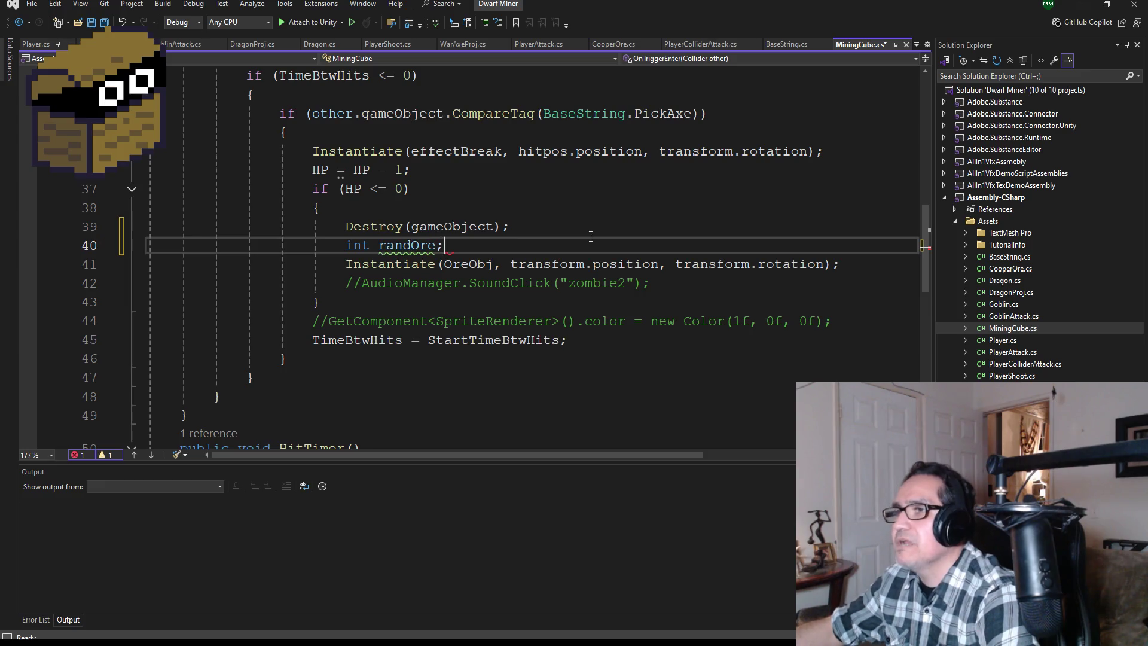
key("Return")
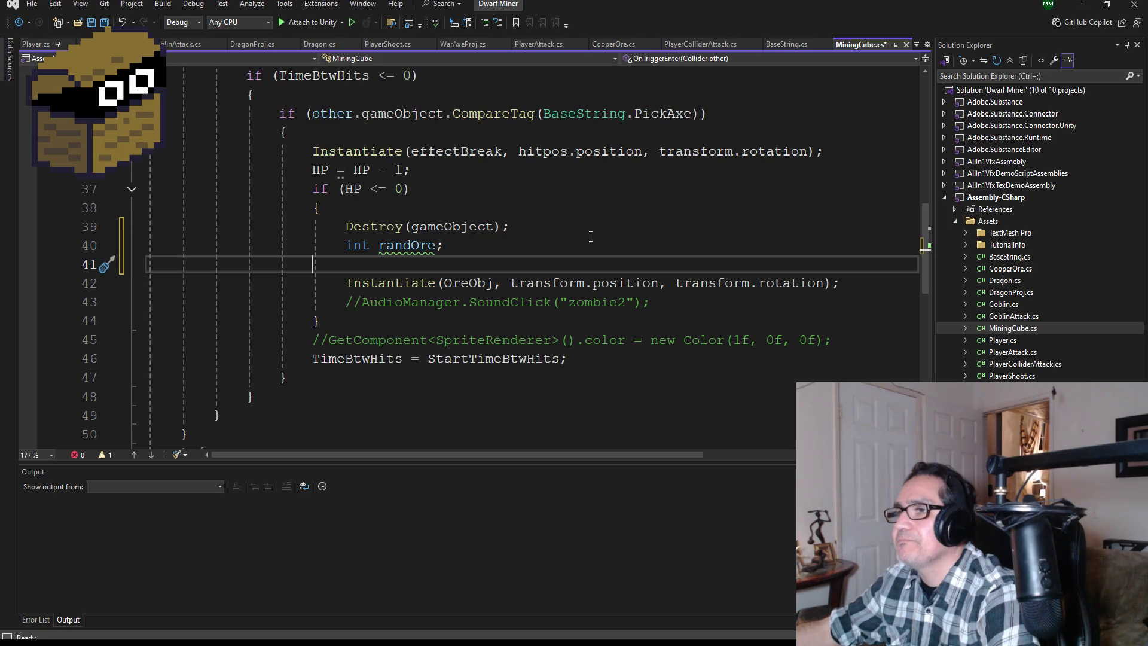
key("BackSpace")
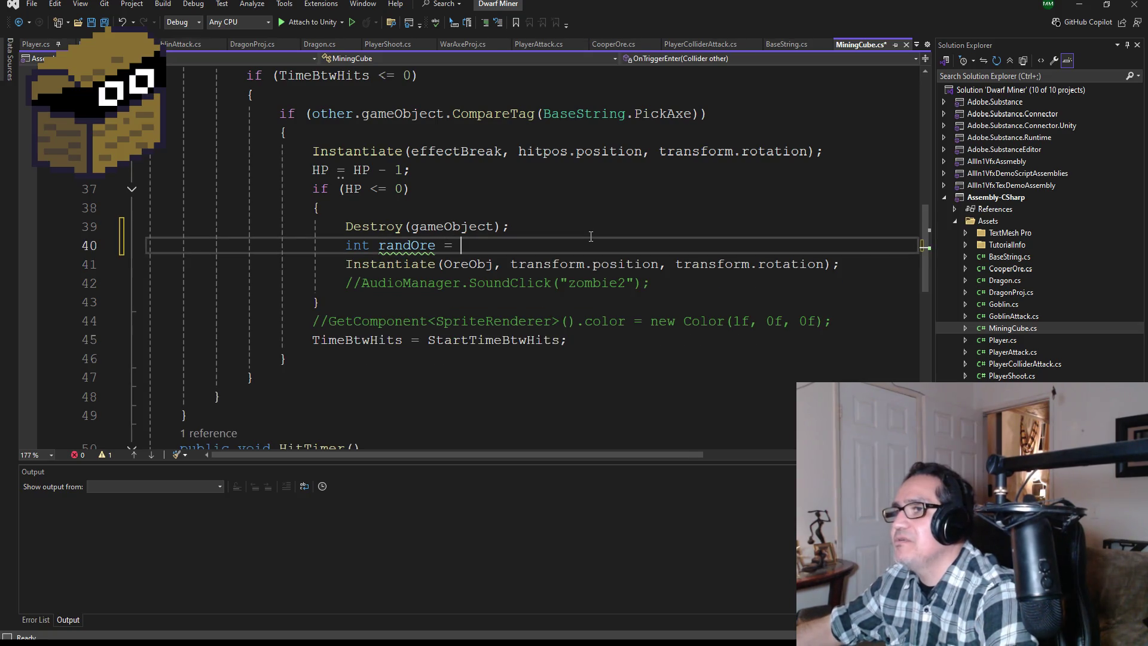
type("re = Ran")
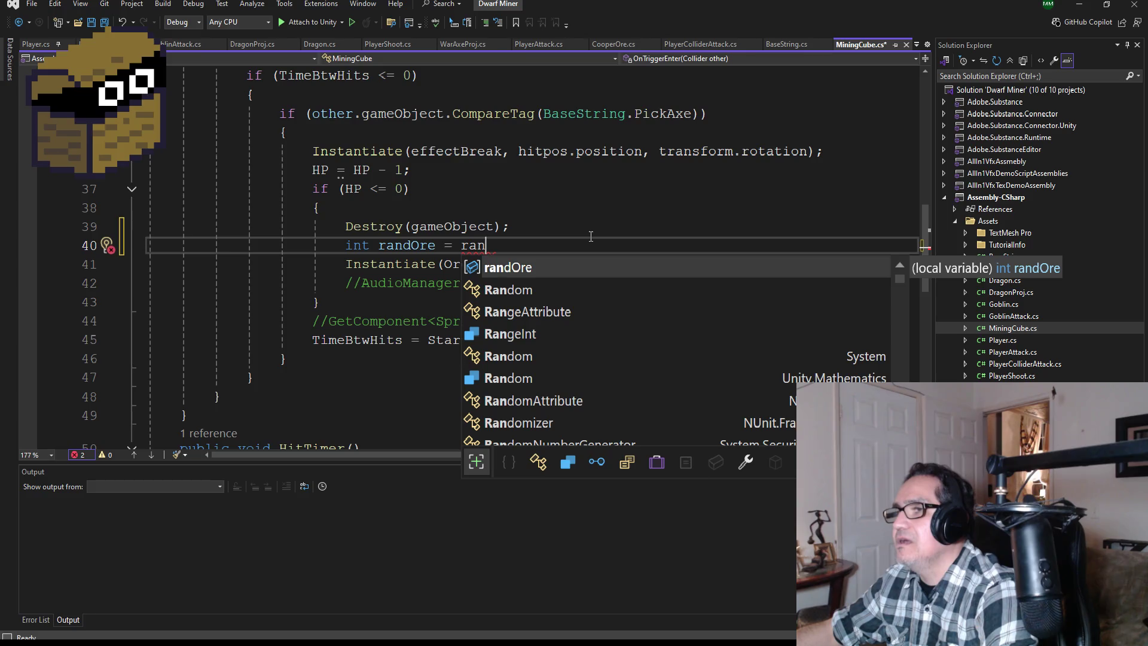
type("dom.Ra")
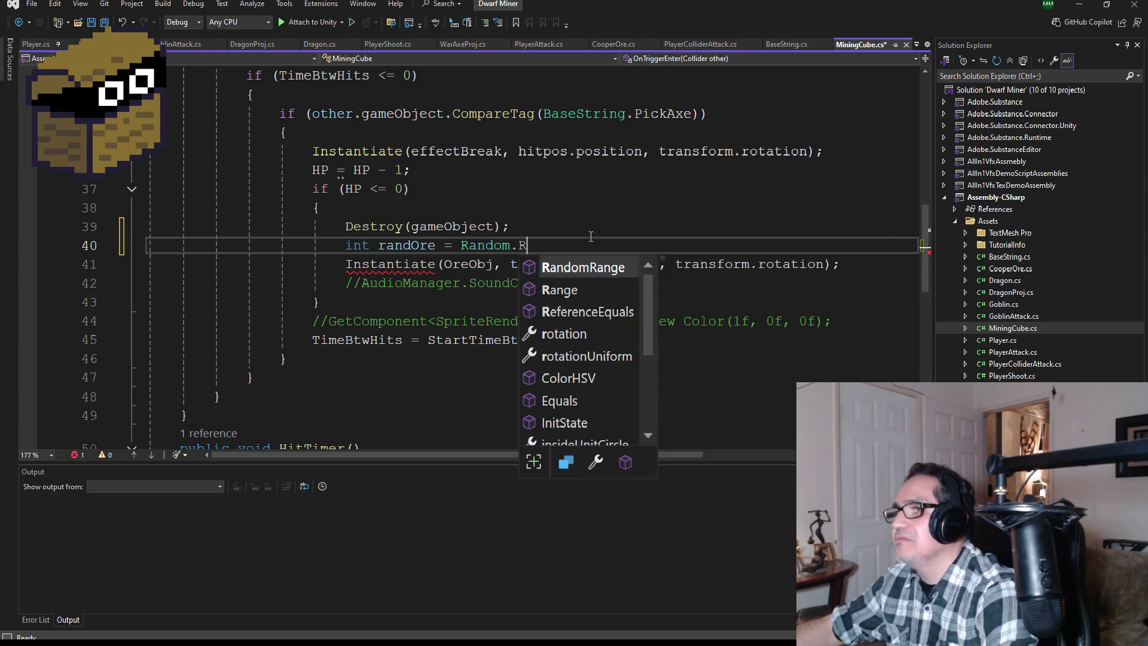
key("Down")
key("Tab")
type("(0")
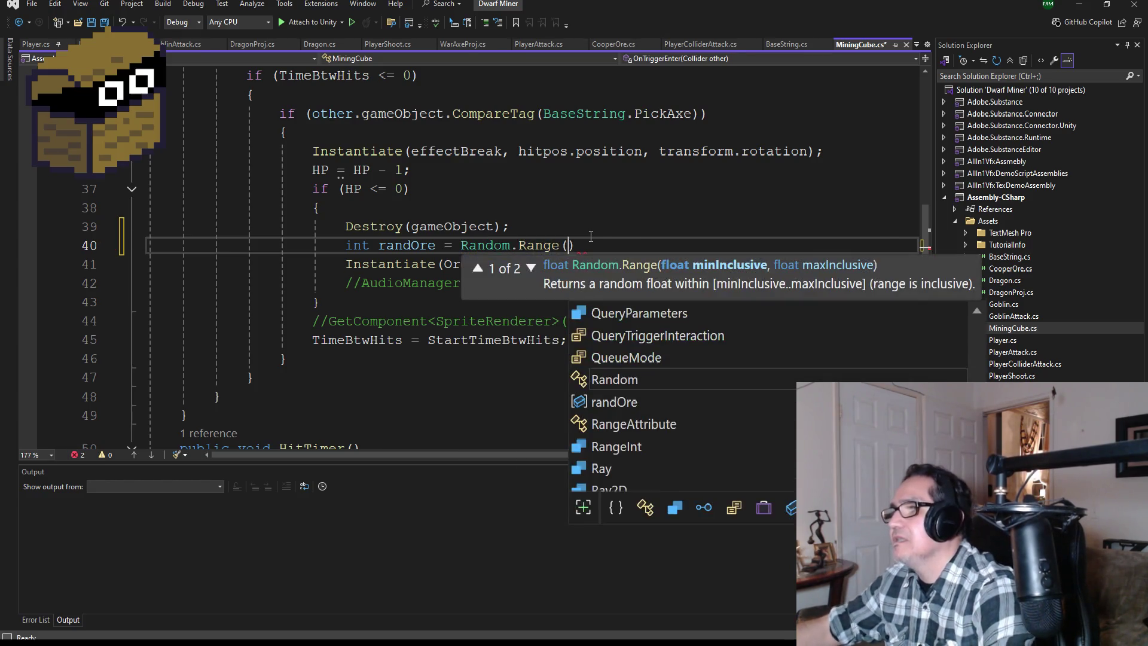
type(", 10);")
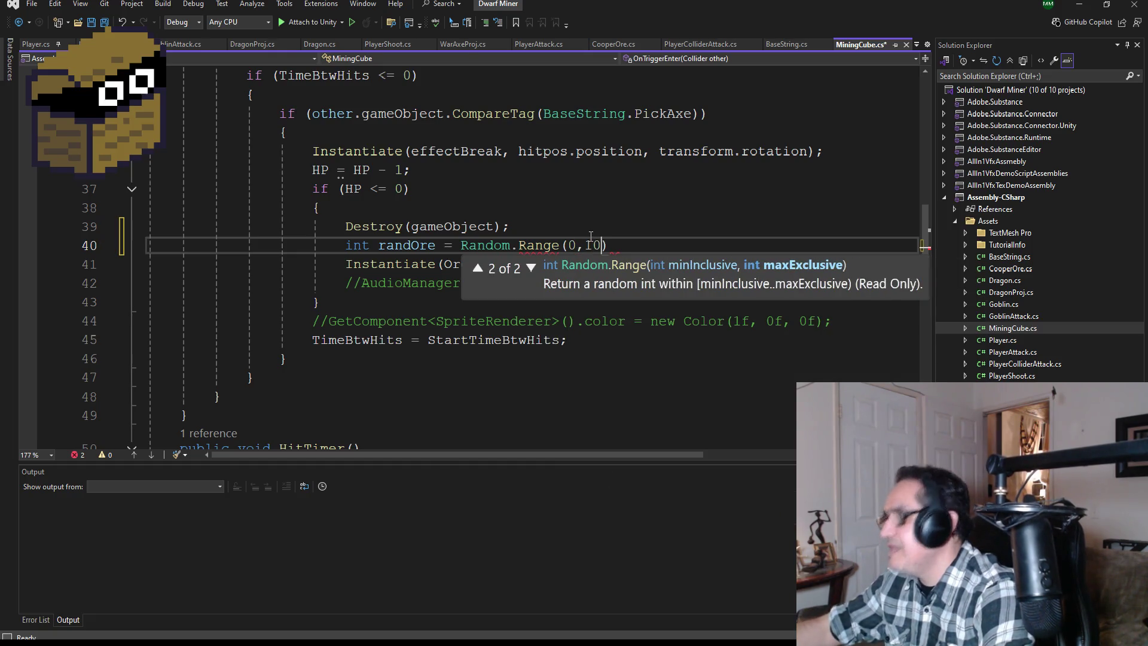
Add an empty if (randOre < 5) block beneath the randOre roll
key("Return")
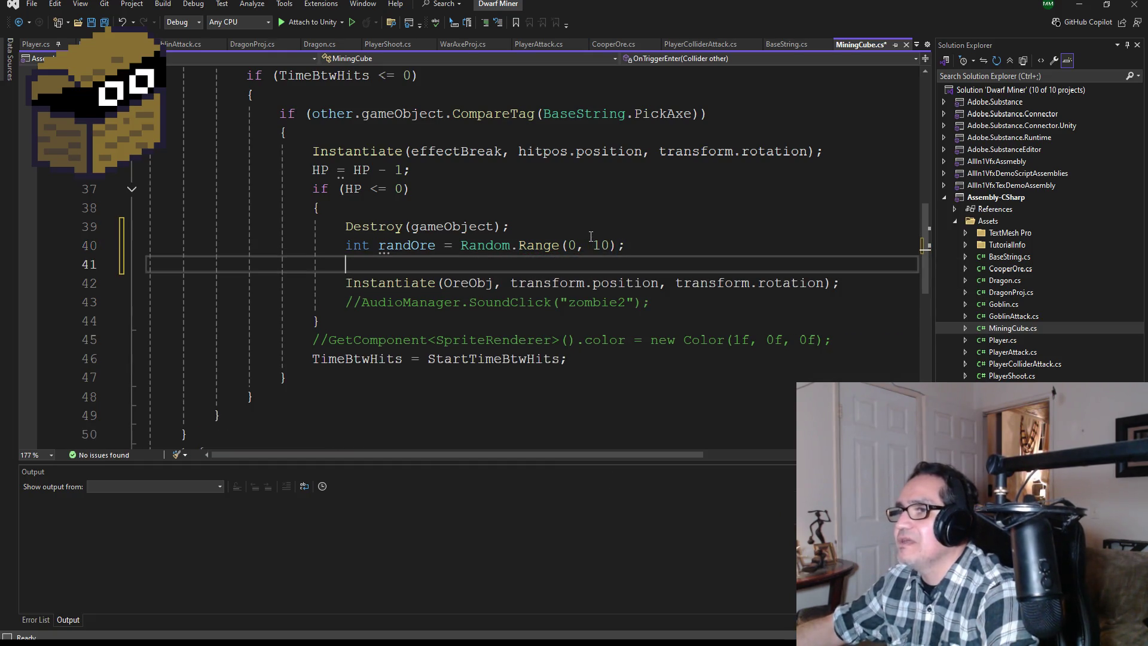
type("if (")
key("BackSpace")
key("BackSpace")
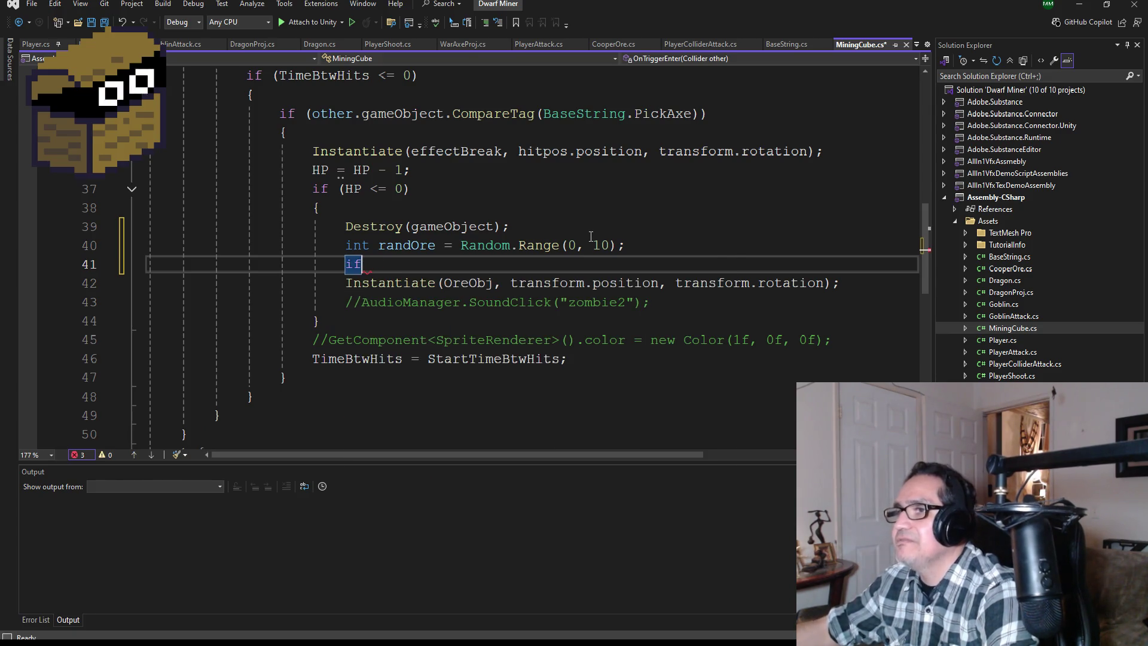
type("(ran")
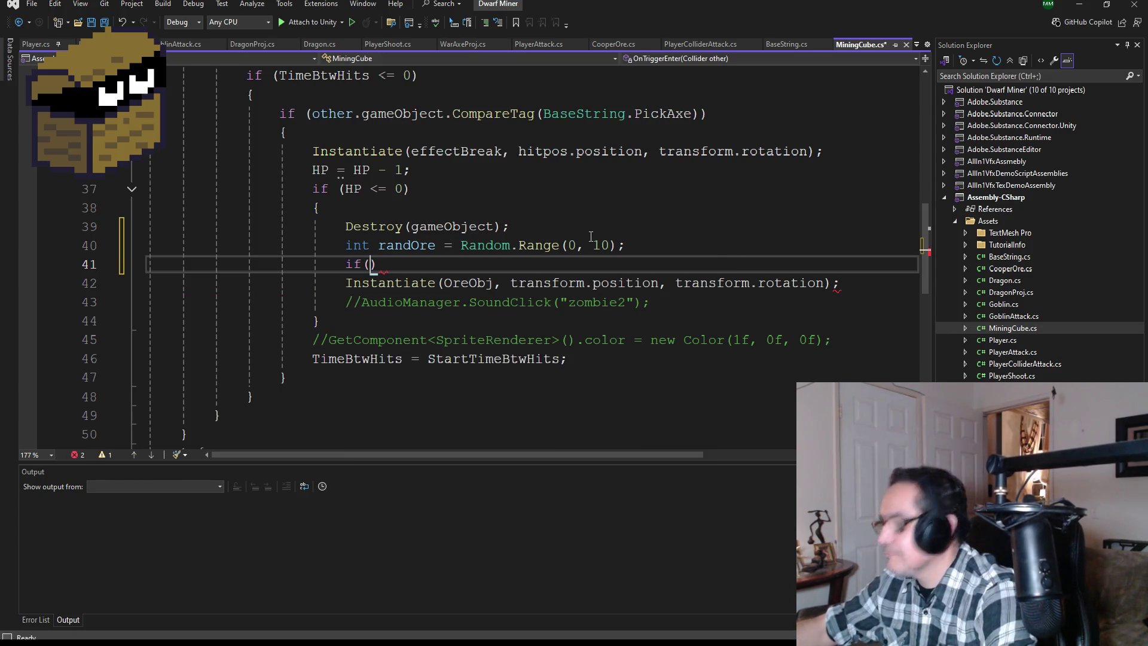
key("Tab")
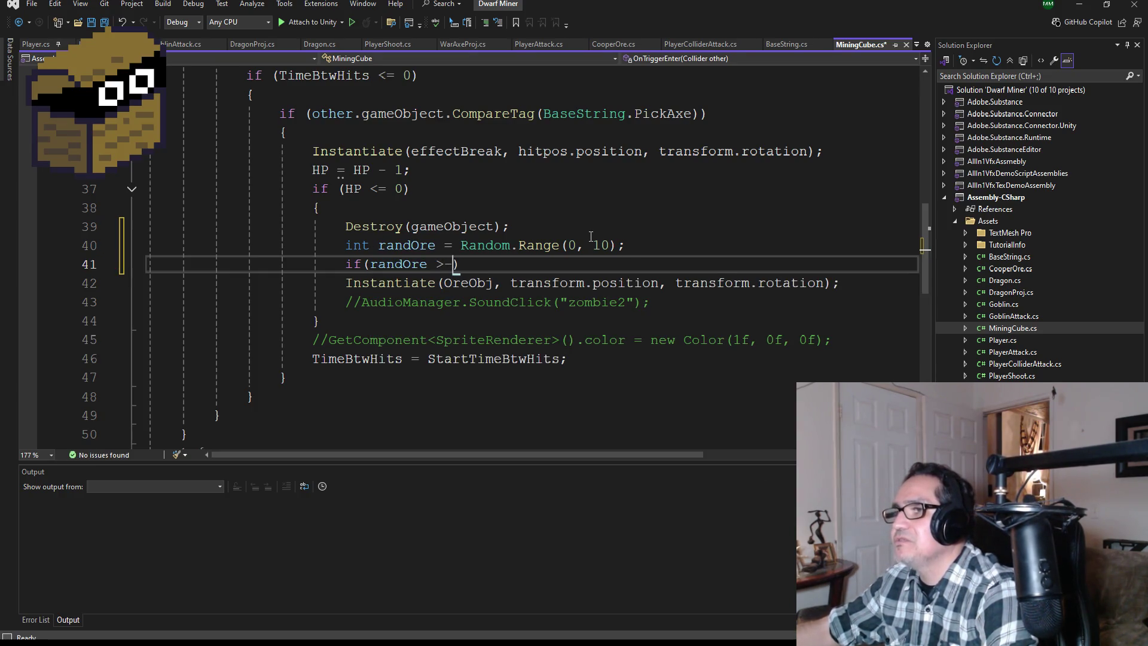
key("BackSpace")
type("<5")
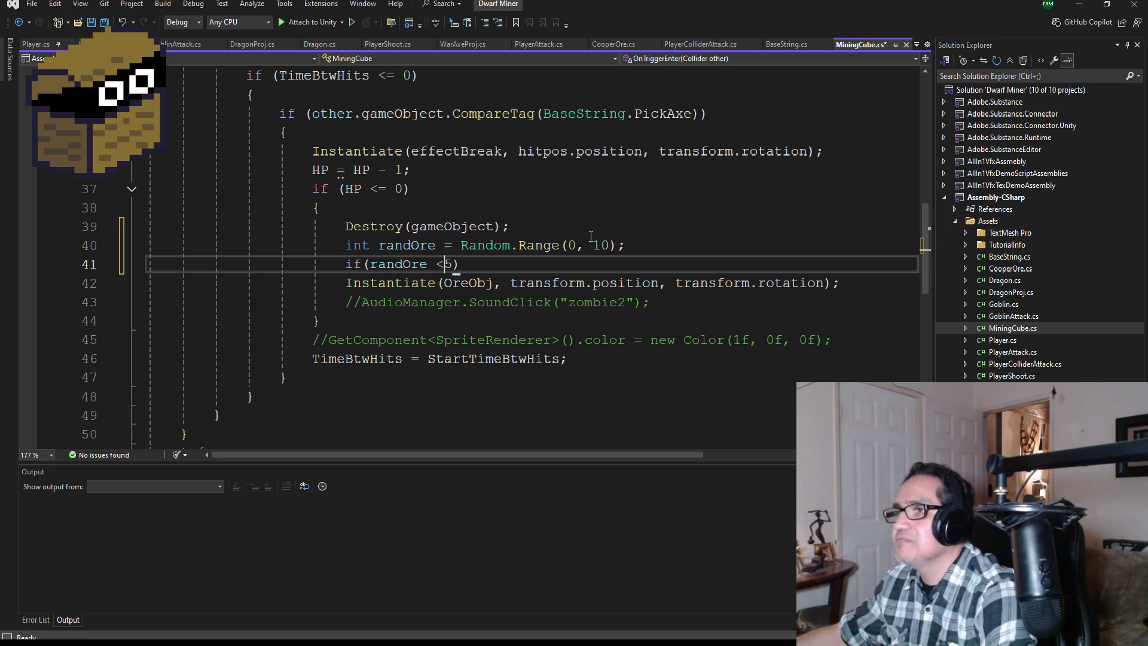
key("Return")
type("{")
key("Return")
Move the Instantiate(OreObj…) ore-spawning lines inside the if (randOre < 5) block and save
left_click_drag(651, 359, 116, 337)
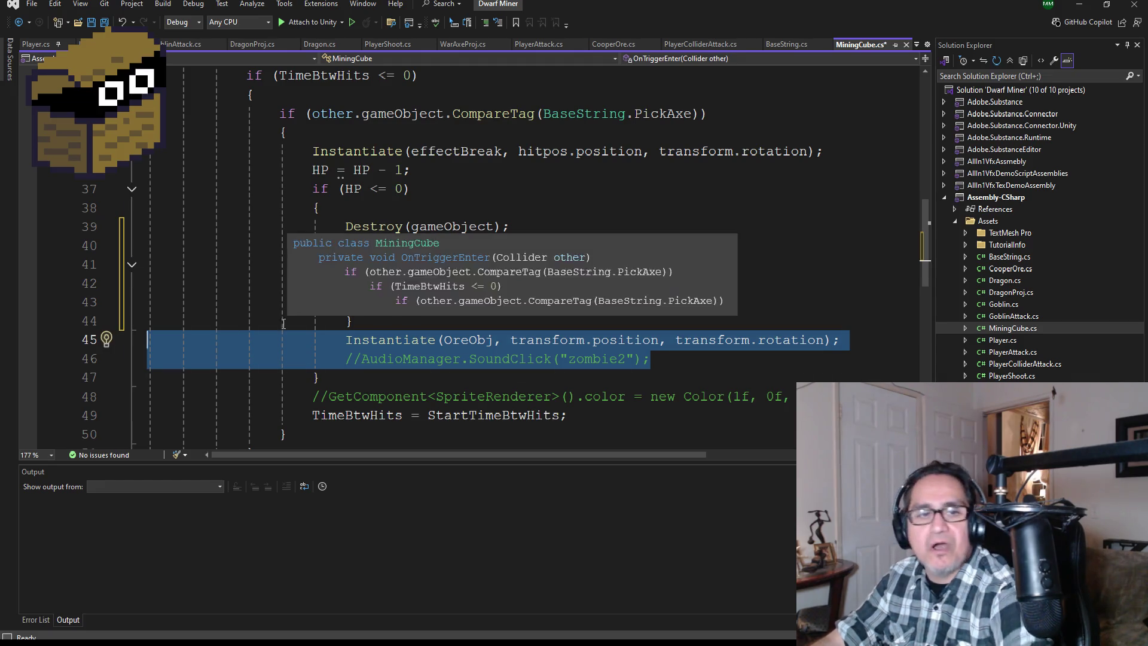
key("ctrl+x")
double_click(389, 296)
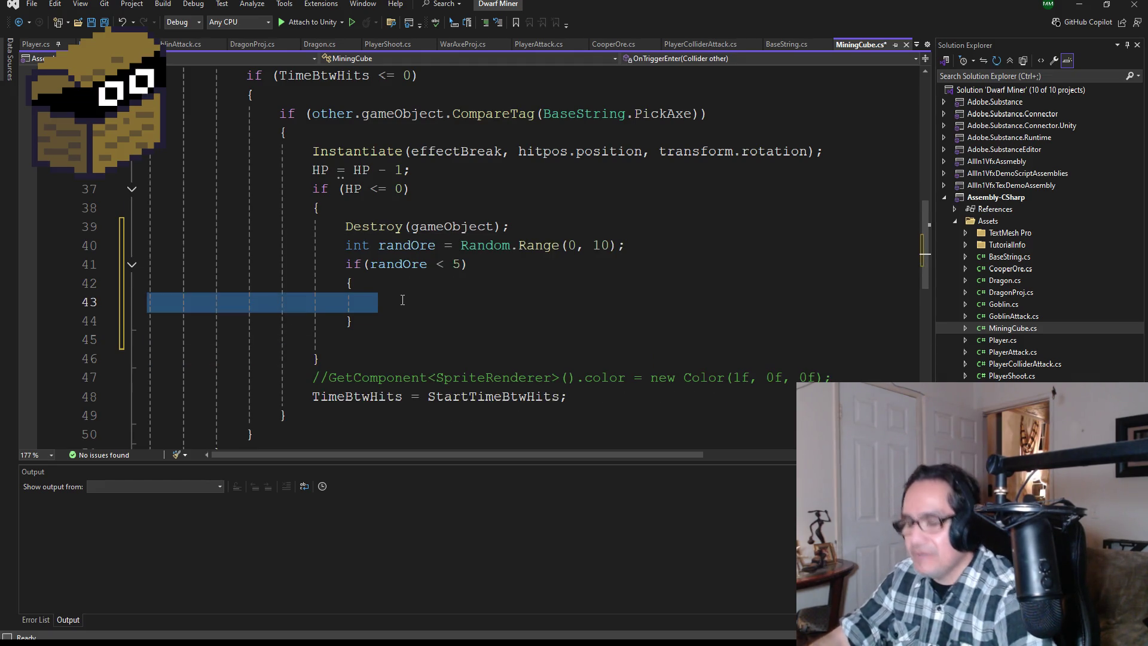
left_click(402, 300)
key("ctrl+v")
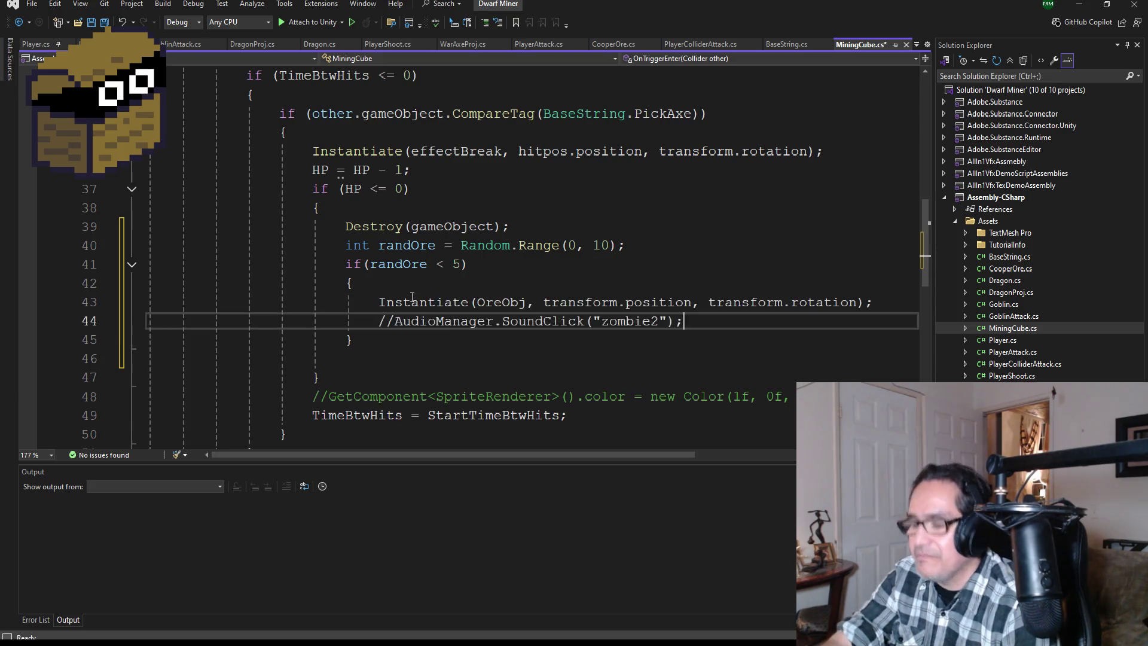
left_click(109, 22)
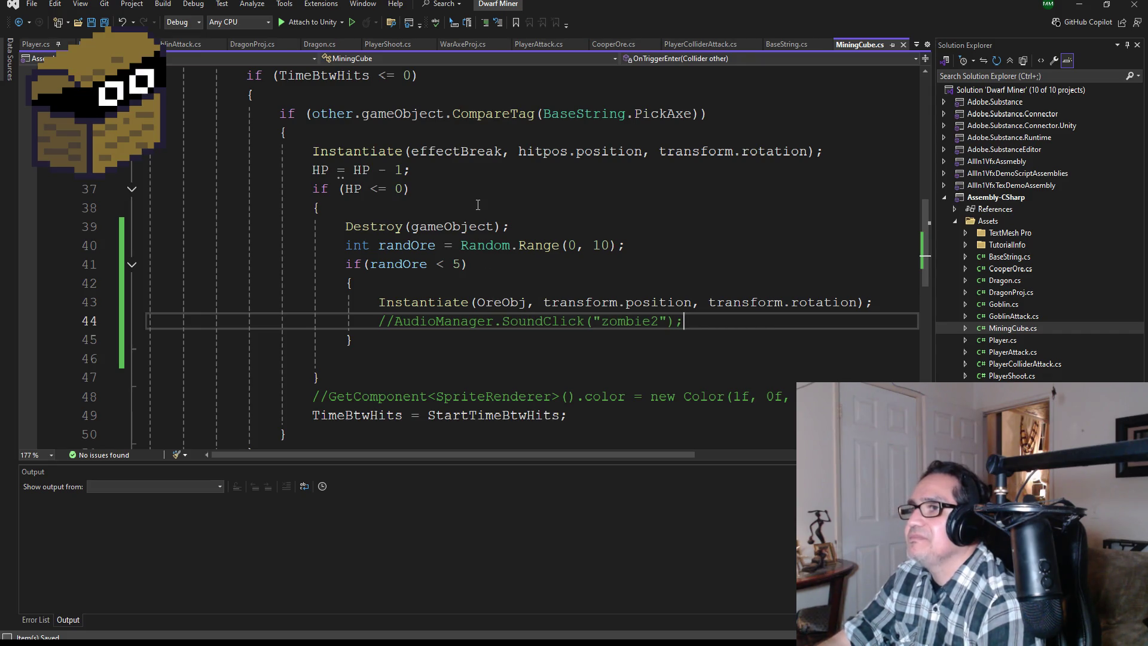
Move the AudioManager sound comment below the effectBreak line and save MiningCube.cs
scroll(477, 205, "up", 1)
left_click(833, 209)
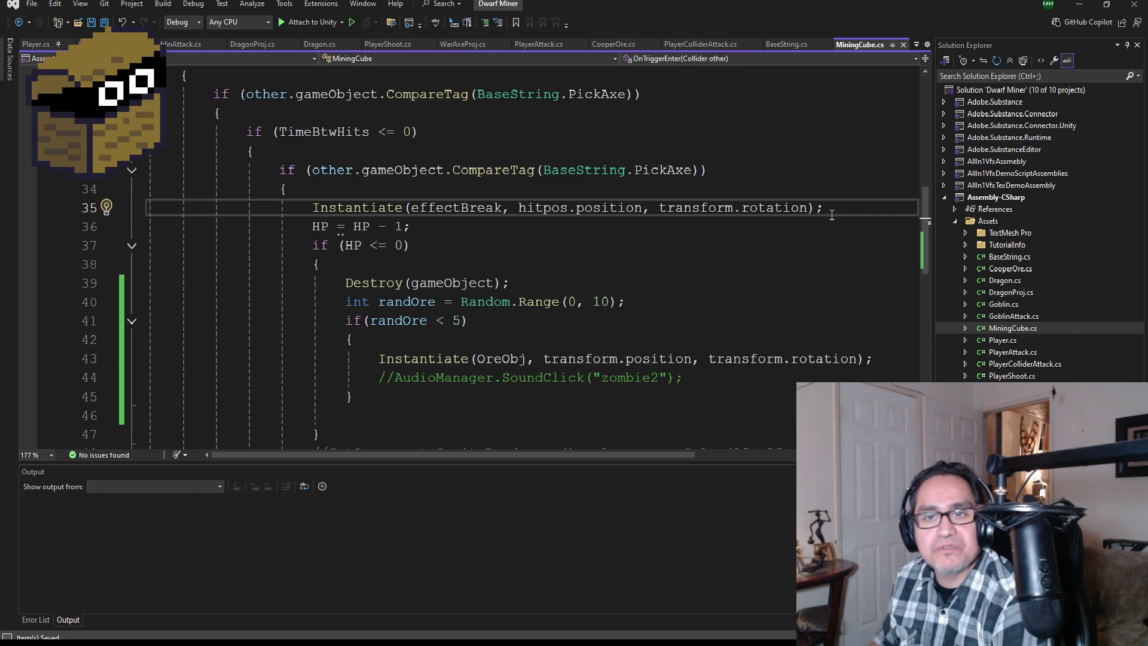
left_click_drag(709, 383, 144, 371)
key("BackSpace")
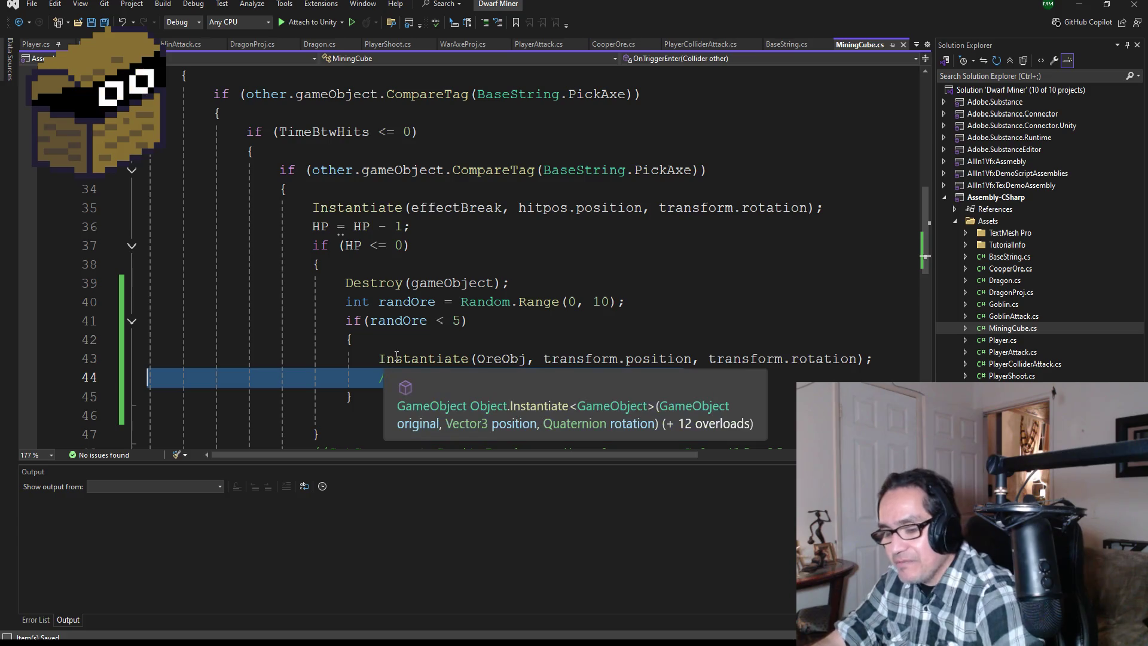
key("BackSpace")
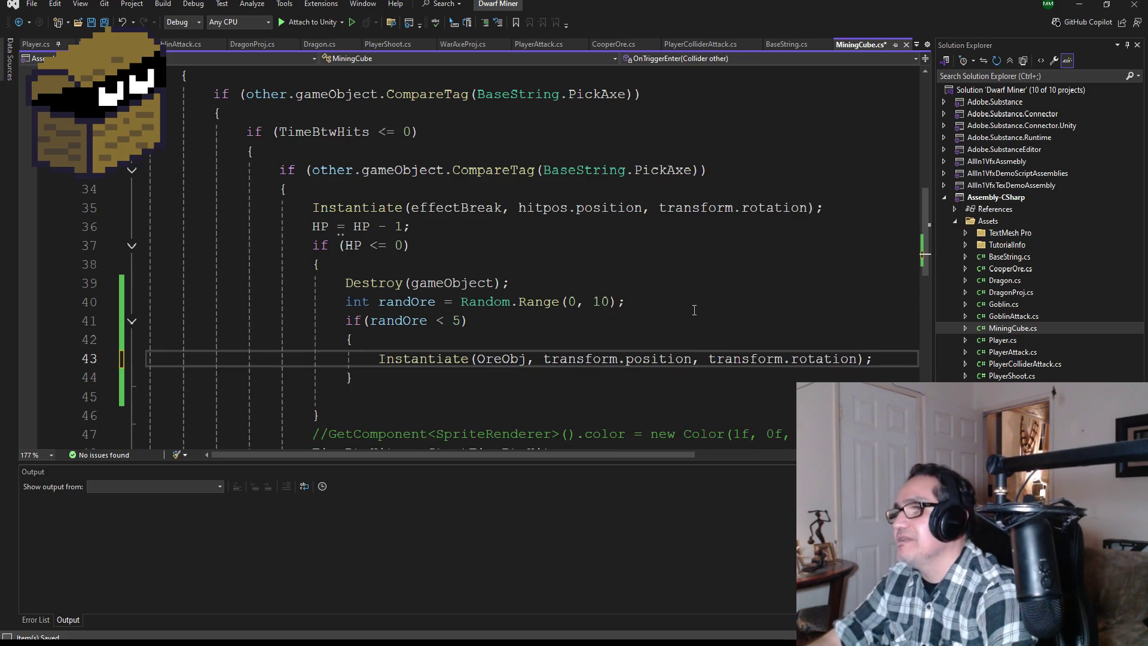
left_click(841, 212)
key("Return")
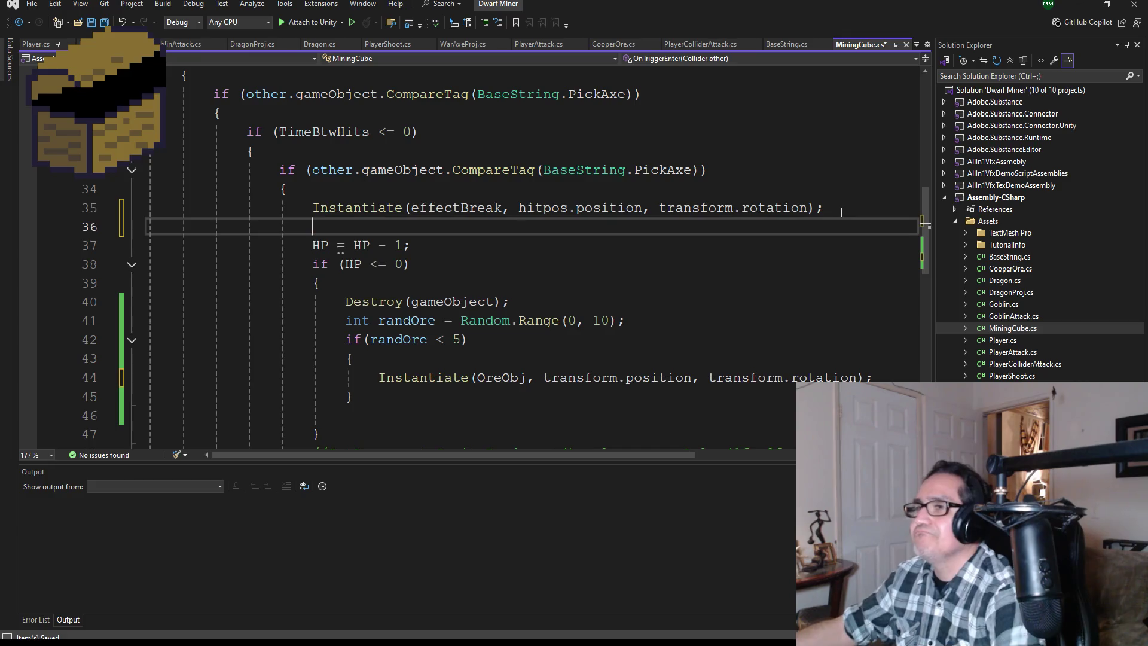
key("ctrl+v")
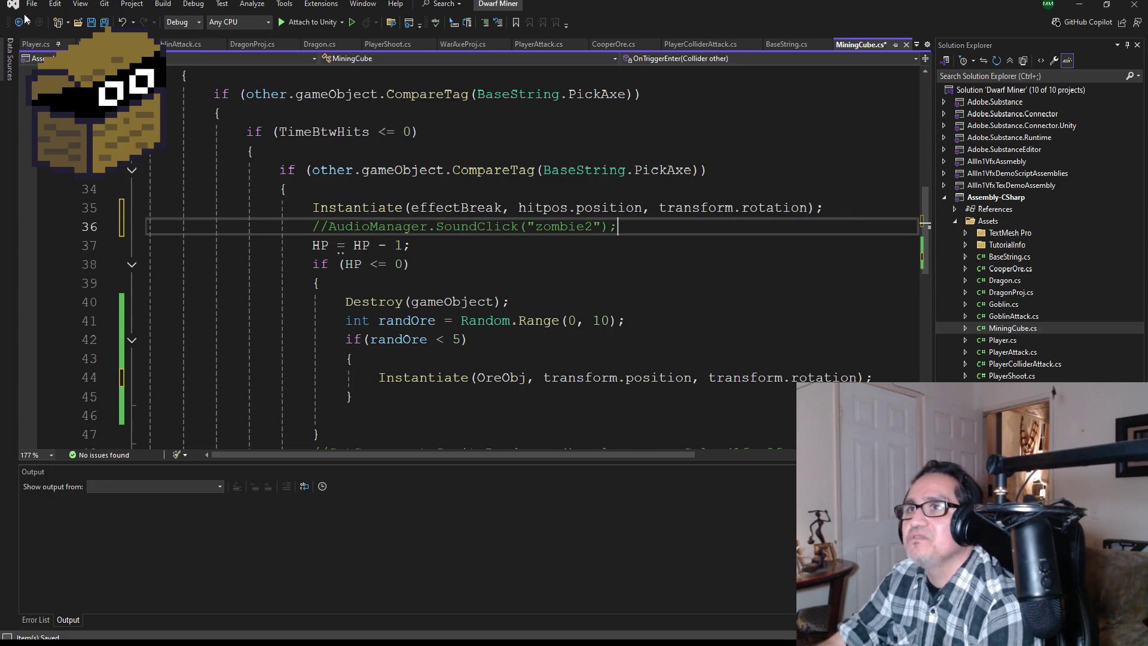
key("ctrl+s")
scroll(560, 359, "down", 2)
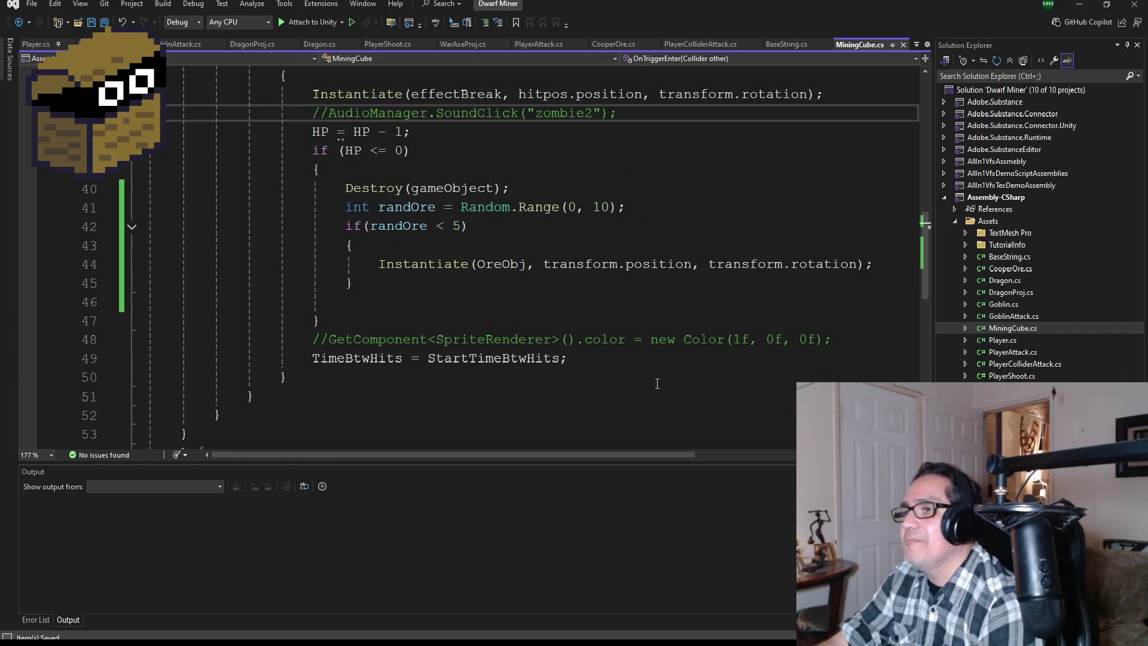
key("alt+Tab")
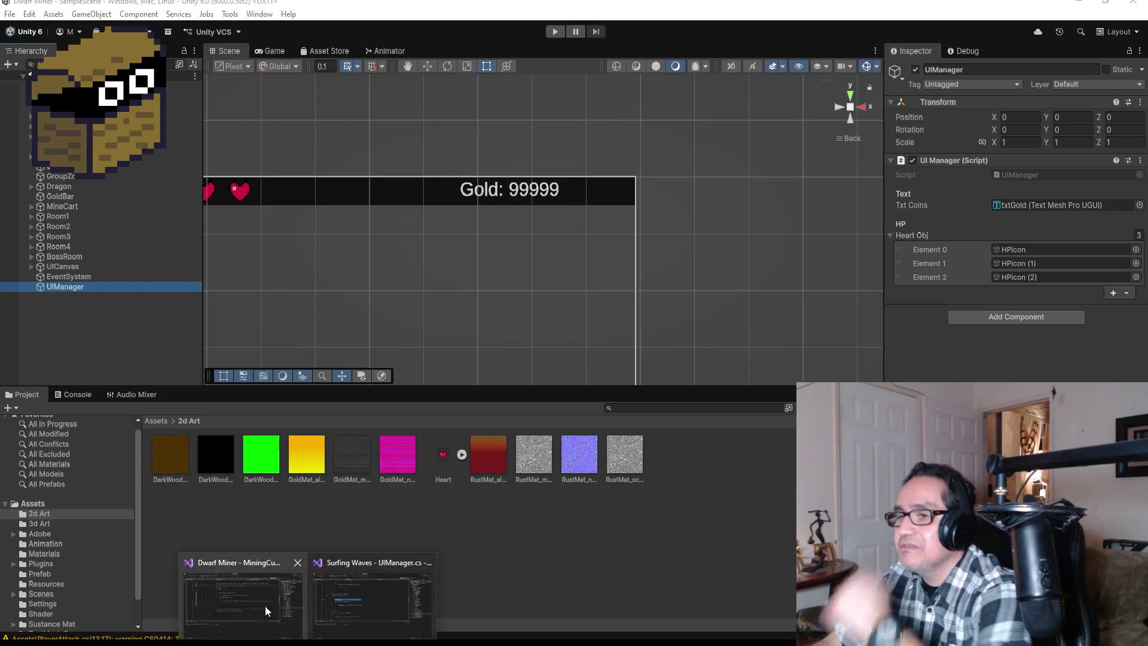
Back in Unity, inspect the Dragon and confirm its tag is Enemy
left_click(264, 605)
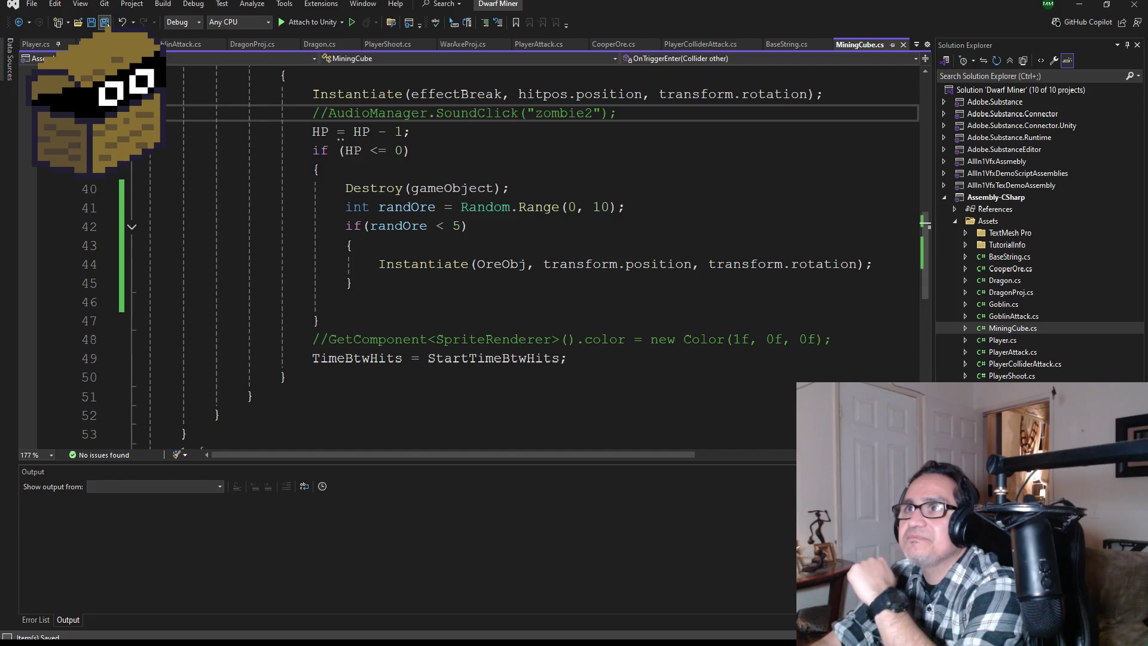
left_click(1079, 4)
left_click(158, 421)
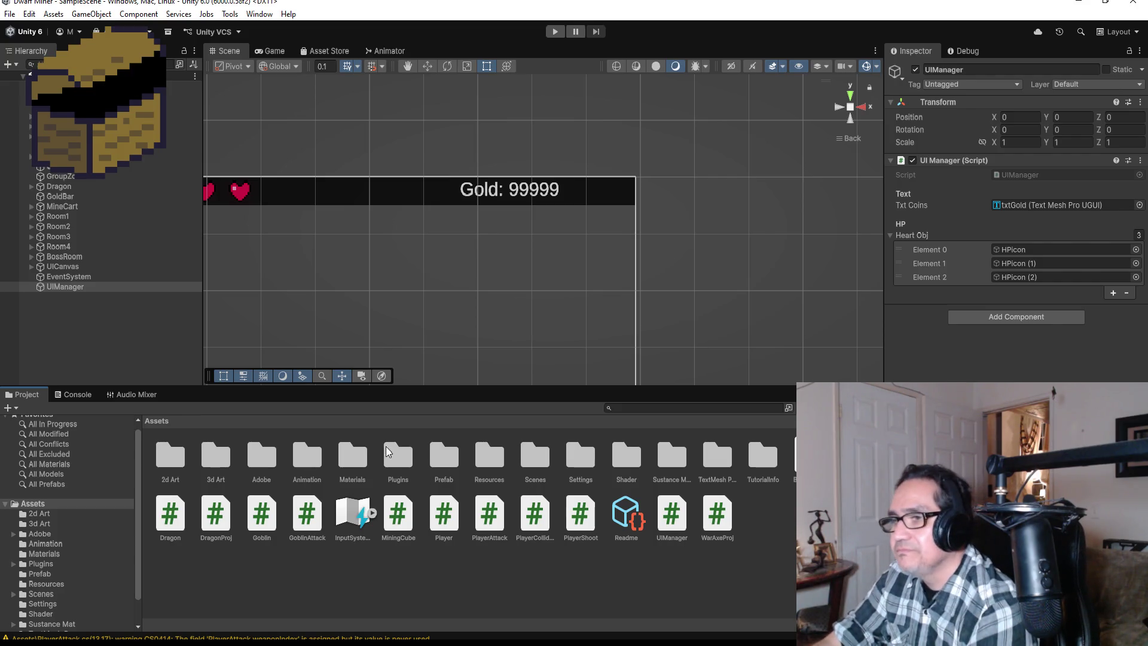
left_click(453, 468)
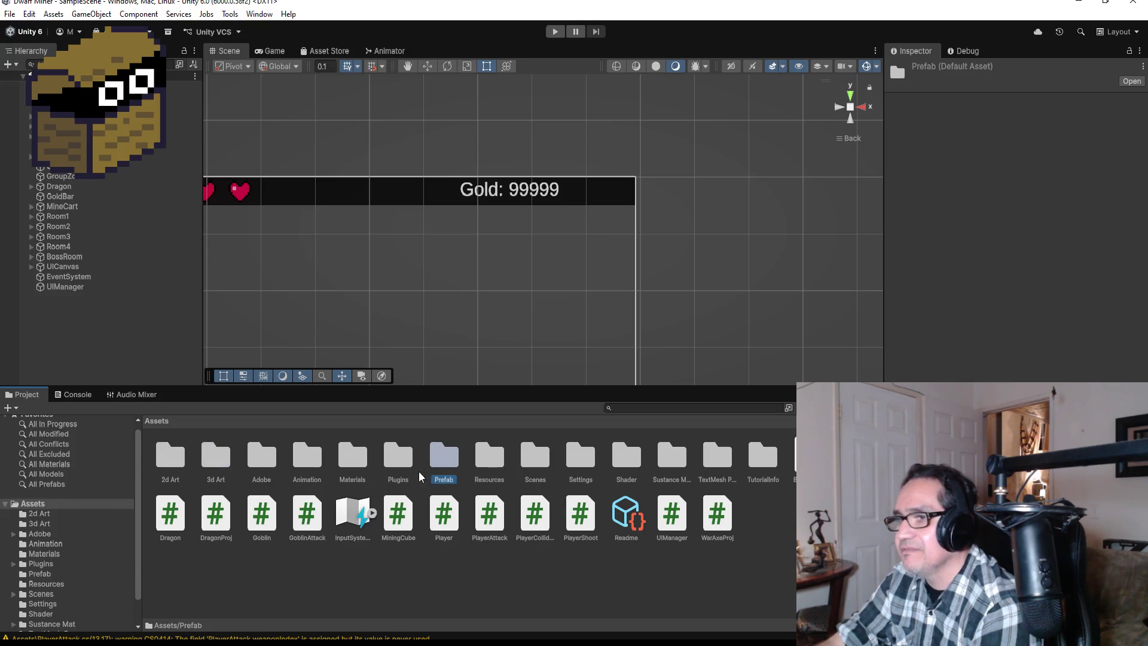
double_click(59, 185)
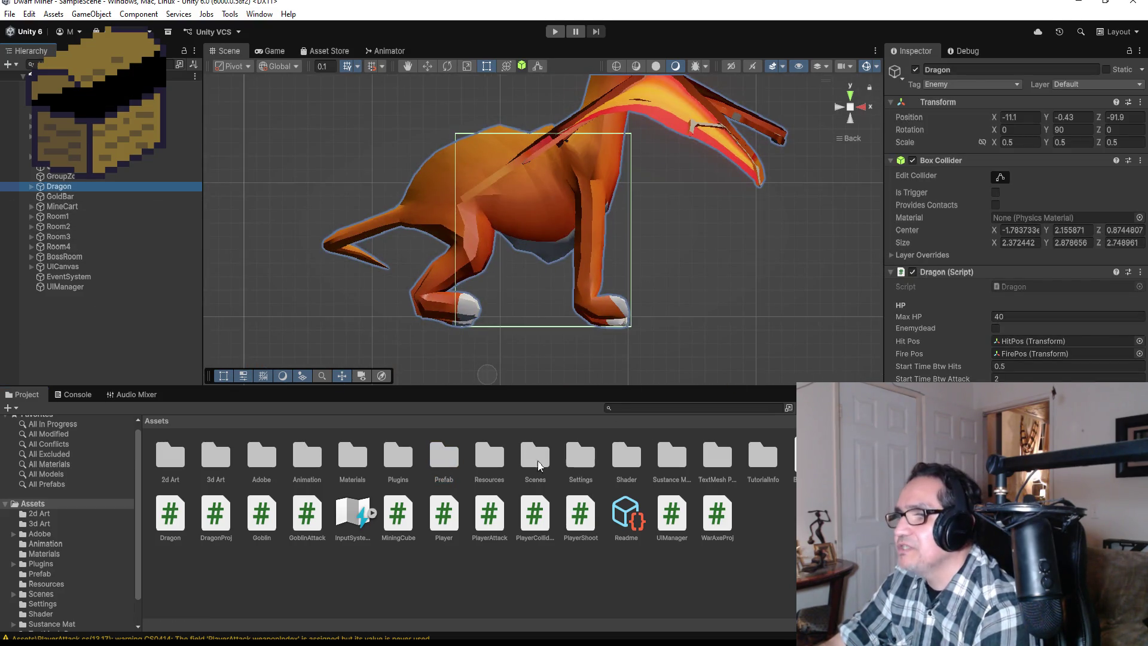
double_click(451, 464)
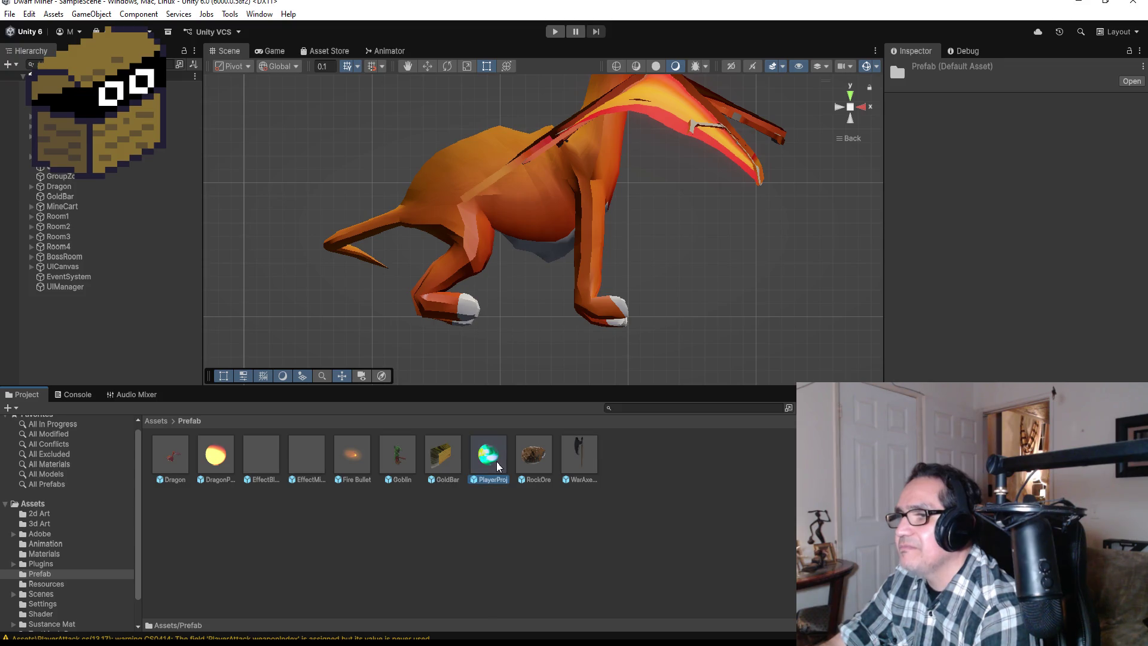
left_click(74, 187)
left_click(975, 85)
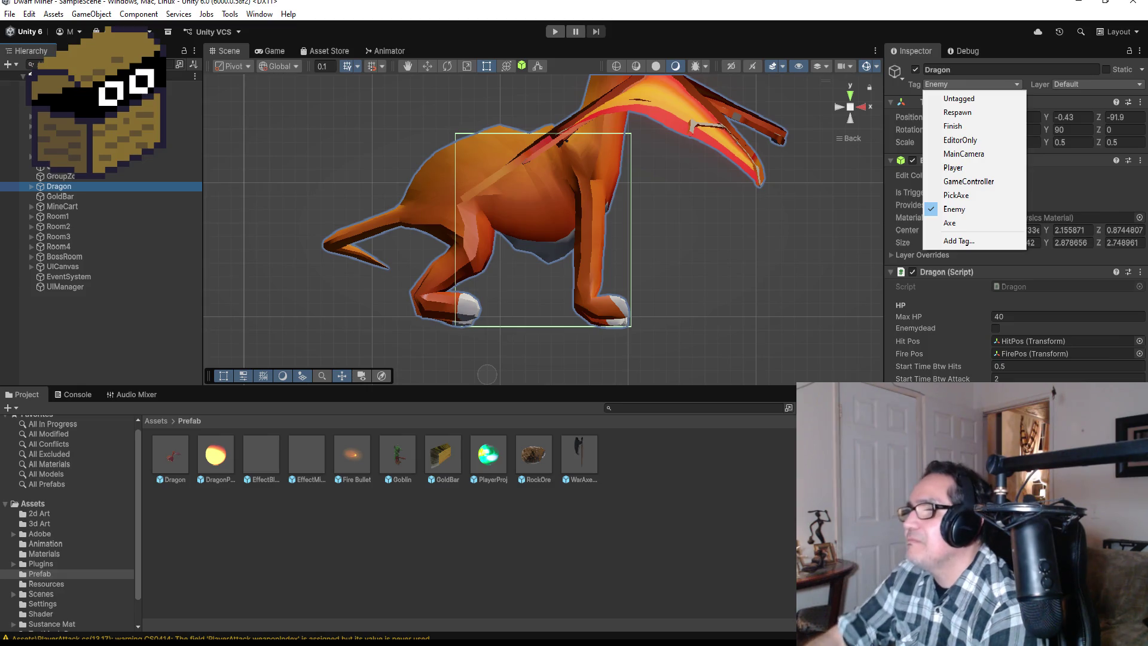
Select the DragonProj prefab in Assets/Prefab and choose Add Tag… from its Tag dropdown
left_click(220, 454)
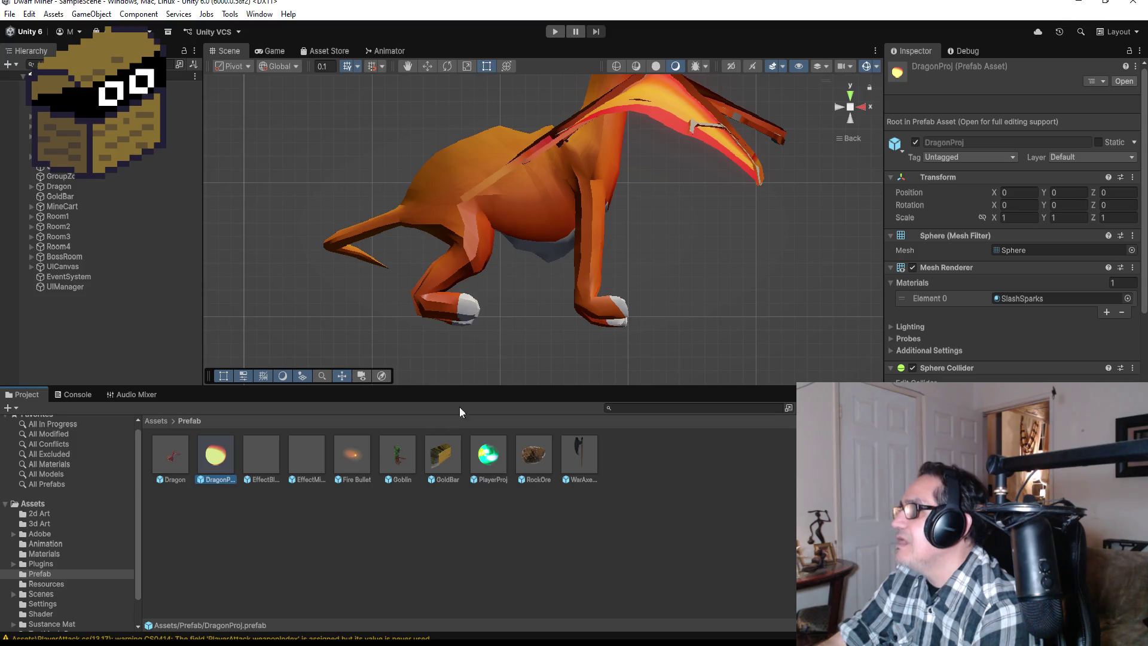
scroll(666, 264, "down", 3)
mouse_move(741, 270)
left_mouse_down()
mouse_move(691, 274)
mouse_move(610, 310)
left_mouse_up()
scroll(1092, 355, "down", 10)
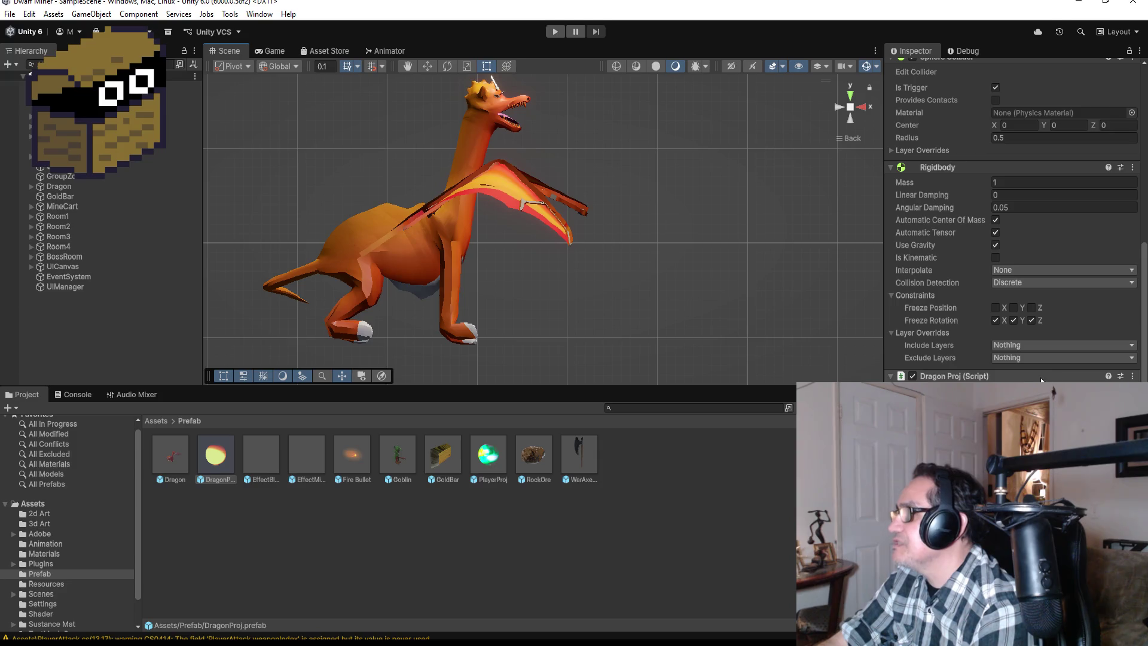
scroll(1038, 358, "up", 10)
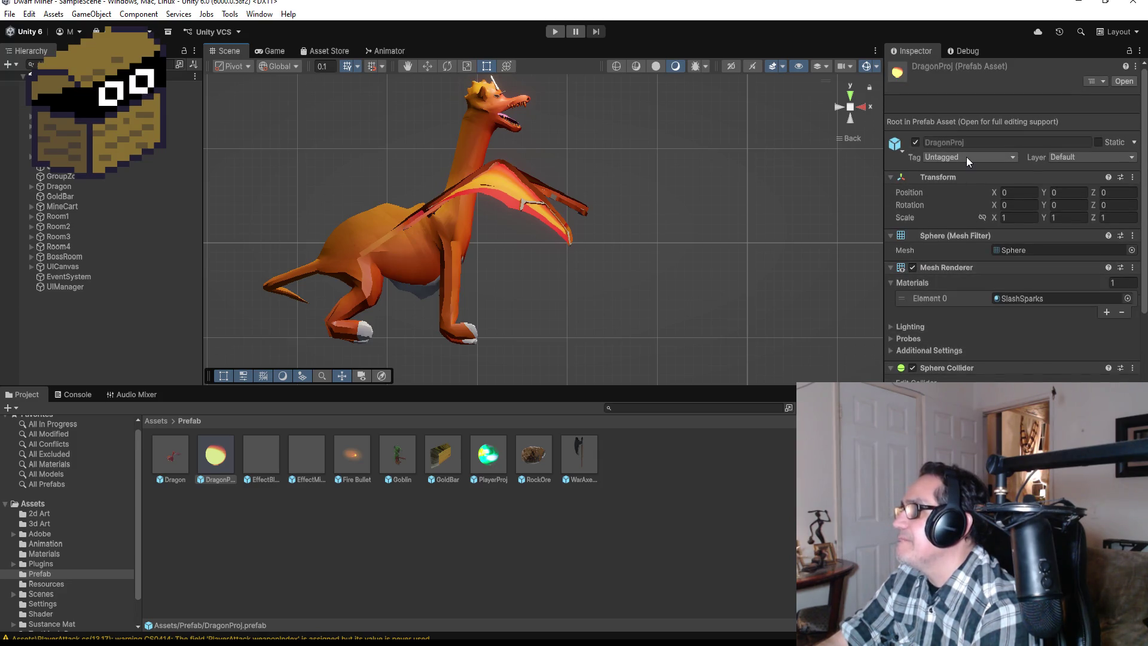
left_click(966, 157)
left_click(970, 314)
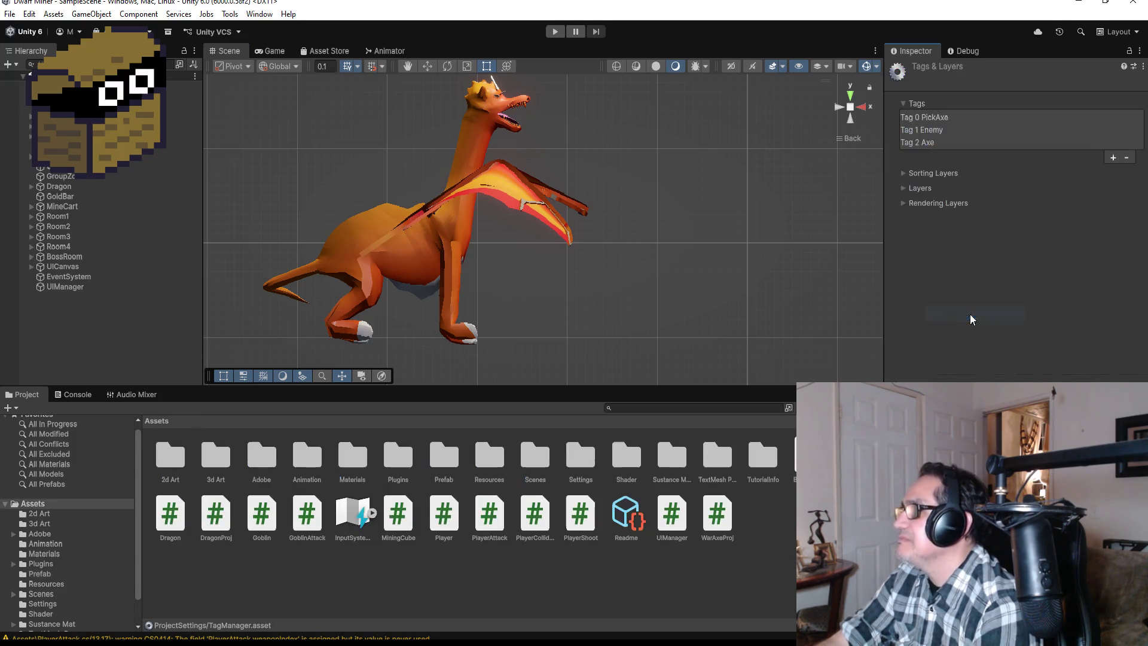
Create a new DragonProj tag, removing the misspelled DragonPorj entry
left_click(1112, 158)
type("DragonP")
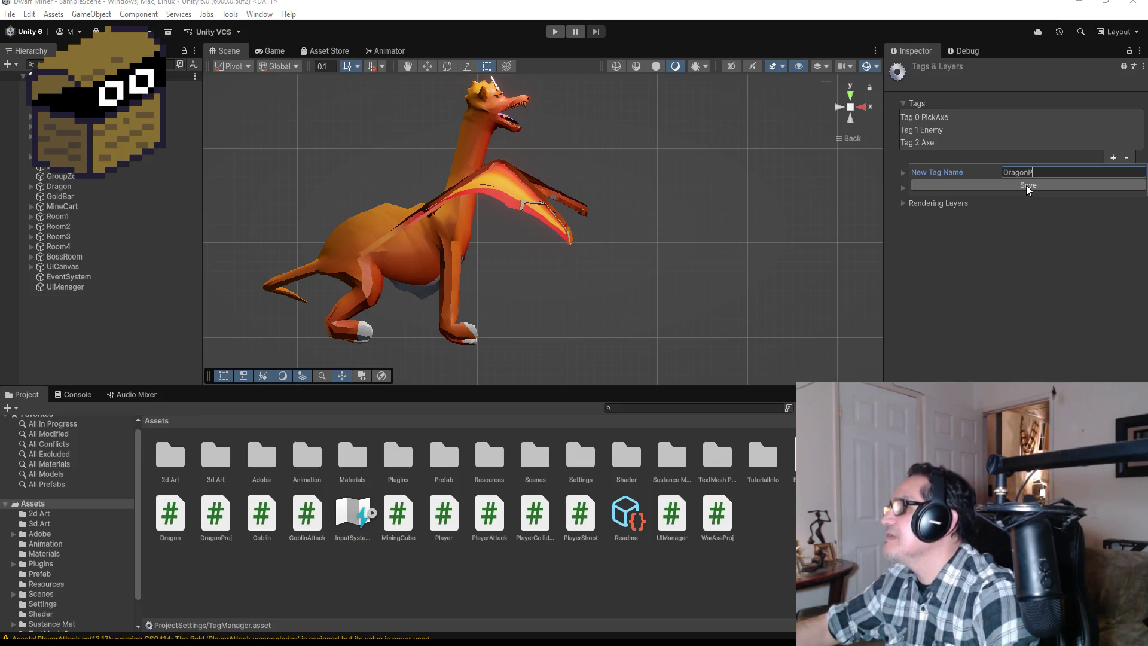
type("orj")
left_click(1025, 185)
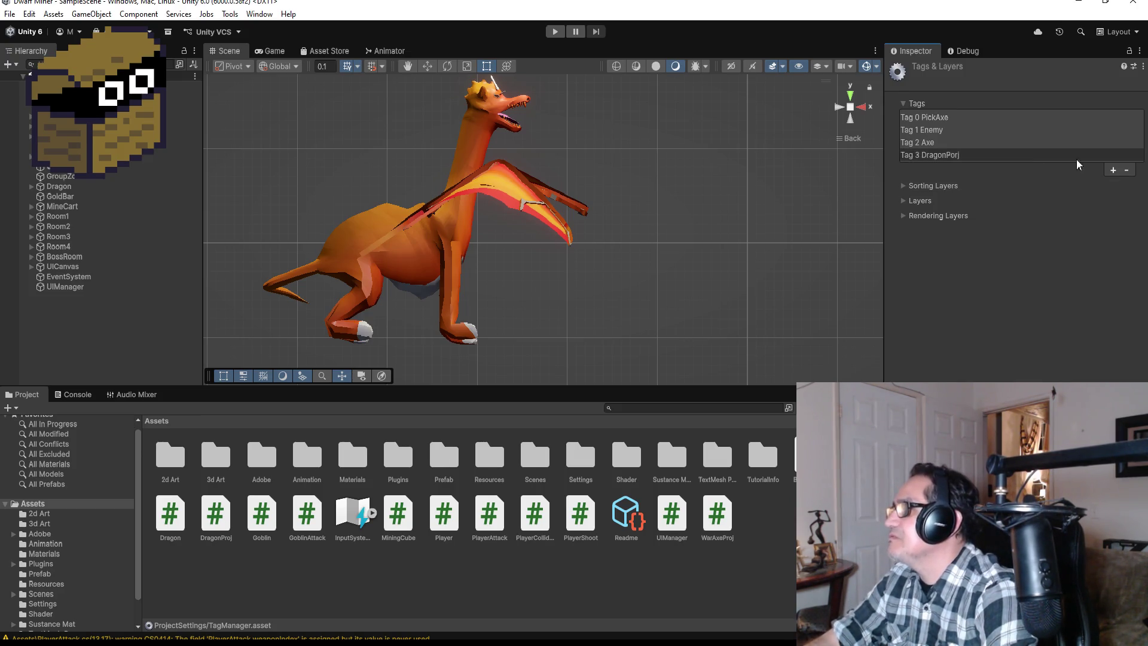
left_click(1126, 170)
left_click(1112, 158)
type("DragonPro")
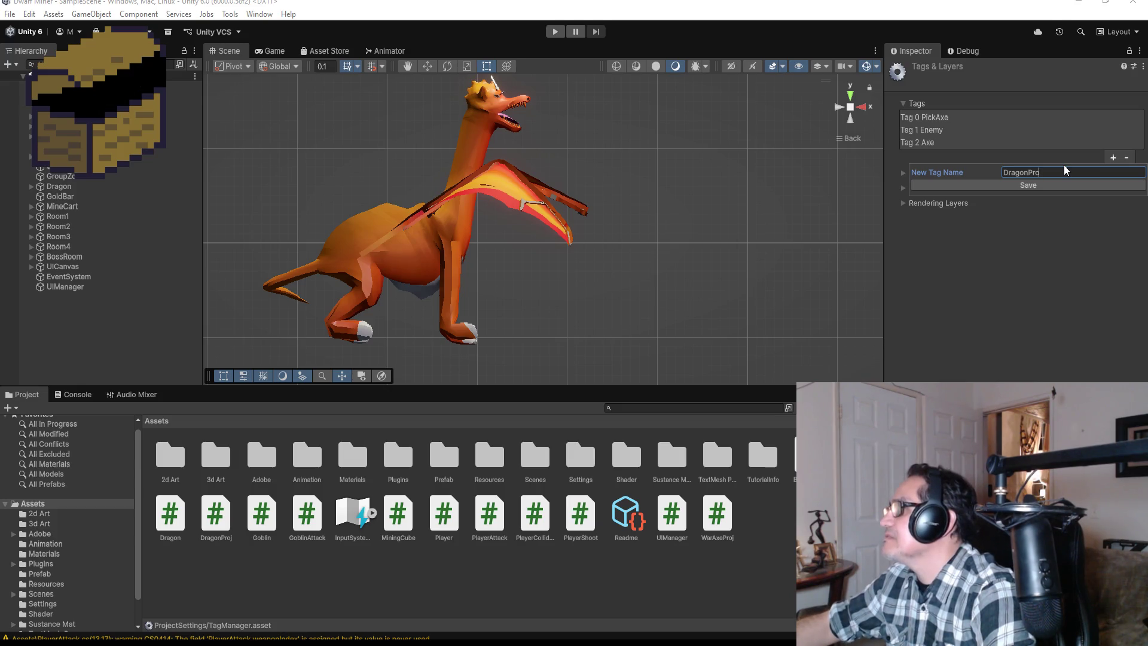
key("Return")
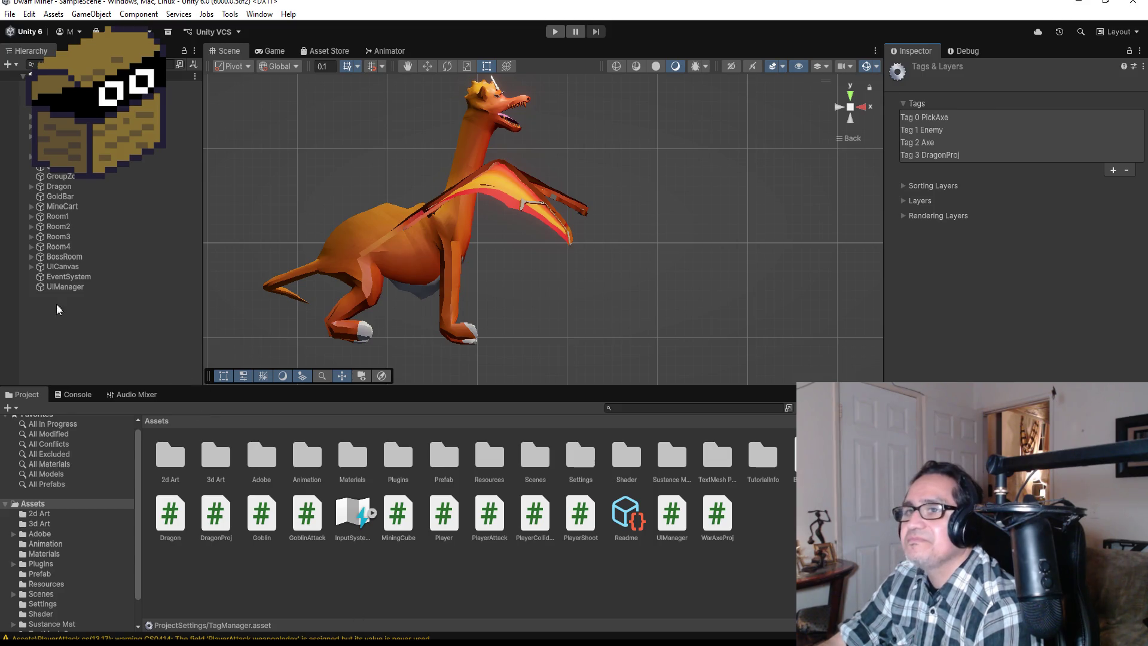
Set the DragonProj prefab's Tag to DragonProj
double_click(443, 458)
left_click(215, 454)
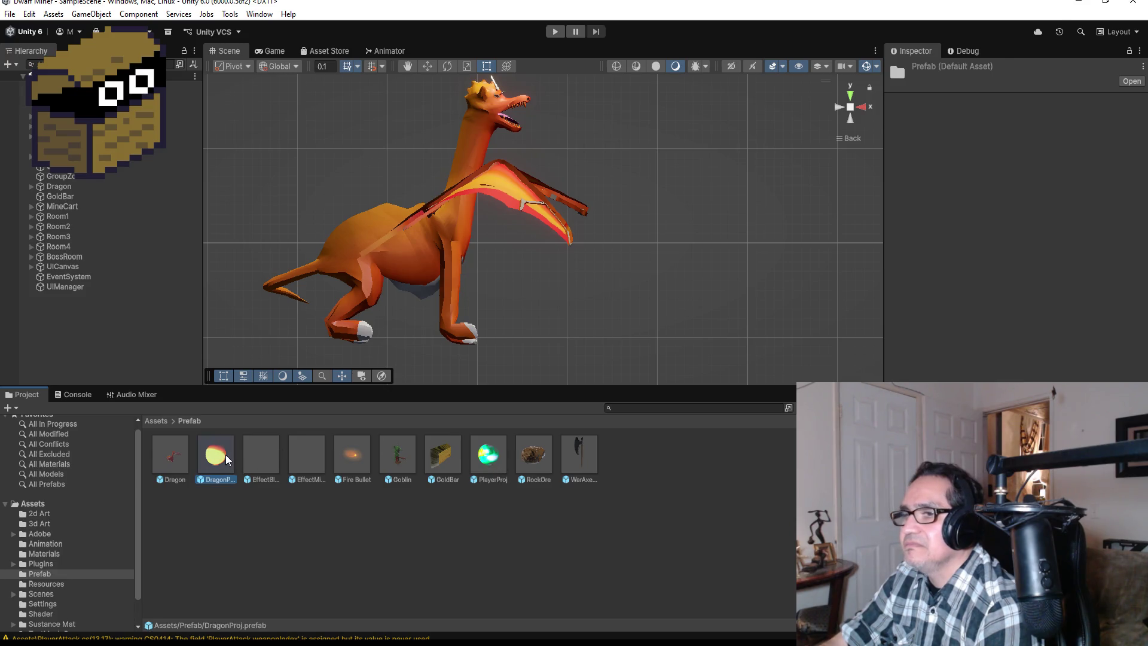
left_click(981, 156)
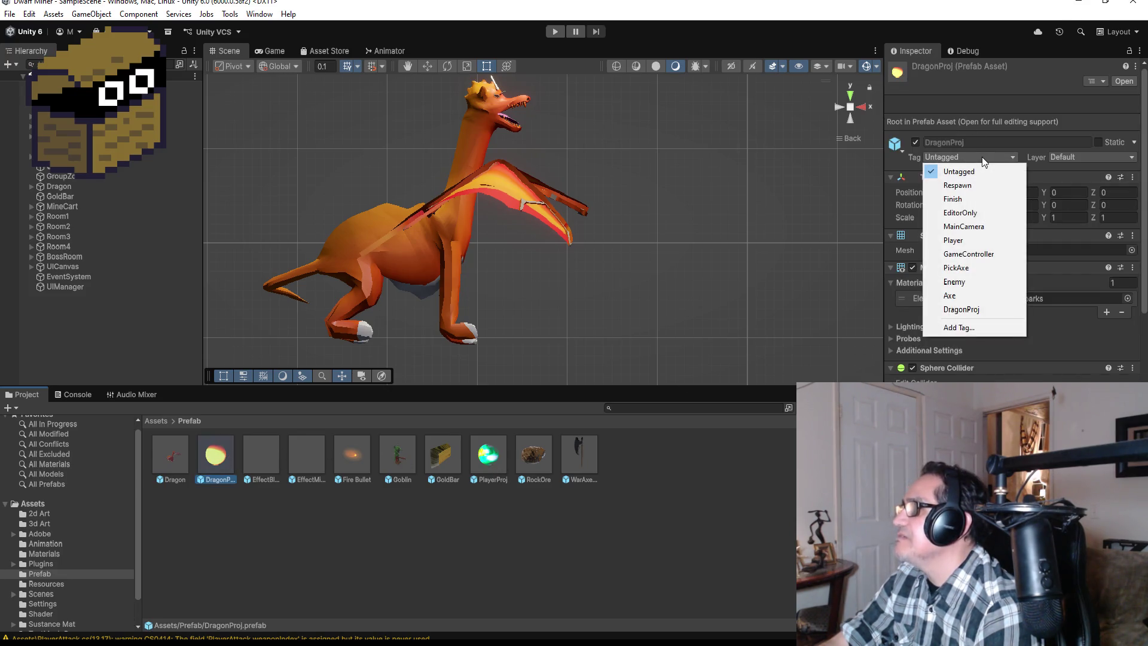
left_click(958, 309)
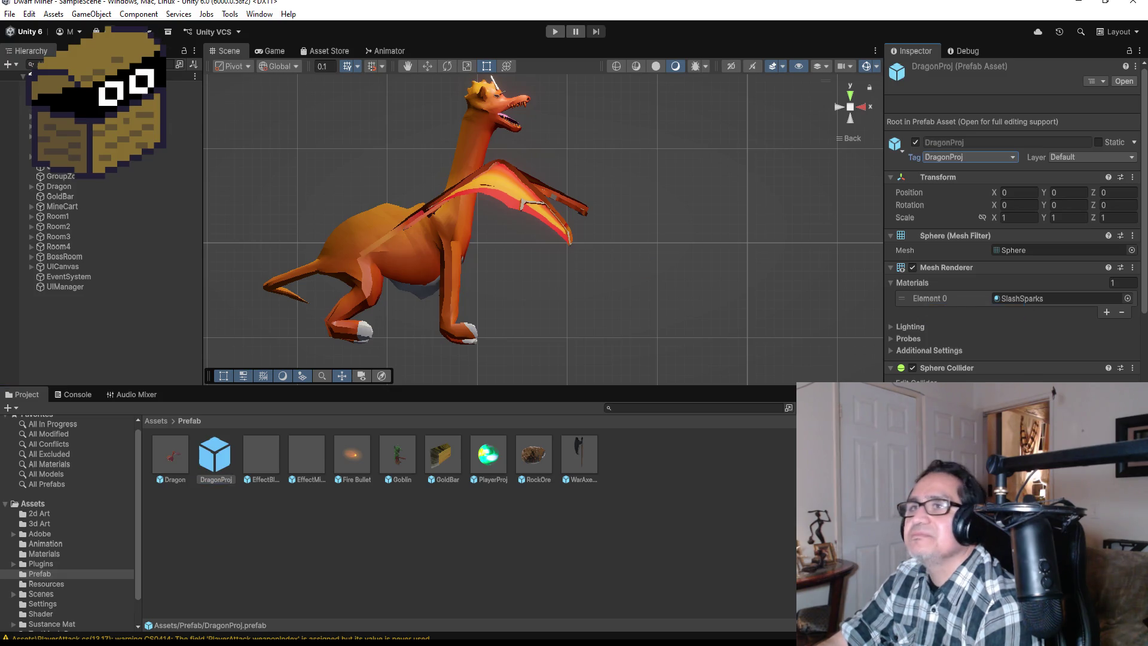
left_click(11, 14)
key("Escape")
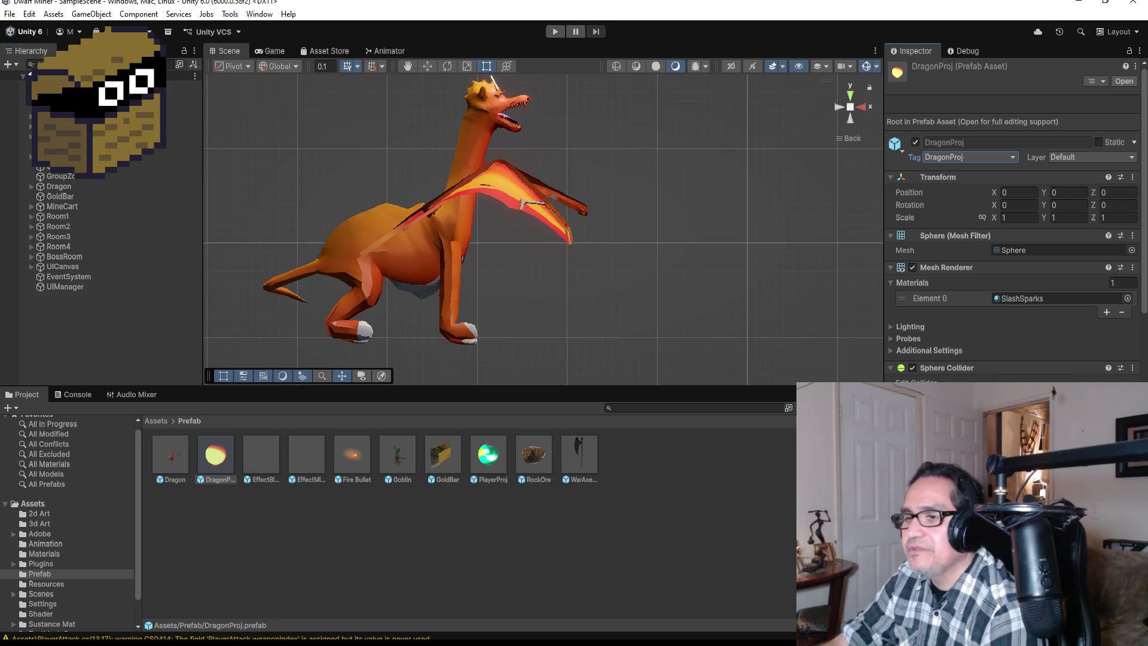
mouse_move(245, 641)
left_click(242, 592)
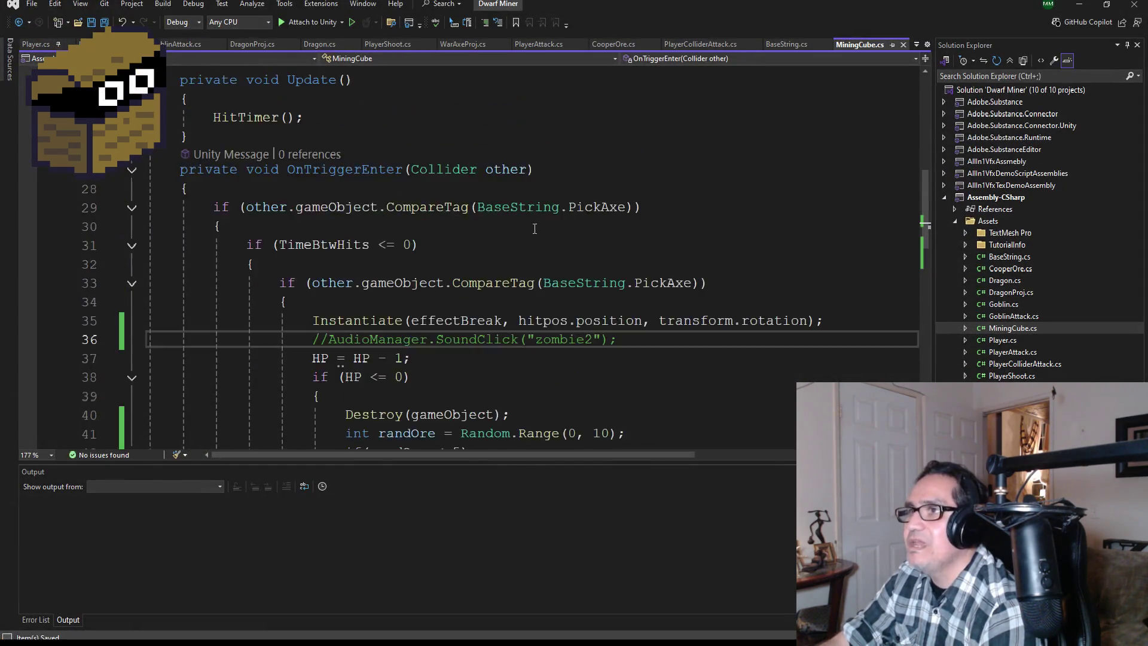
In BaseString.cs, copy the Axe constant as DragonProj = "DragonProj" and save all
scroll(535, 228, "up", 3)
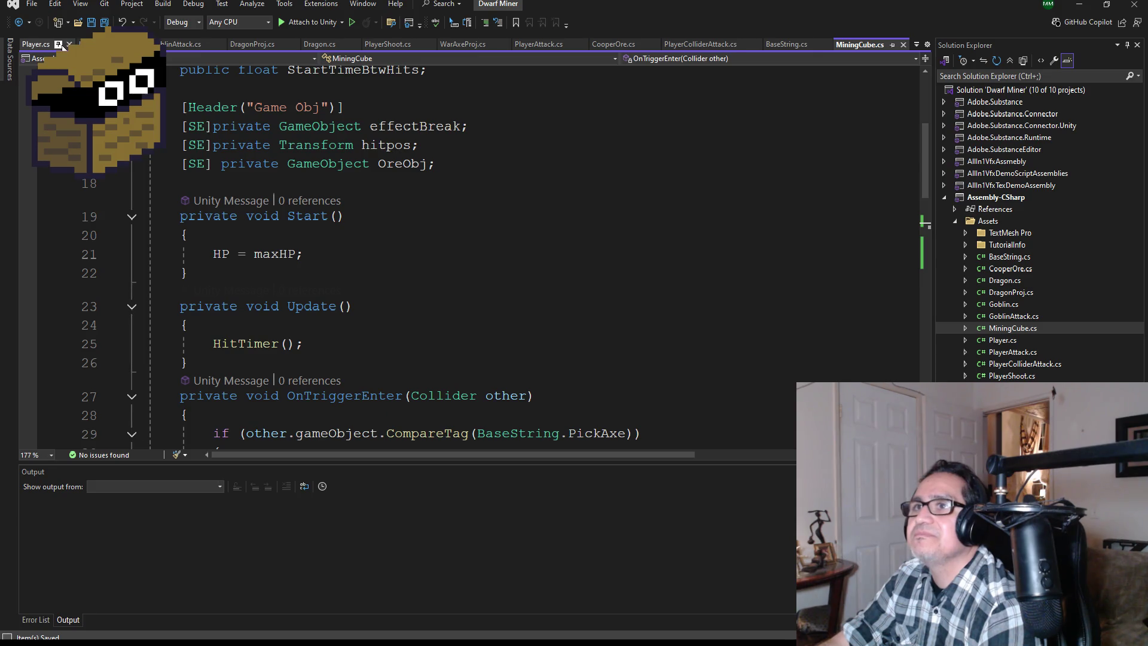
left_click(780, 46)
left_click_drag(474, 221, 180, 221)
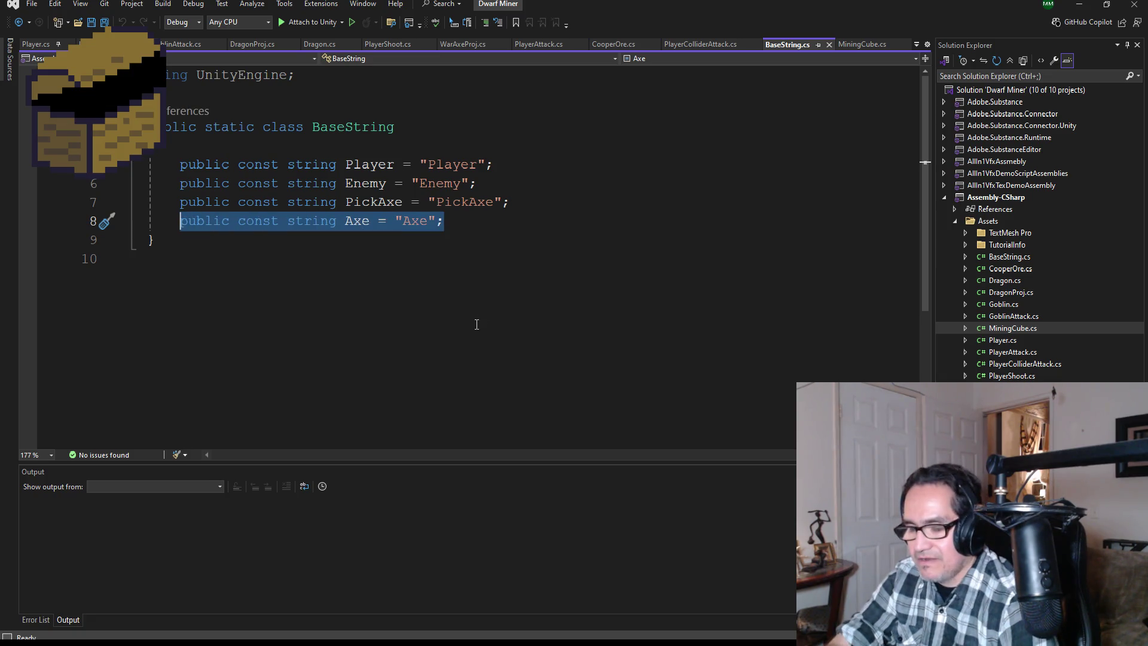
left_click(471, 222)
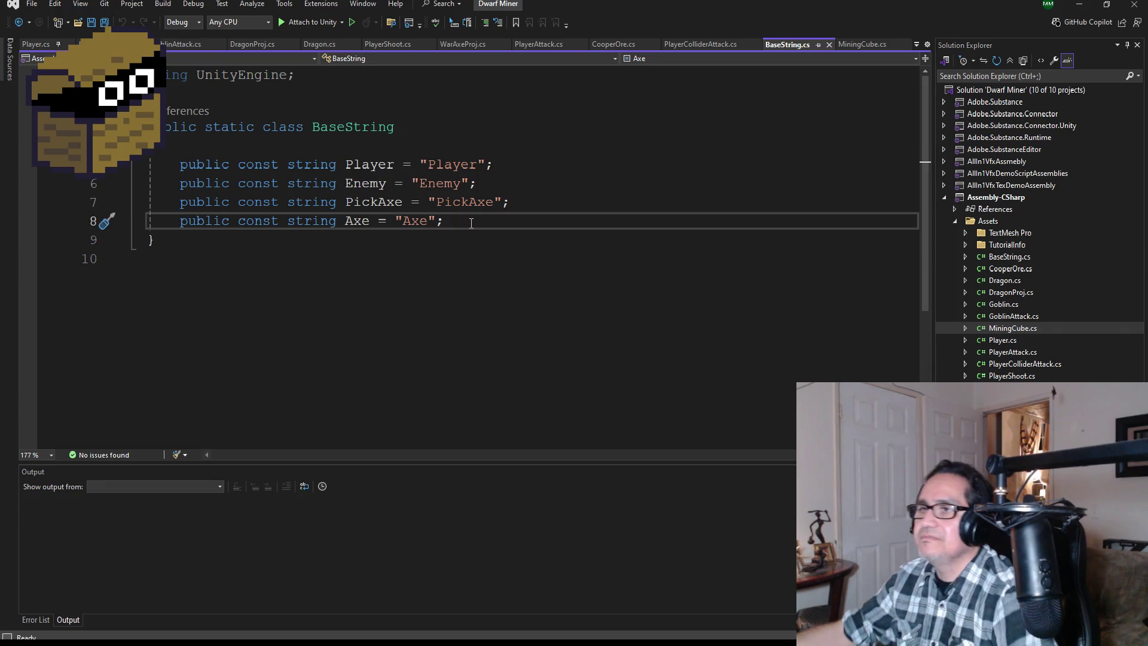
key("Return")
type("public const string Axe = \"Axe\";")
double_click(356, 241)
type("DragonProj")
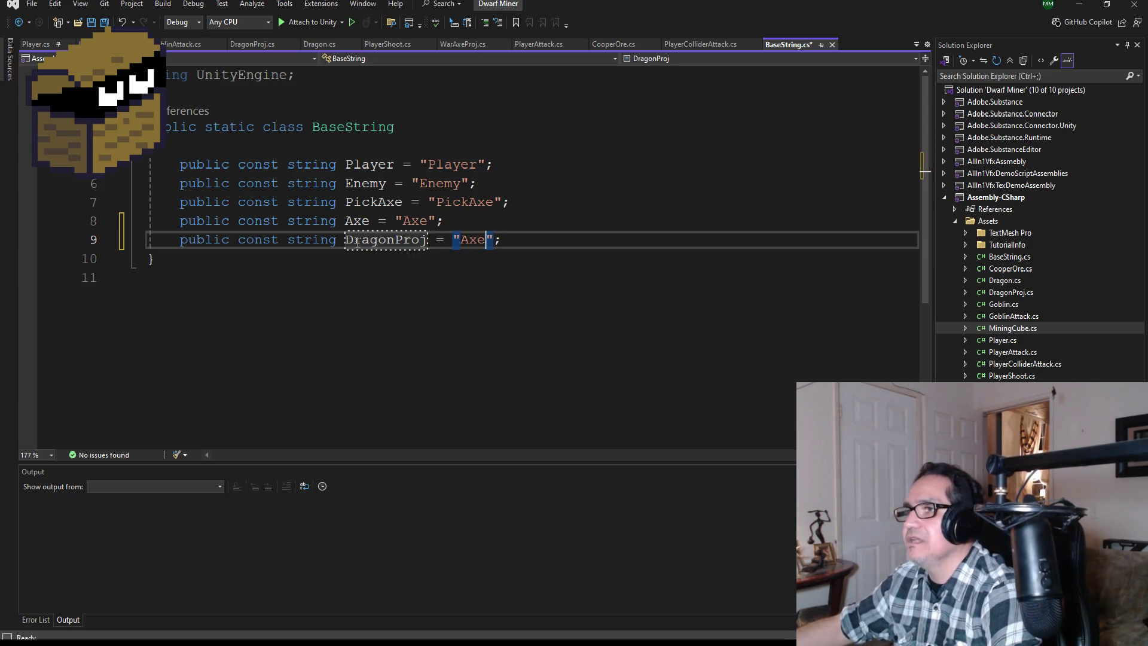
key("BackSpace")
key("BackSpace")
type("agonProj")
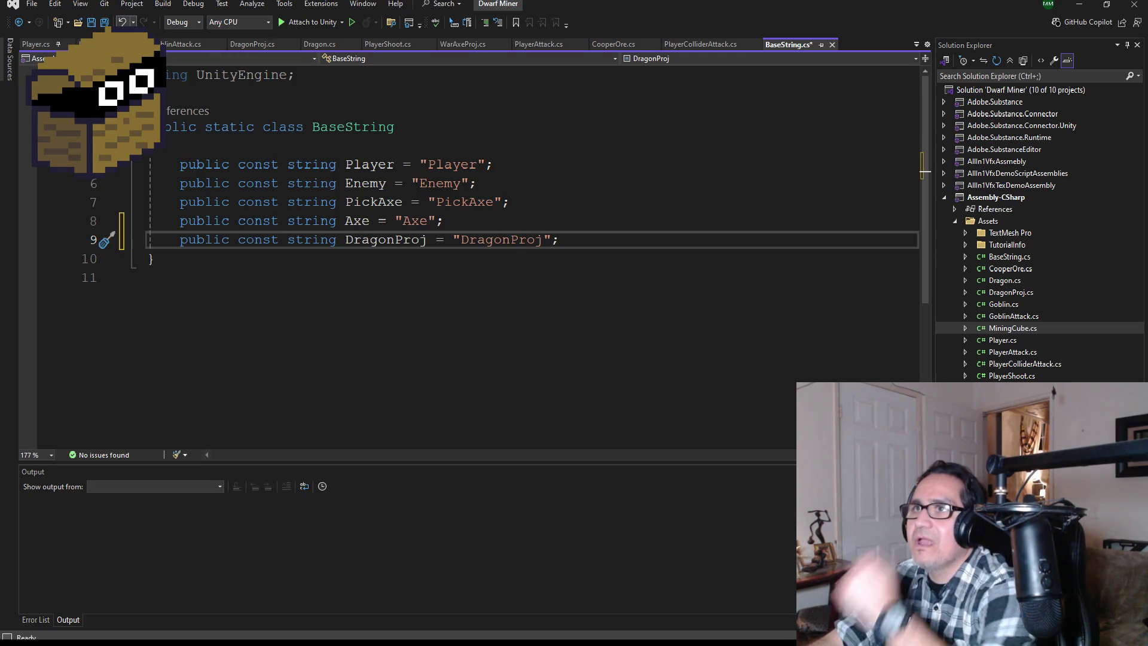
left_click(104, 23)
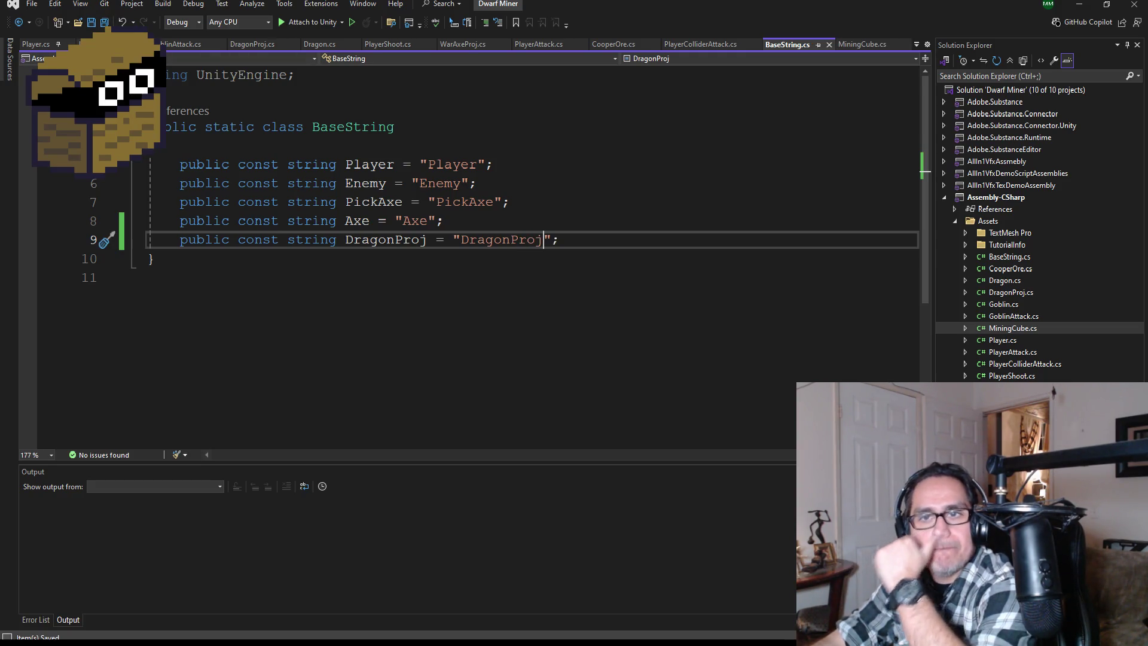
In Player.cs, add an if (other.gameObject.CompareTag(BaseString.DragonProj)) check after the enemy-hit block
left_click(36, 44)
scroll(420, 330, "down", 20)
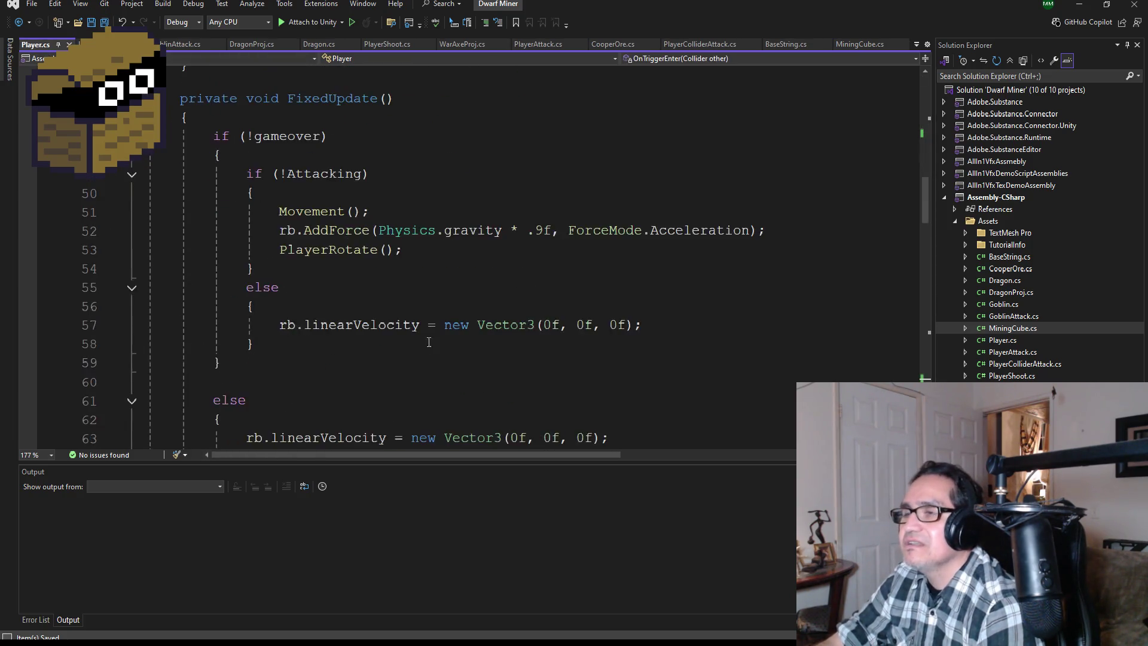
scroll(420, 331, "down", 9)
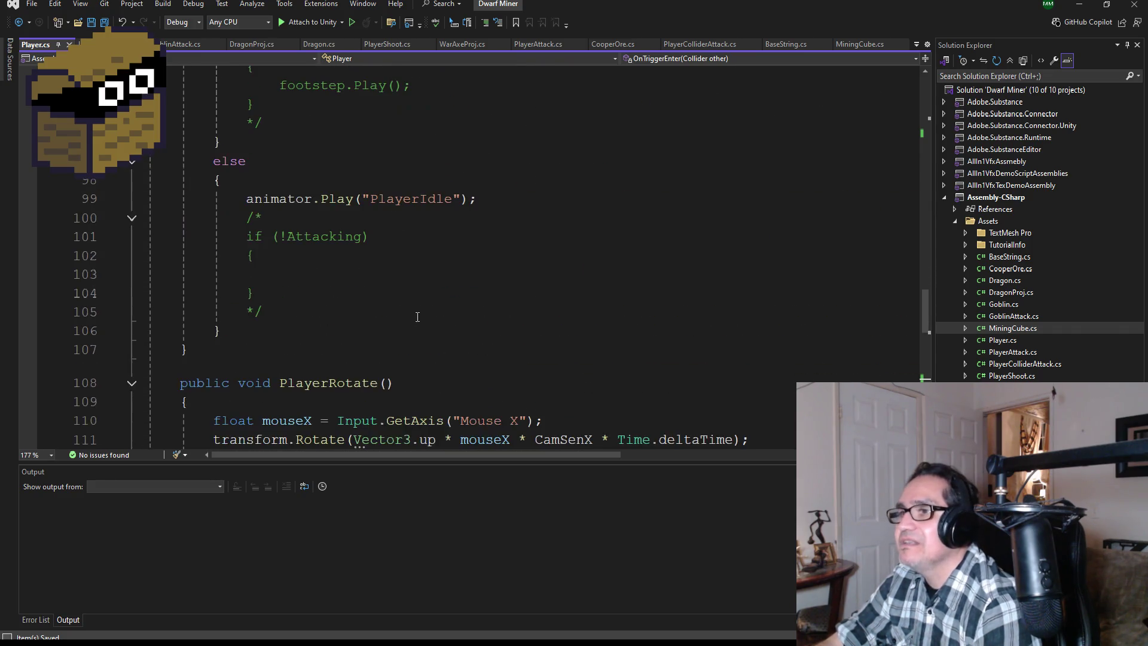
scroll(454, 318, "down", 5)
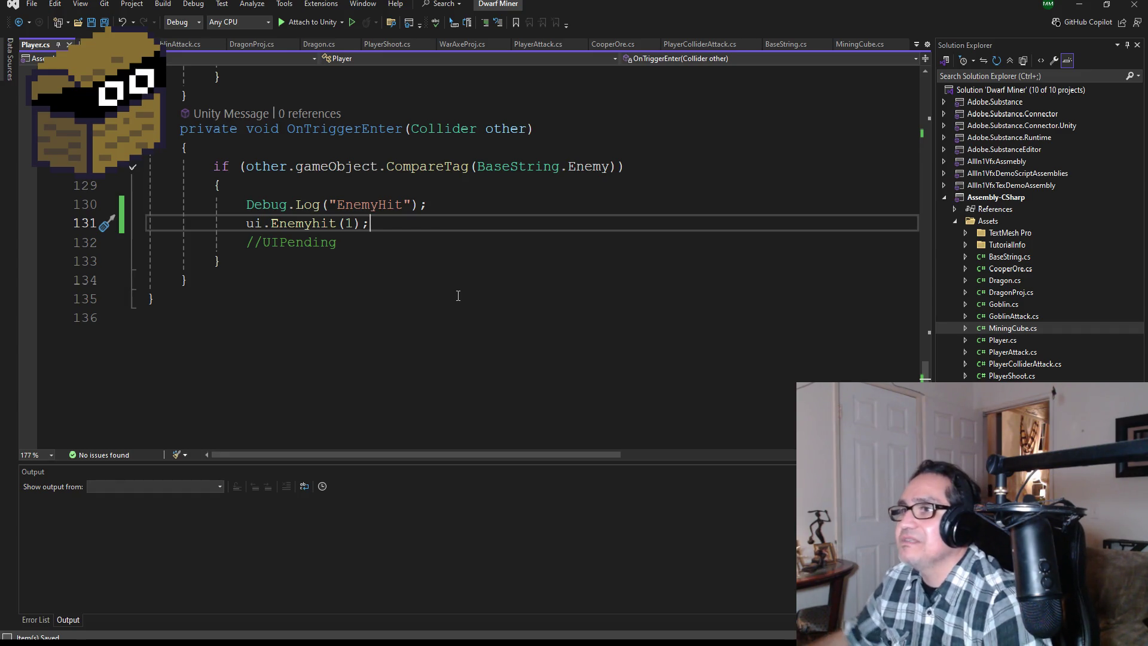
key("Down")
key("Down")
key("Return")
type("if(")
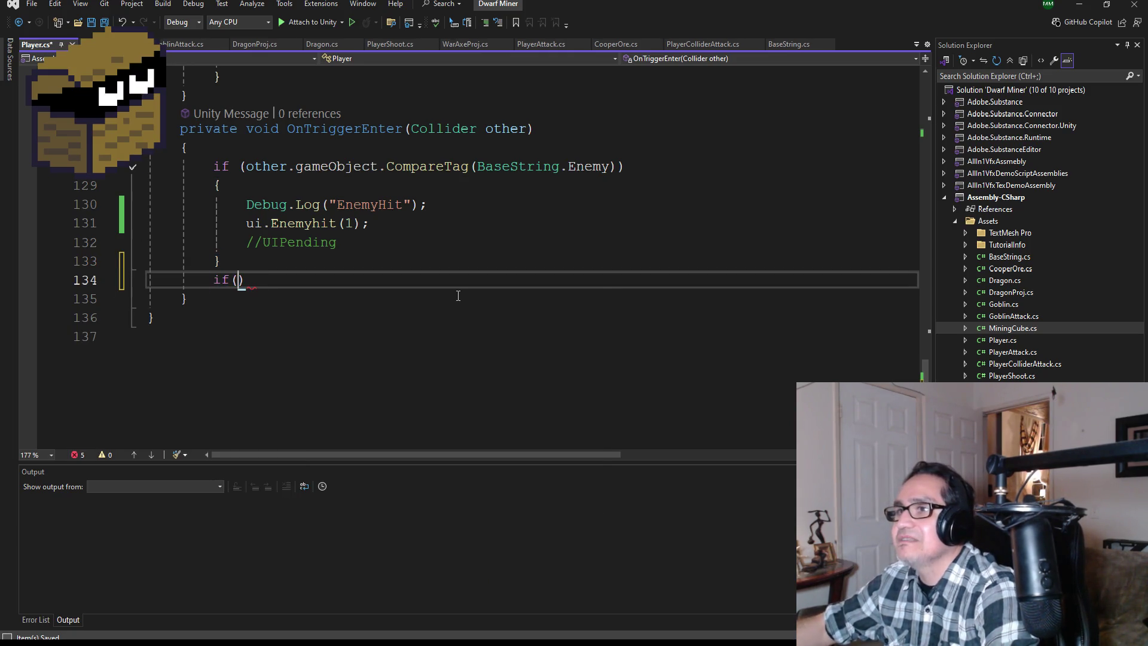
type("other.")
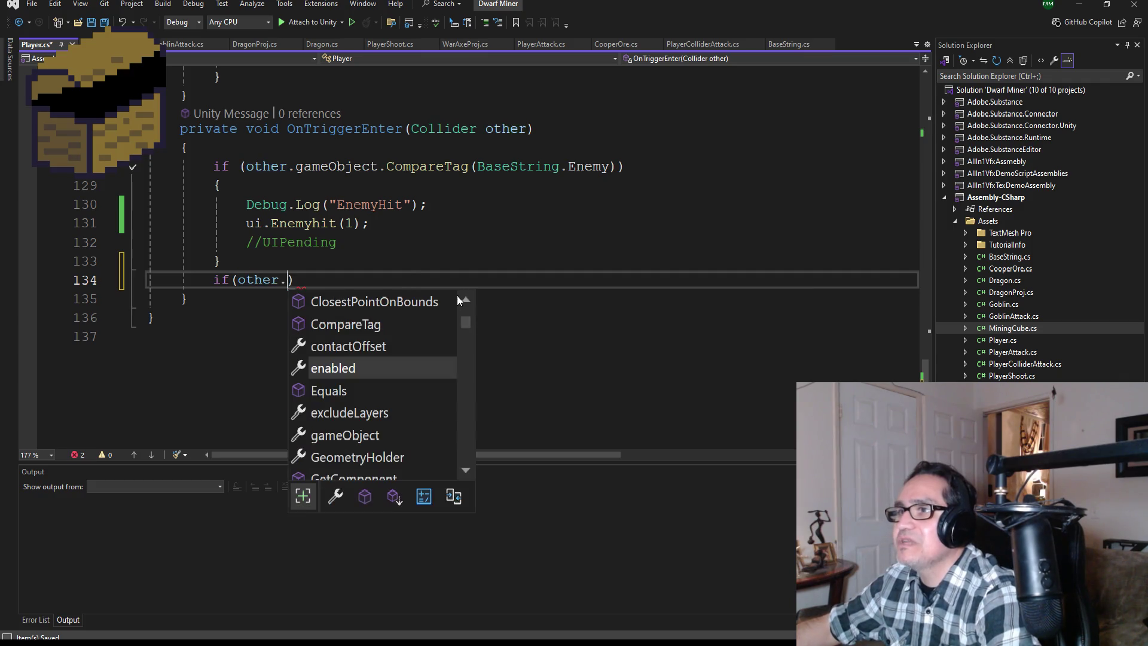
type("ga")
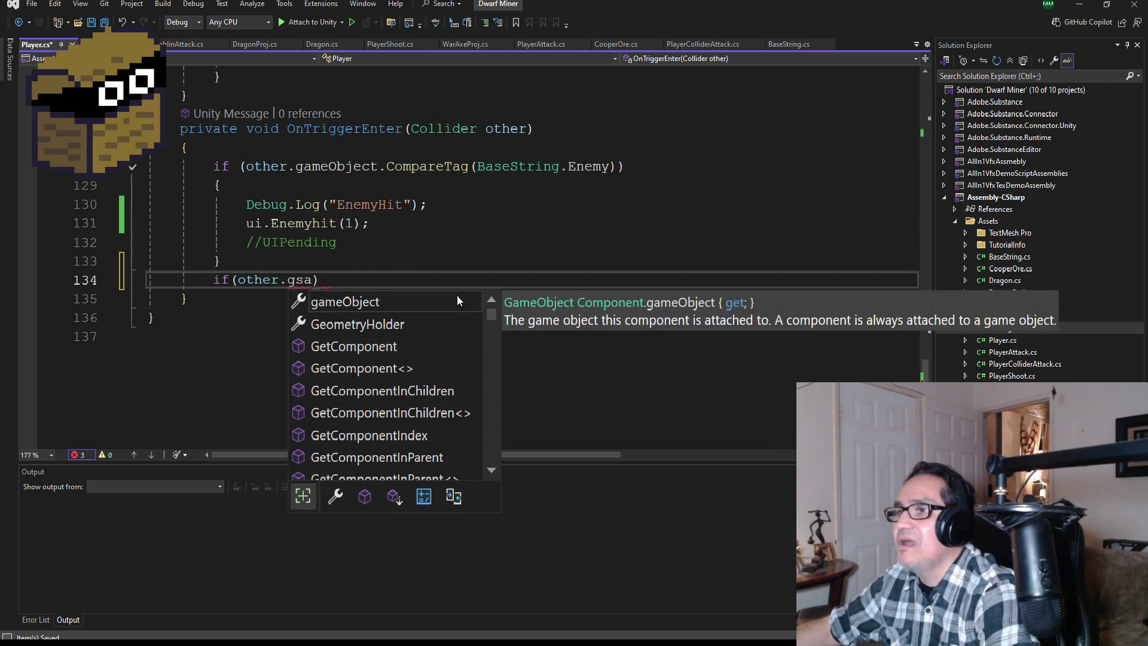
key("Tab")
type(".com")
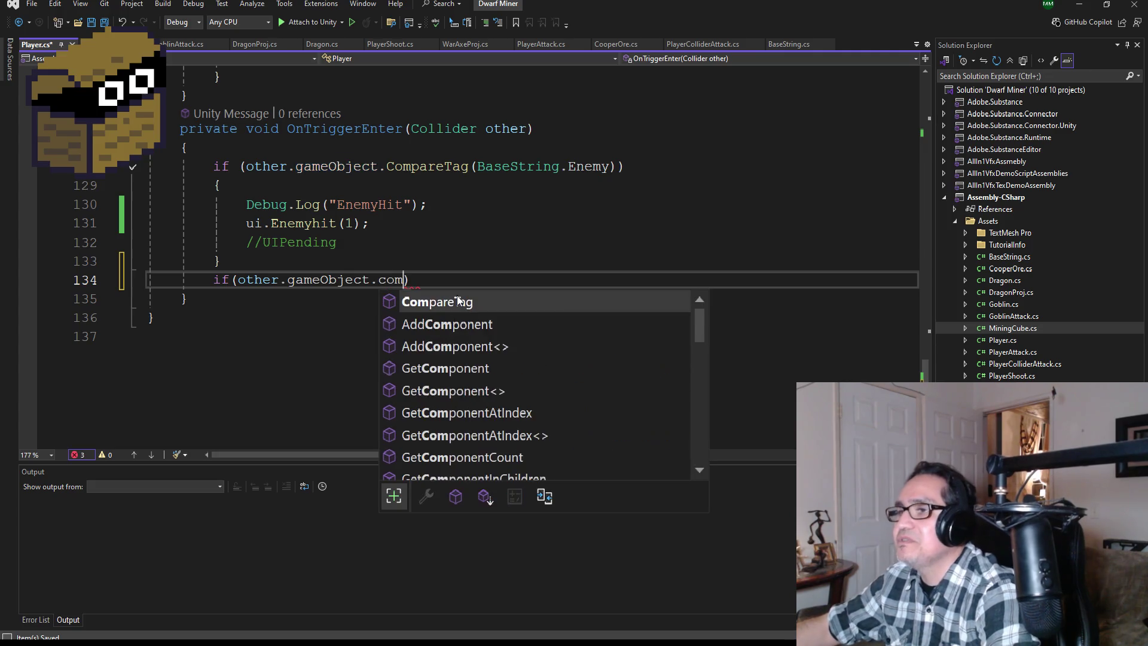
key("Tab")
type("(base")
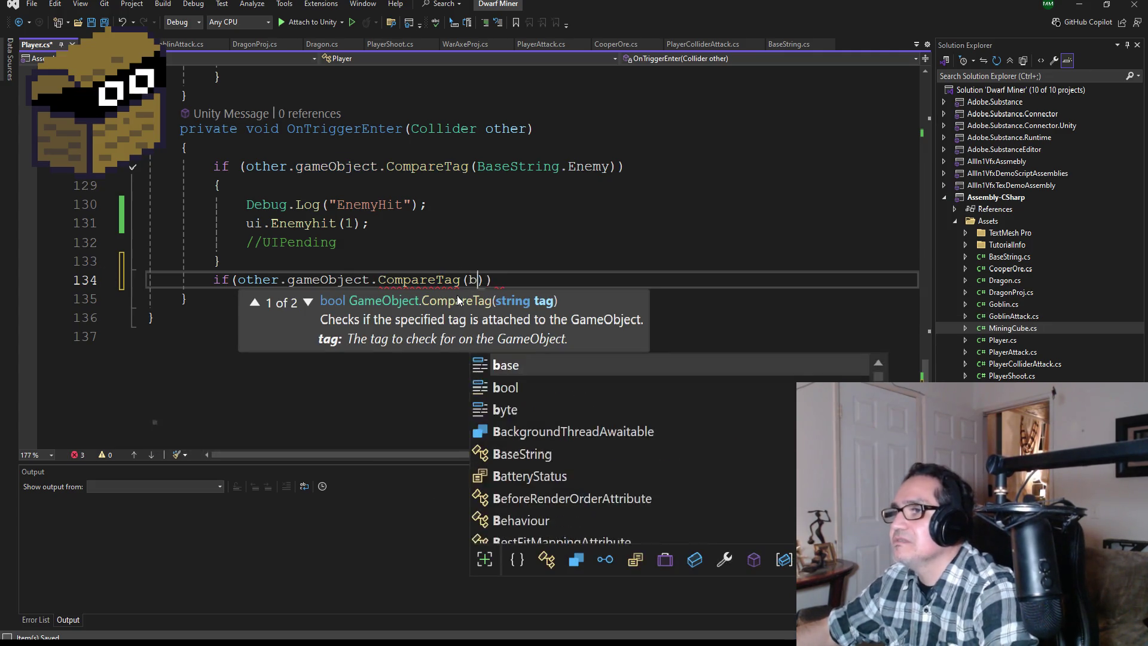
key("Down")
key("Tab")
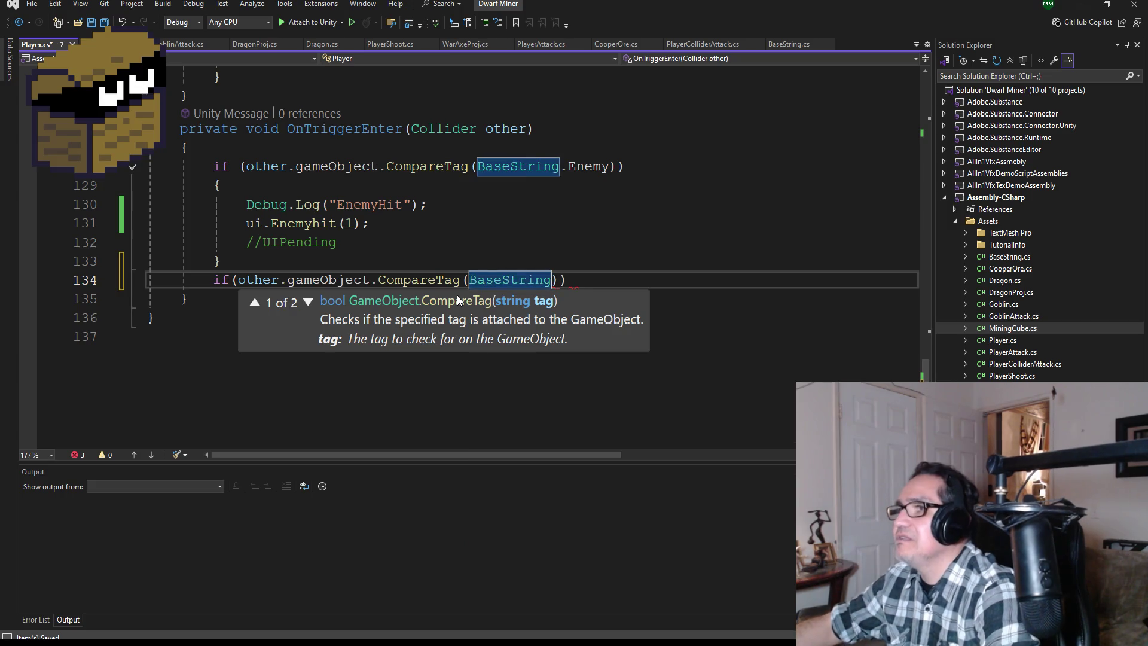
type(".Dr")
key("Tab")
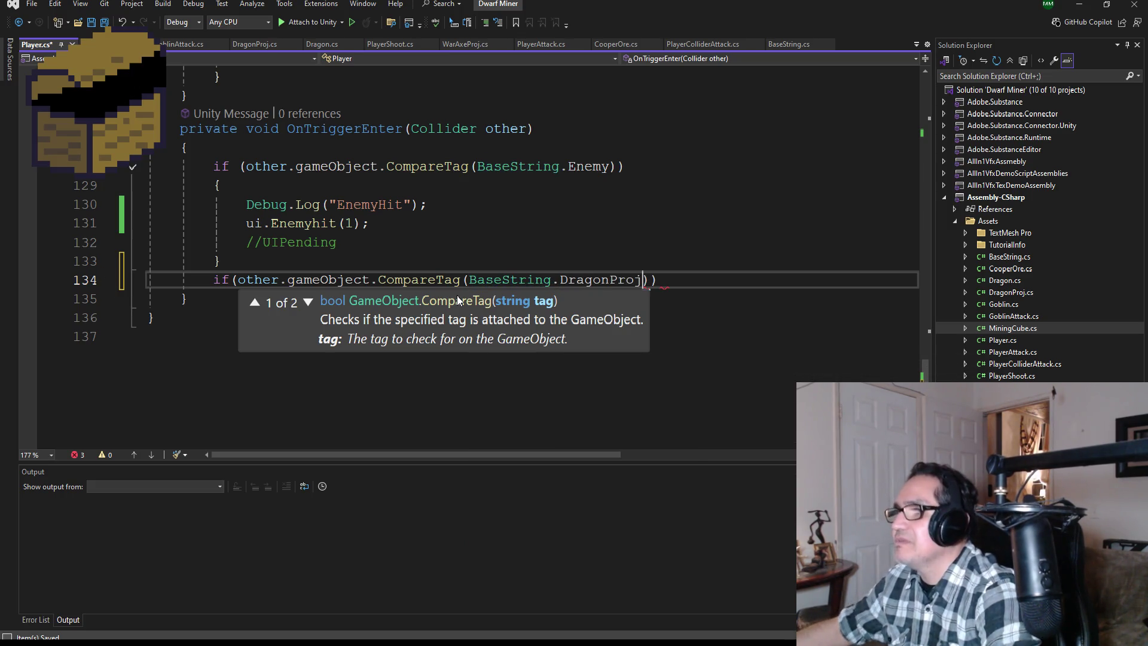
key("End")
Give the DragonProj check a body calling ui.Enemyhit(2);
key("Return")
type("{")
key("Return")
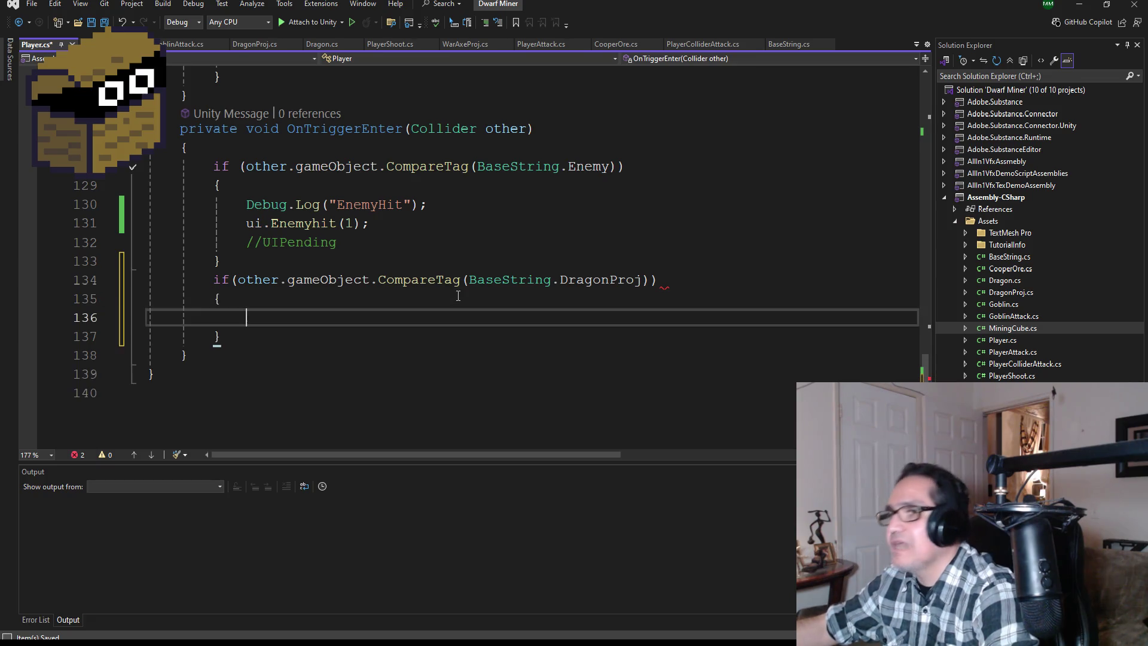
type("ui.En")
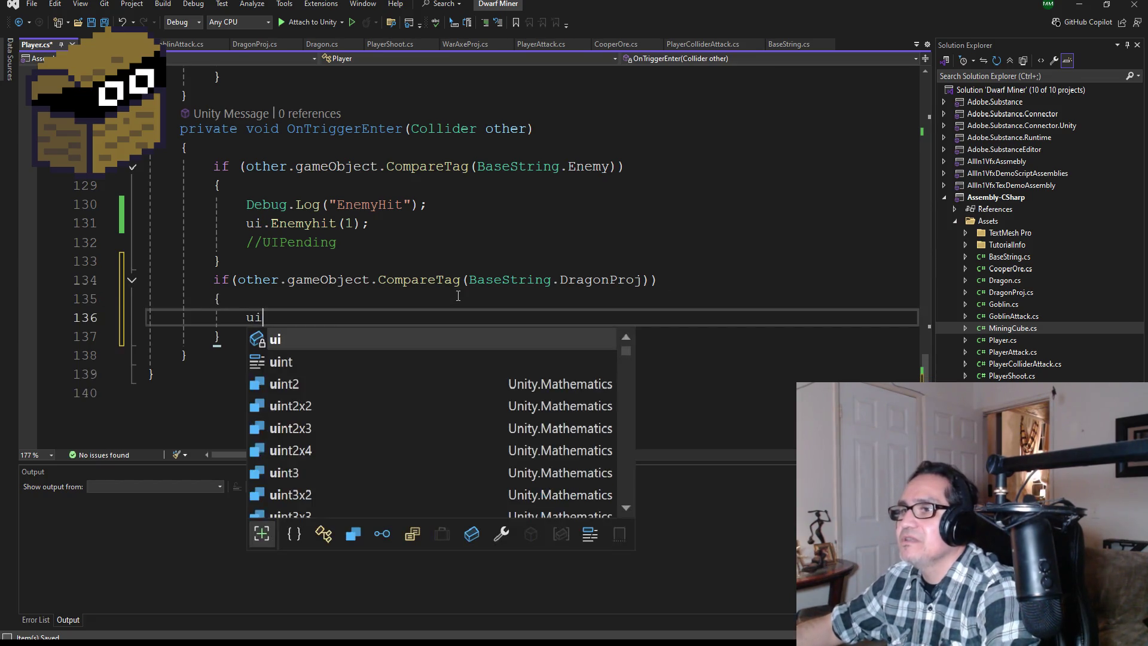
key("Tab")
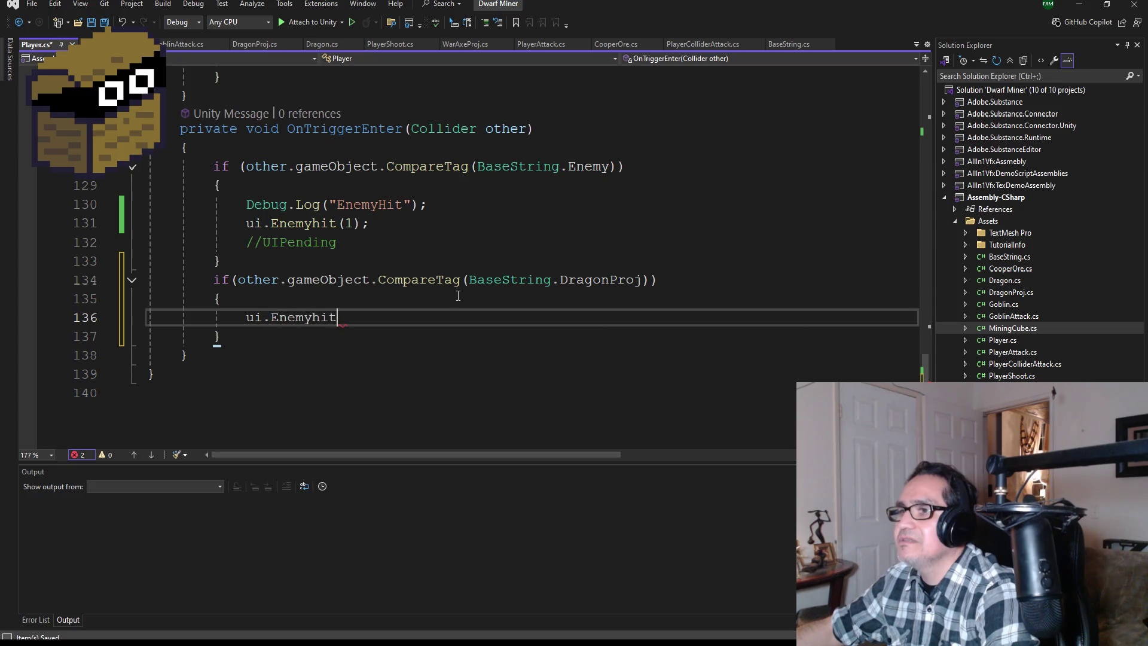
type("(")
key("Escape")
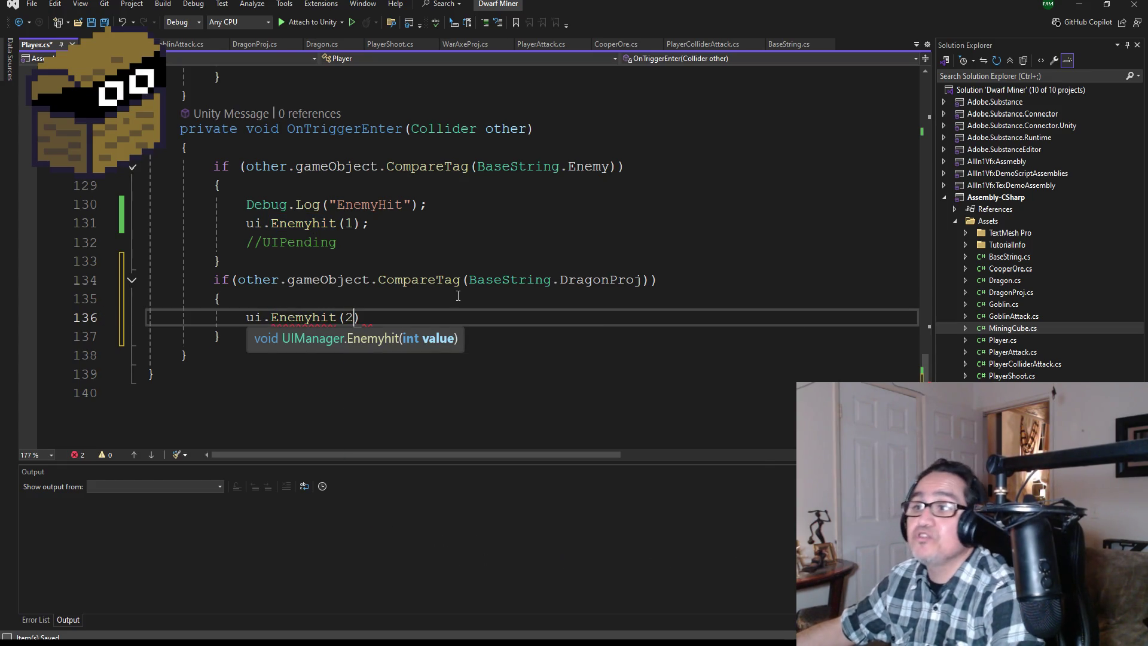
type("2)l")
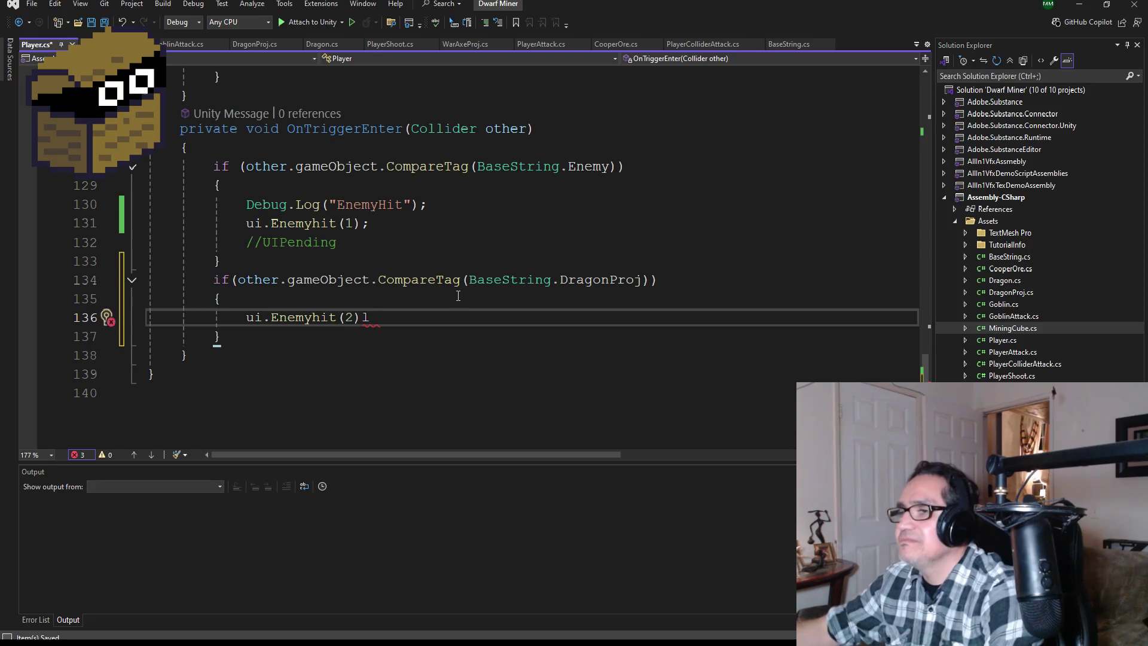
key("BackSpace")
type(";")
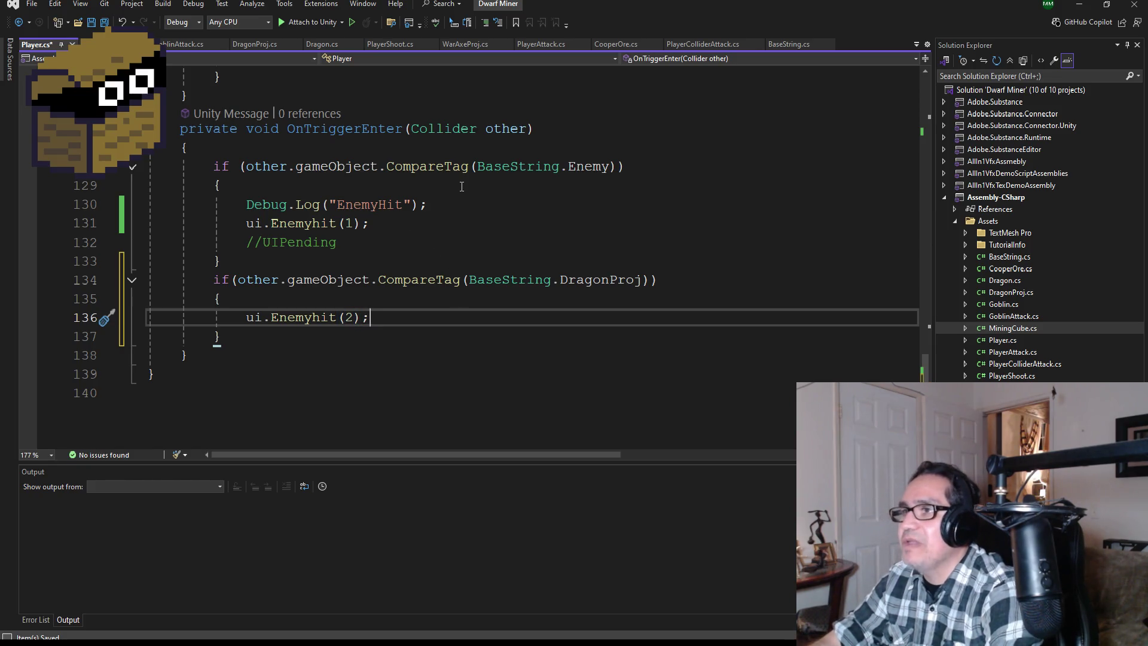
Delete the Debug.Log EnemyHit line and save Player.cs
left_click_drag(446, 200, 148, 204)
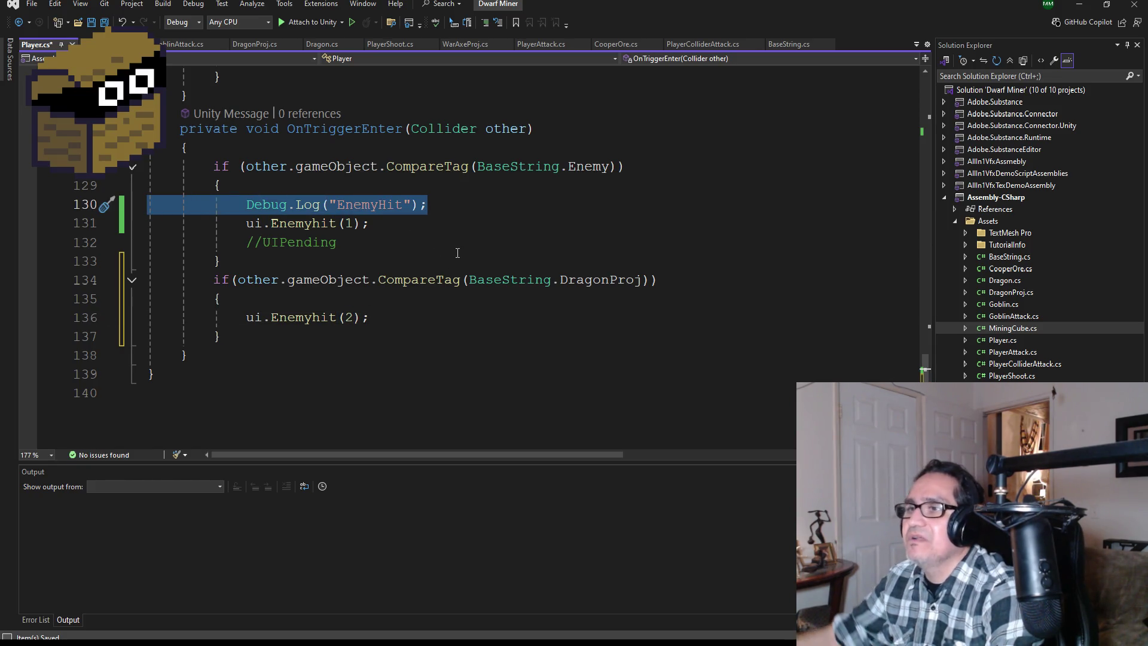
key("BackSpace")
key("BackSpace")
key("ctrl+s")
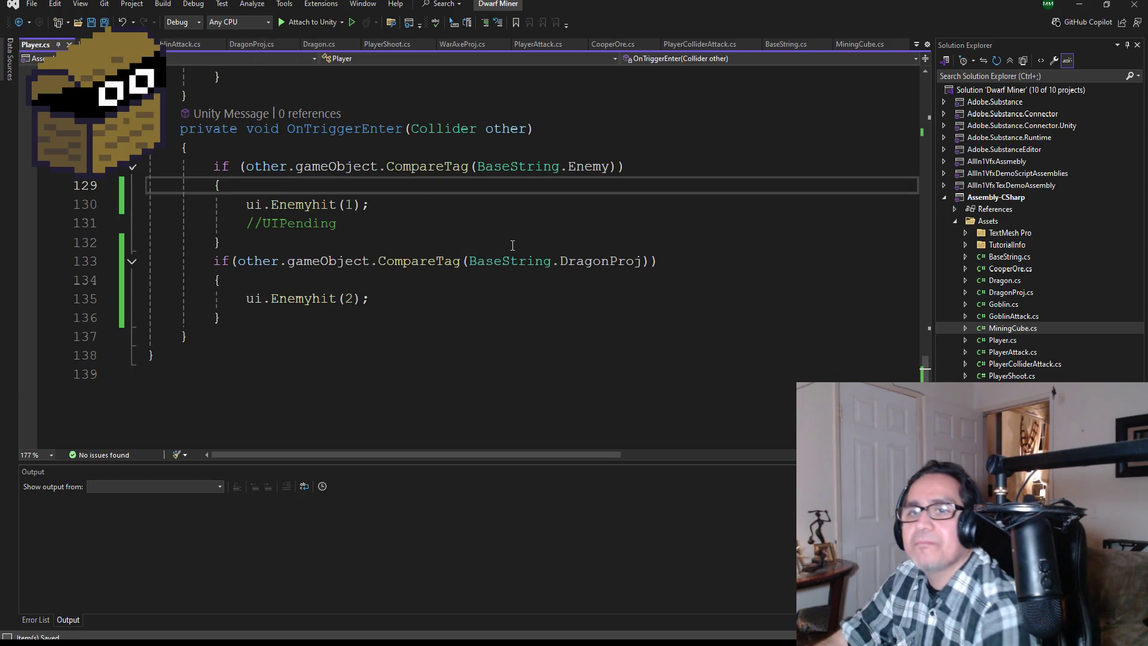
left_click(1079, 4)
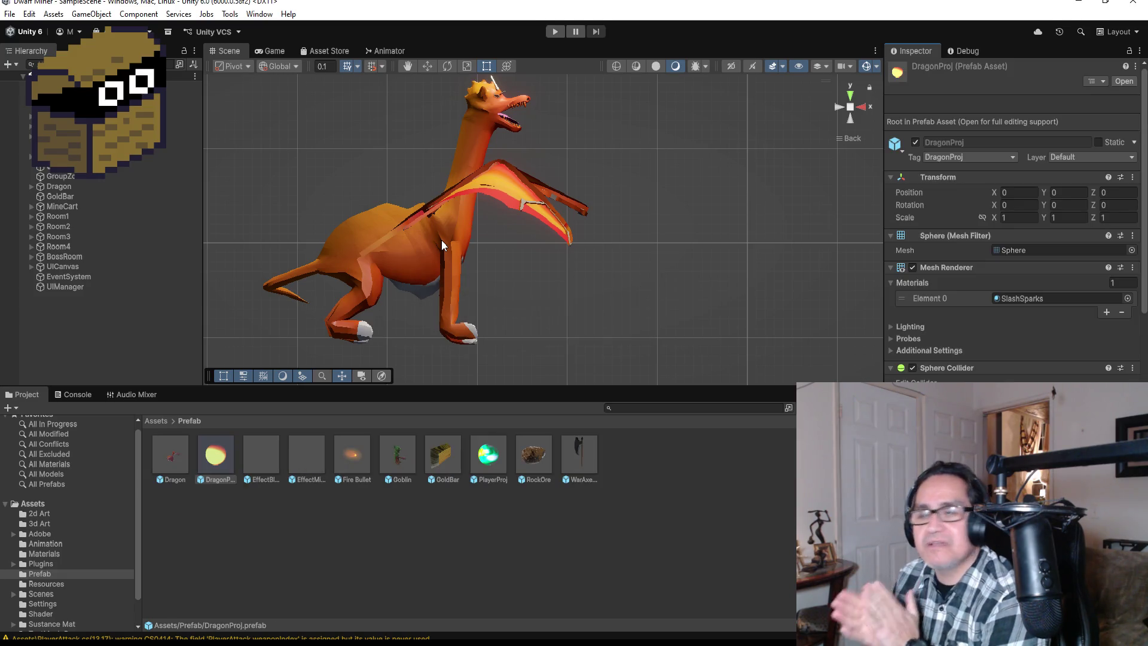
Enter Play mode to playtest the Dwarf Miner scene with the updated scripts
left_click(555, 31)
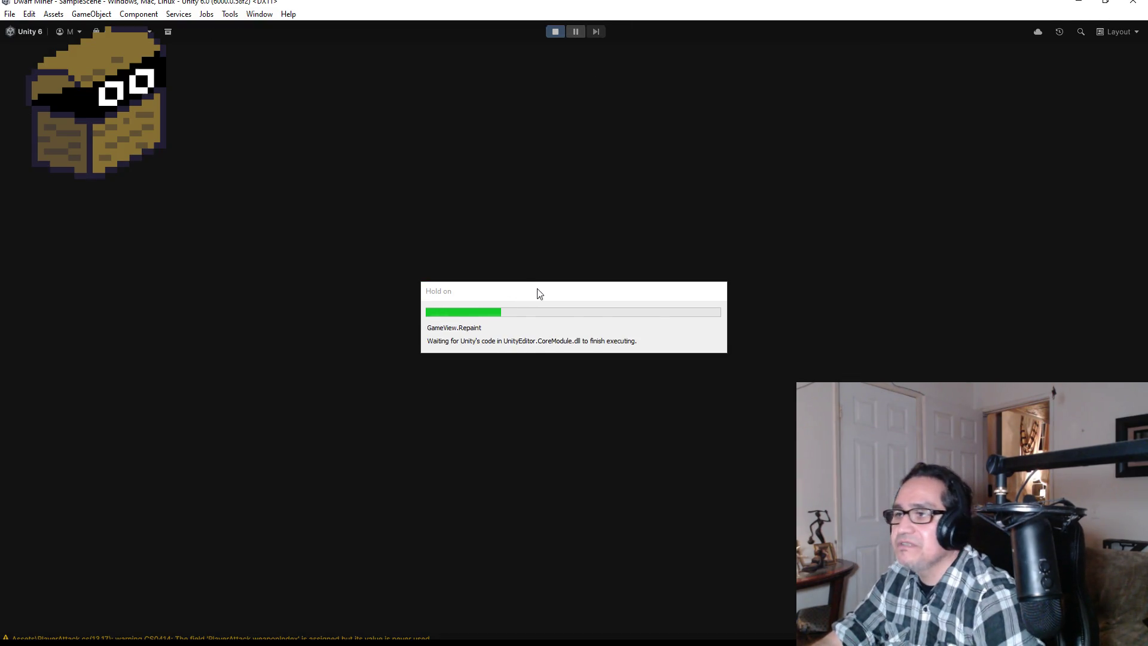
Walk the dwarf past the dragon and mine through the yellow blocks into the maze
key("w")
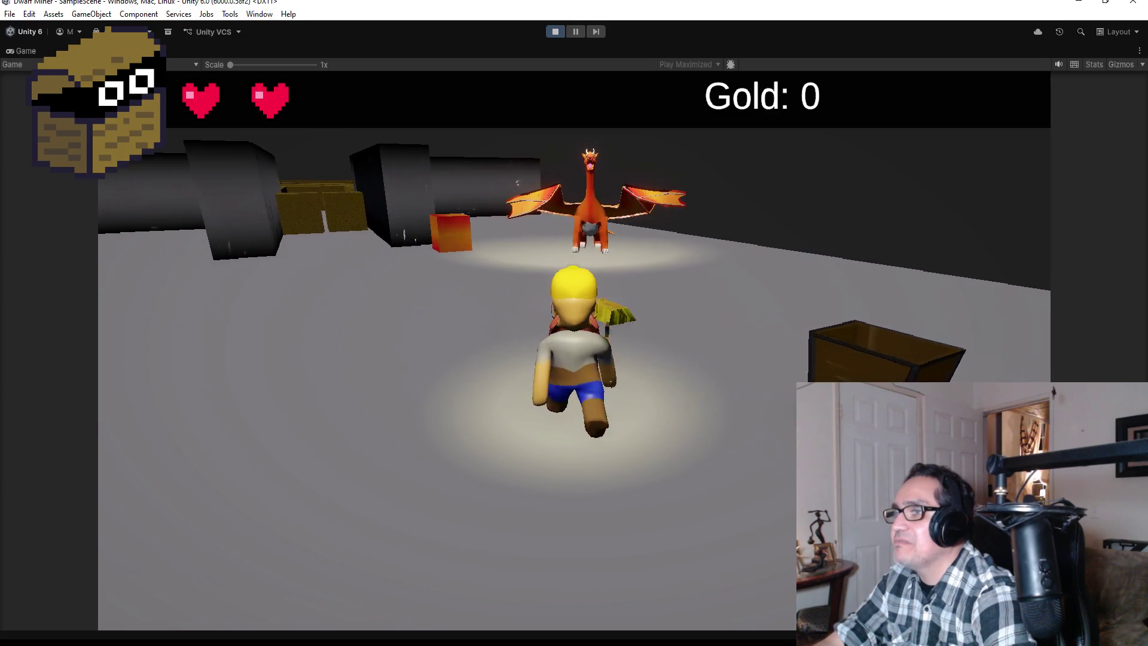
key("w")
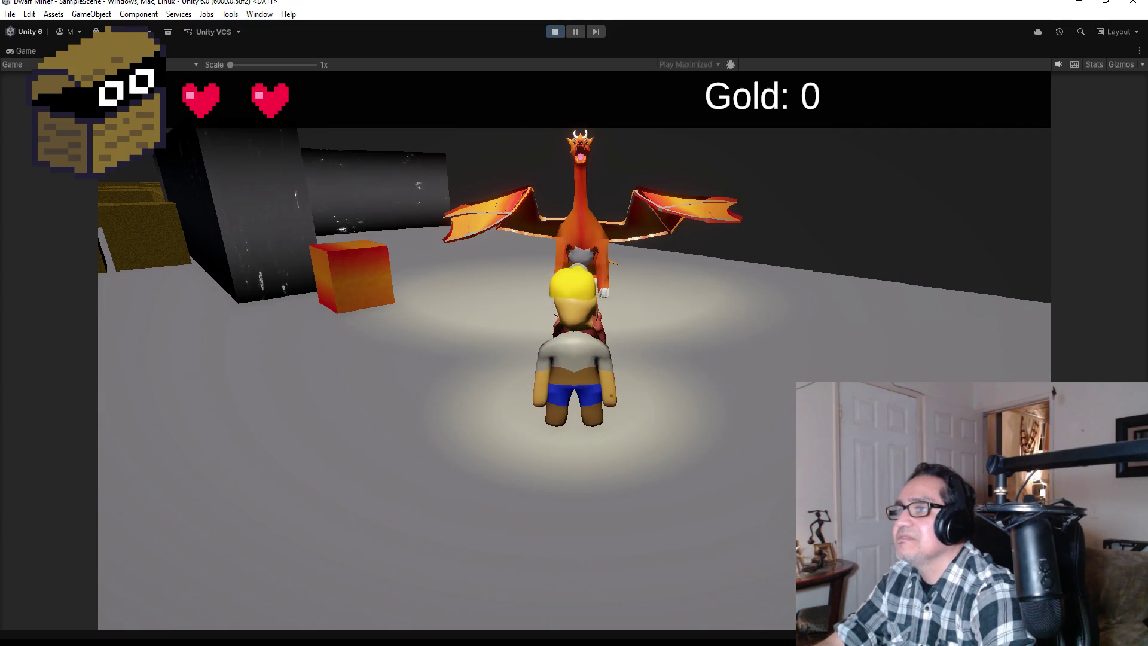
key("a")
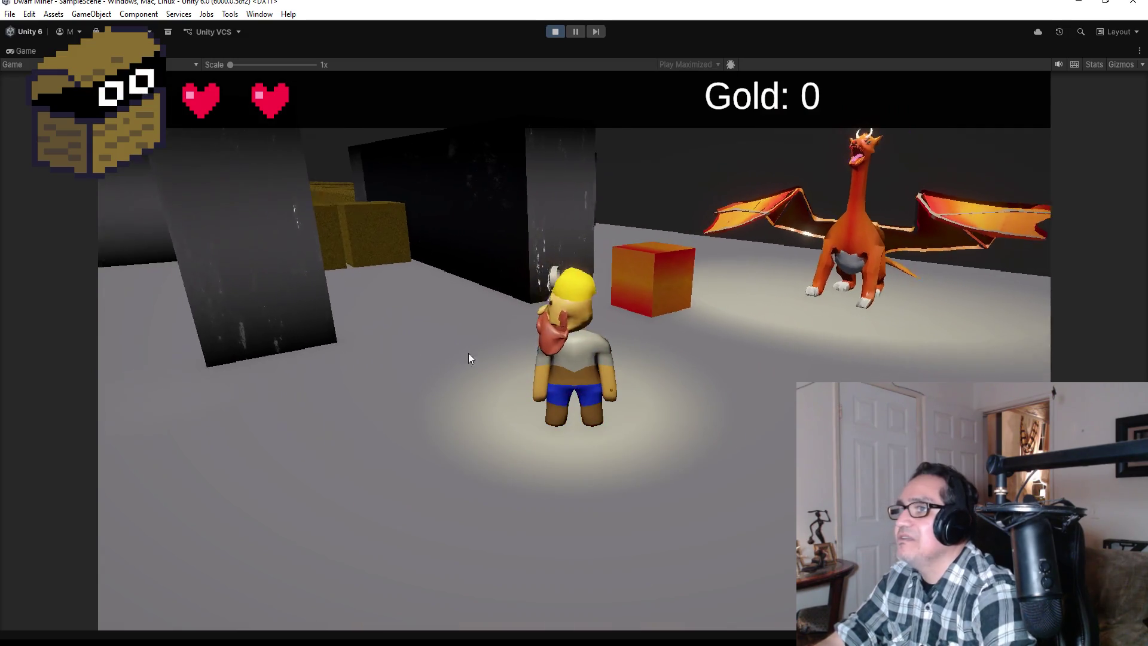
key("a")
key("a")
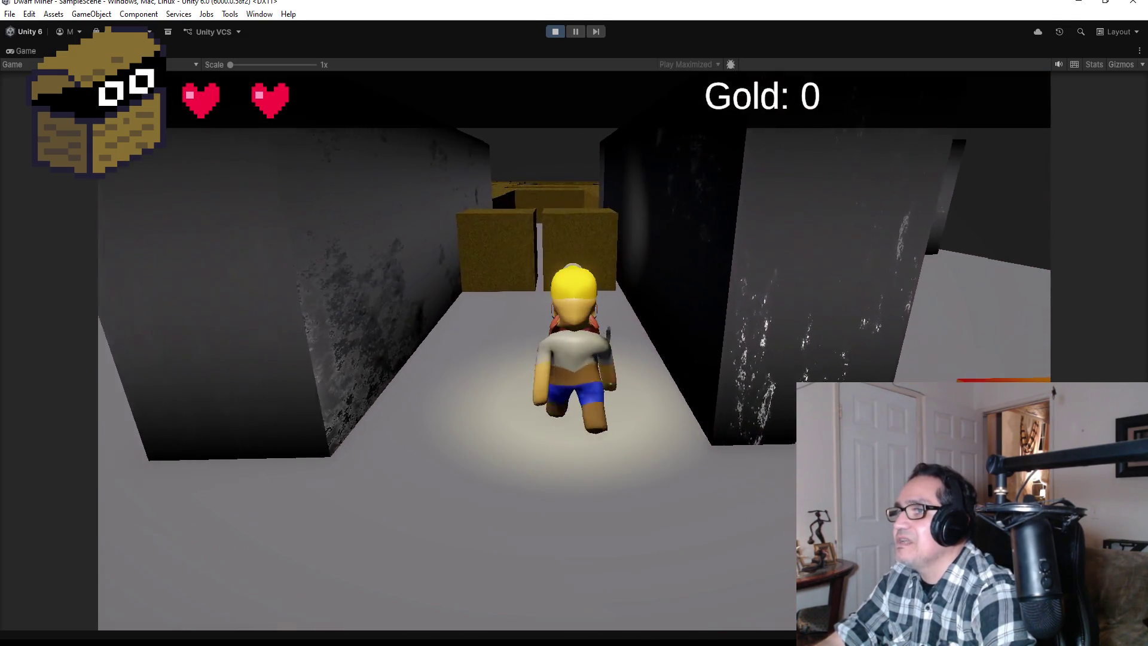
key("w")
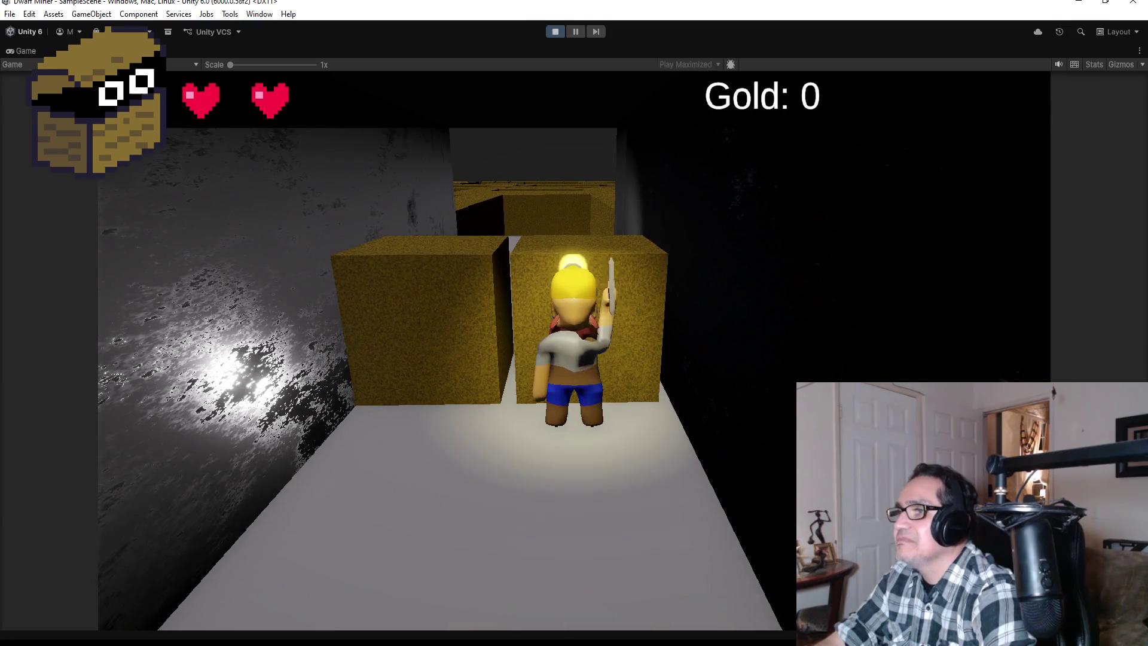
key("w")
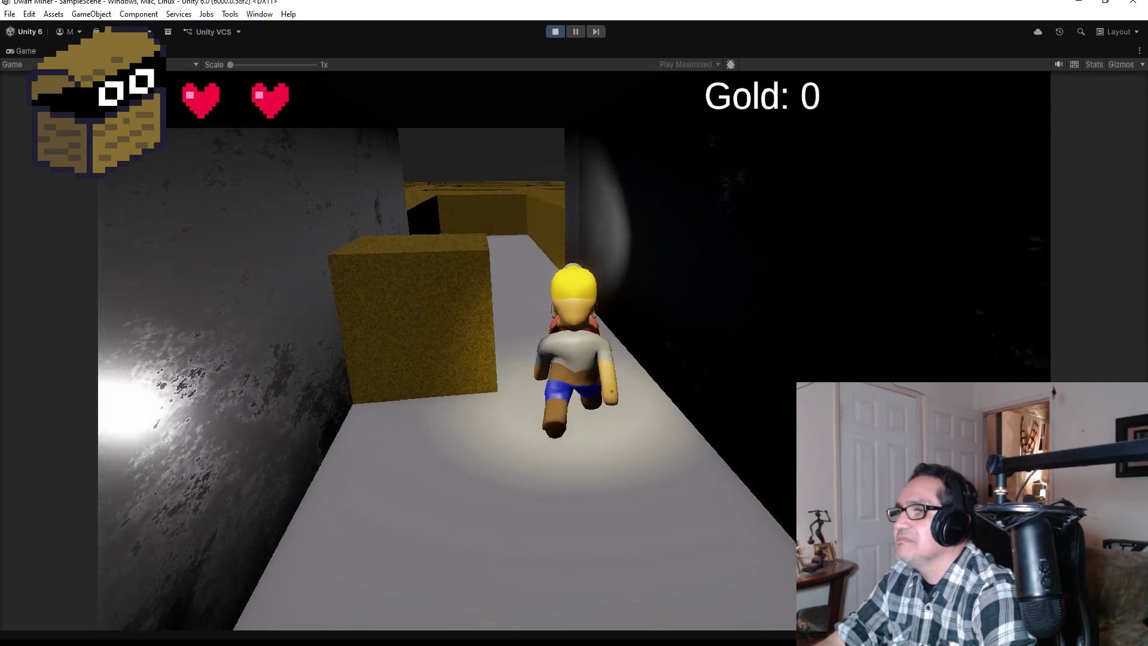
key("w")
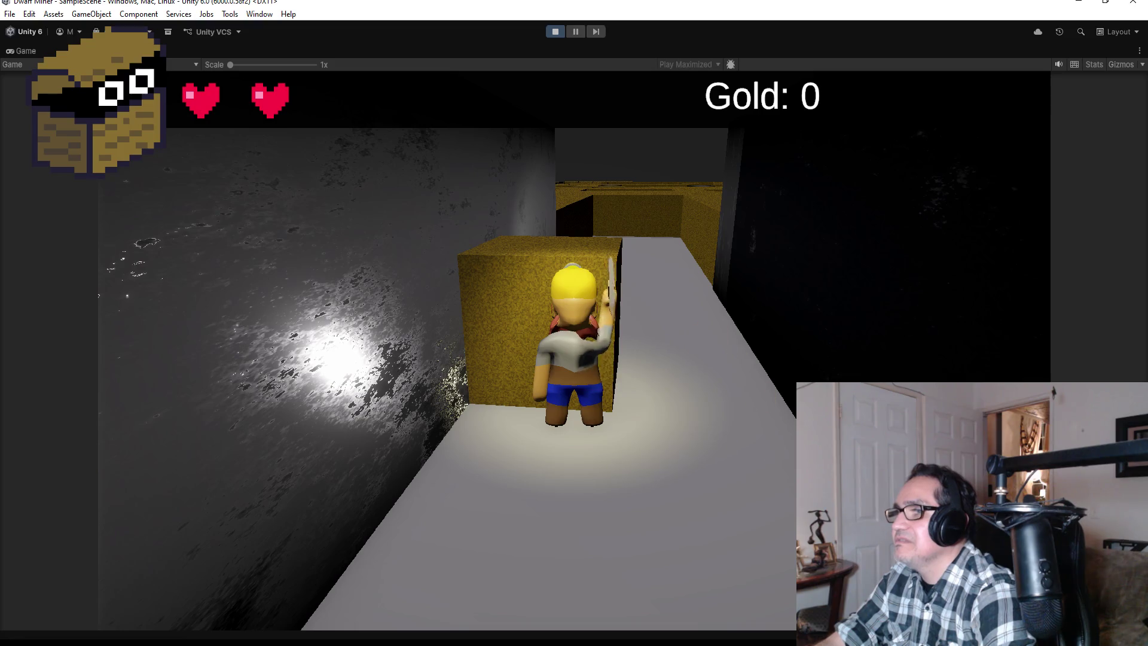
key("w")
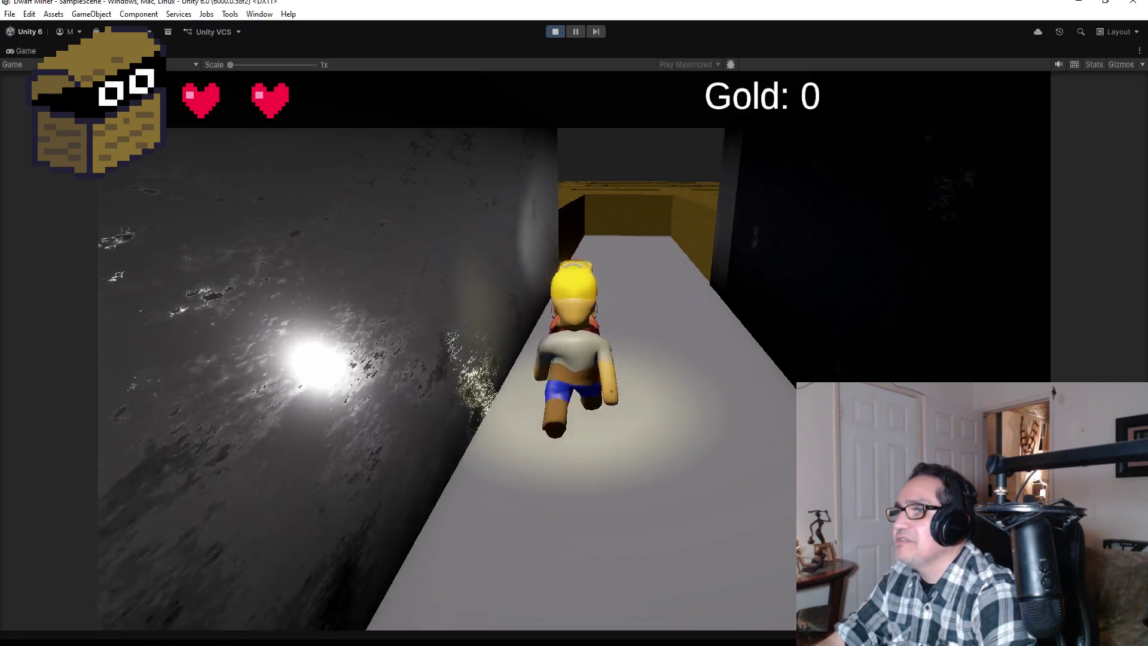
key("w")
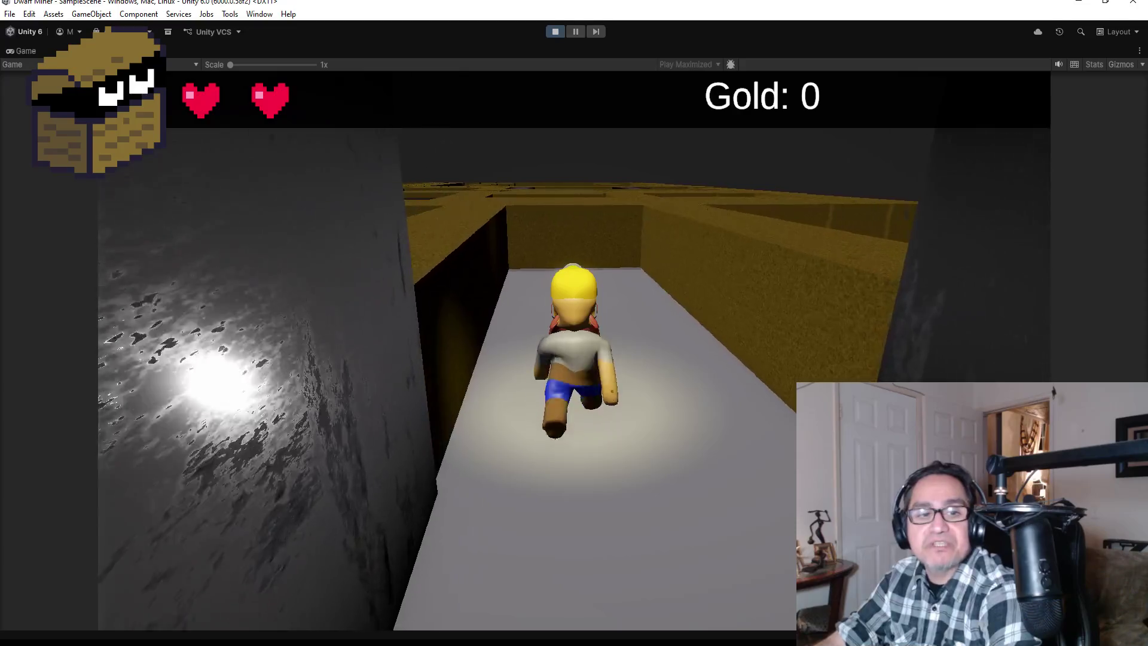
key("w")
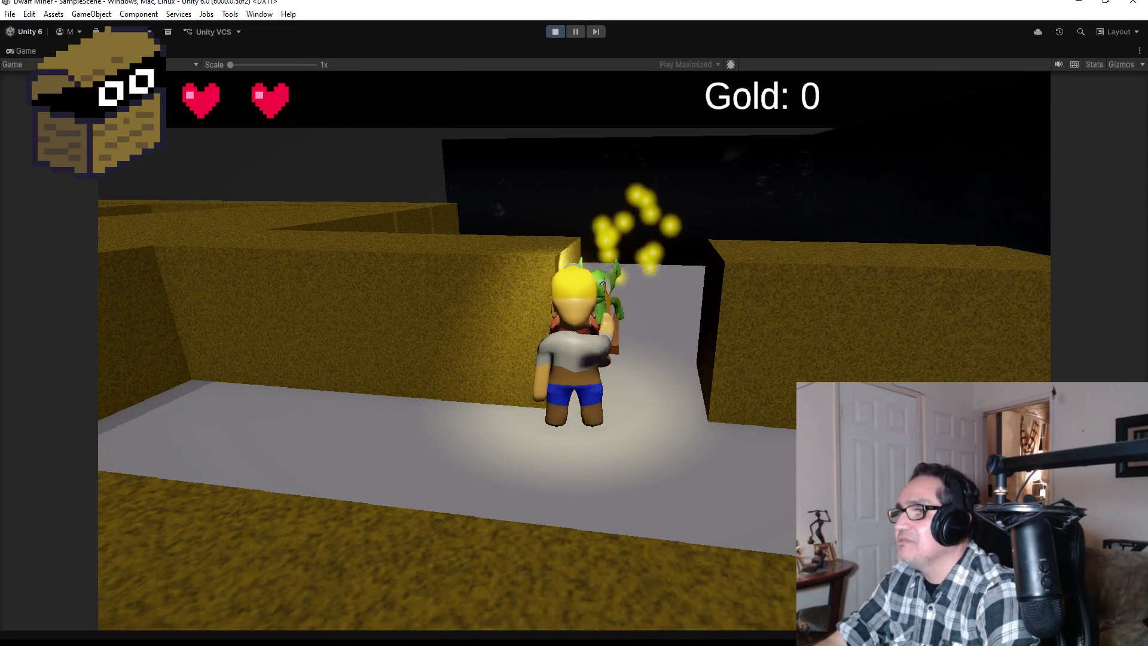
key("w")
key("w")
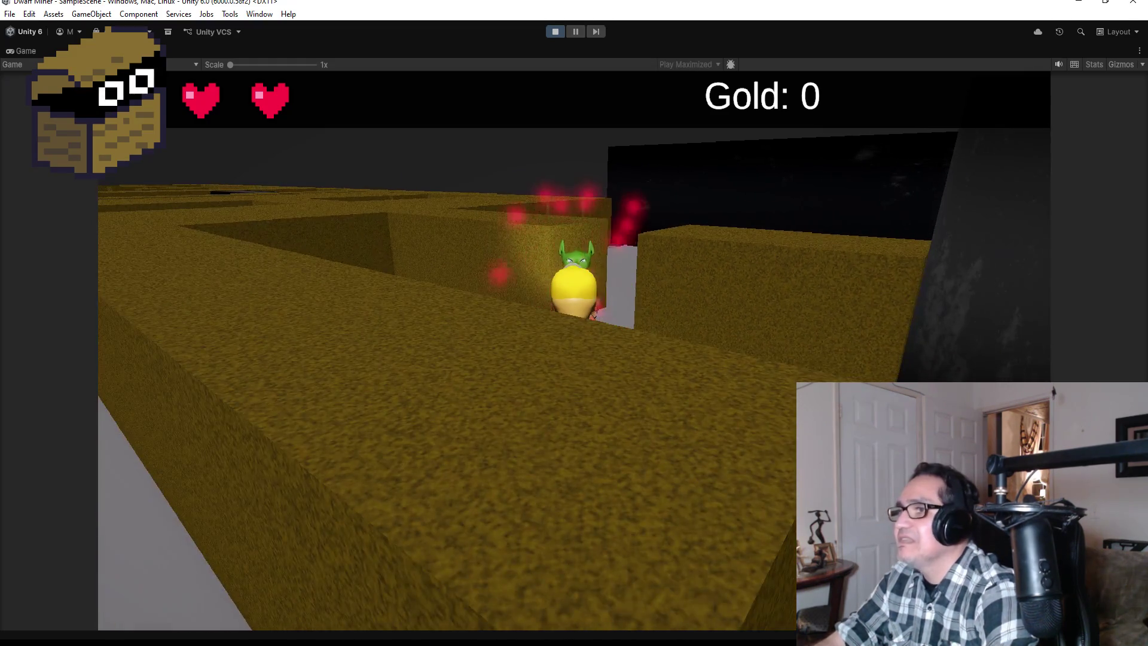
key("w")
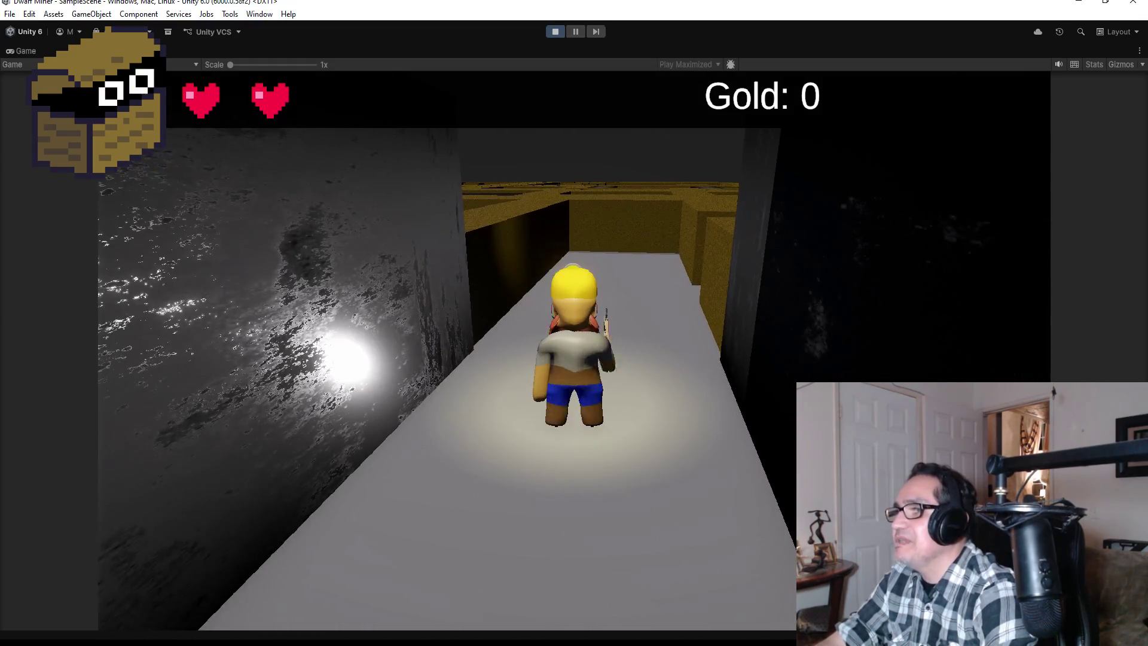
key("w")
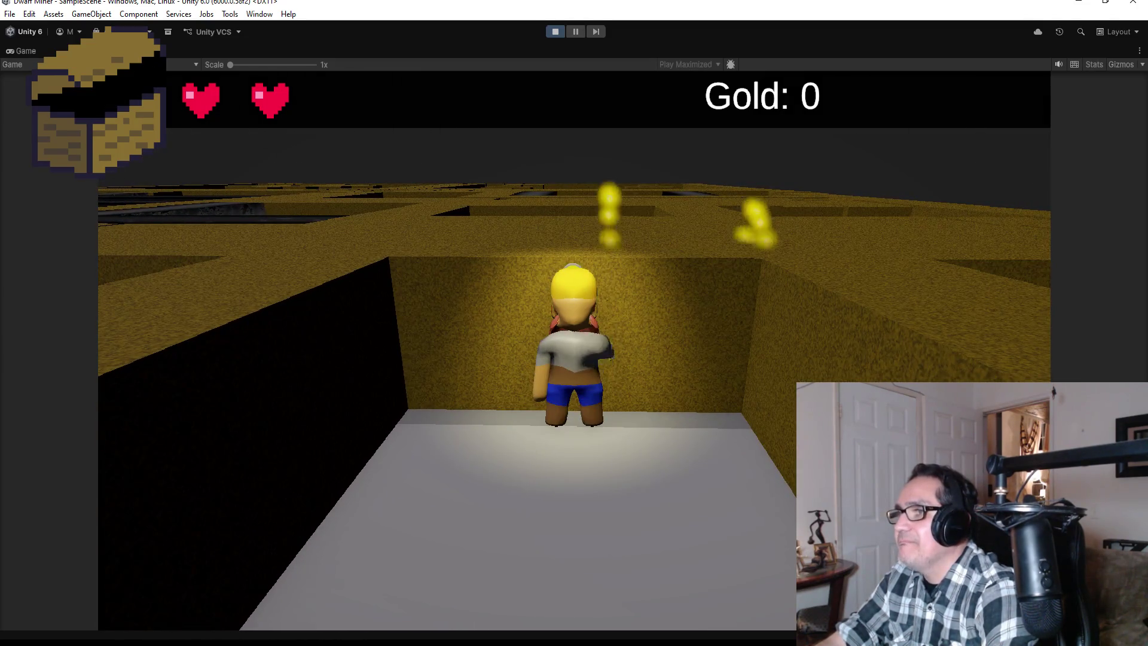
Head toward the gold nuggets, mine through a wall, run the corridors, then stop Play mode
key("w")
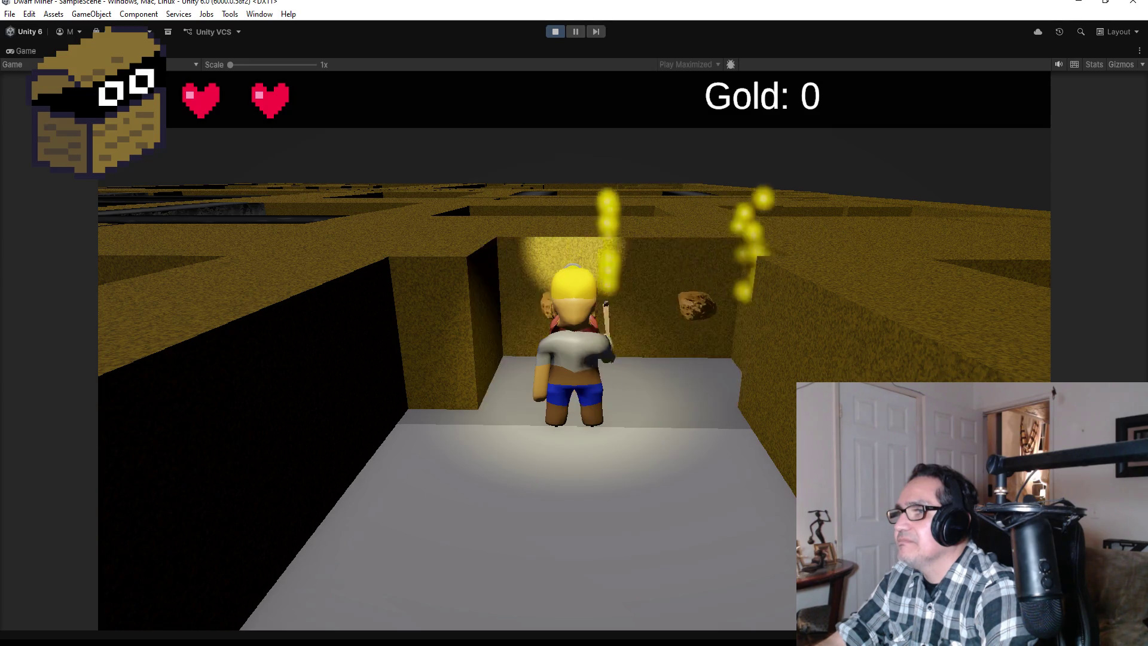
key("s")
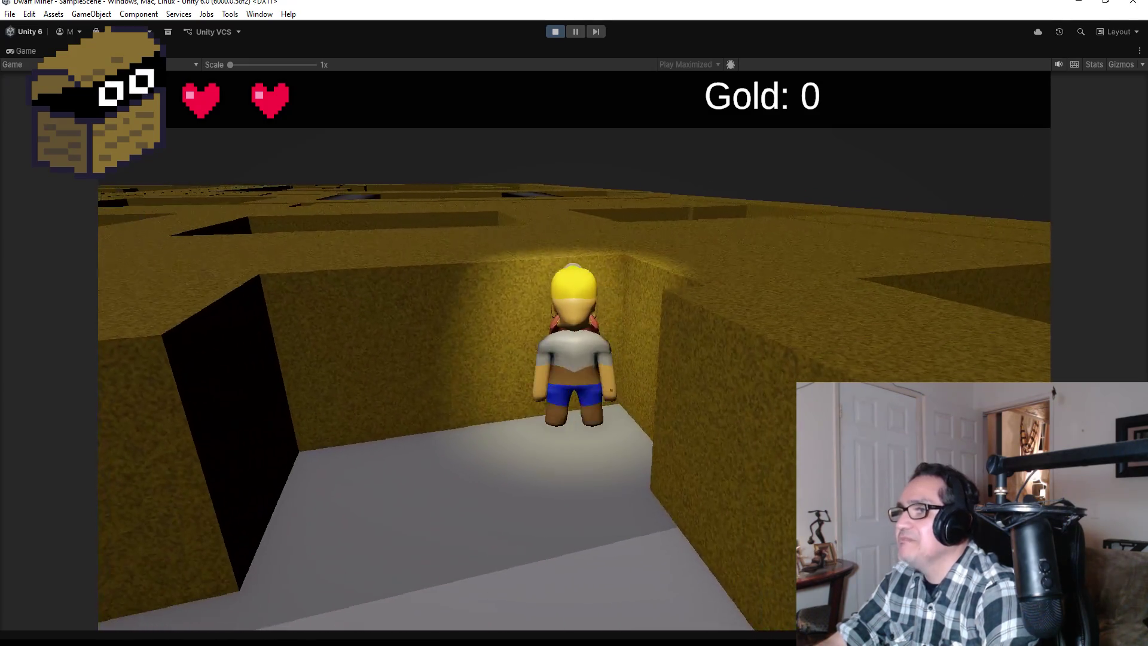
key("d")
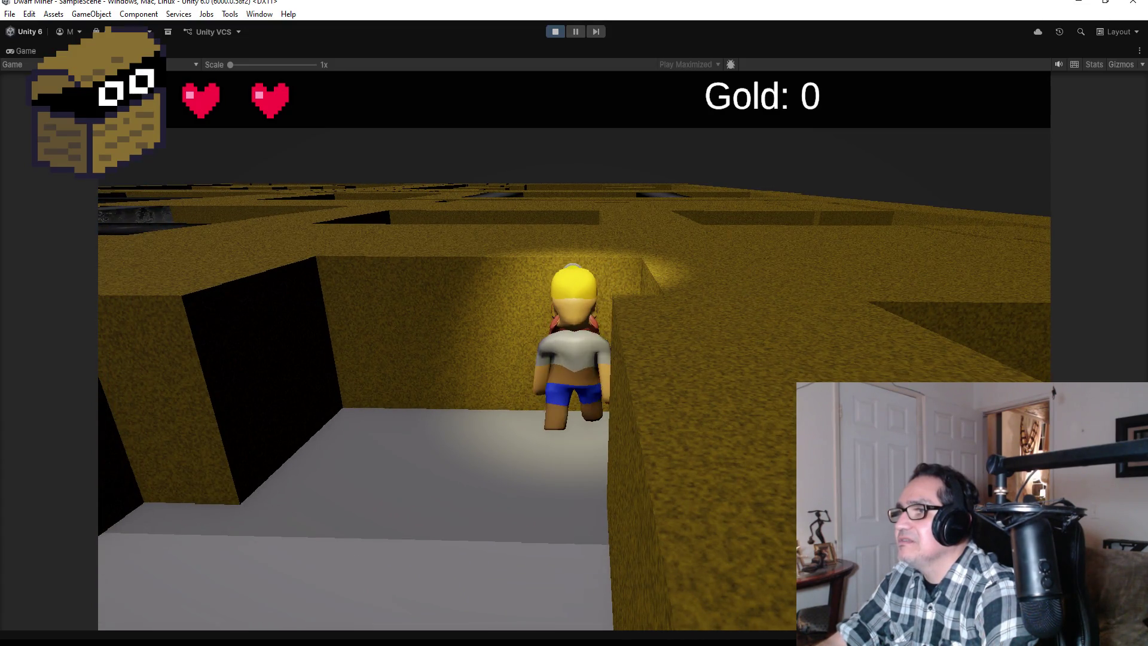
key("a")
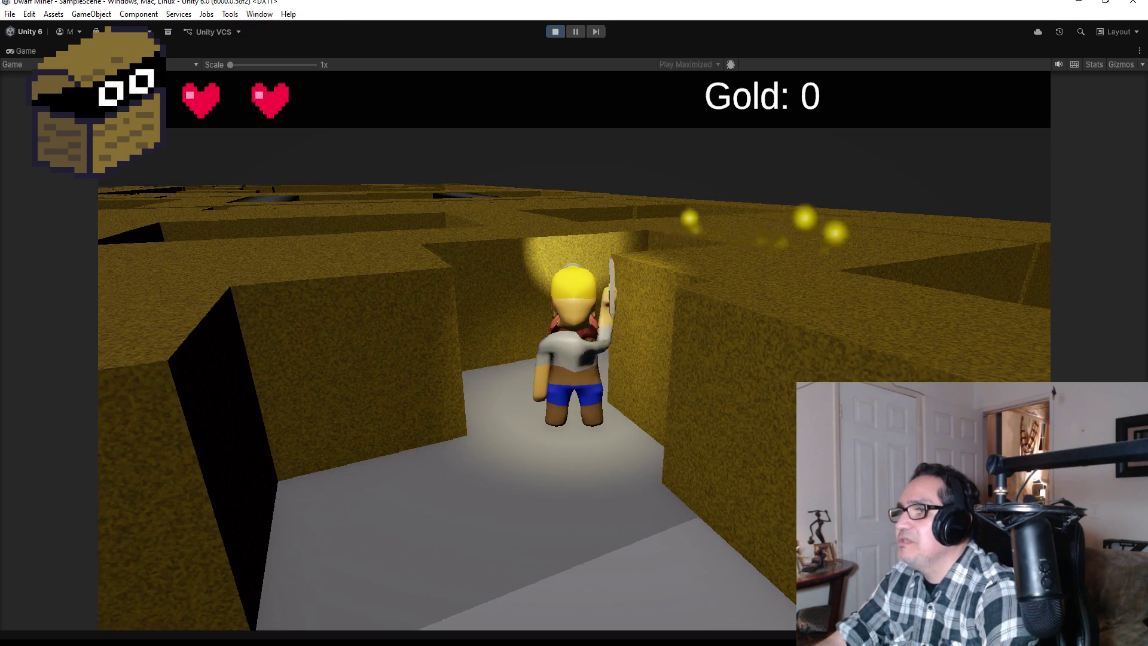
key("w")
key("space")
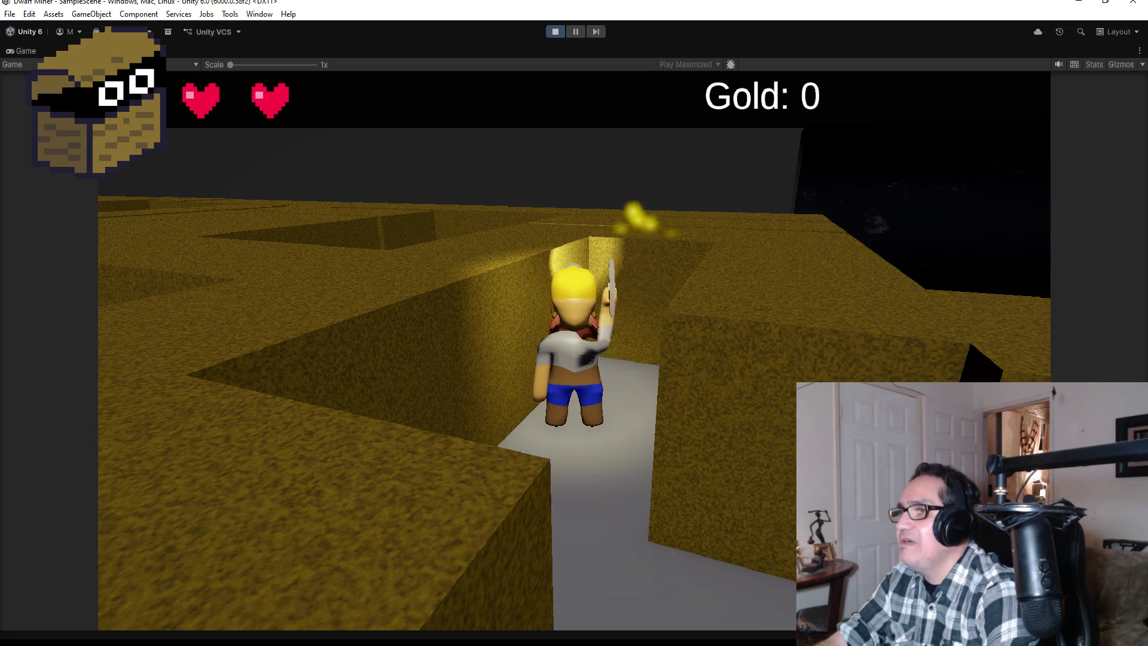
key("w")
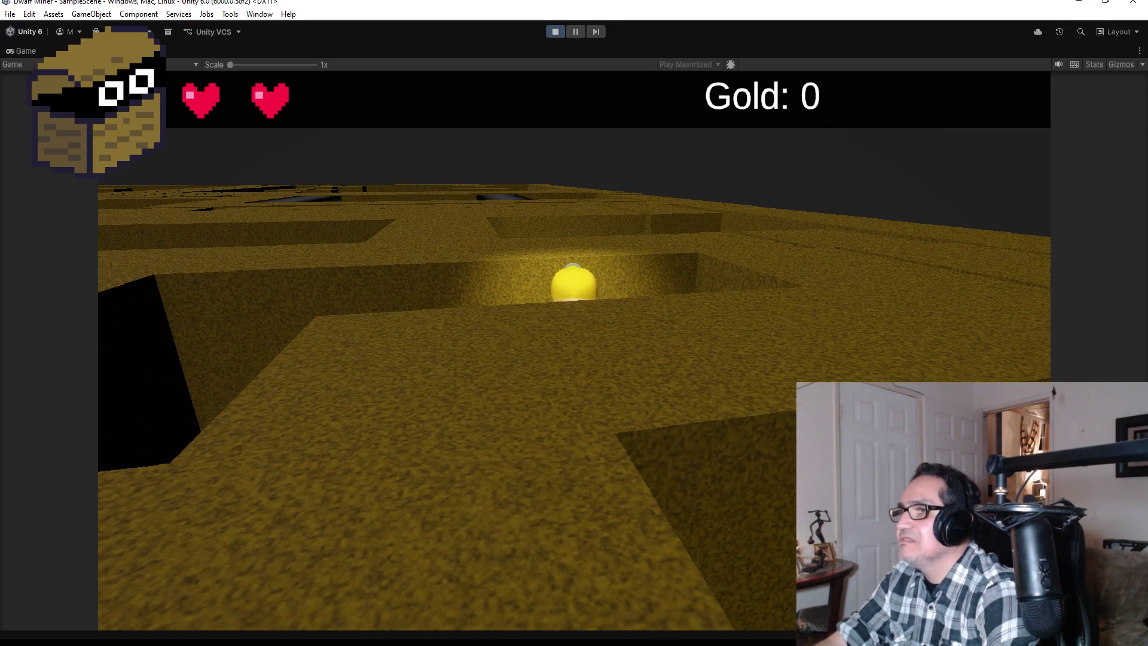
key("w")
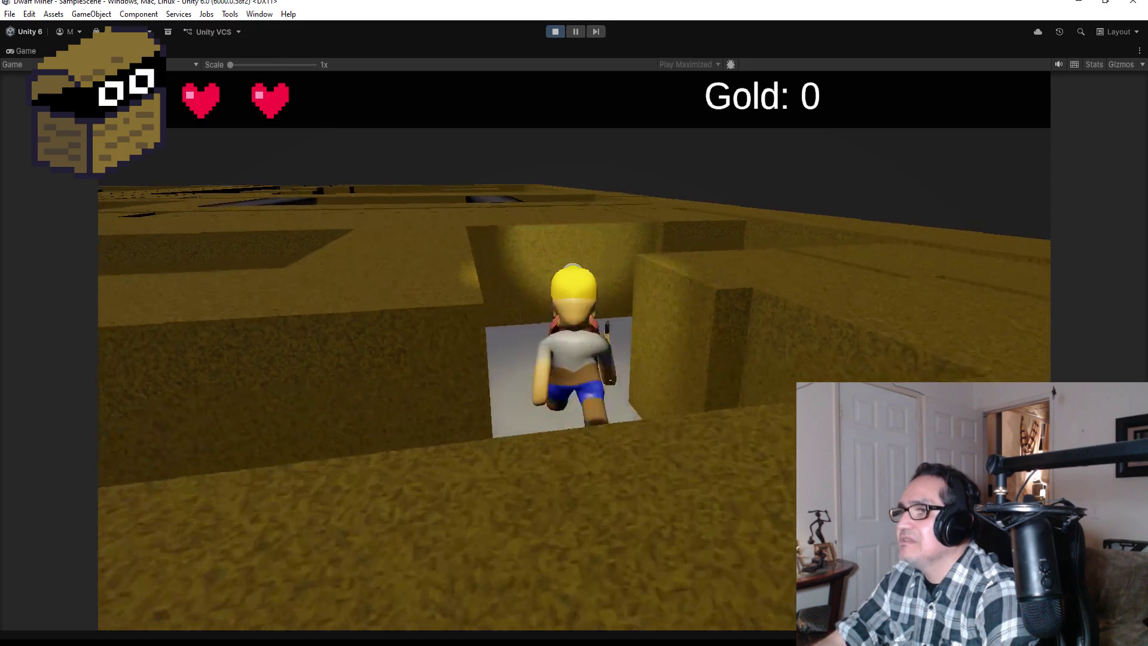
key("w")
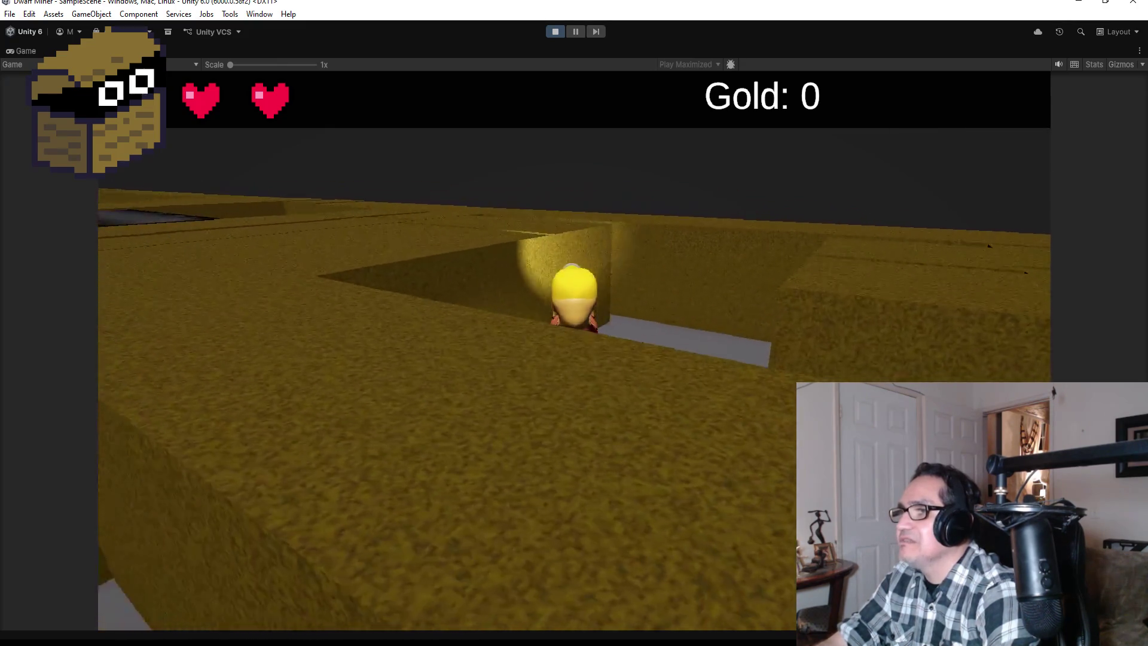
key("w")
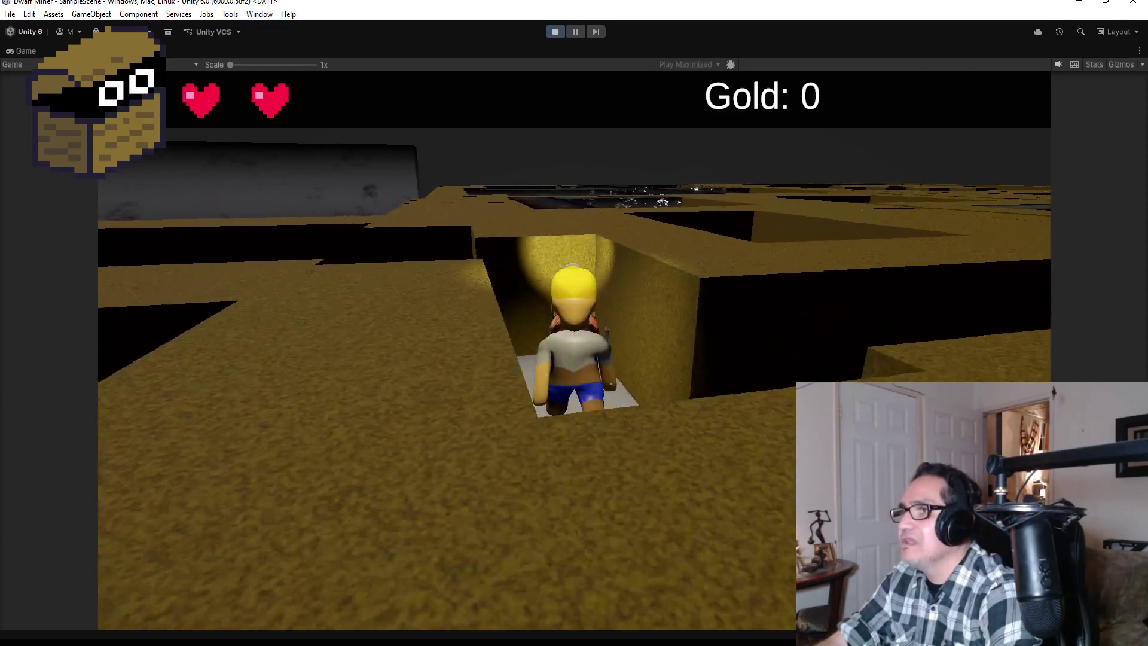
key("w")
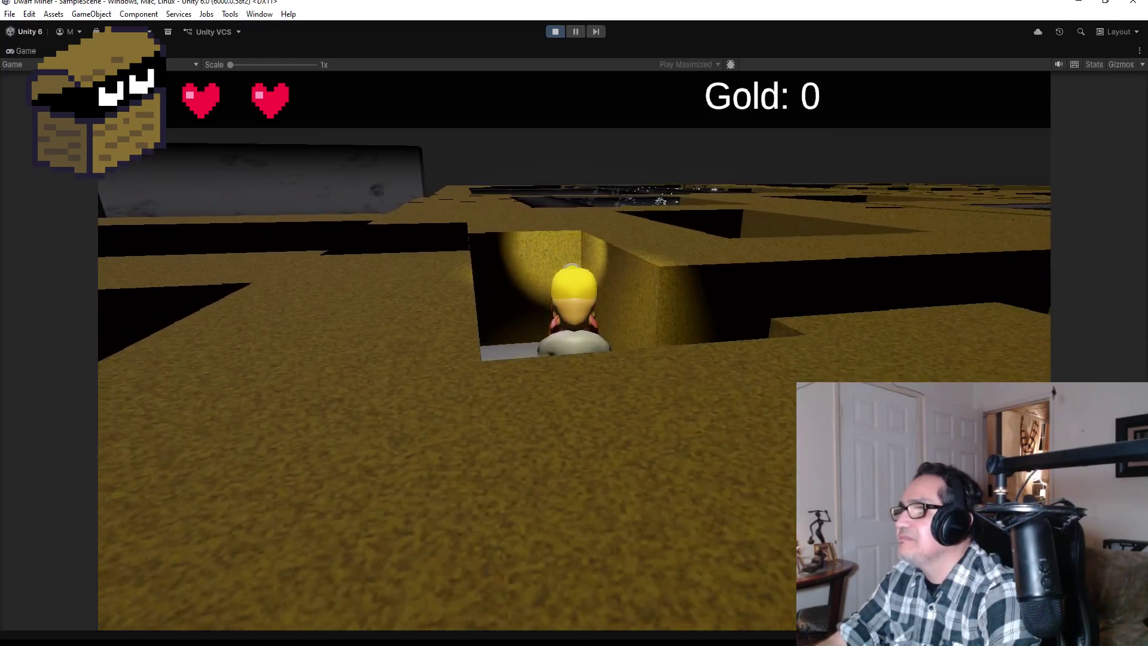
key("w")
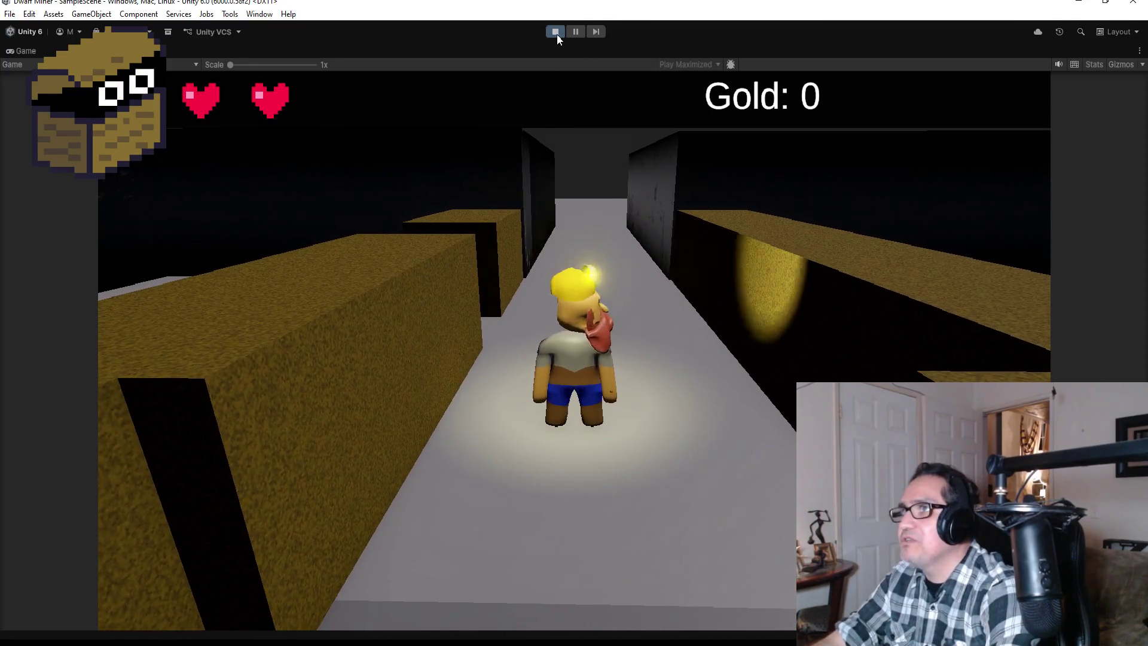
left_click(555, 31)
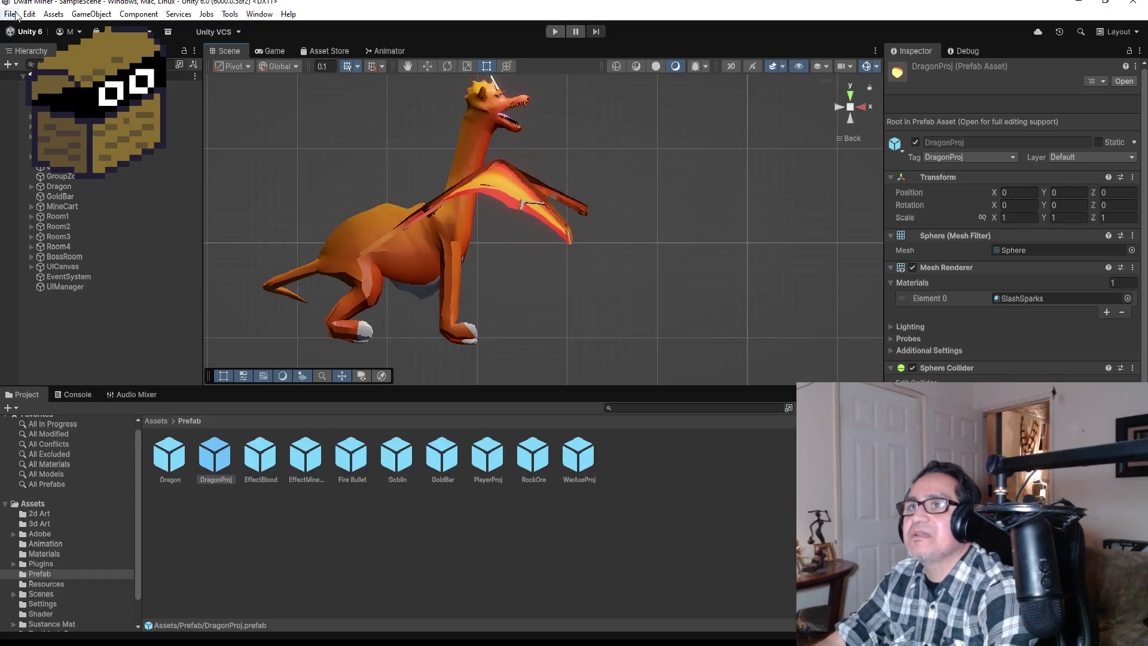
Save the scene, then inspect the UIManager object's script settings
left_click(11, 14)
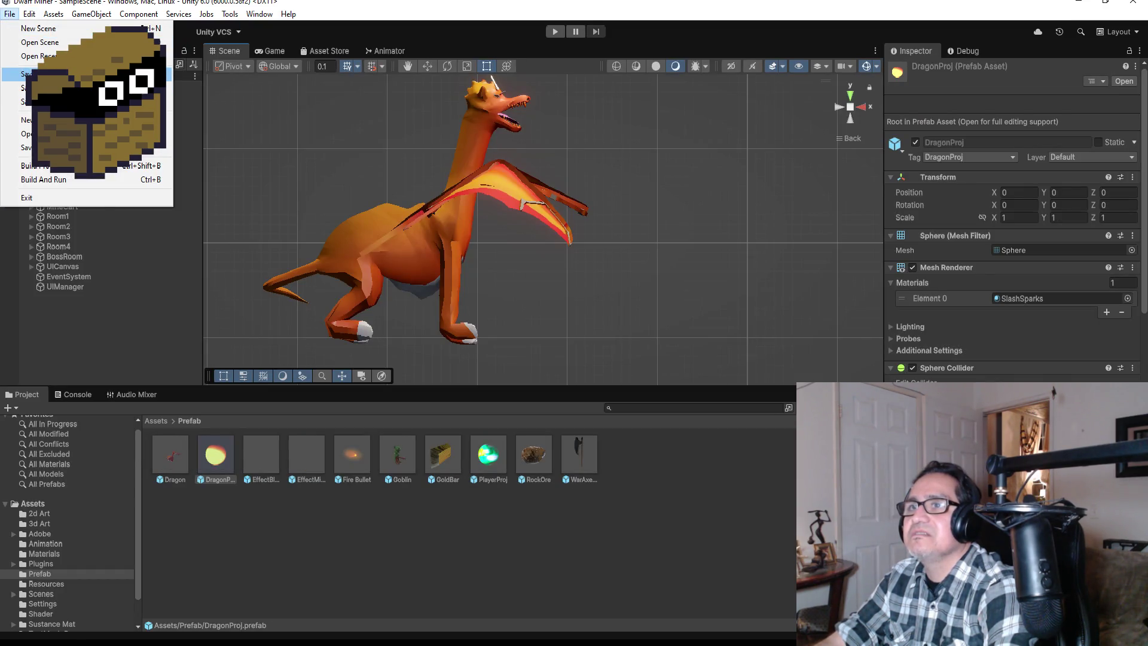
left_click(59, 73)
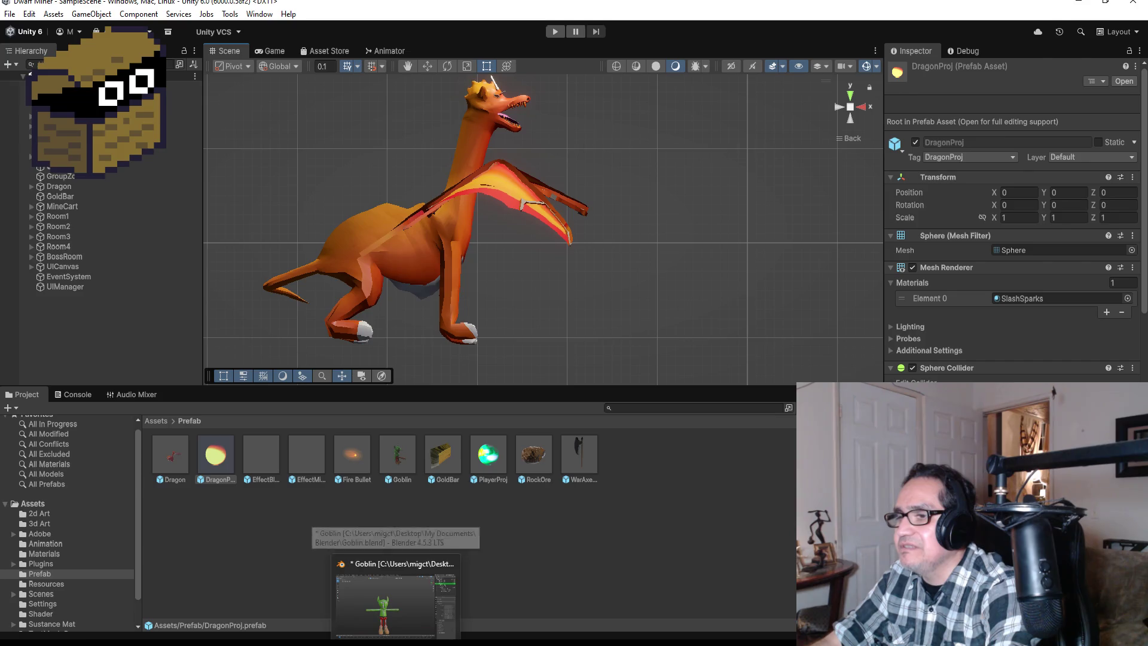
left_click(288, 543)
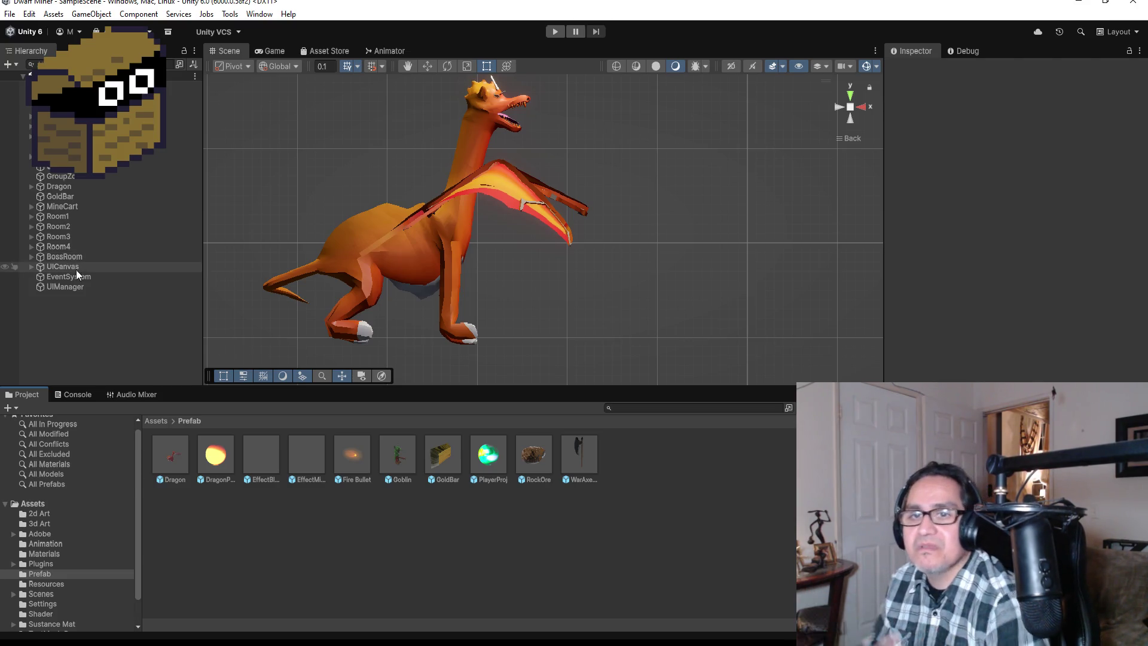
left_click(77, 287)
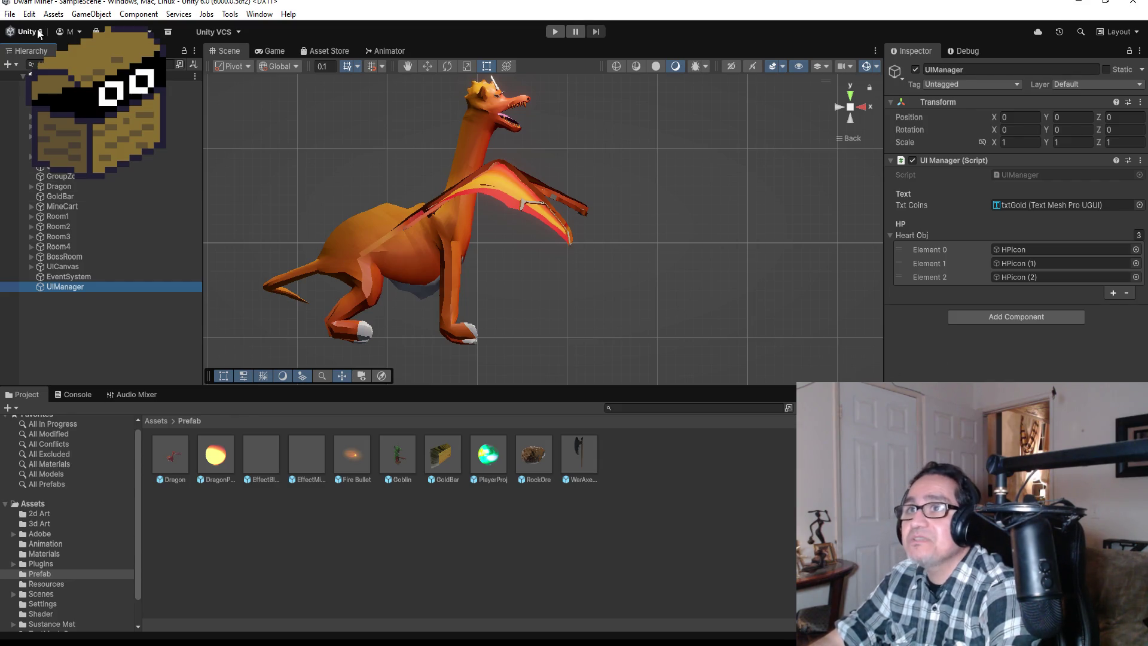
Inspect the RockOre prefab's components, then return to the Dwarf Miner code
left_click(9, 13)
left_click(357, 366)
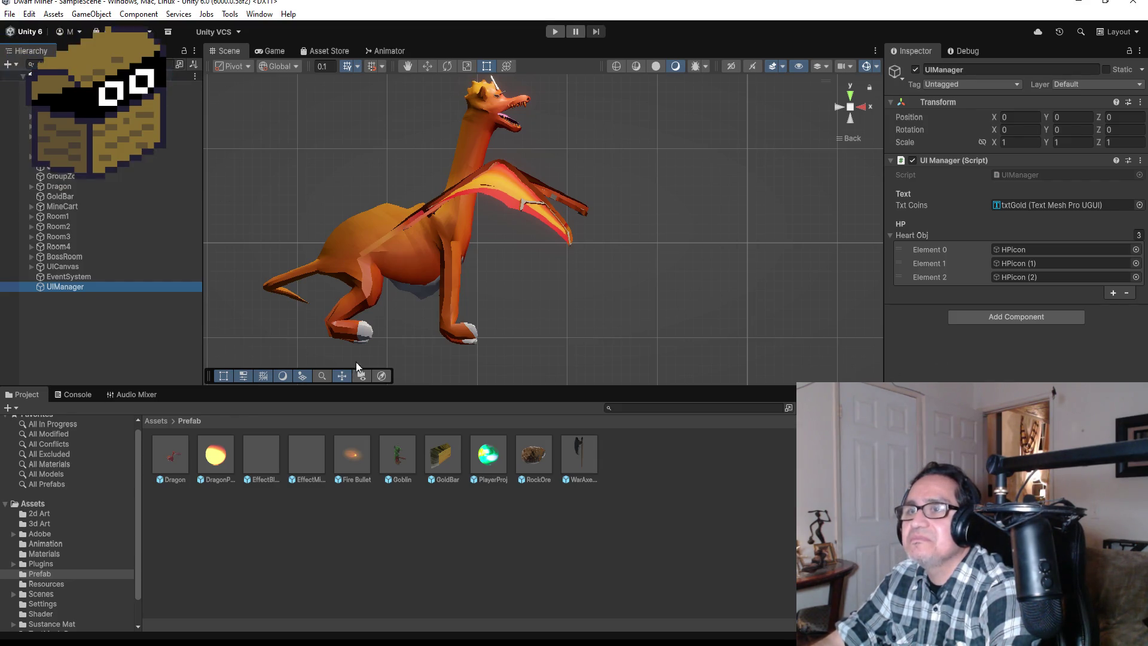
left_click(532, 458)
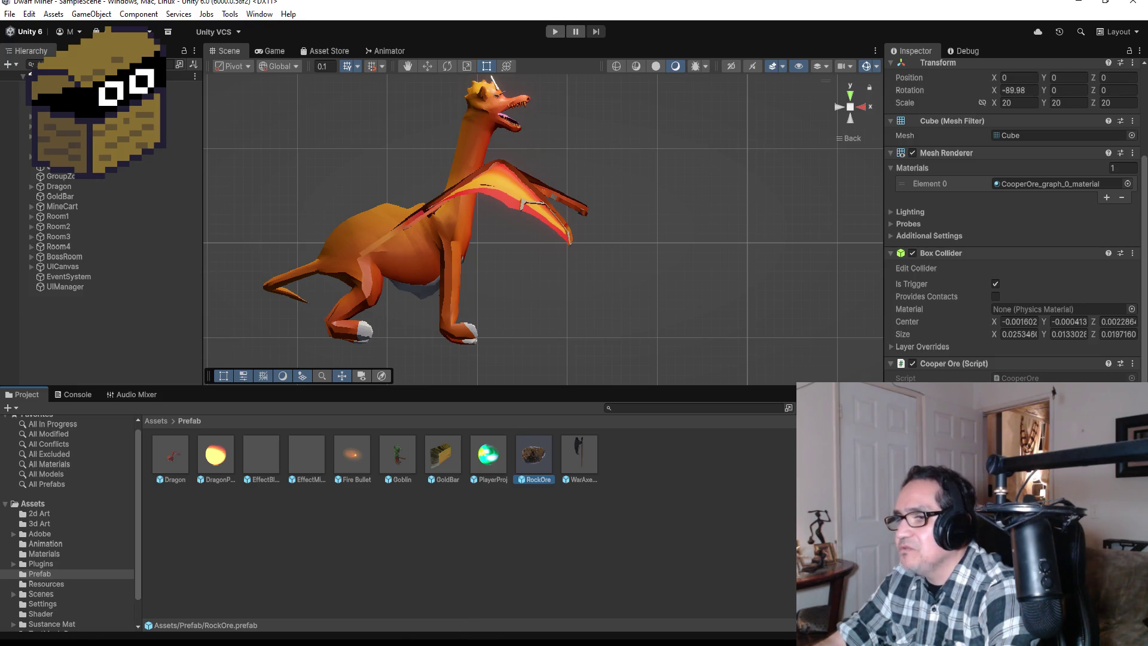
left_click(287, 586)
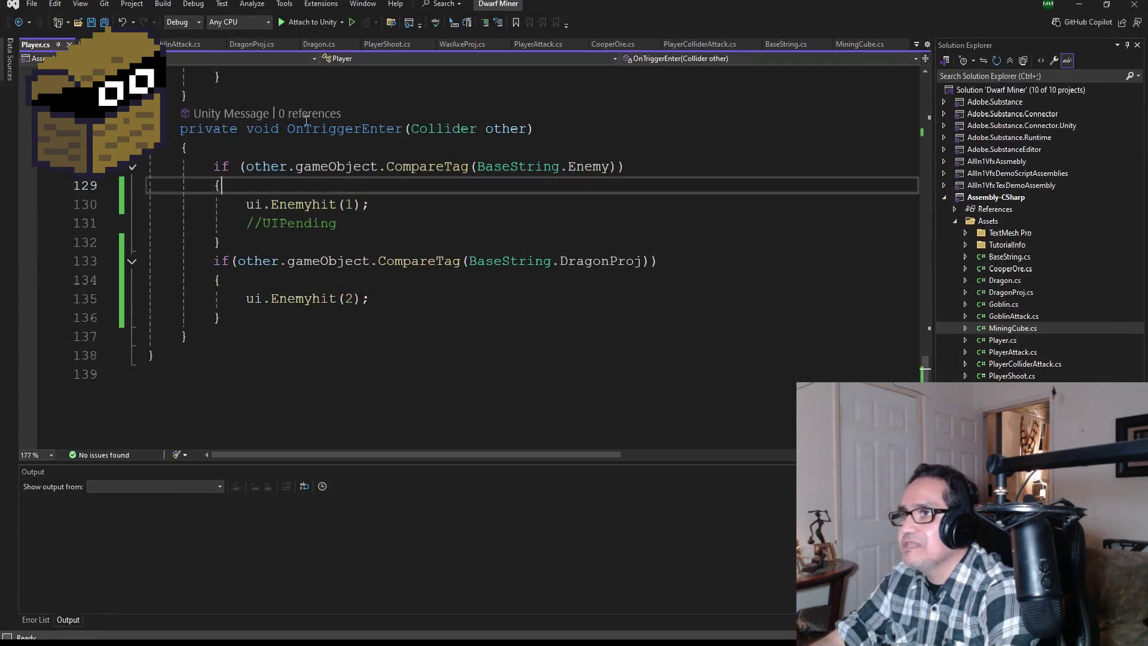
Save all scripts and open CooperOre.cs to review its code
left_click(105, 22)
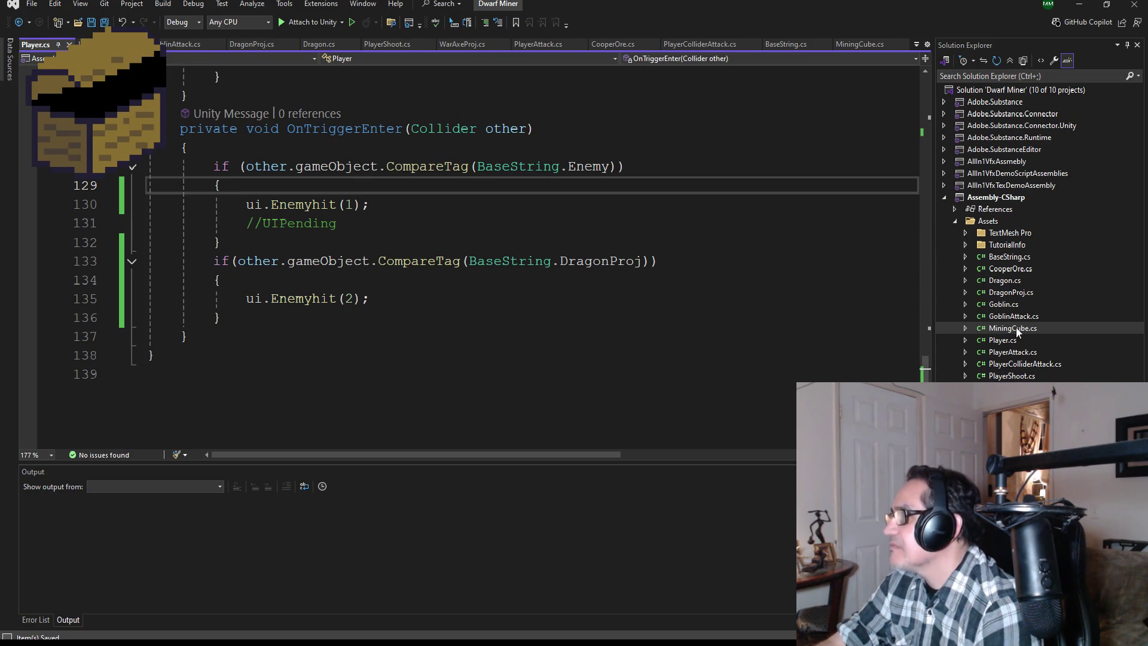
double_click(1010, 268)
scroll(419, 263, "down", 3)
scroll(420, 257, "up", 3)
scroll(420, 257, "down", 4)
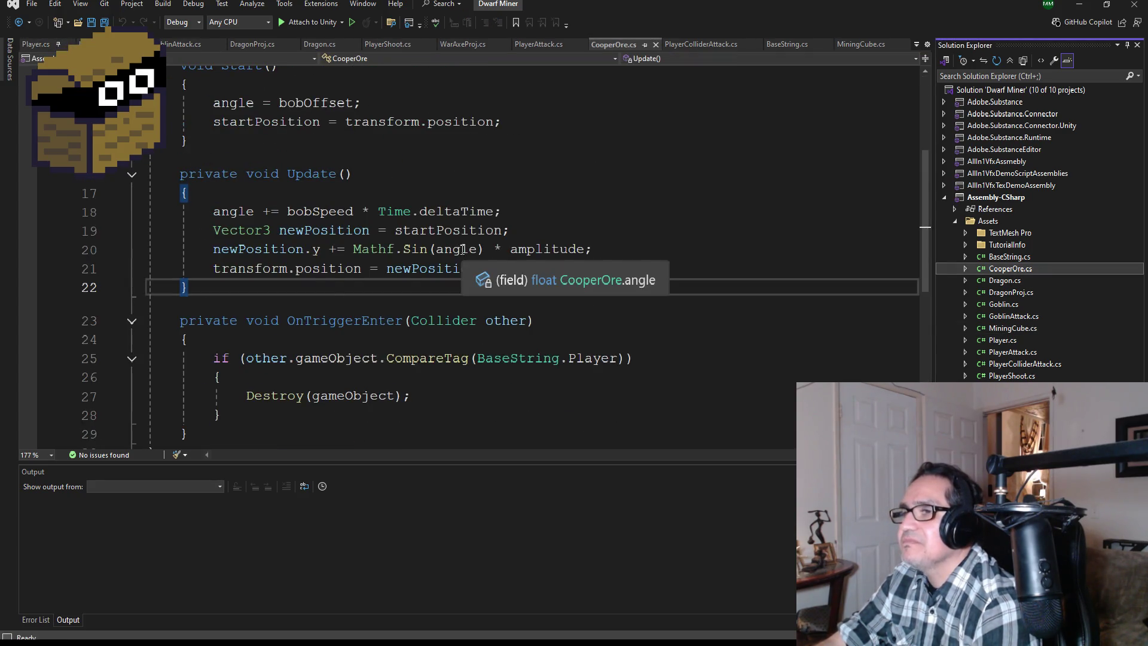
scroll(455, 274, "down", 3)
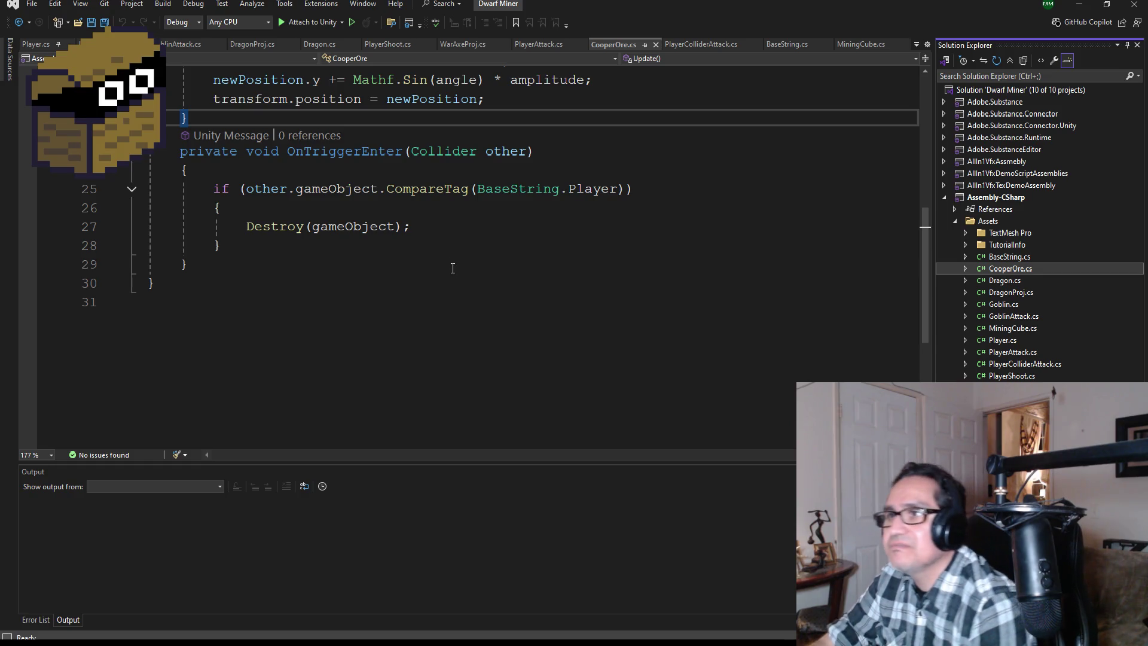
scroll(452, 267, "up", 3)
left_click(105, 22)
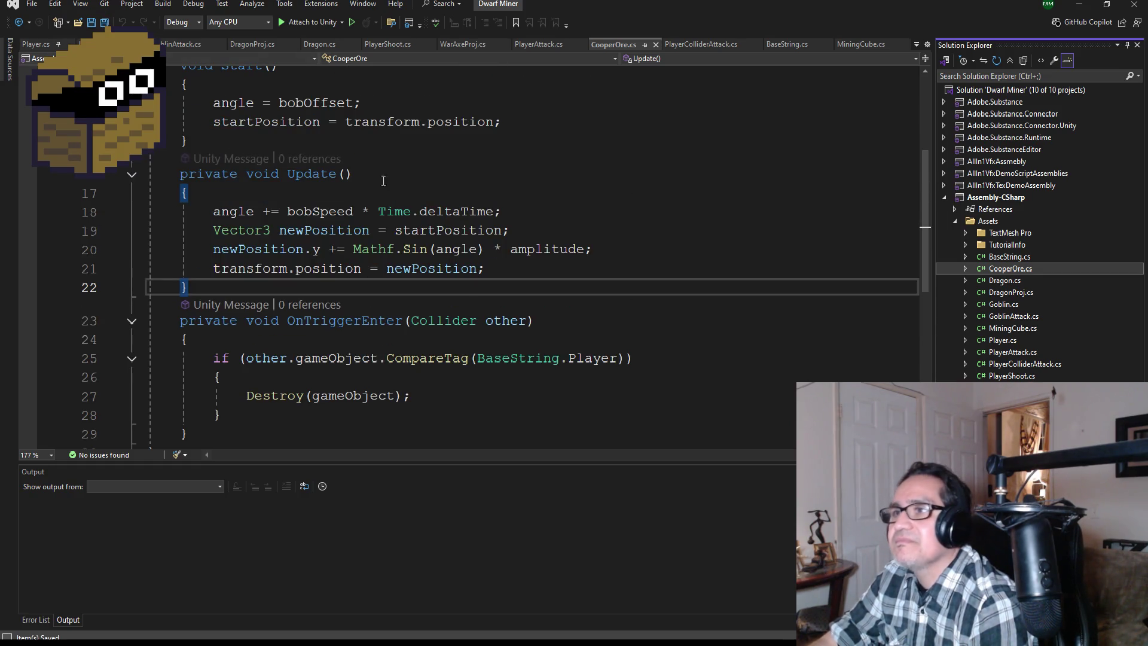
scroll(430, 274, "up", 1)
scroll(513, 312, "up", 2)
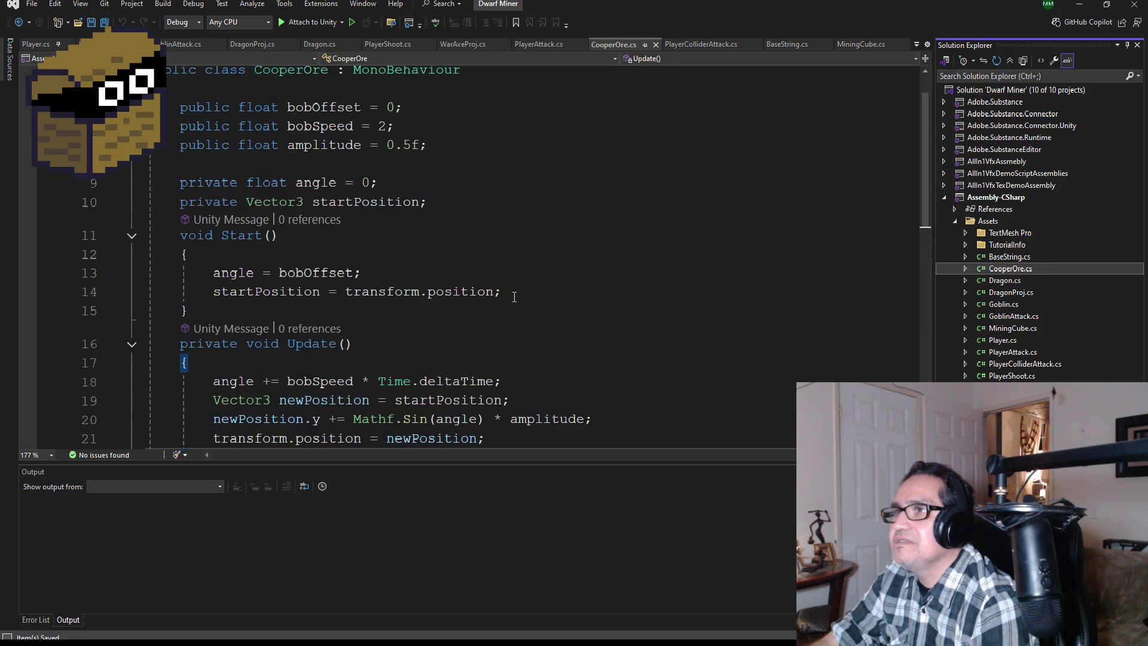
scroll(514, 291, "down", 4)
scroll(529, 327, "up", 3)
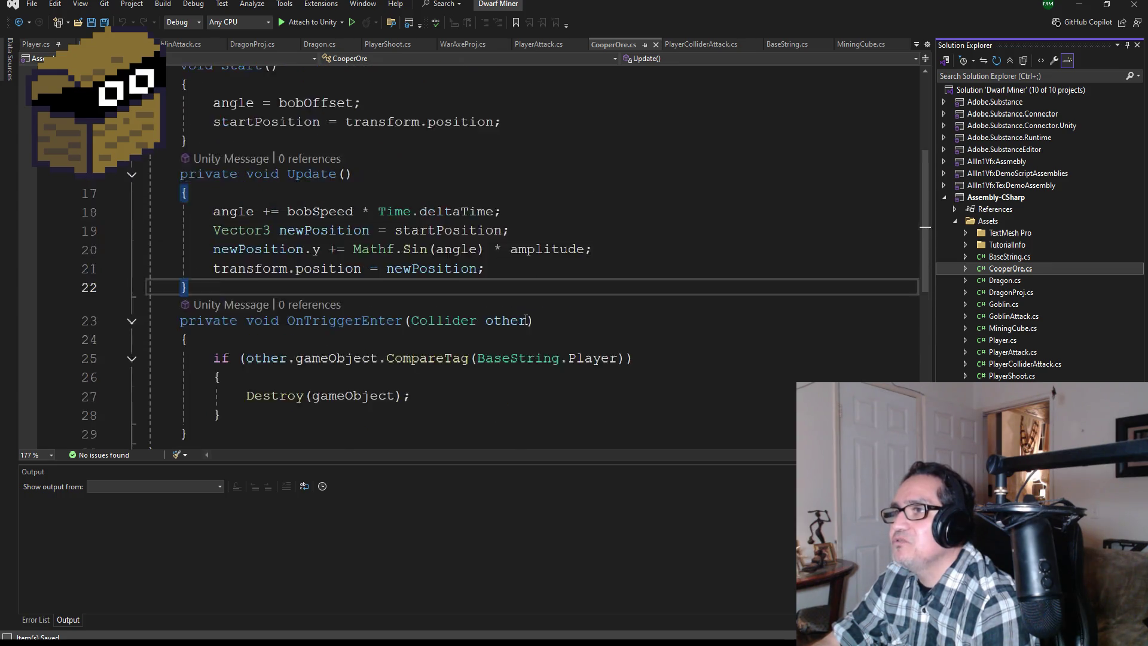
scroll(535, 340, "down", 3)
scroll(487, 319, "up", 4)
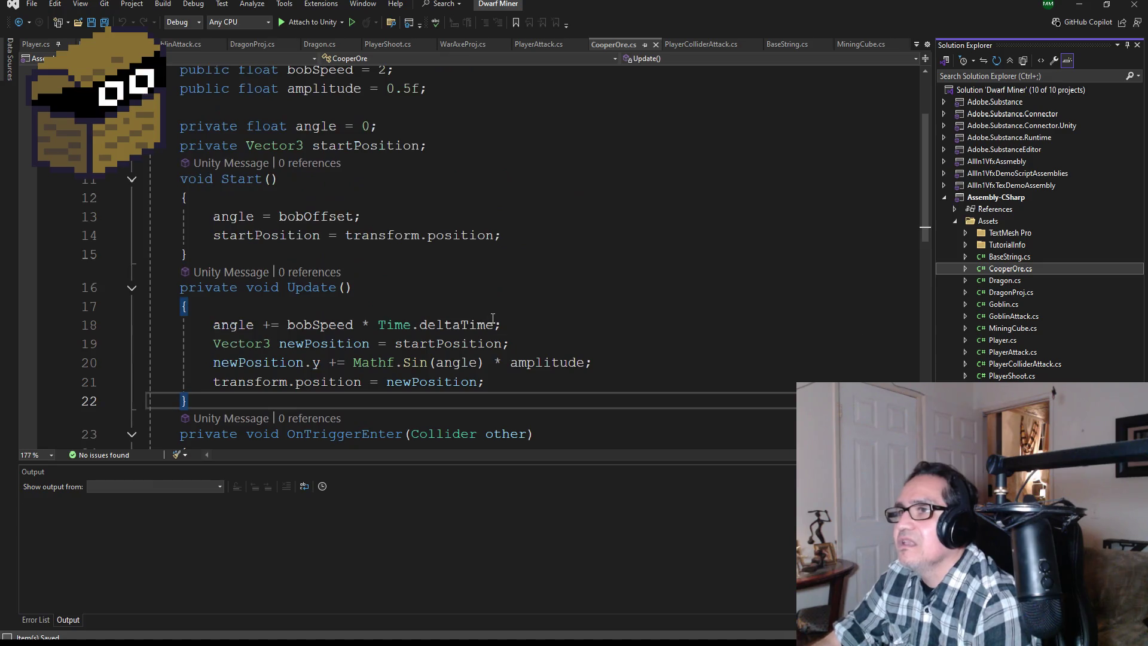
scroll(494, 312, "up", 1)
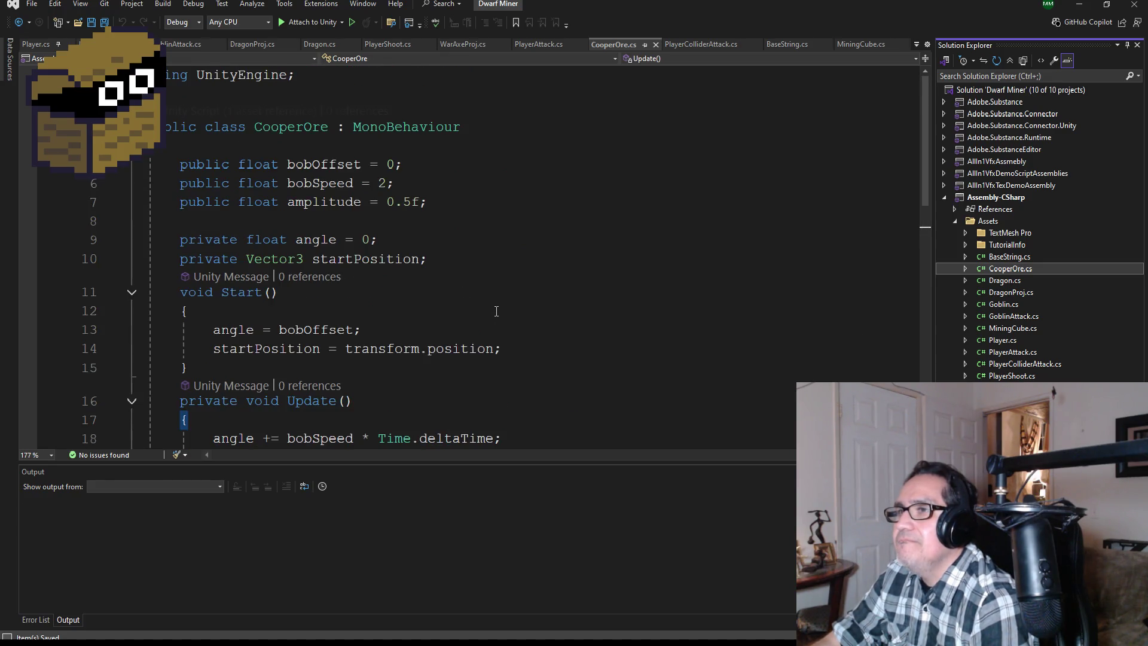
Add a 'private UIManager ui;' field below the startPosition field
left_click(467, 204)
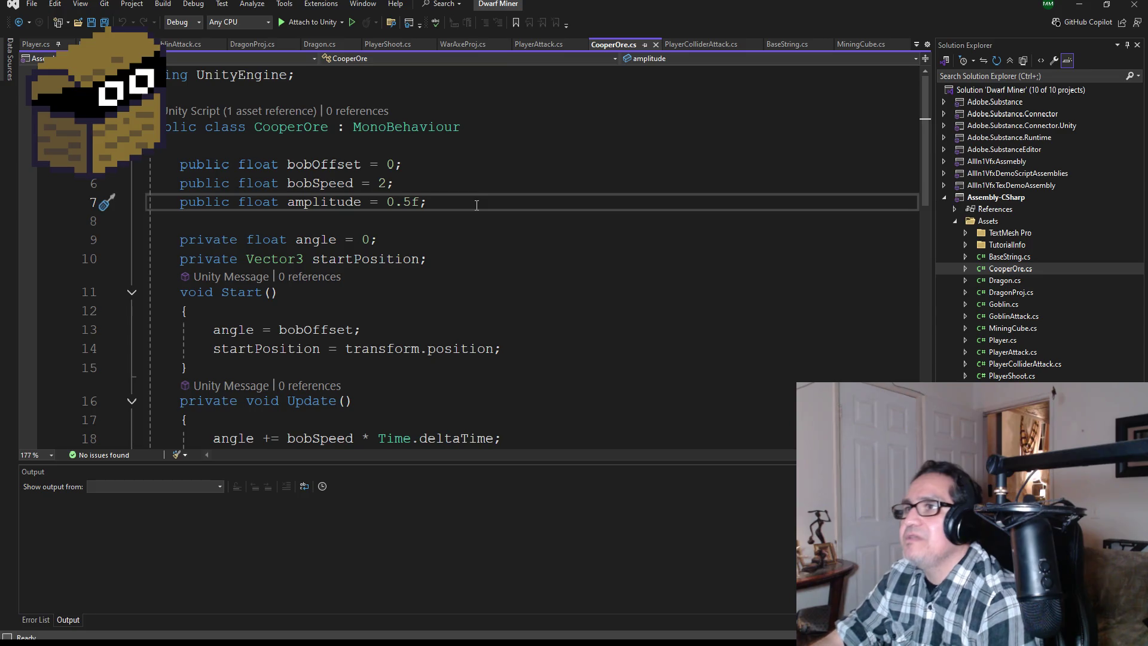
key("Down")
key("Down")
key("Down")
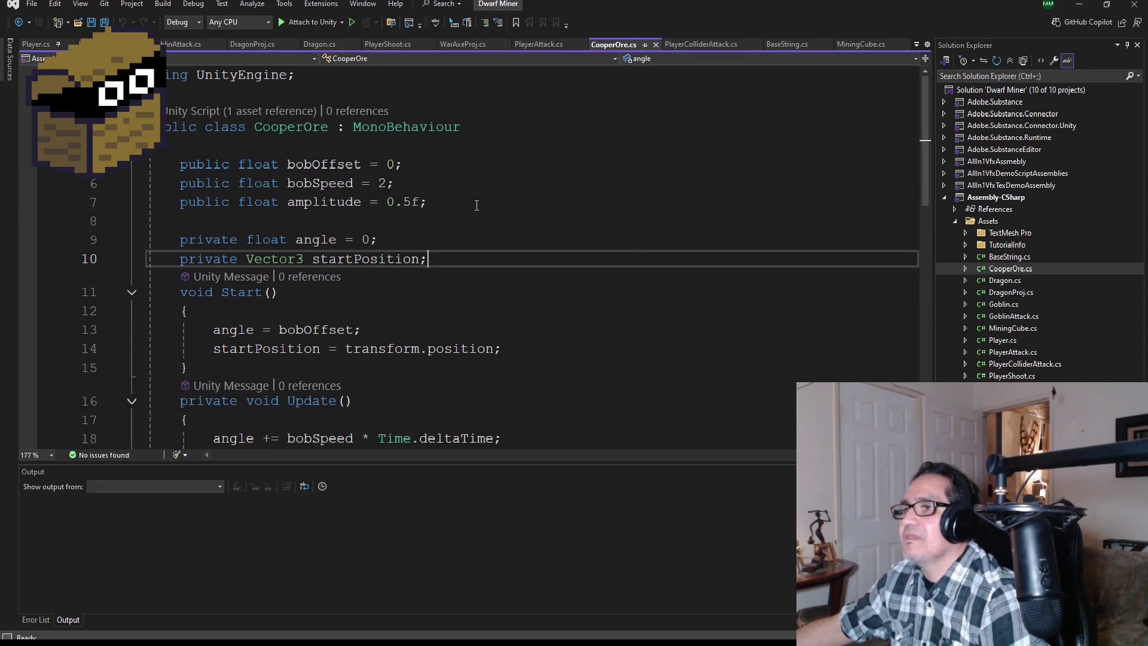
key("Return")
type("private UIm")
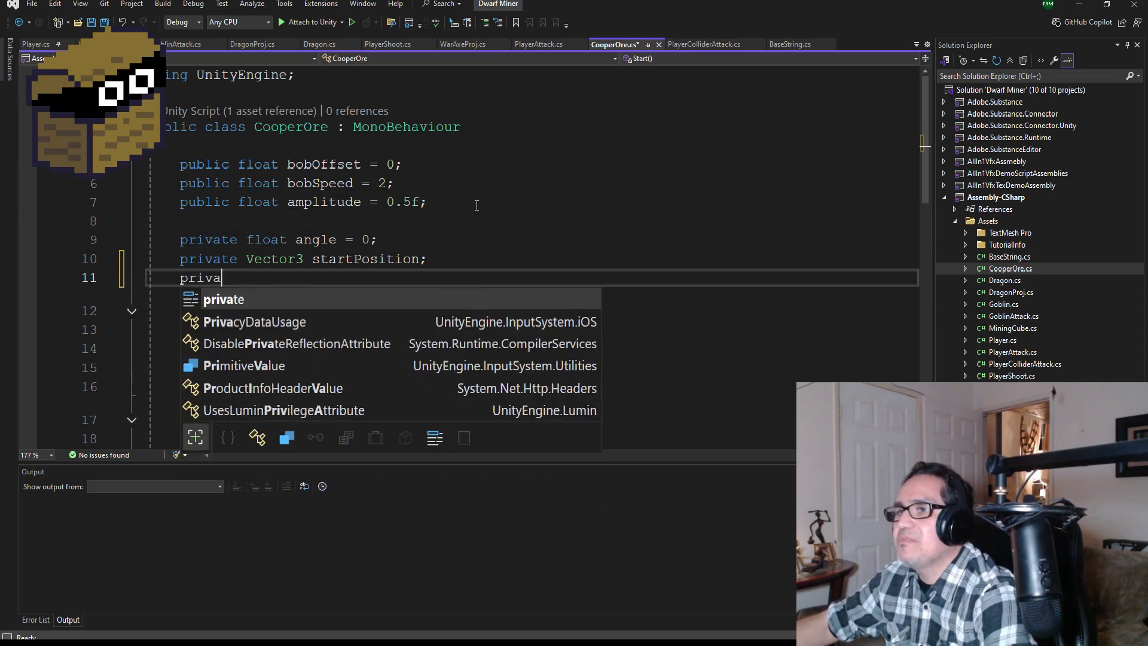
key("Tab")
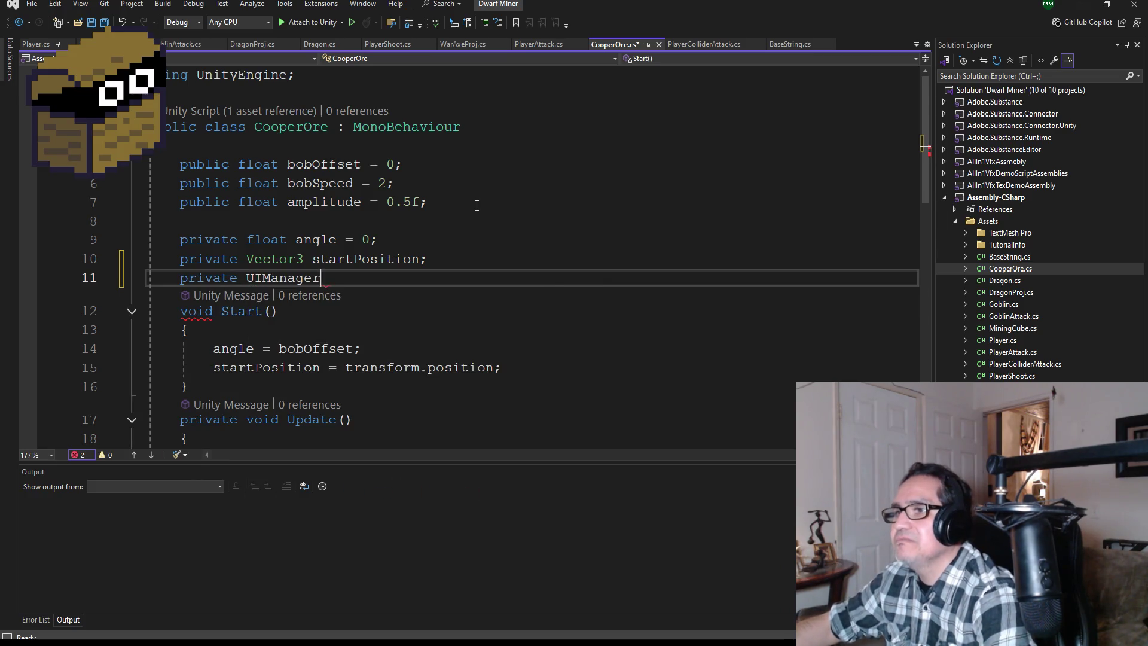
type(" ui;")
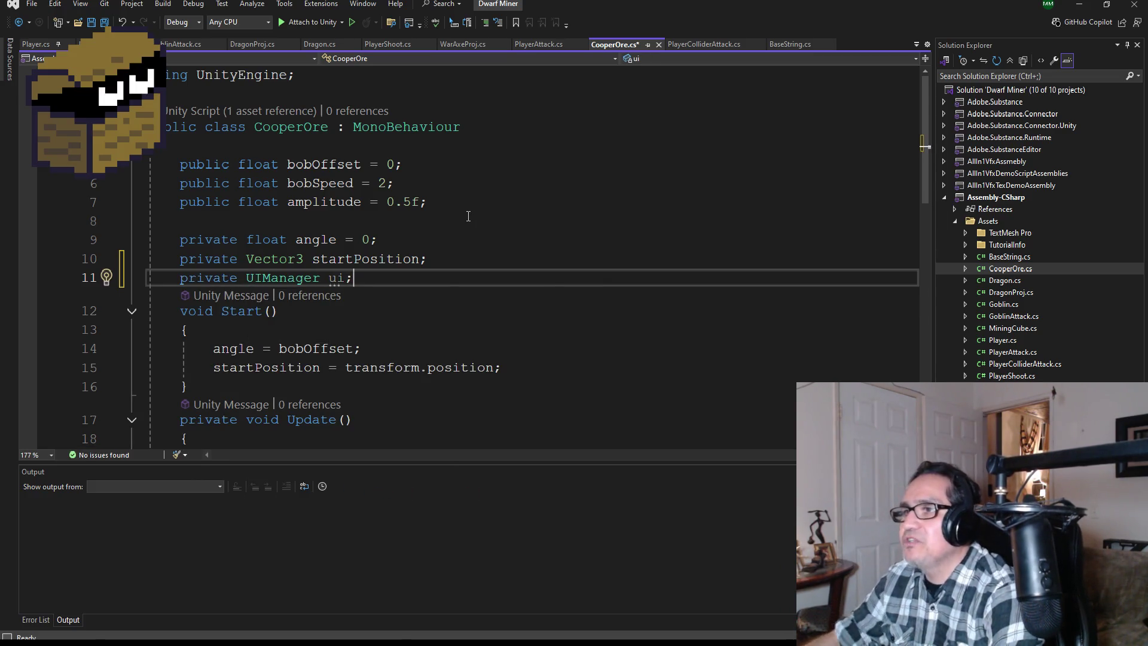
key("Return")
Generate an Awake method and begin typing 'ui = gameObject.' inside it
type("void")
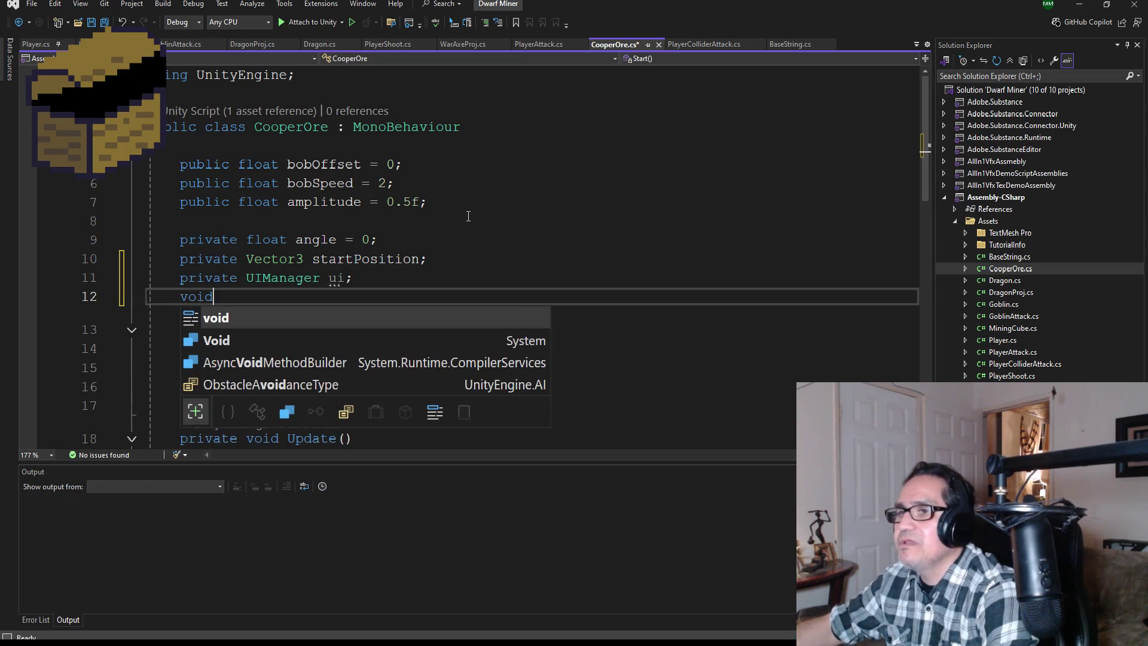
key("BackSpace")
key("BackSpace")
key("BackSpace")
key("Return")
type("void Aw")
key("Tab")
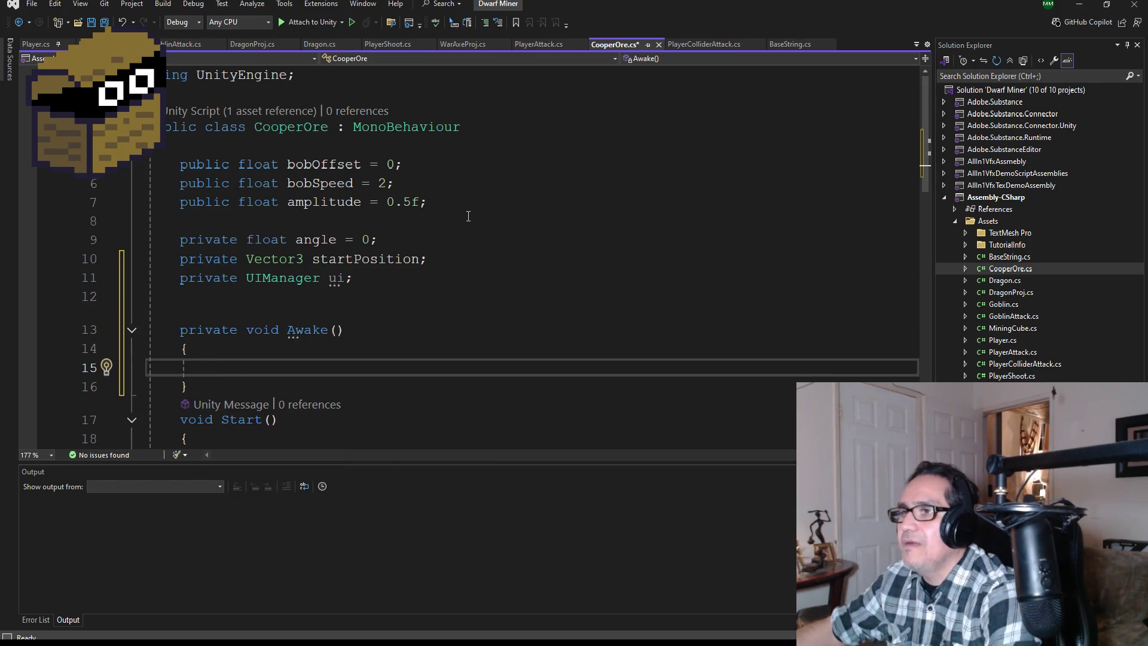
type("ui = ")
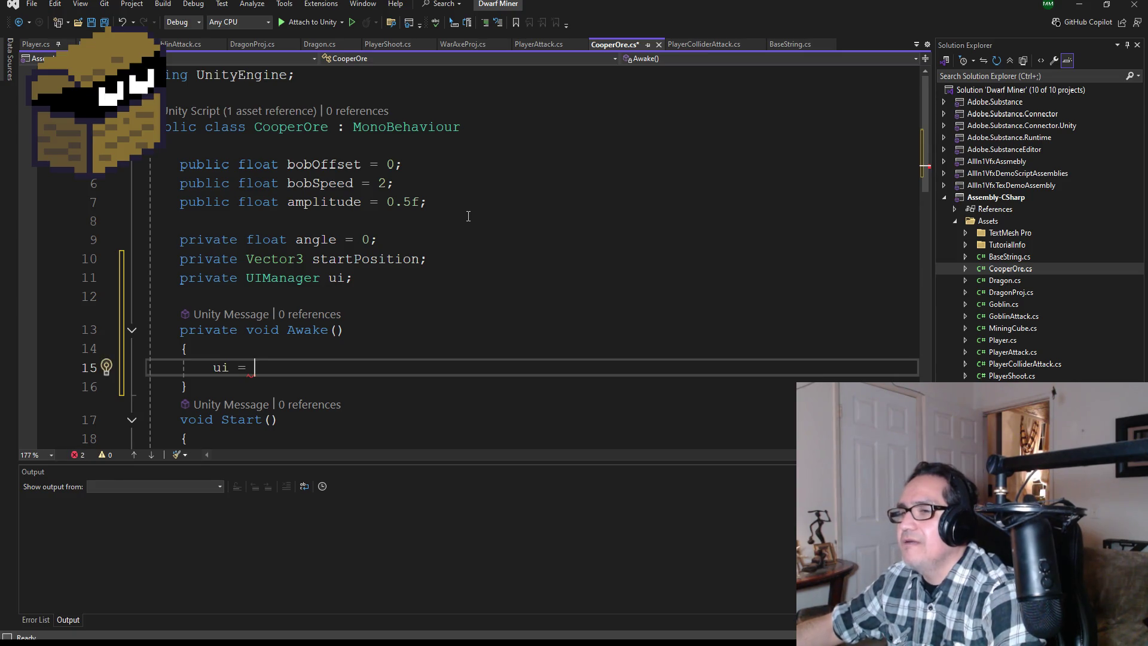
type("gameObject.")
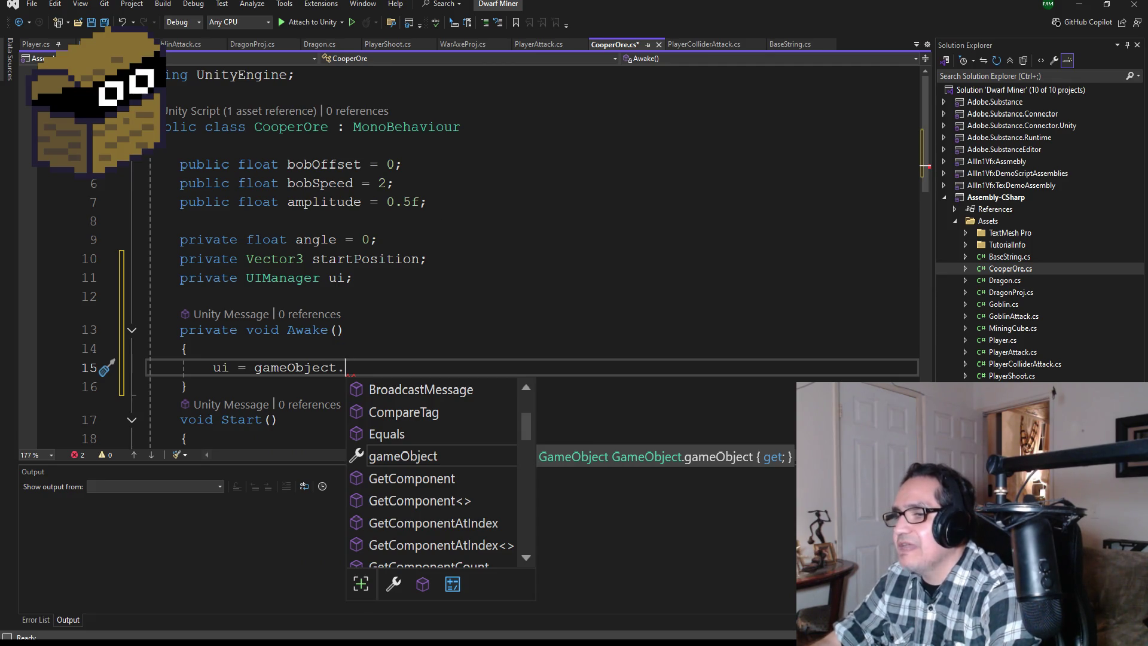
Browse the Surfing Waves scripts BufferFish.cs and BaseString.cs for reference
left_click(349, 607)
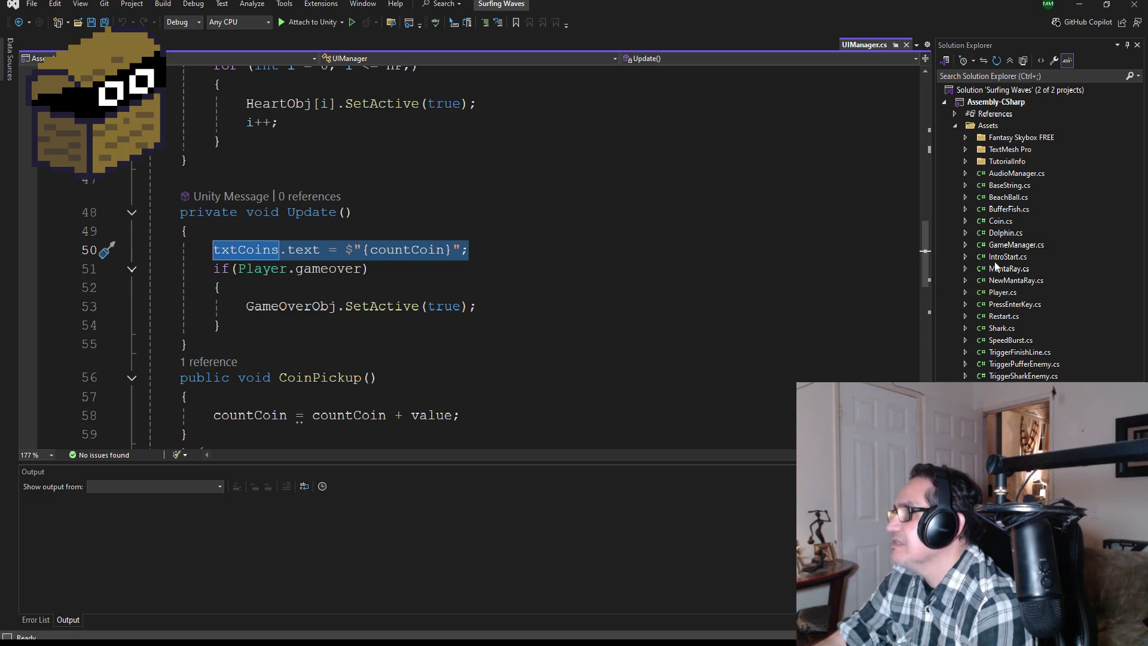
left_click(1009, 209)
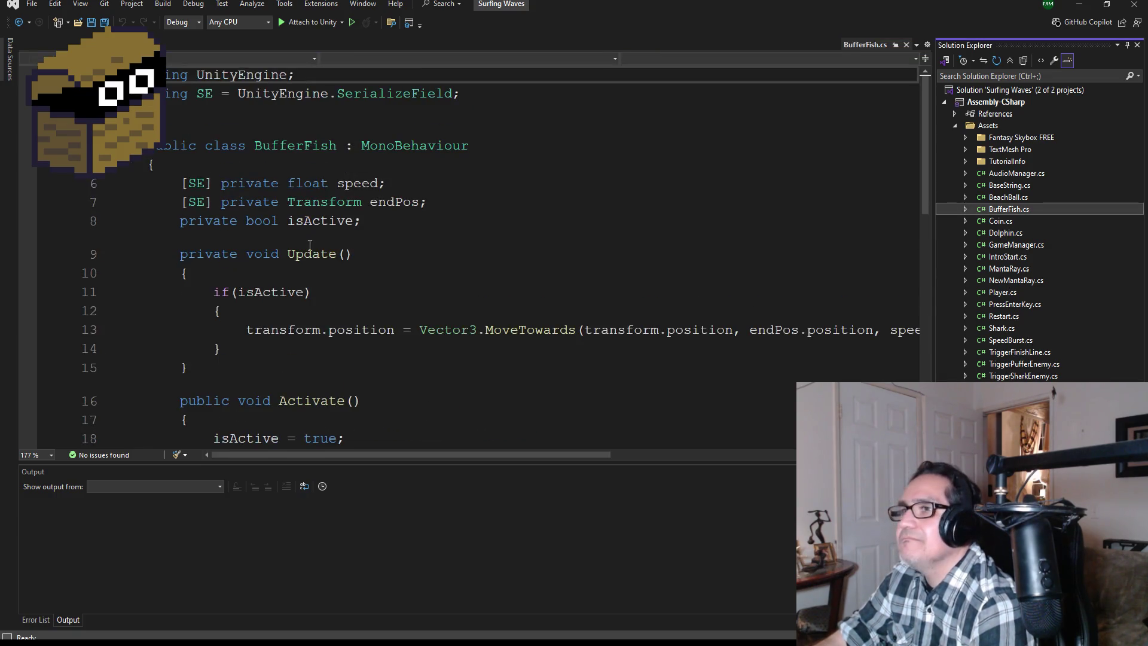
scroll(342, 293, "down", 2)
scroll(342, 293, "up", 4)
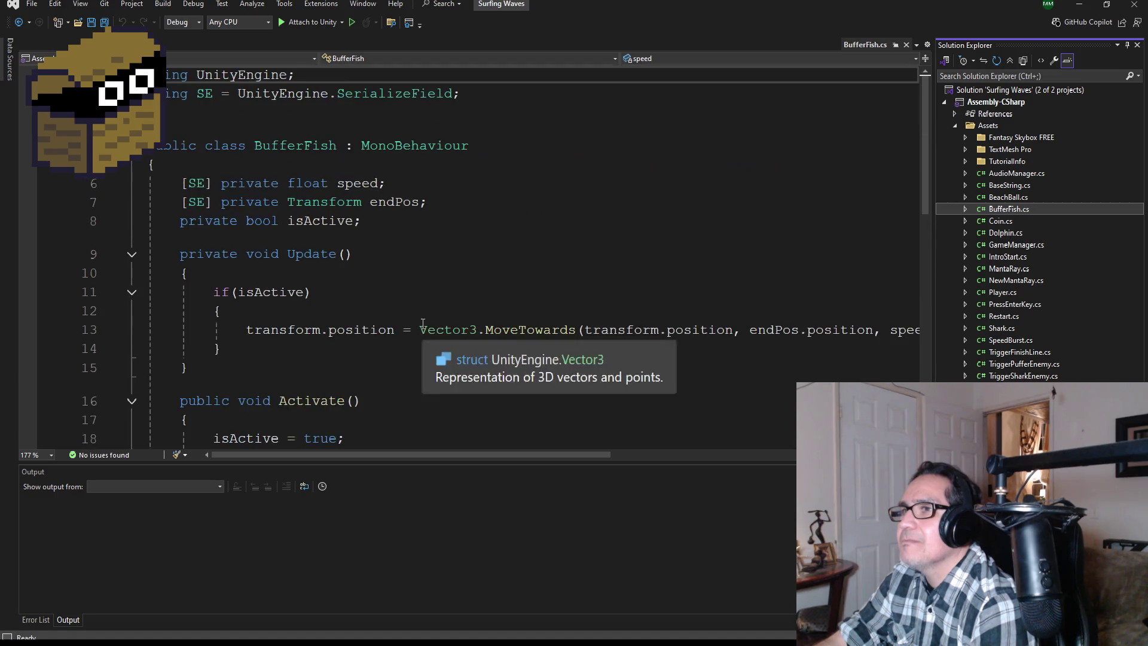
left_click(1023, 186)
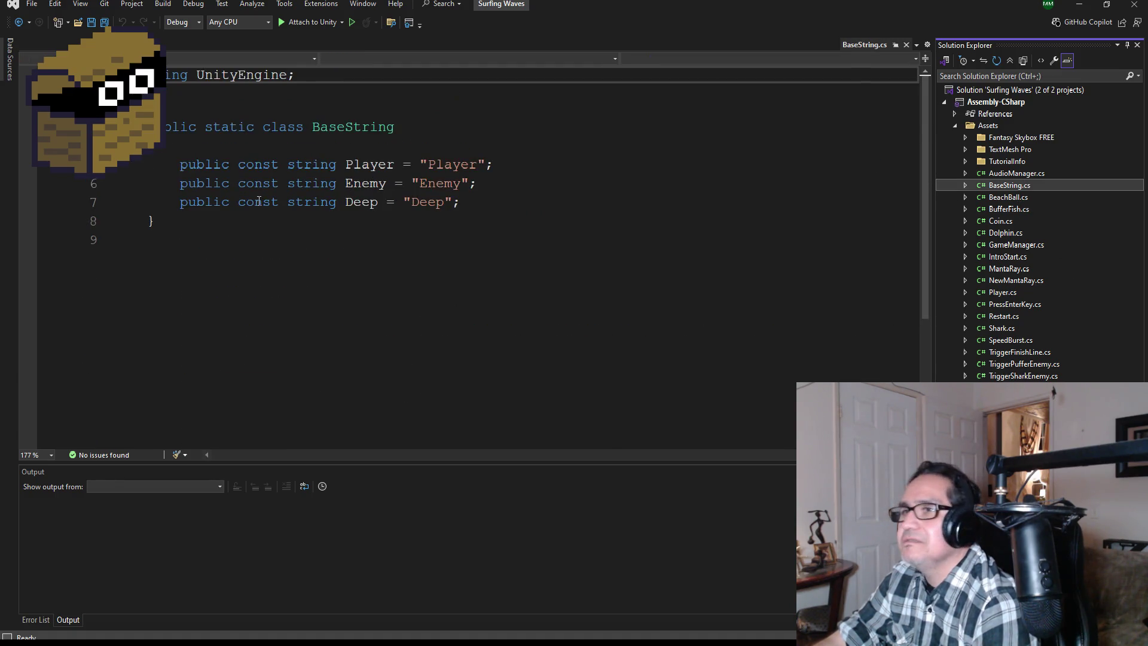
Open AudioManager.cs and Coin.cs, and select Coin's UIManager lookup line in Awake
left_click(1020, 173)
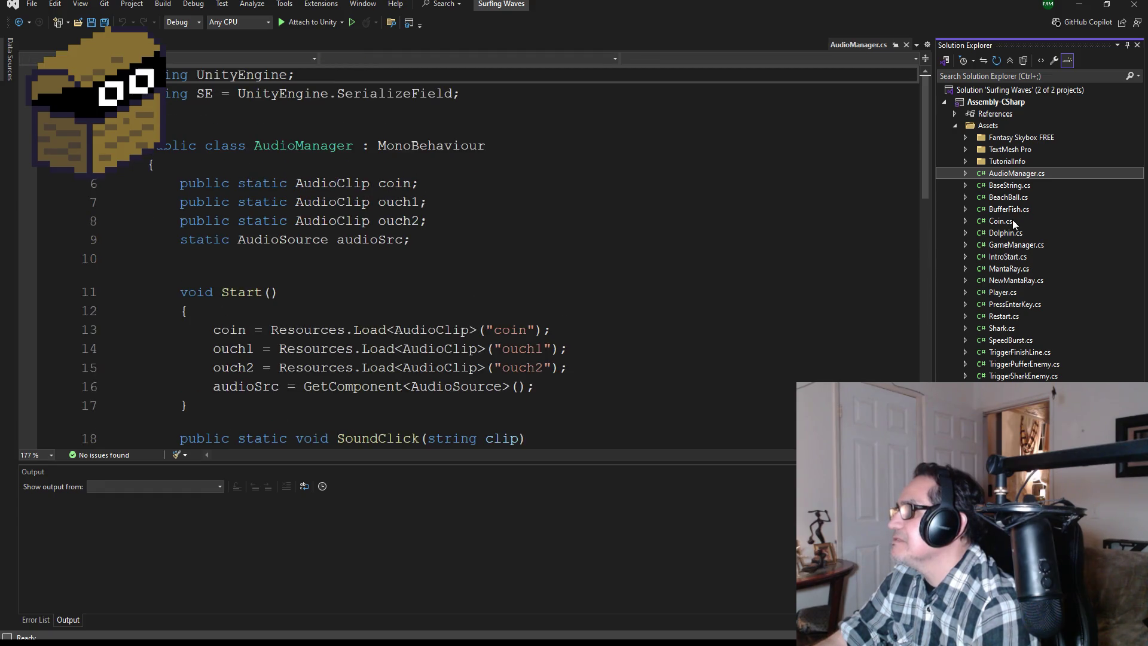
left_click(1012, 220)
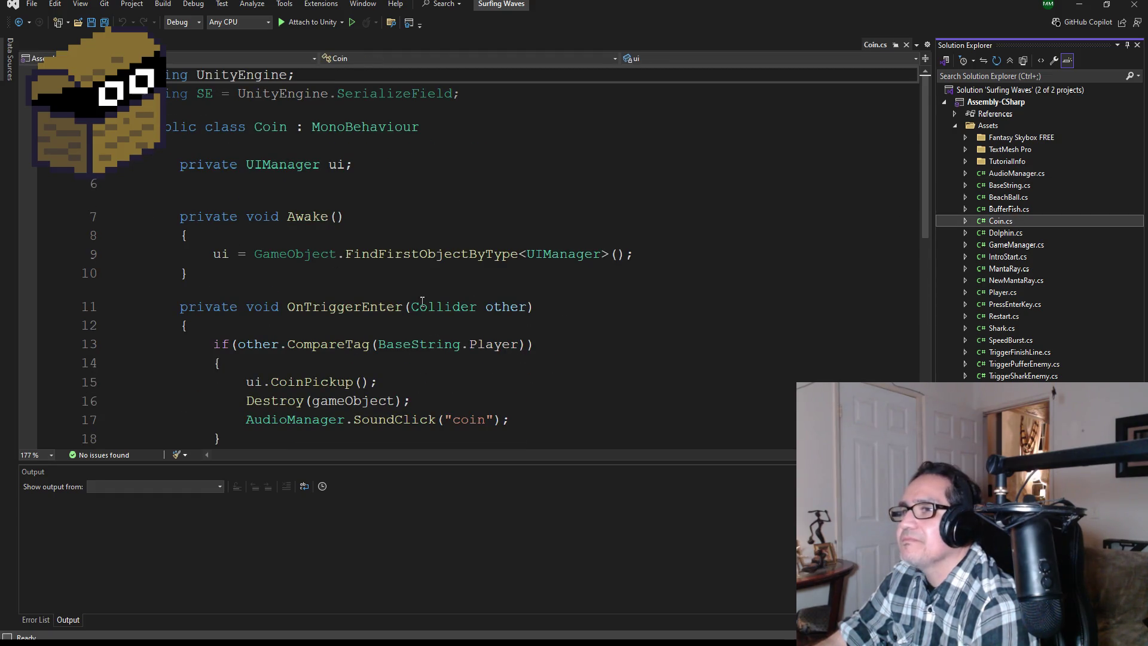
left_click_drag(635, 256, 215, 262)
key("ctrl+c")
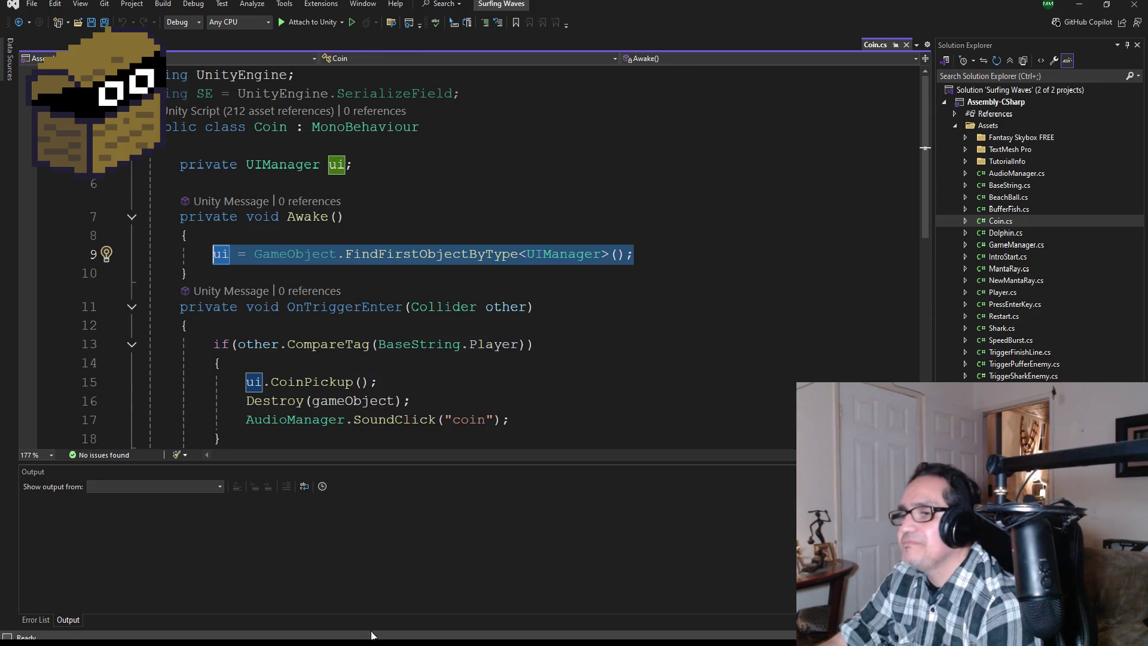
left_click(261, 598)
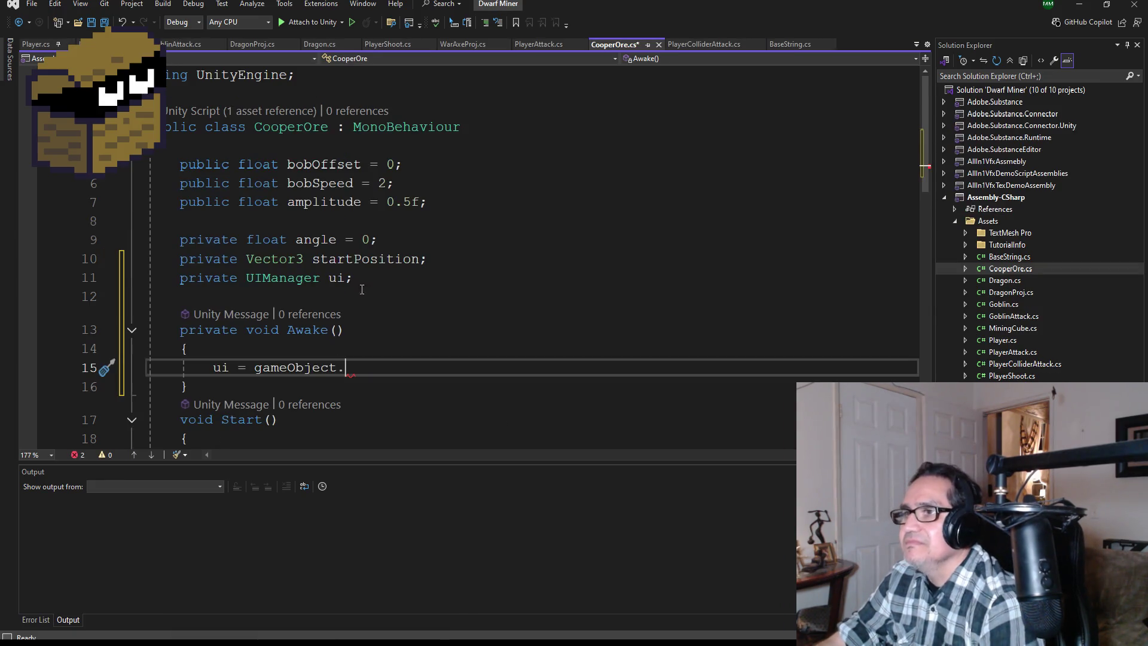
Replace the unfinished ui assignment with the pasted FindFirstObjectByType<UIManager>() line and save
key("BackSpace")
key("BackSpace")
key("BackSpace")
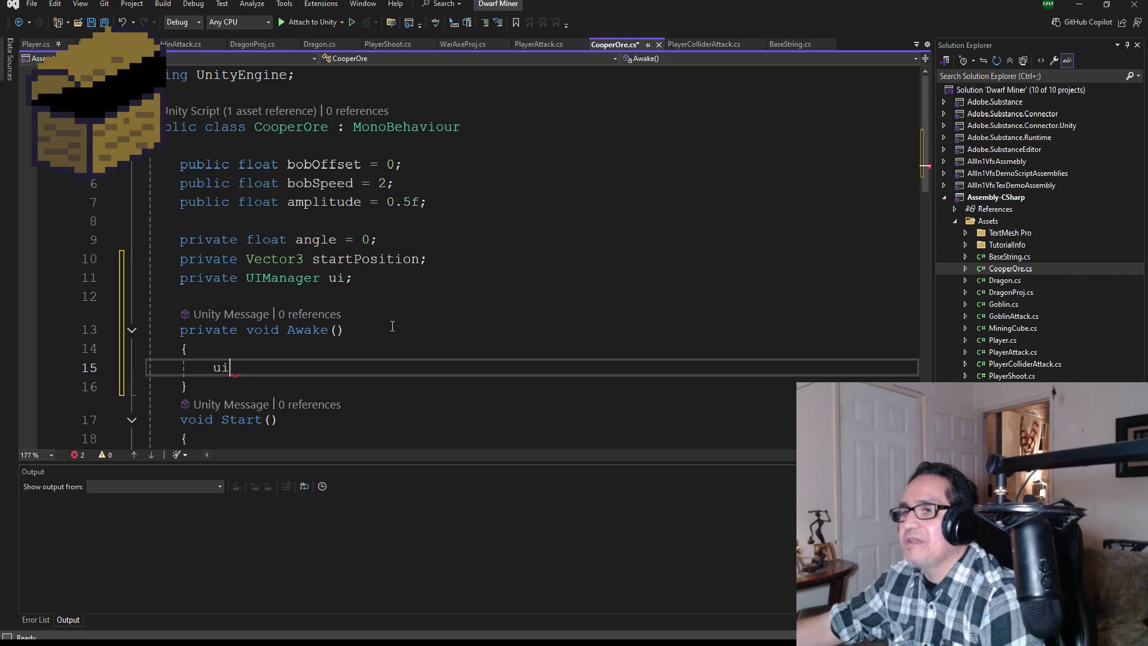
key("ctrl+v")
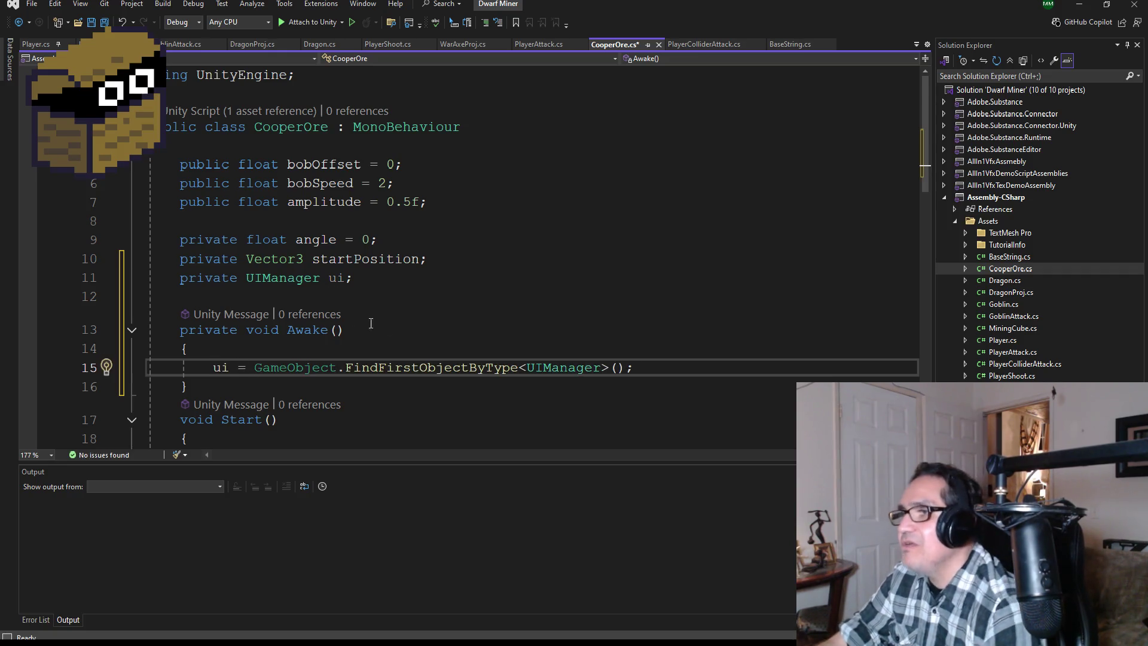
key("ctrl+s")
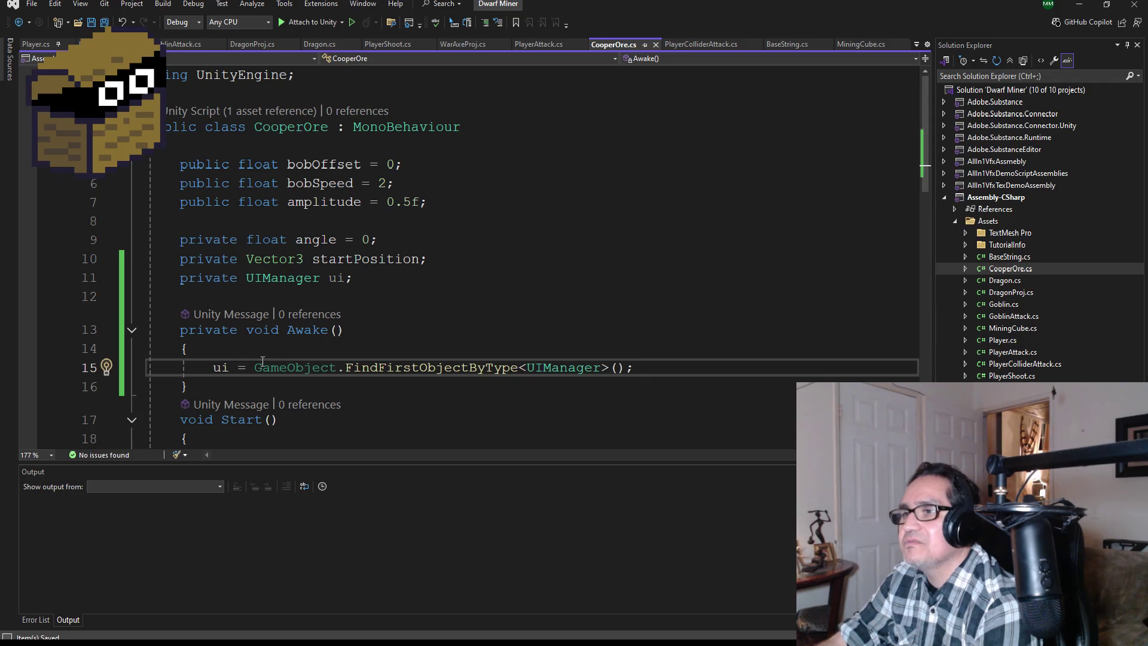
Start a ui. call on a new line after Destroy in OnTriggerEnter and save
scroll(323, 355, "down", 1)
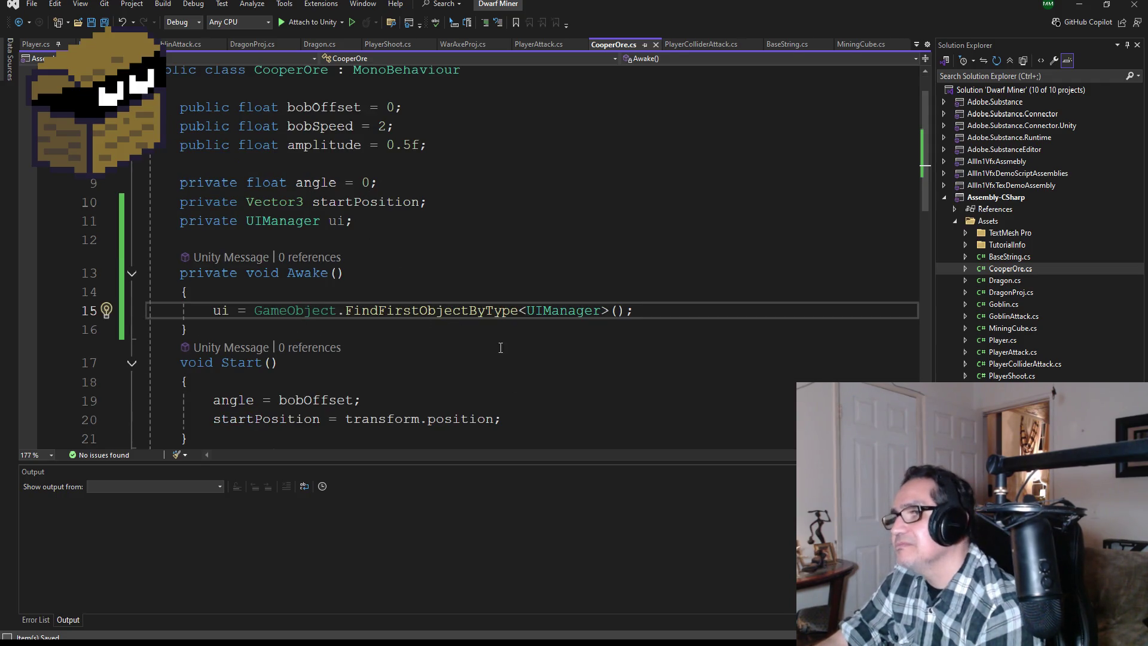
scroll(573, 324, "down", 2)
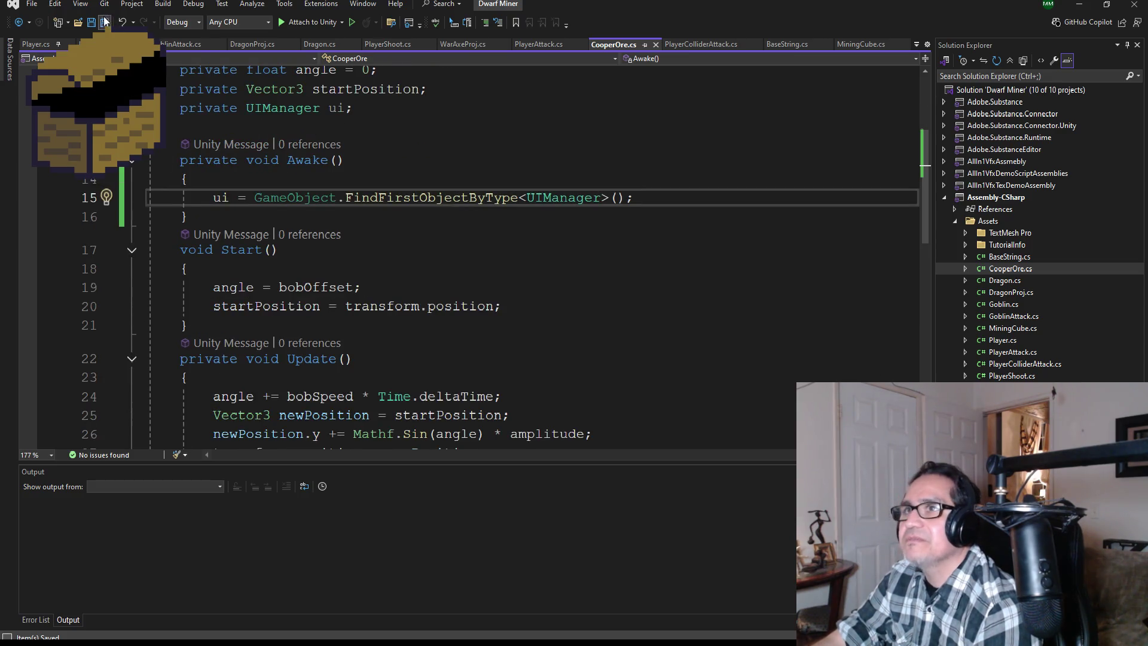
scroll(275, 215, "down", 4)
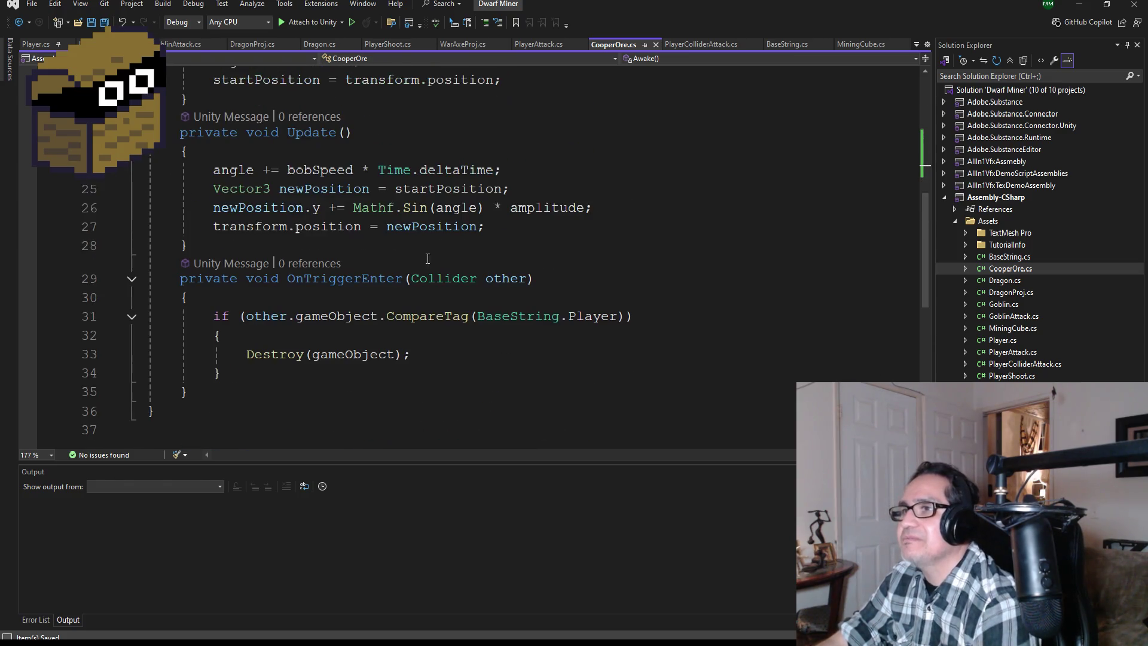
left_click(438, 351)
key("Return")
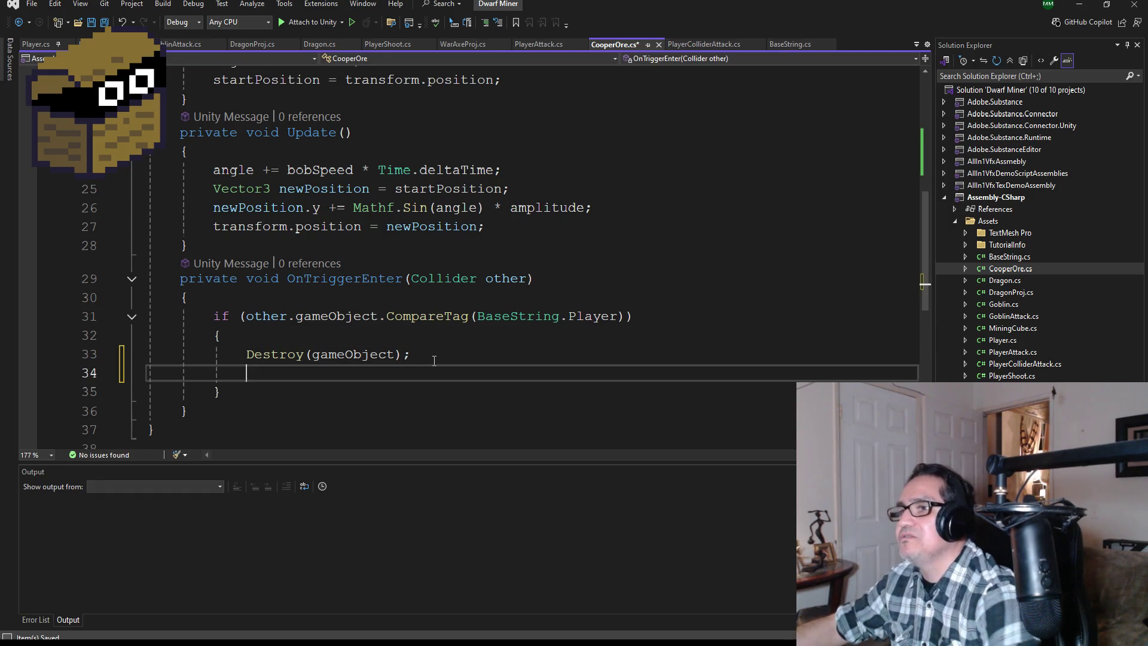
type("ui.")
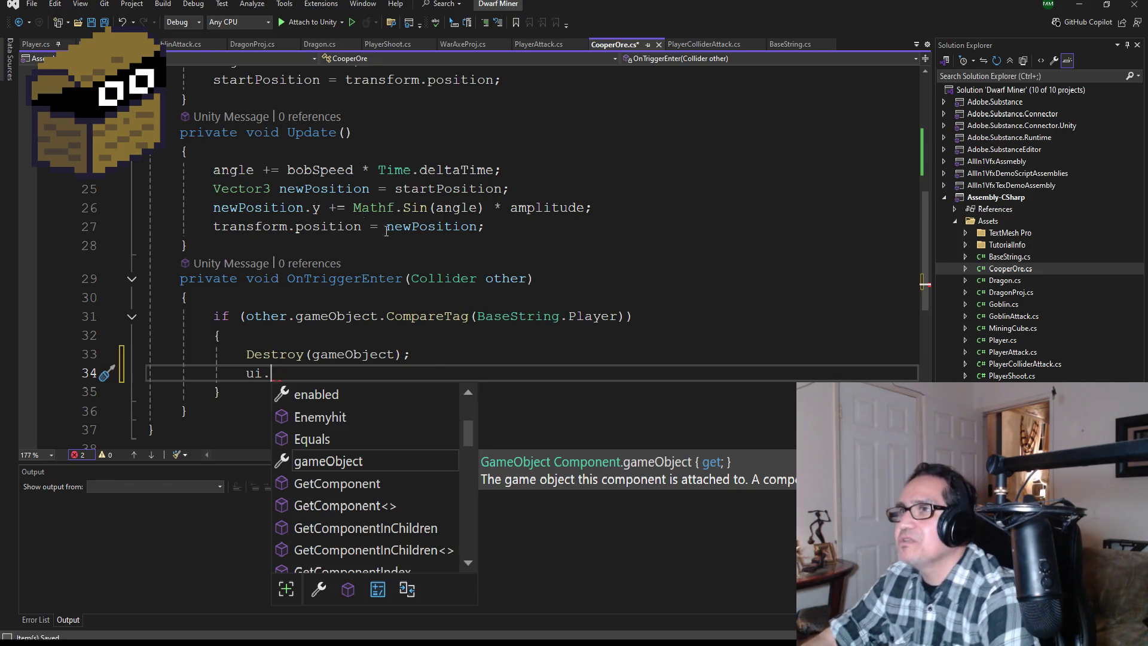
key("ctrl+s")
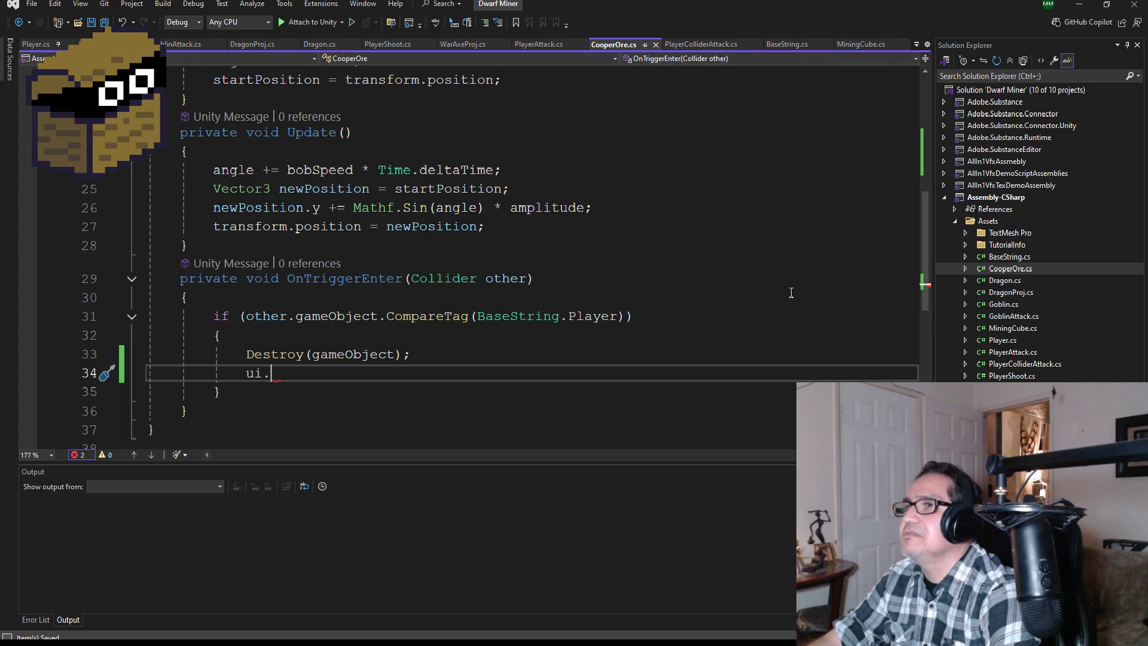
Bring up UIManager.cs and scroll to its Enemyhit method
key("ctrl+Tab")
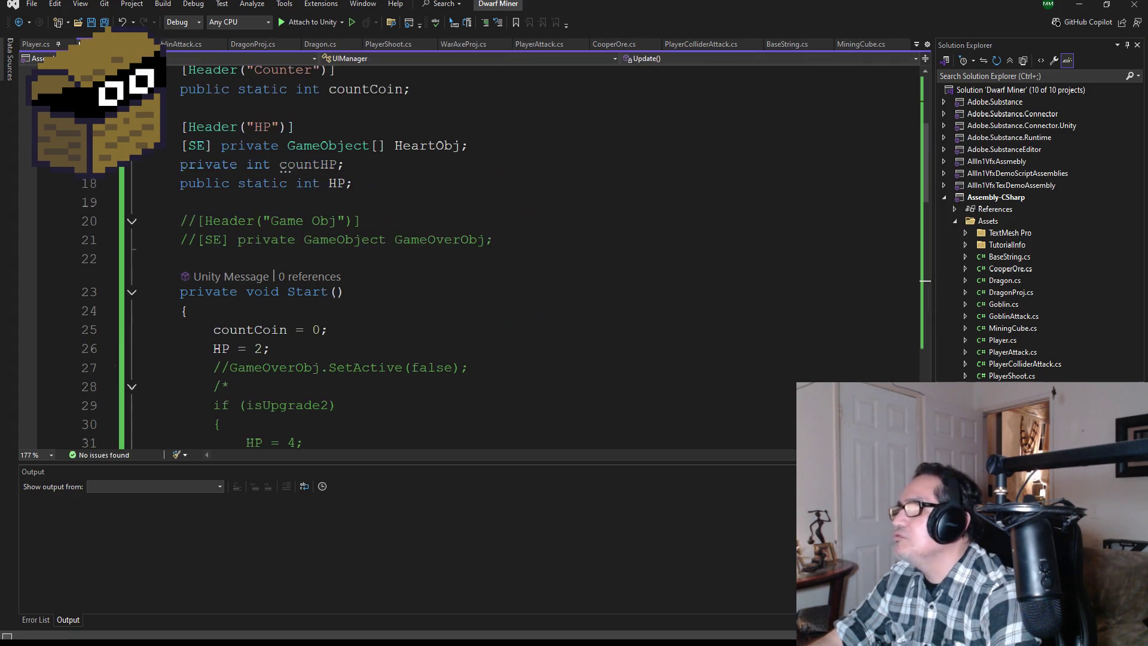
scroll(457, 407, "down", 11)
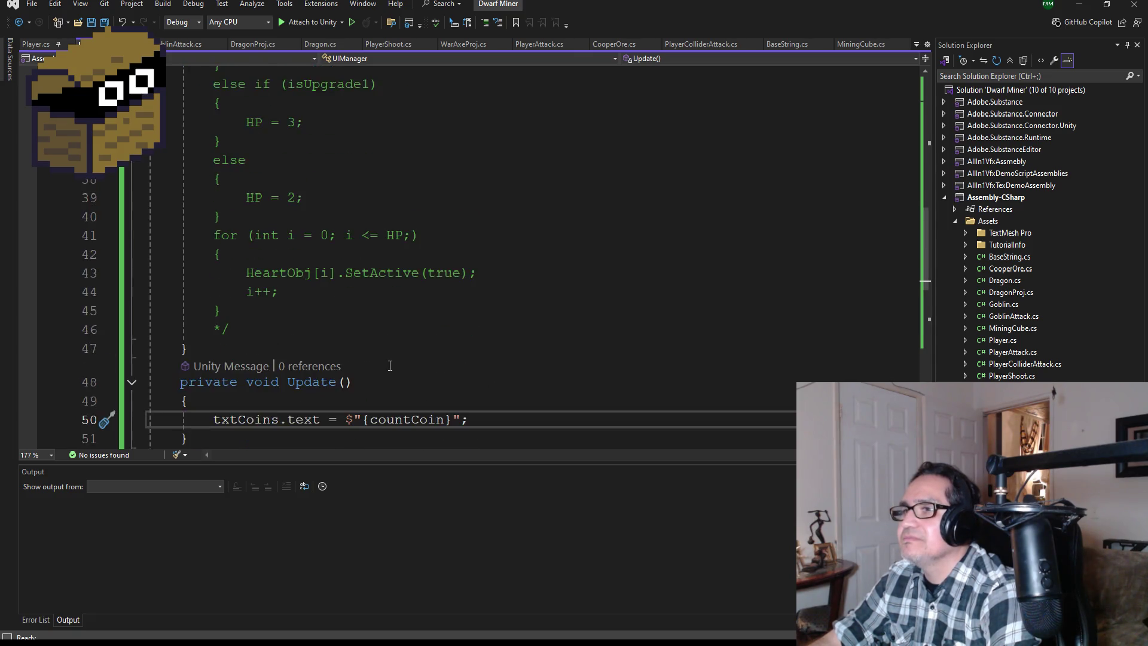
scroll(388, 361, "down", 2)
scroll(391, 356, "up", 2)
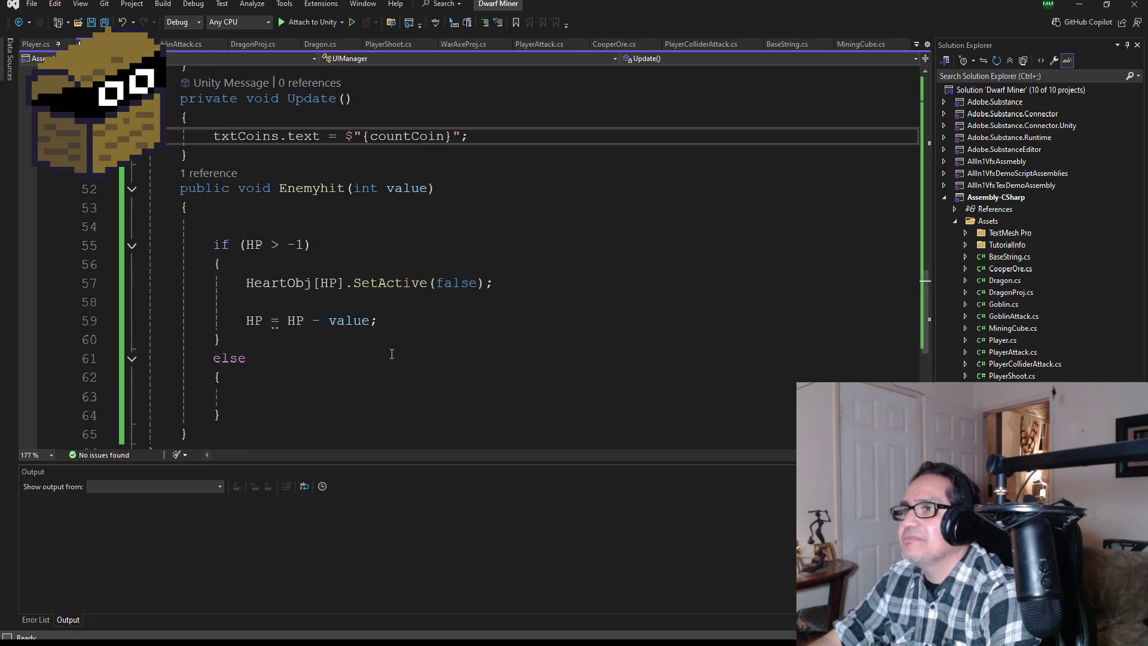
scroll(359, 350, "down", 3)
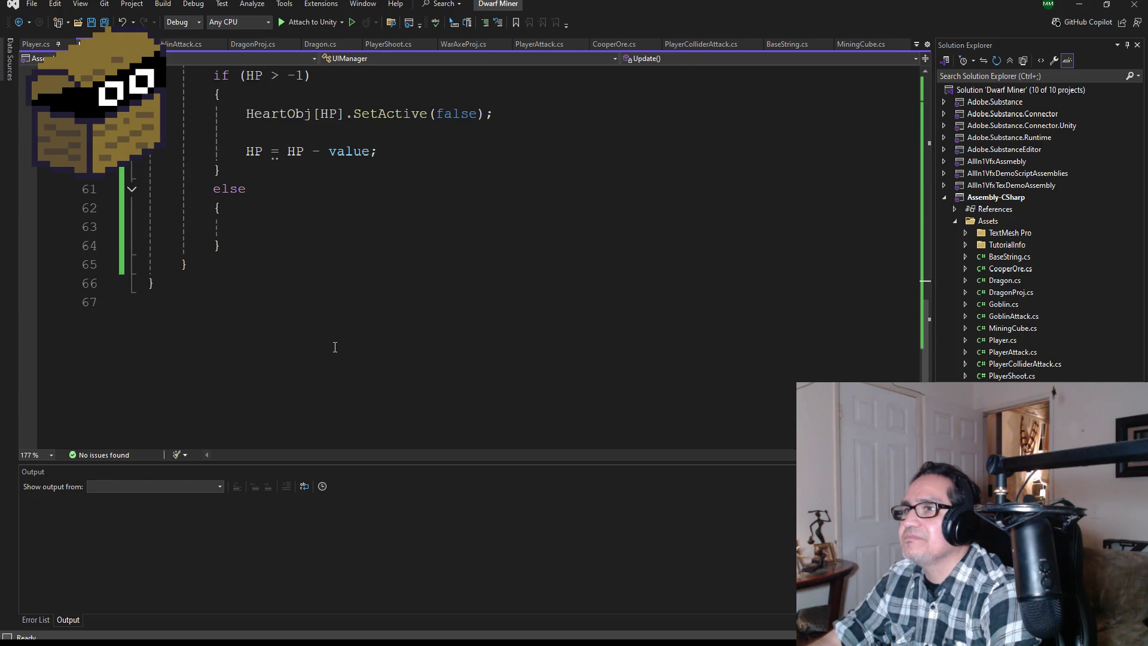
Type //gameover; in Enemyhit's empty else block and save UIManager.cs
scroll(335, 340, "up", 1)
scroll(336, 318, "up", 3)
scroll(322, 335, "down", 2)
left_click(291, 338)
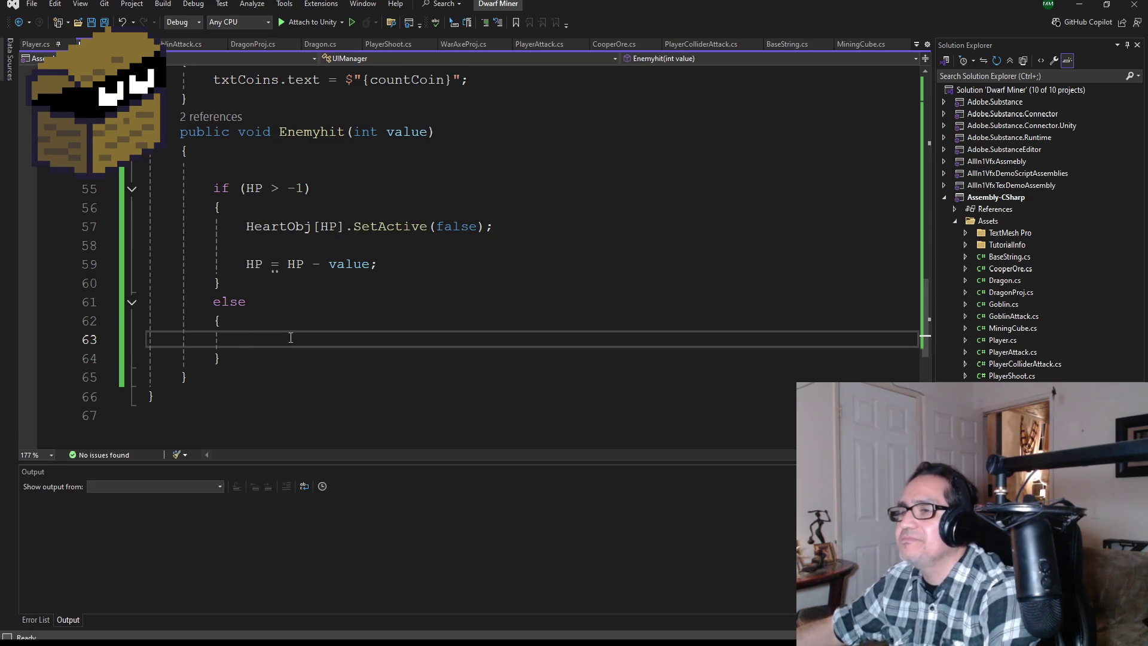
type("//gameoverl")
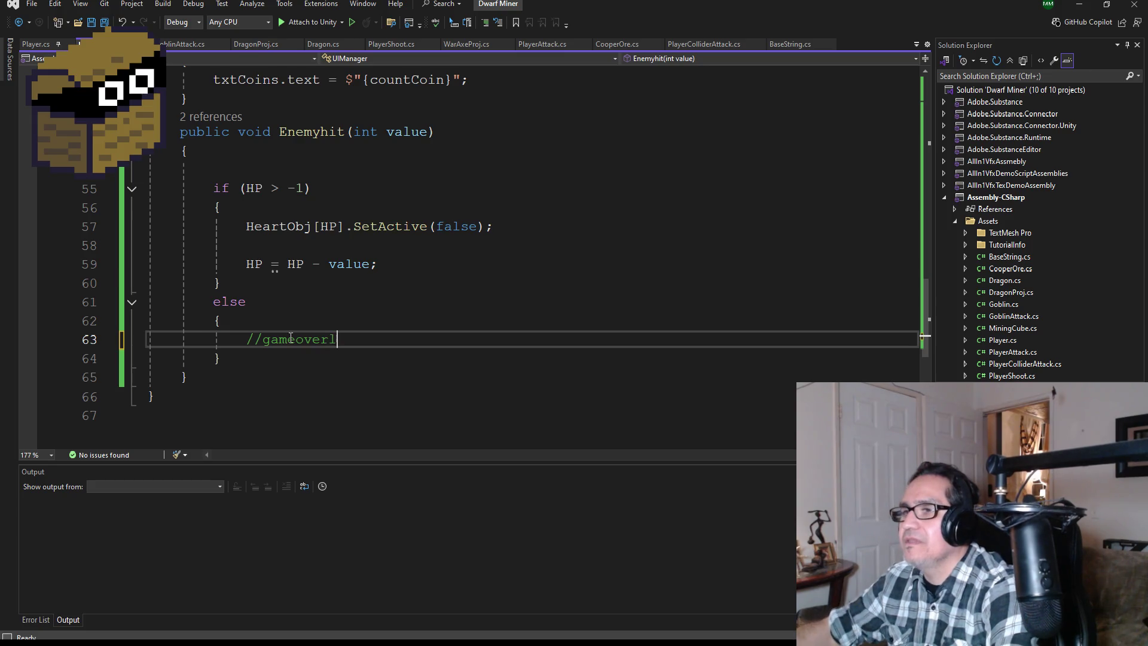
type(";")
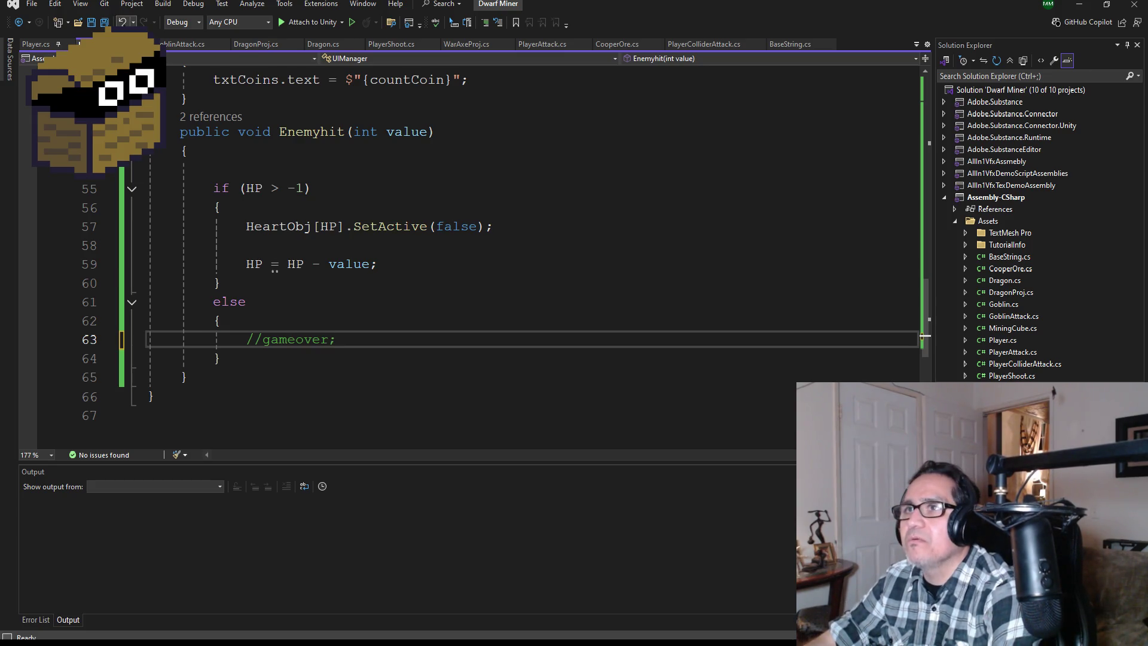
key("ctrl+s")
mouse_move(307, 643)
left_click(350, 602)
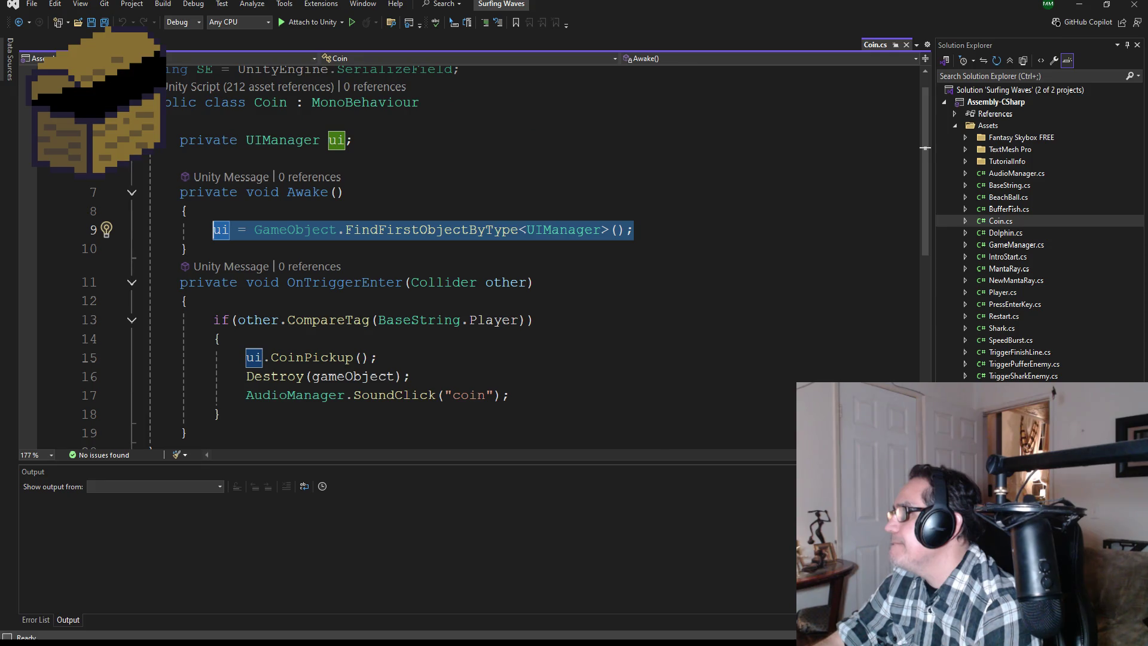
Go to Surfing Waves' UIManager definition and copy its whole CoinPickup method
left_click(562, 230, "ctrl")
scroll(447, 343, "down", 5)
scroll(446, 342, "down", 6)
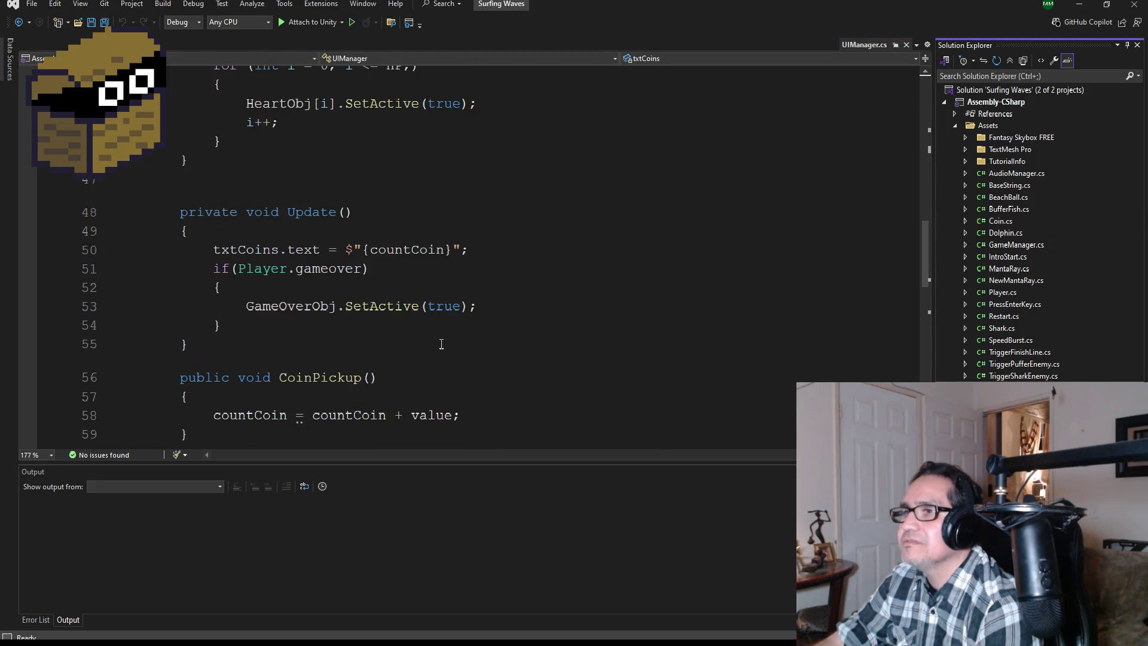
scroll(412, 349, "down", 2)
scroll(404, 354, "down", 2)
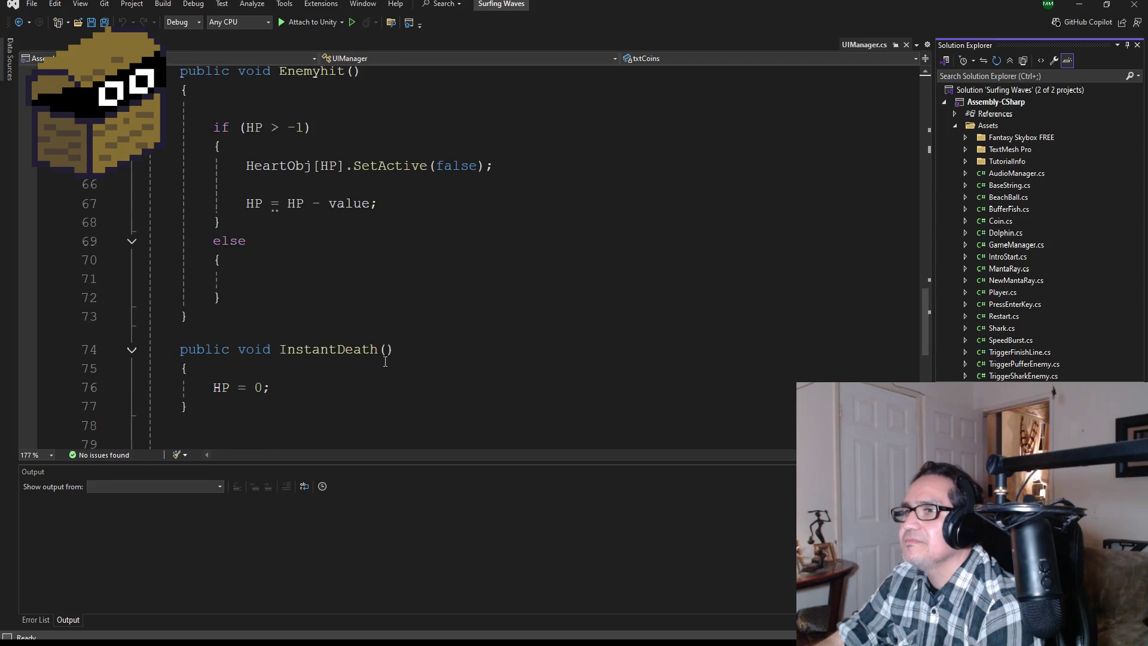
scroll(384, 351, "up", 1)
scroll(379, 322, "down", 3)
scroll(341, 359, "up", 5)
scroll(335, 342, "down", 5)
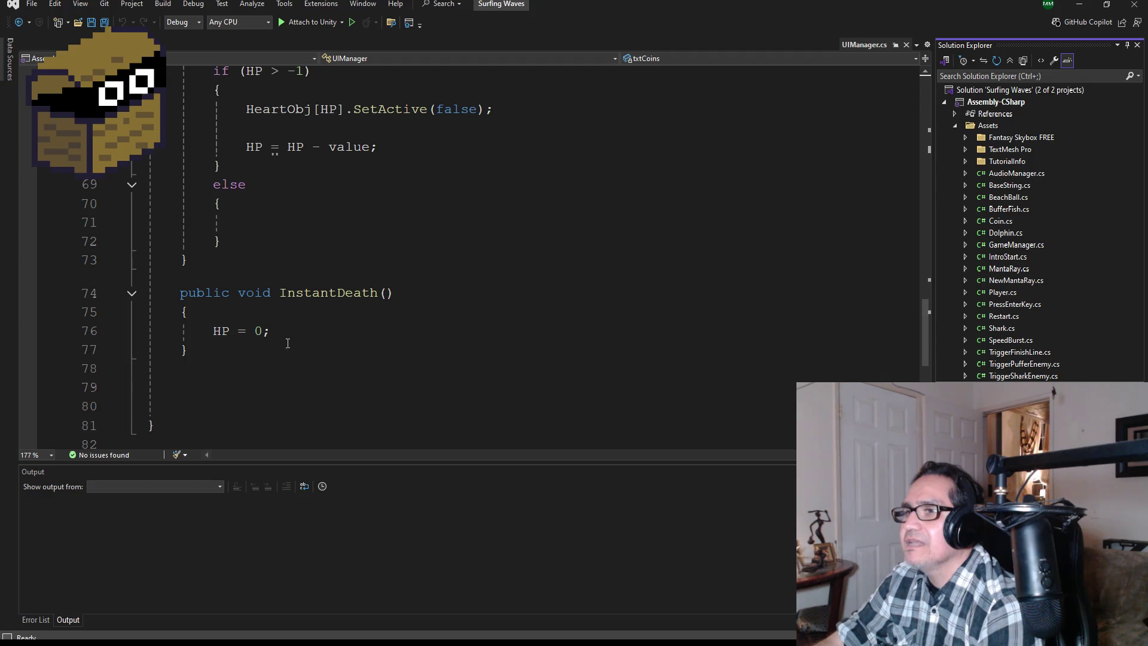
scroll(311, 322, "up", 5)
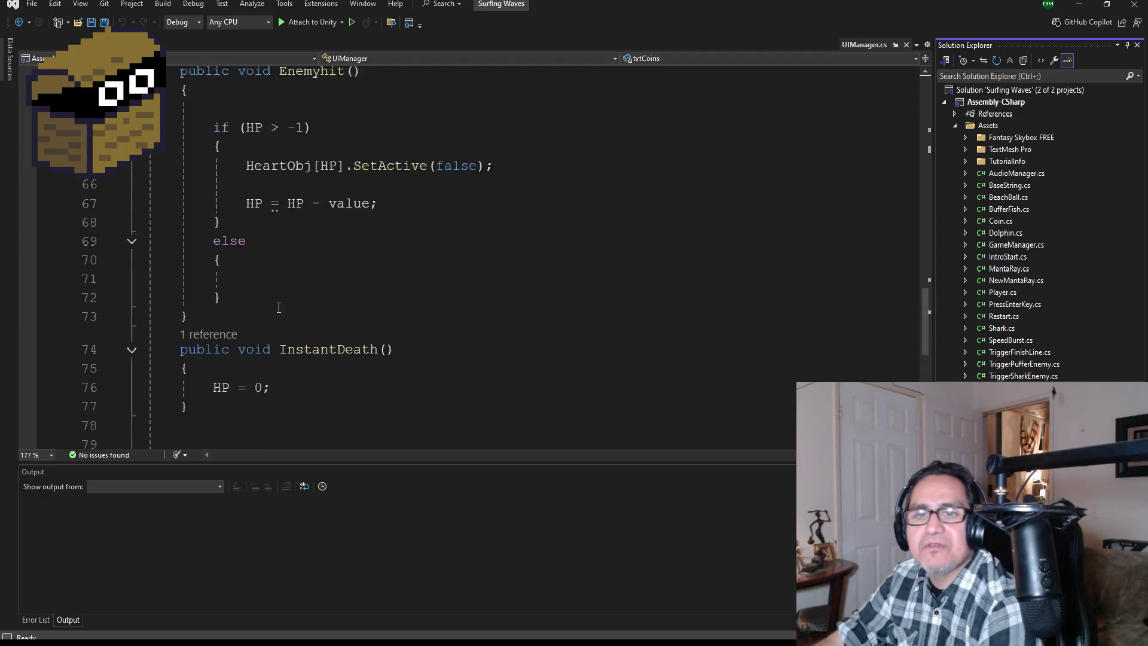
scroll(305, 314, "up", 1)
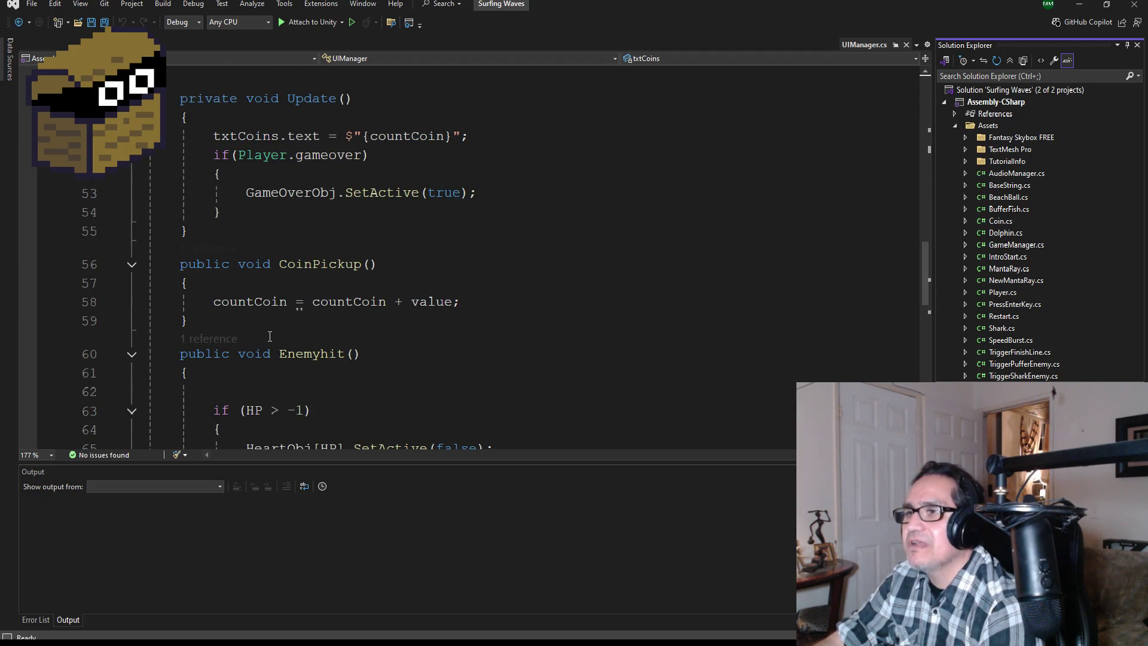
left_click_drag(267, 332, 82, 255)
key("ctrl+c")
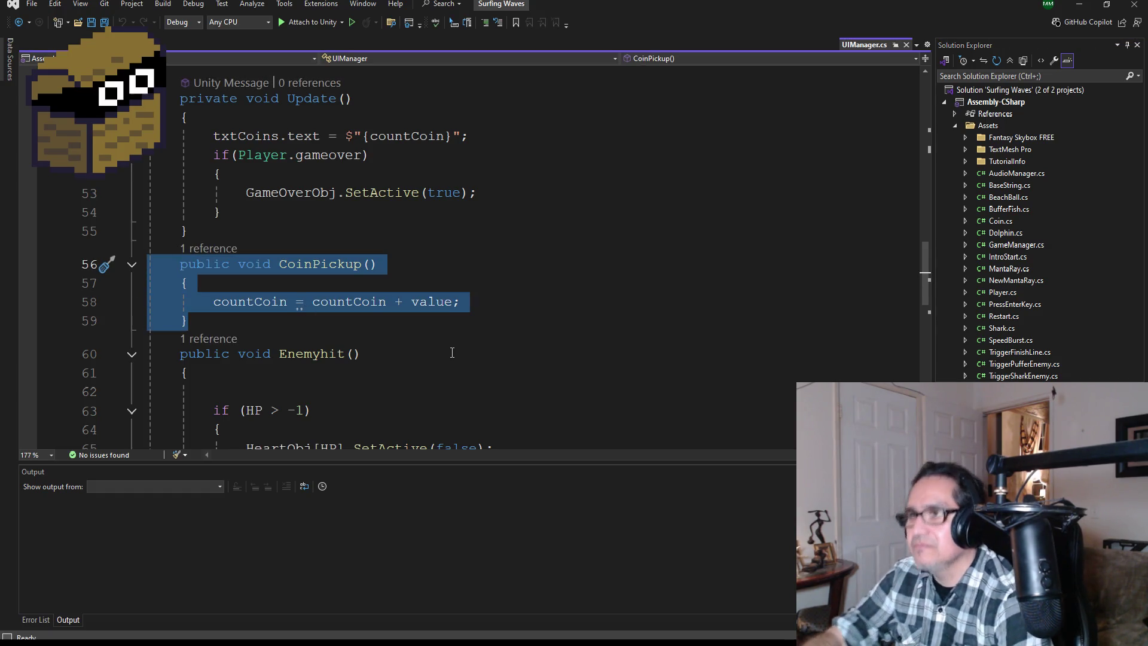
mouse_move(277, 617)
left_click(242, 588)
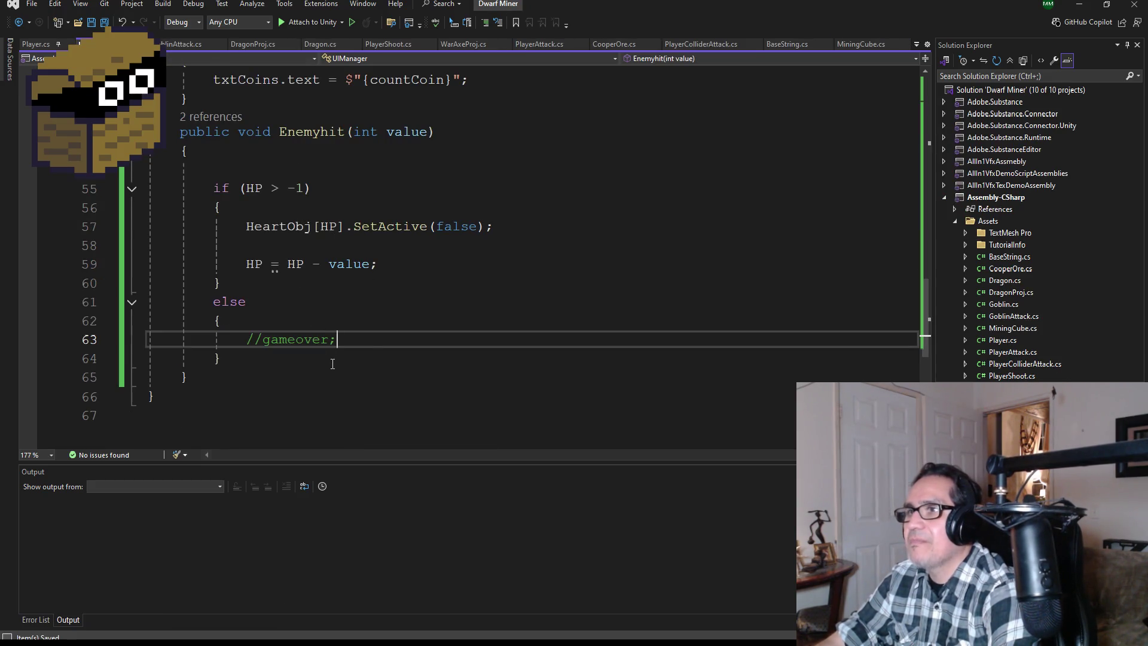
Paste the copied CoinPickup method below Enemyhit in Dwarf Miner's UIManager.cs
scroll(332, 363, "up", 3)
scroll(329, 346, "down", 3)
left_click(223, 370)
key("Return")
key("ctrl+v")
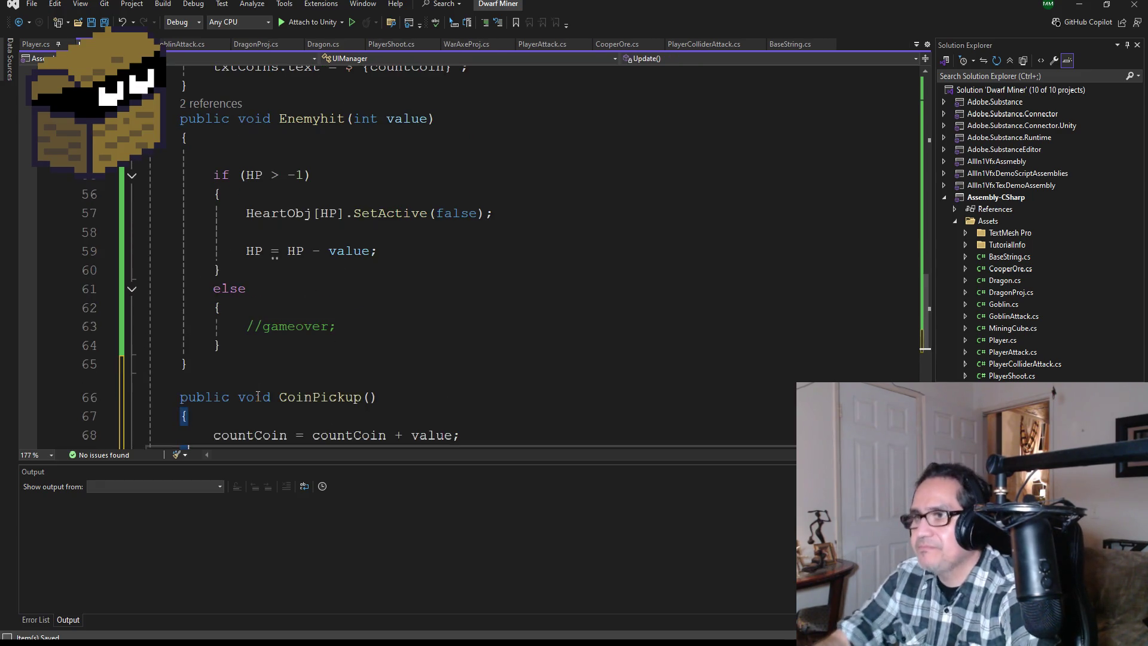
scroll(257, 397, "down", 1)
Give CoinPickup an 'int value' parameter and save UIManager.cs
double_click(416, 380)
left_click(370, 340)
type("int value")
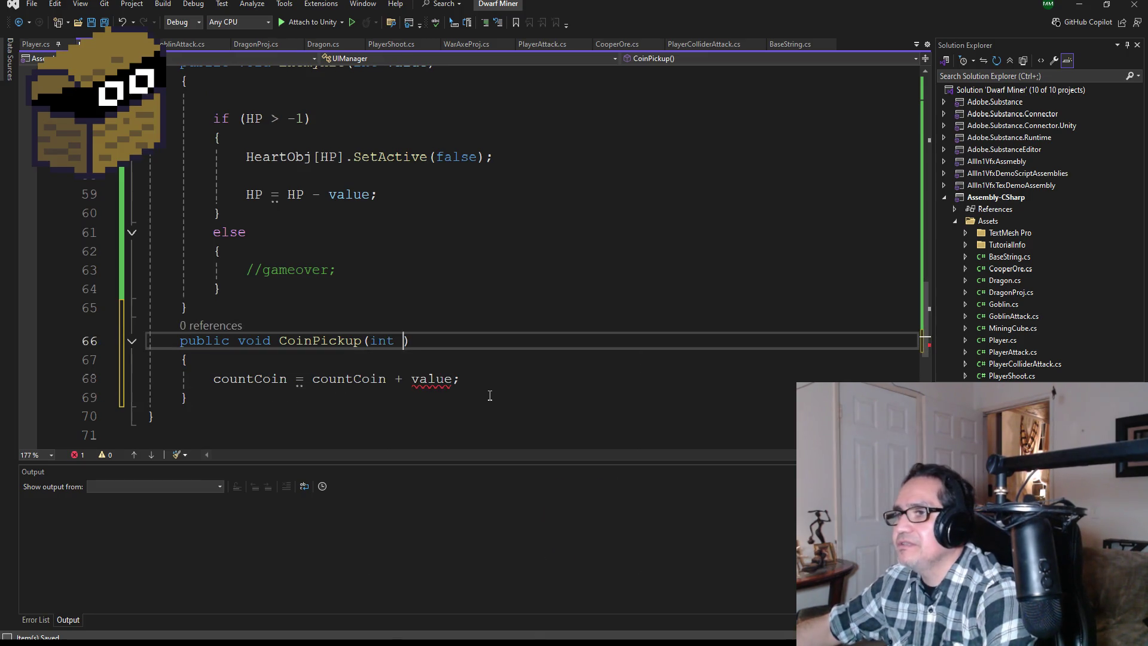
left_click(106, 23)
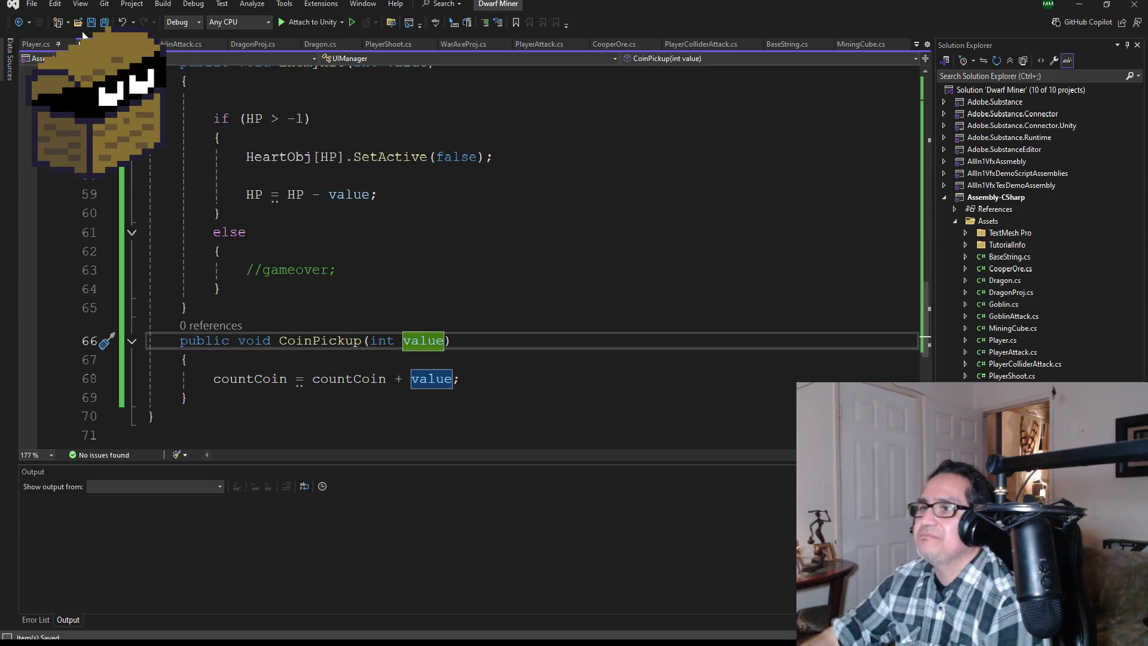
Review UIManager.cs, then open MiningCube.cs and CooperOre.cs
scroll(221, 113, "up", 3)
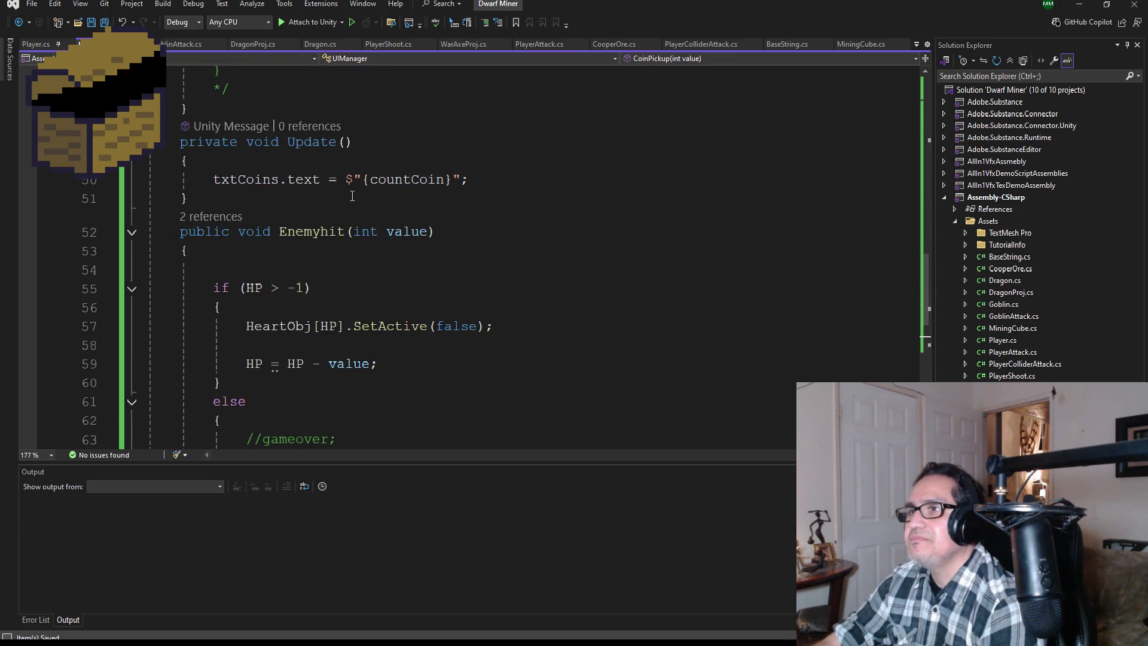
scroll(359, 198, "up", 1)
scroll(396, 268, "down", 4)
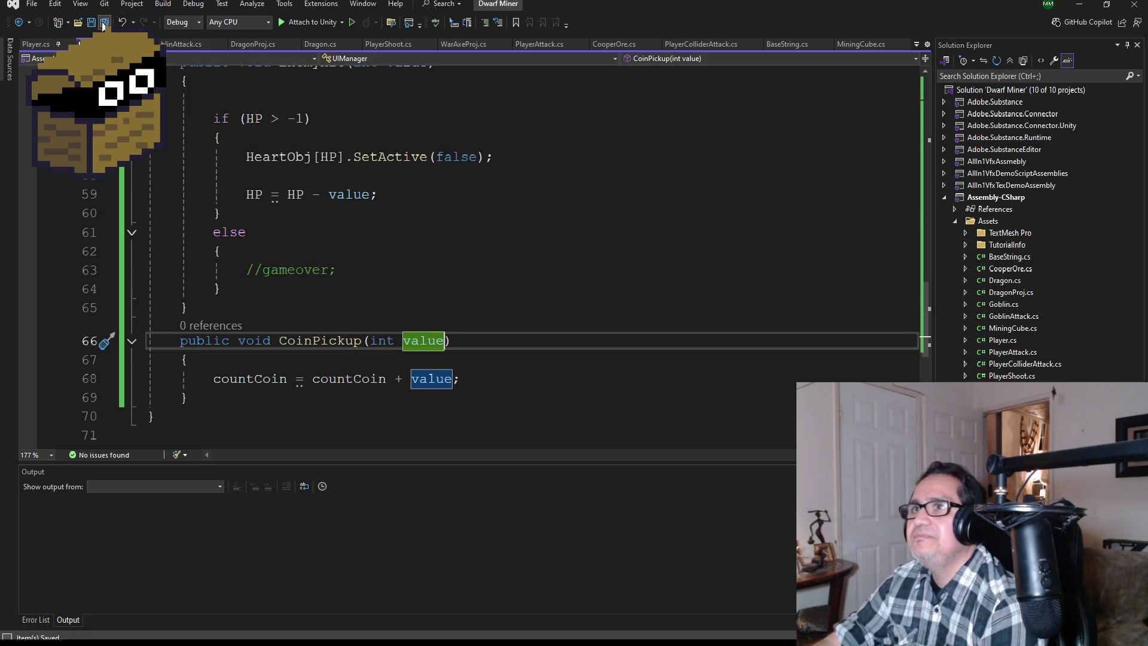
scroll(424, 259, "up", 2)
scroll(420, 315, "up", 14)
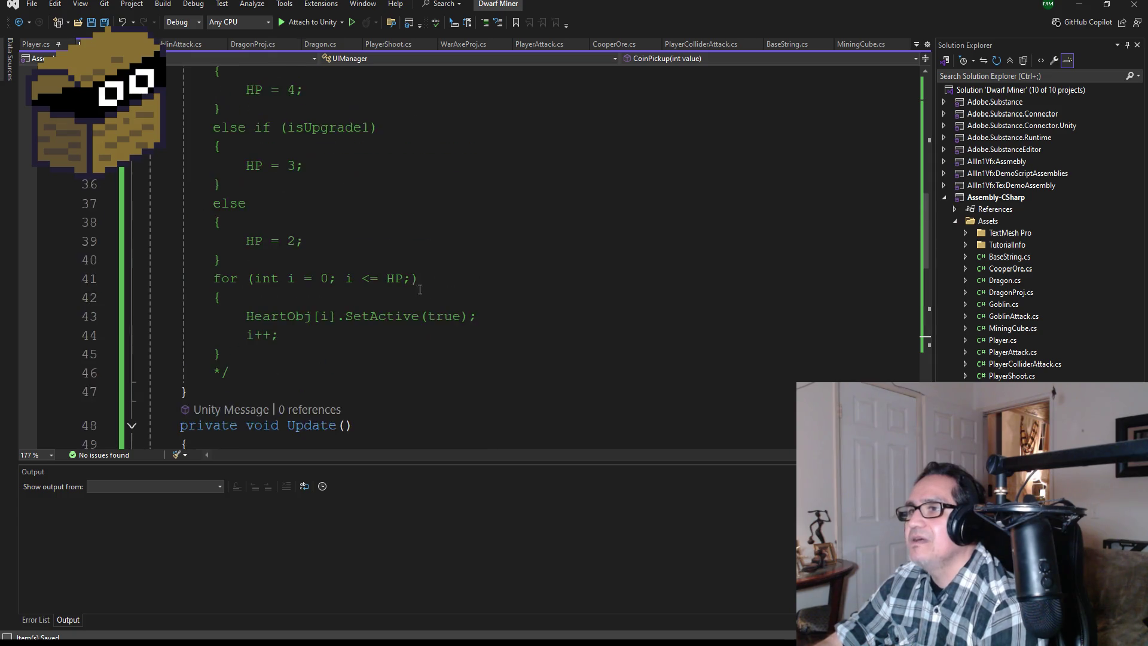
left_click(860, 47)
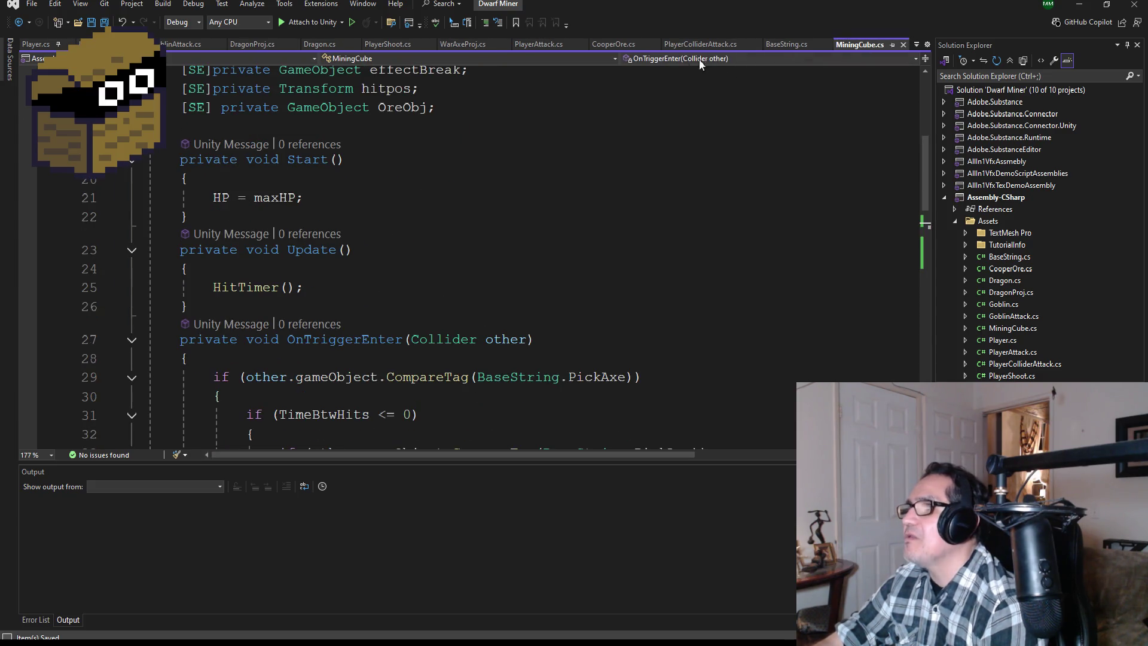
left_click(613, 44)
Complete the call as ui.CoinPickup(1); after Destroy, save all, and minimize Visual Studio
scroll(399, 319, "down", 2)
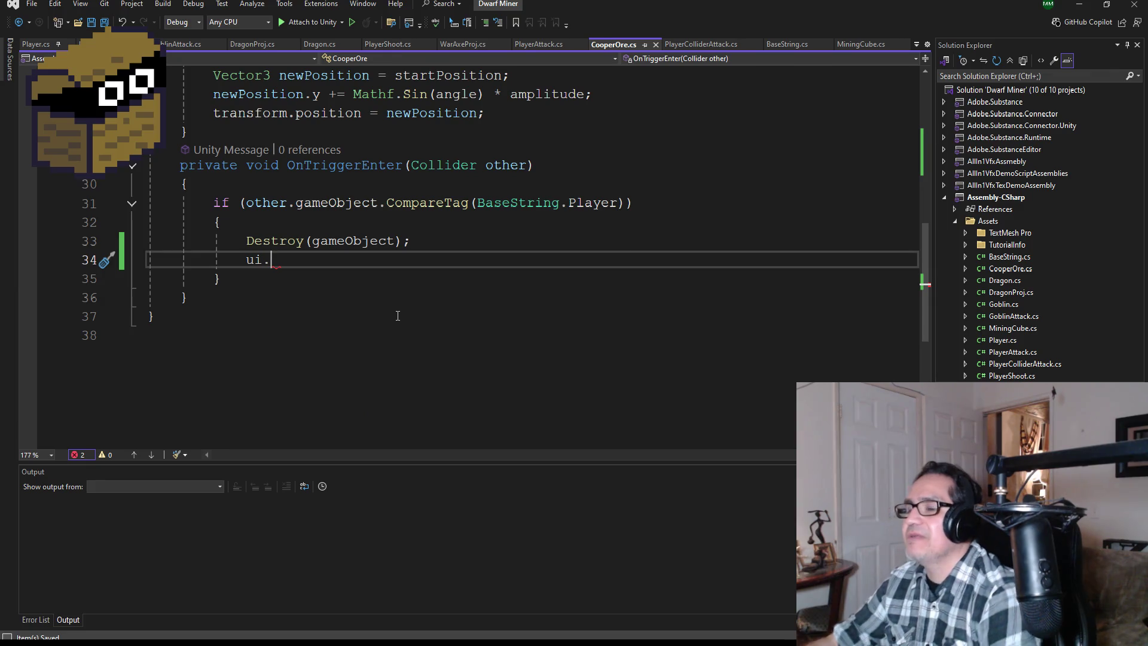
key("BackSpace")
type(".")
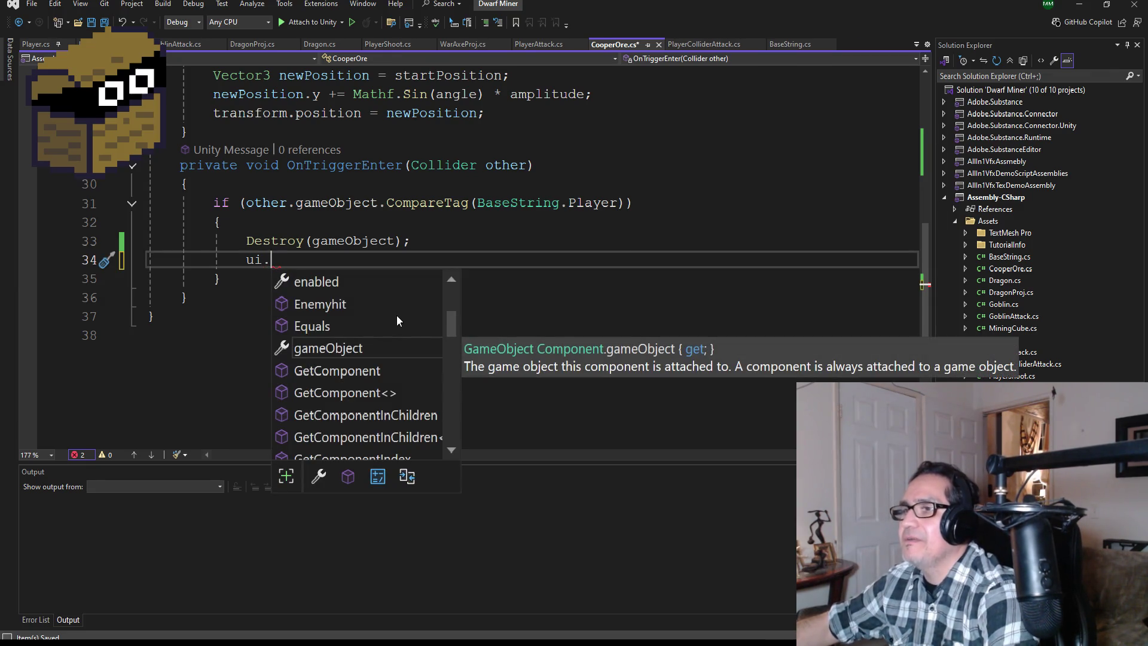
type("me")
key("BackSpace")
key("BackSpace")
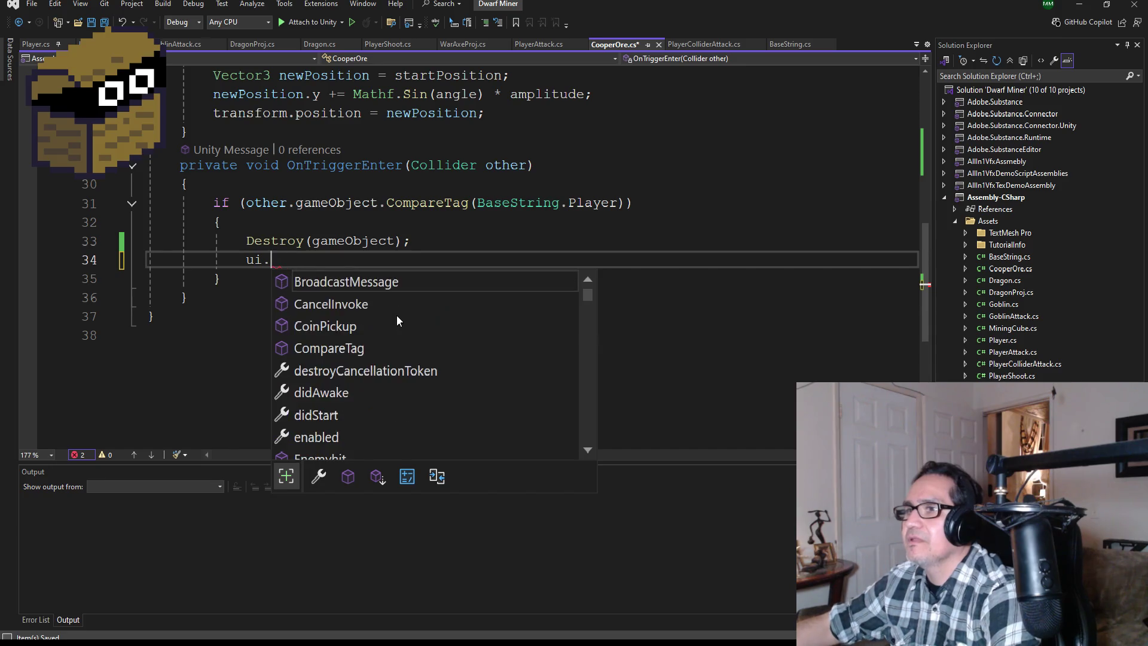
type("coin")
key("Tab")
type("(")
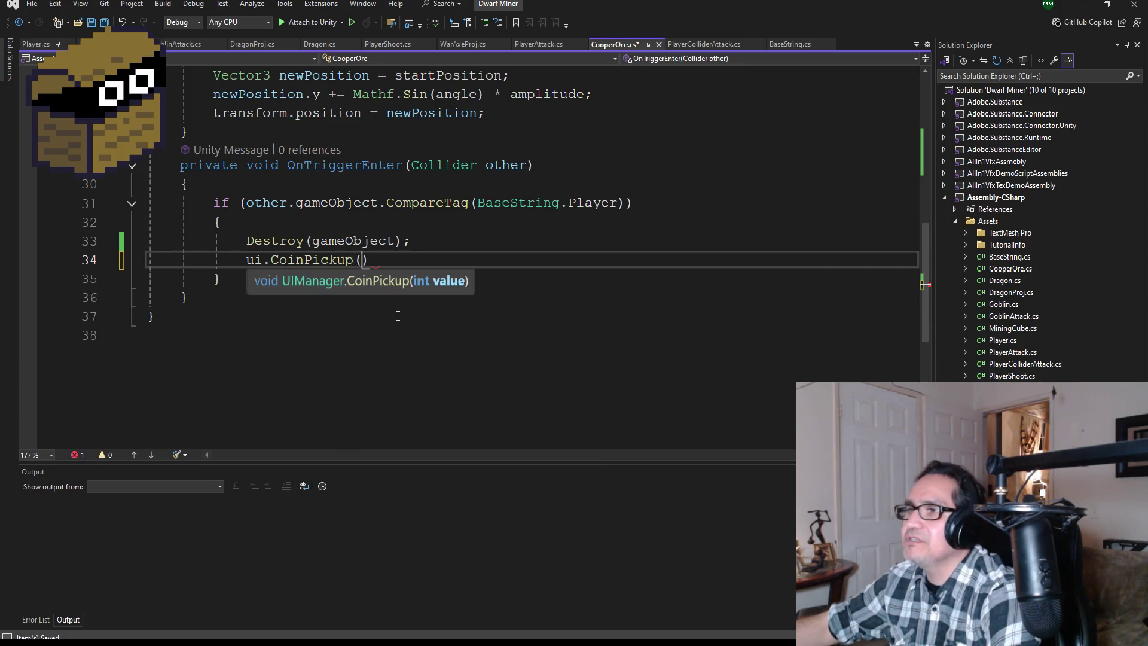
type("1);")
left_click(104, 23)
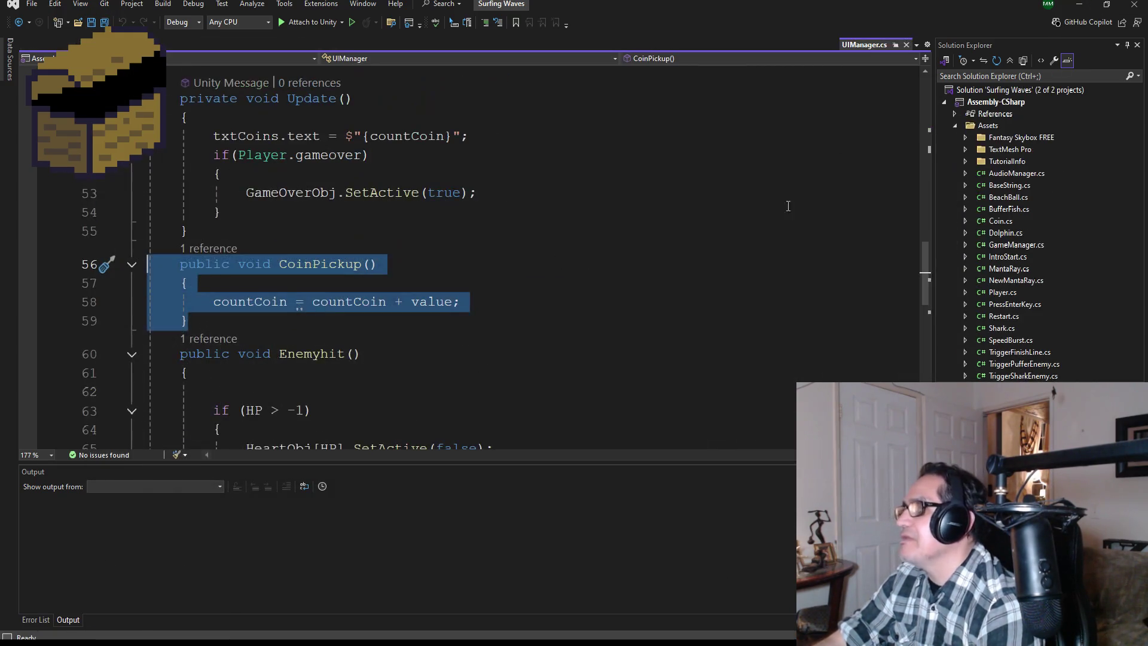
left_click(1078, 5)
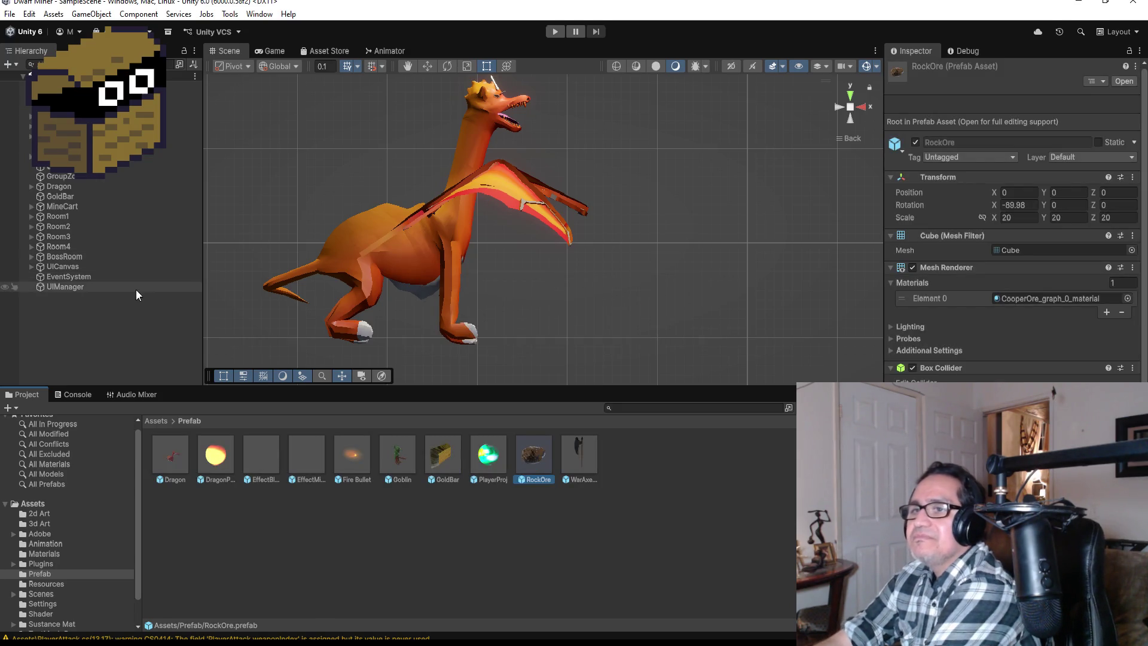
Inspect the DragonProj prefab's collider and Rigidbody, then switch to Player.cs in Visual Studio
left_click(235, 456)
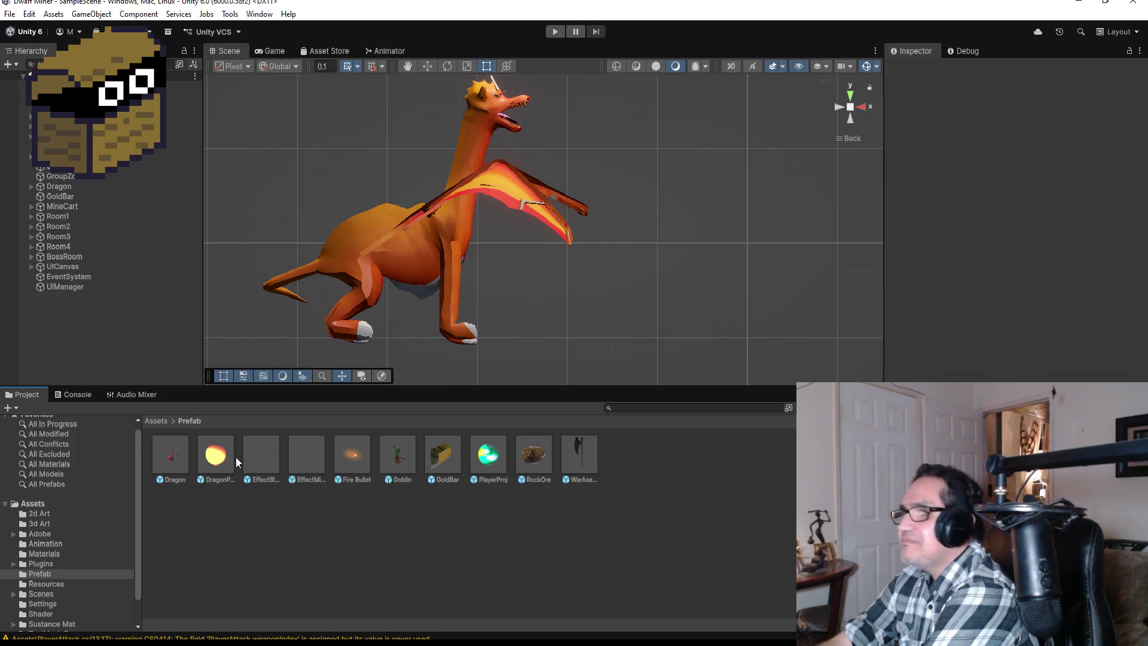
left_click(211, 456)
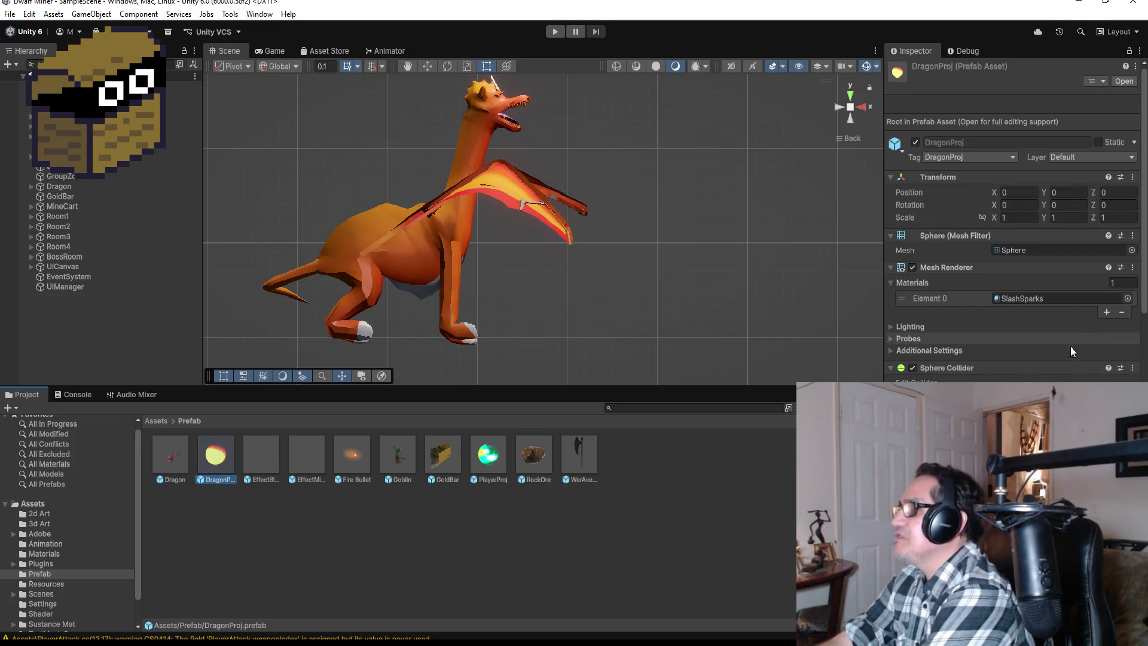
scroll(1070, 346, "down", 5)
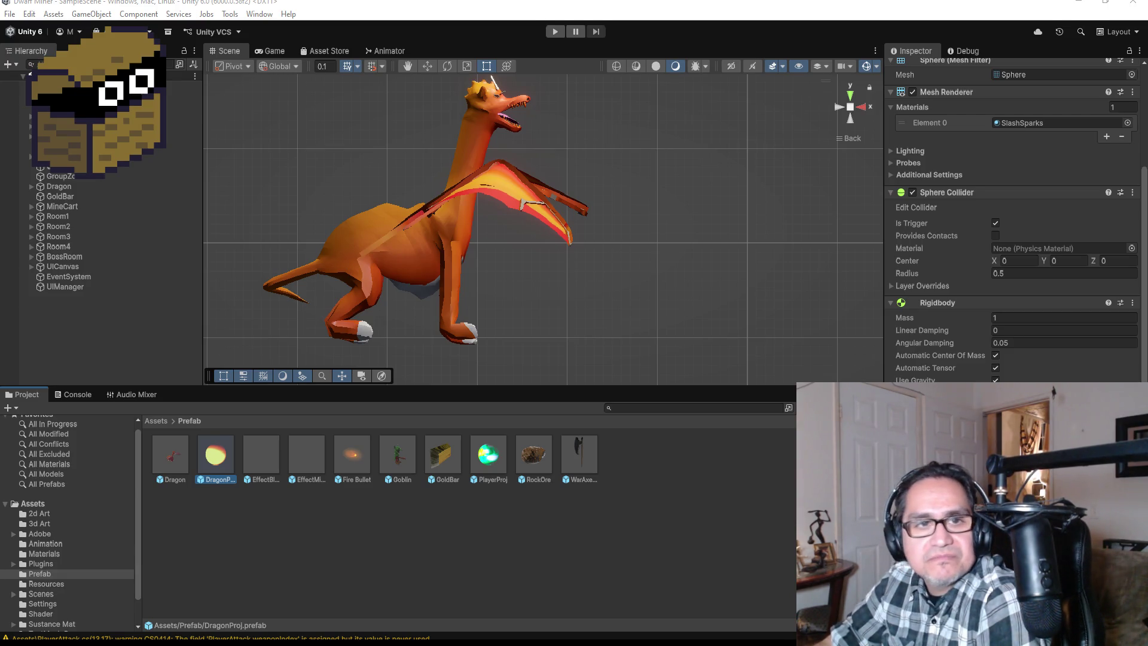
key("alt+Tab")
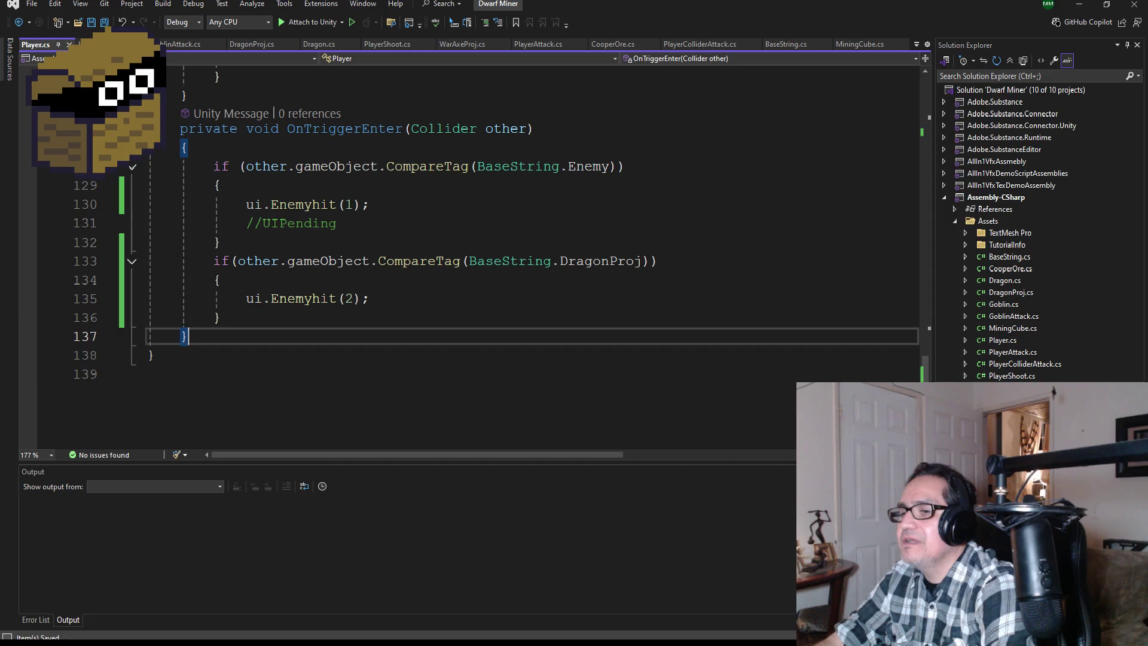
Glance at the Dwarf Miner code, then scroll through DragonProj's Inspector in Unity
mouse_move(264, 601)
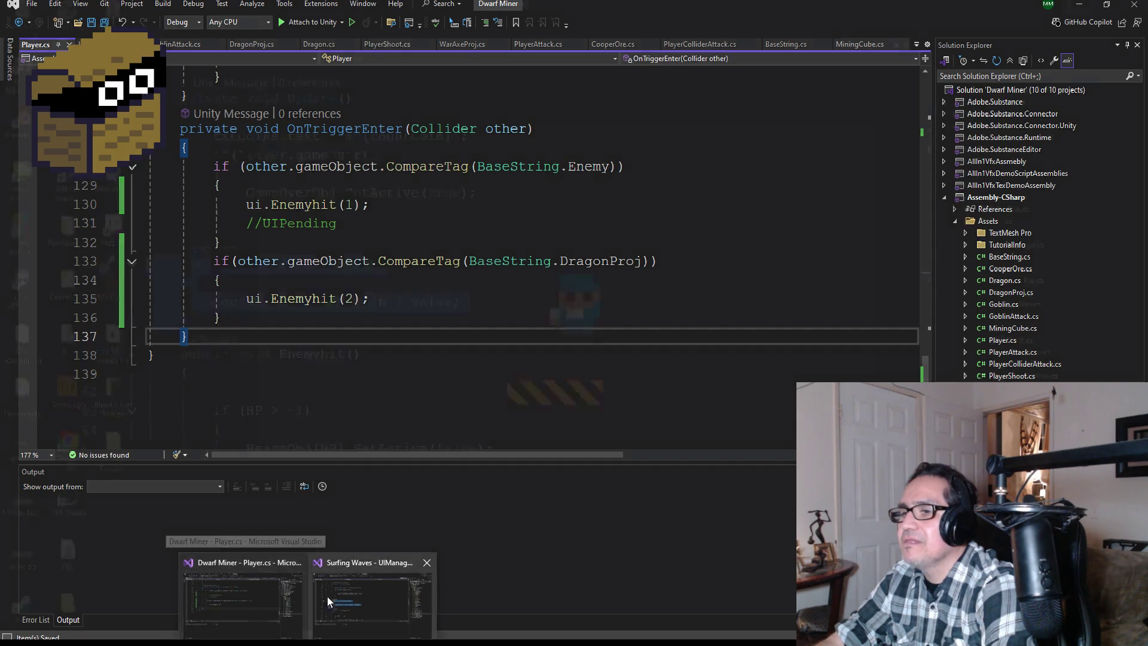
left_click(256, 598)
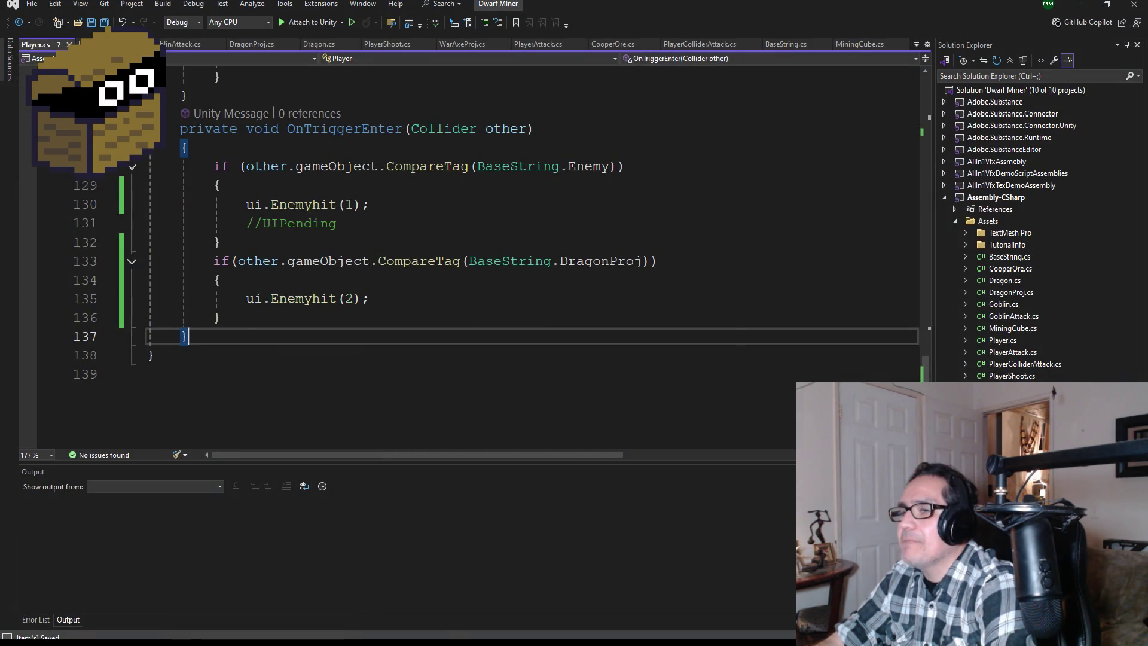
key("alt+Tab")
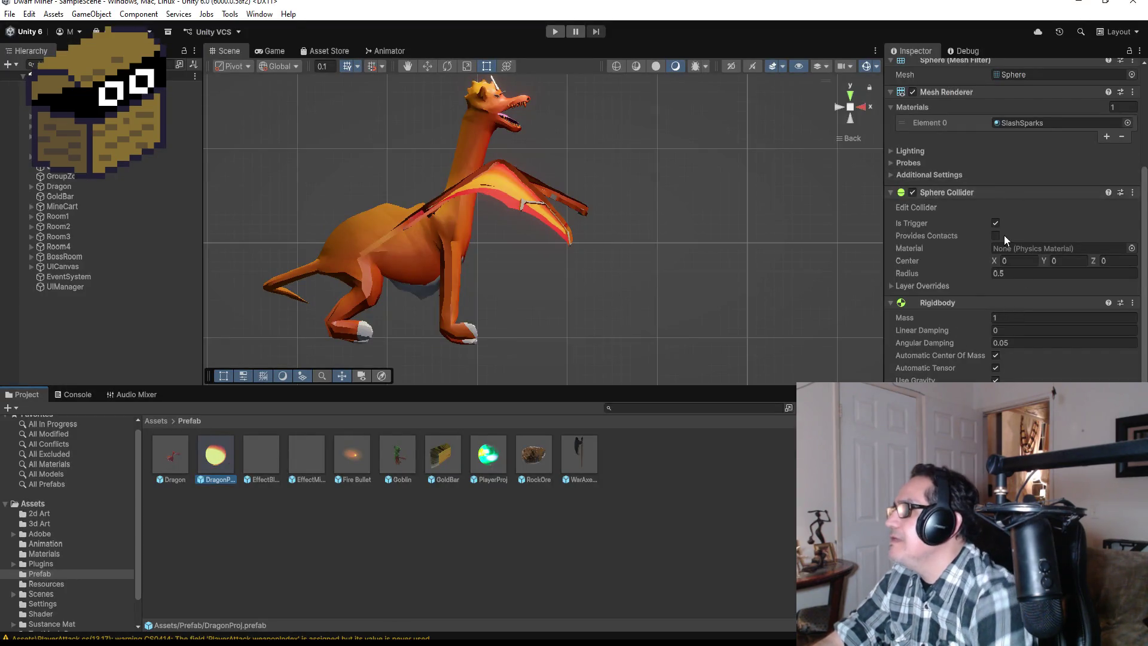
scroll(1003, 235, "up", 5)
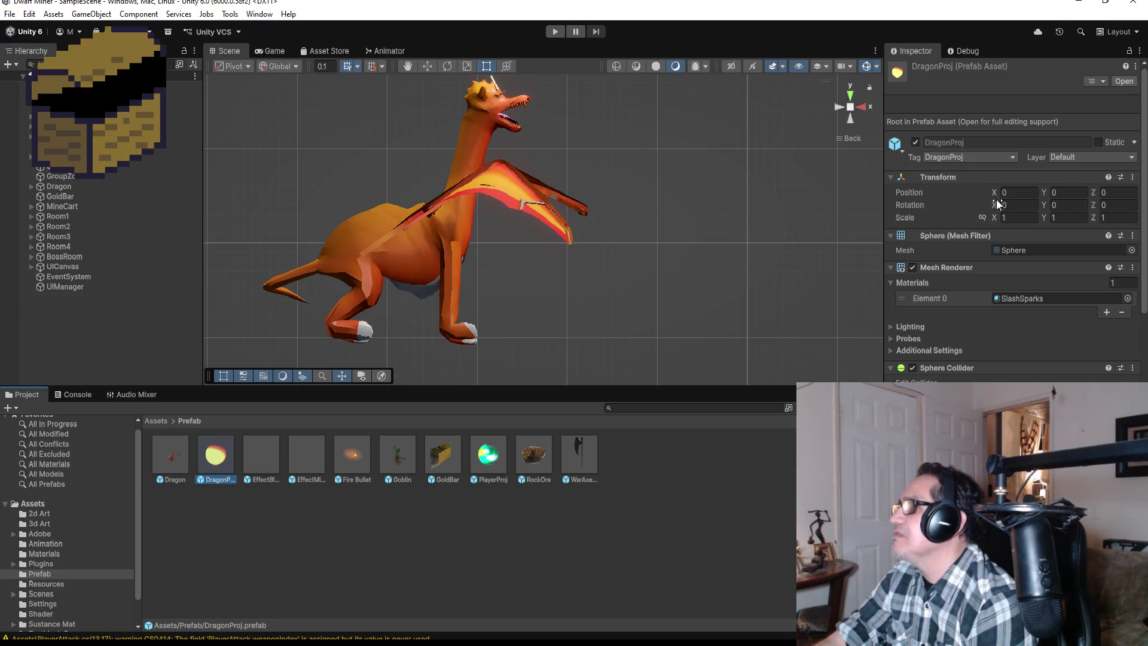
scroll(988, 320, "down", 3)
scroll(988, 320, "down", 4)
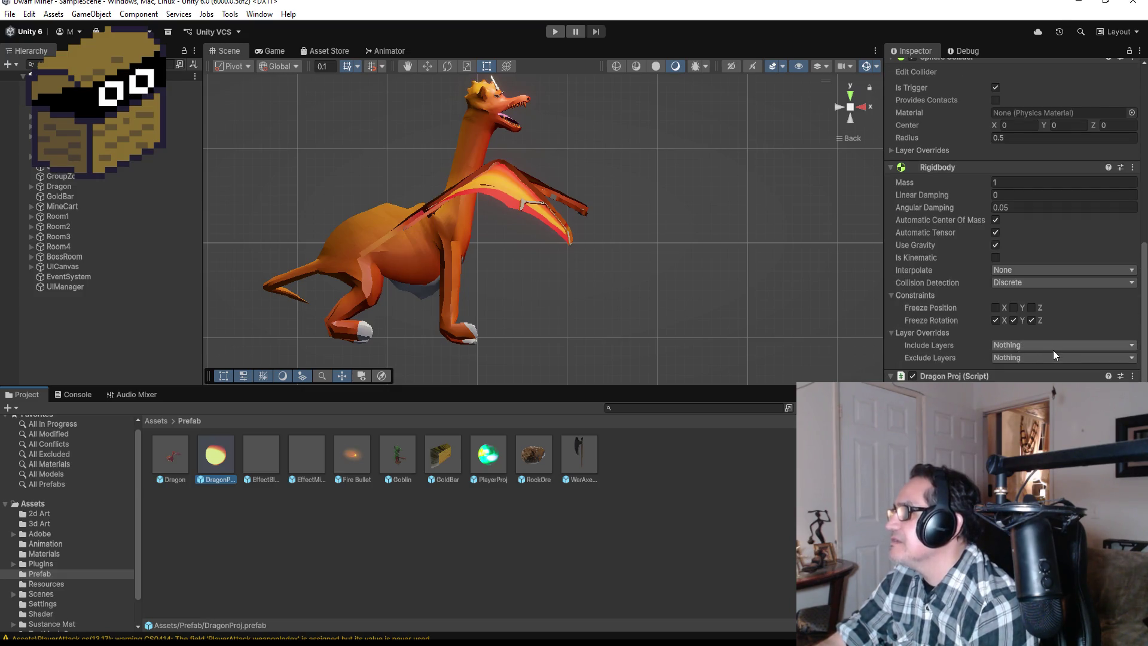
scroll(1052, 350, "up", 2)
scroll(1047, 341, "up", 2)
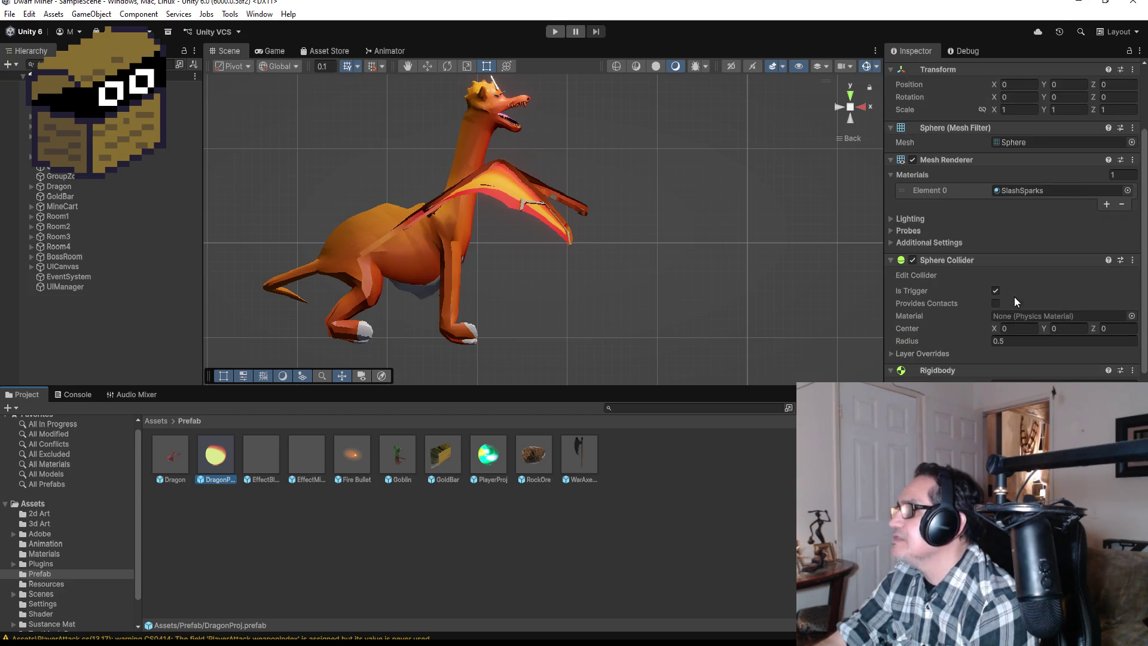
scroll(1030, 319, "up", 3)
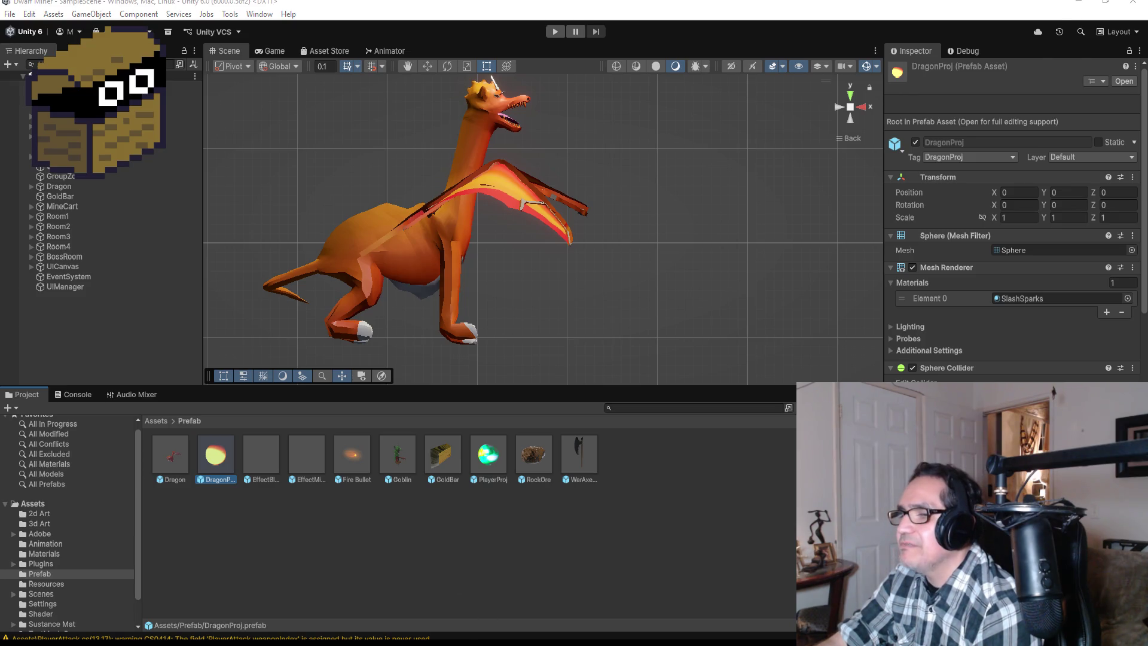
Open BaseString.cs to check the DragonProj string, then return to Unity
mouse_move(267, 640)
left_click(268, 596)
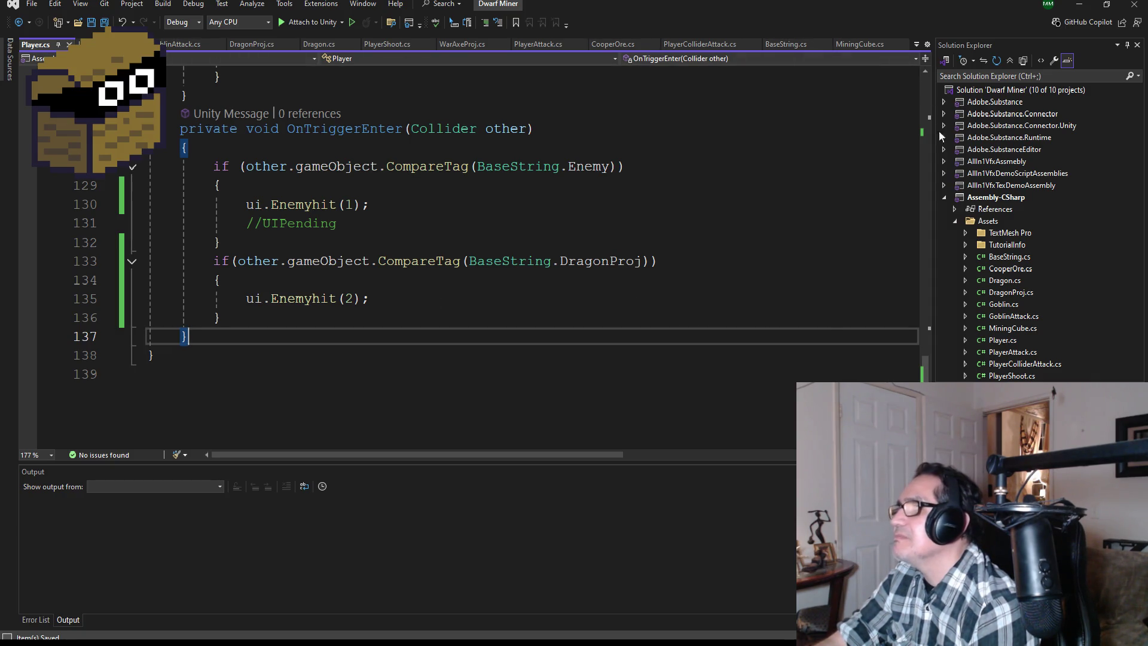
double_click(1011, 257)
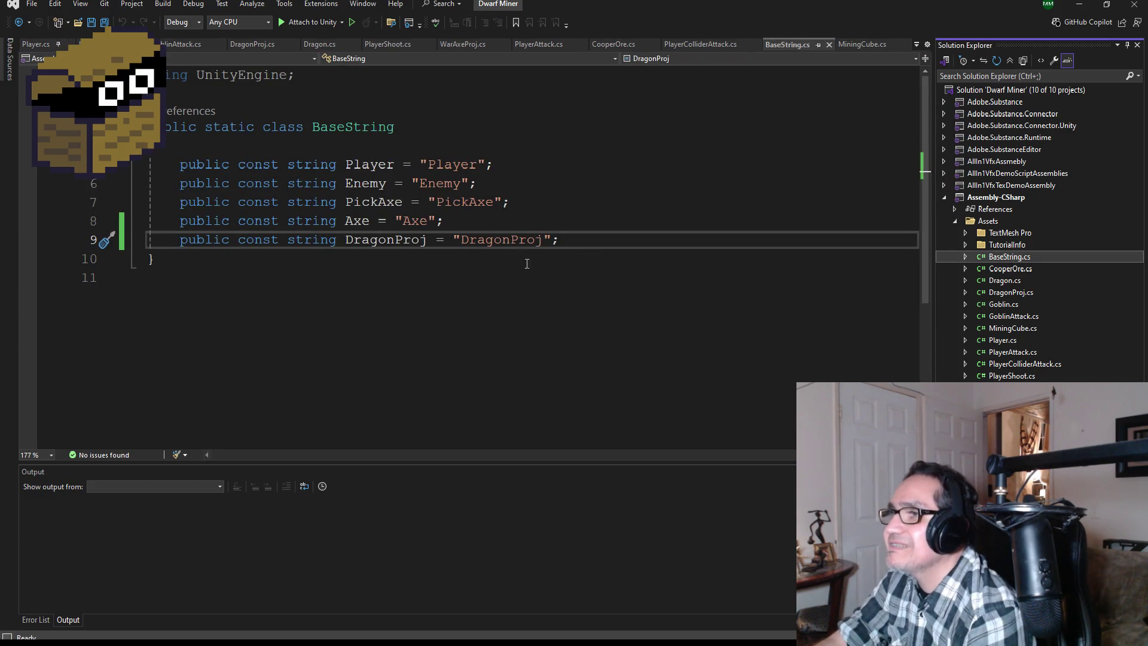
left_click(1080, 5)
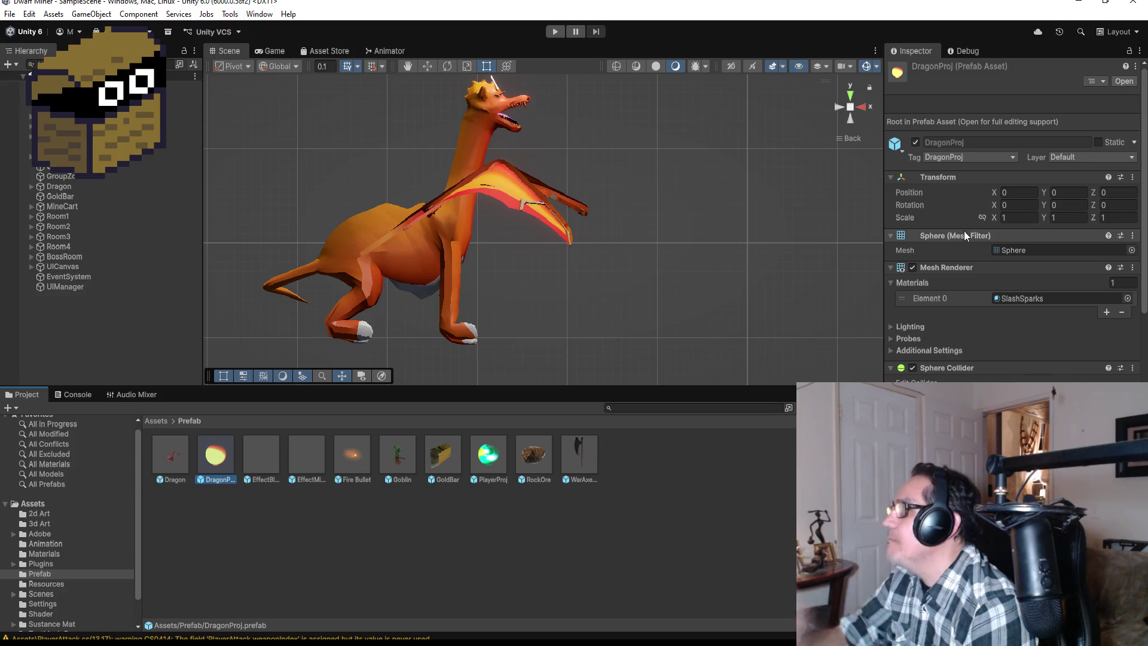
Confirm DragonProj's tag, save the scene, and select the GoldBar object
scroll(992, 239, "down", 5)
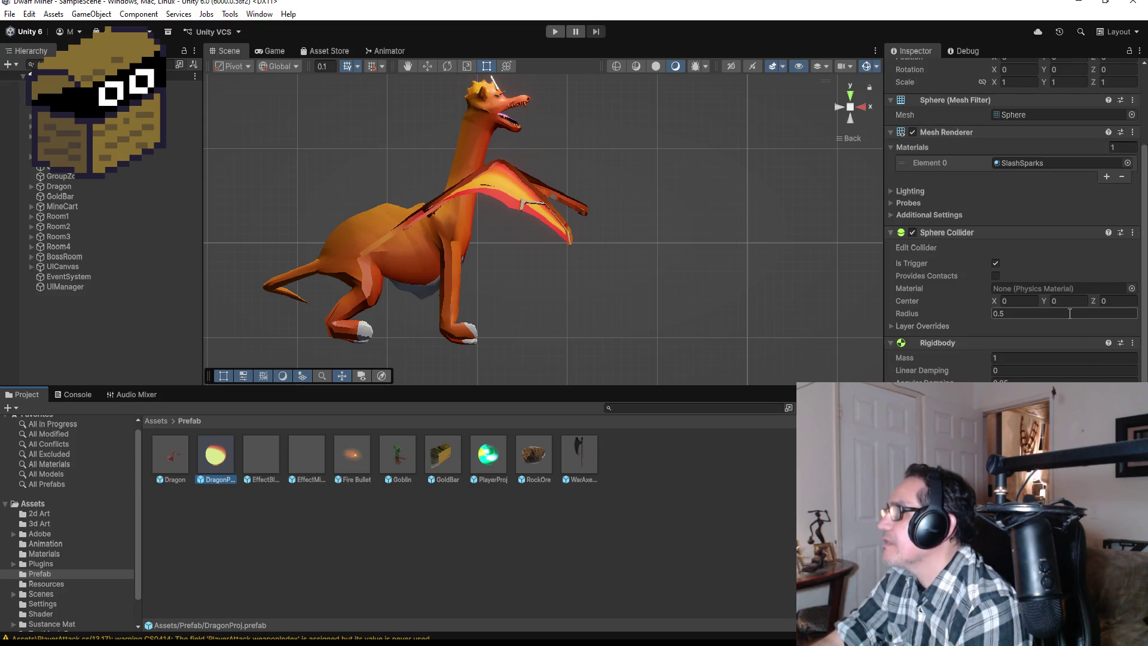
scroll(1070, 320, "down", 1)
scroll(1067, 303, "down", 4)
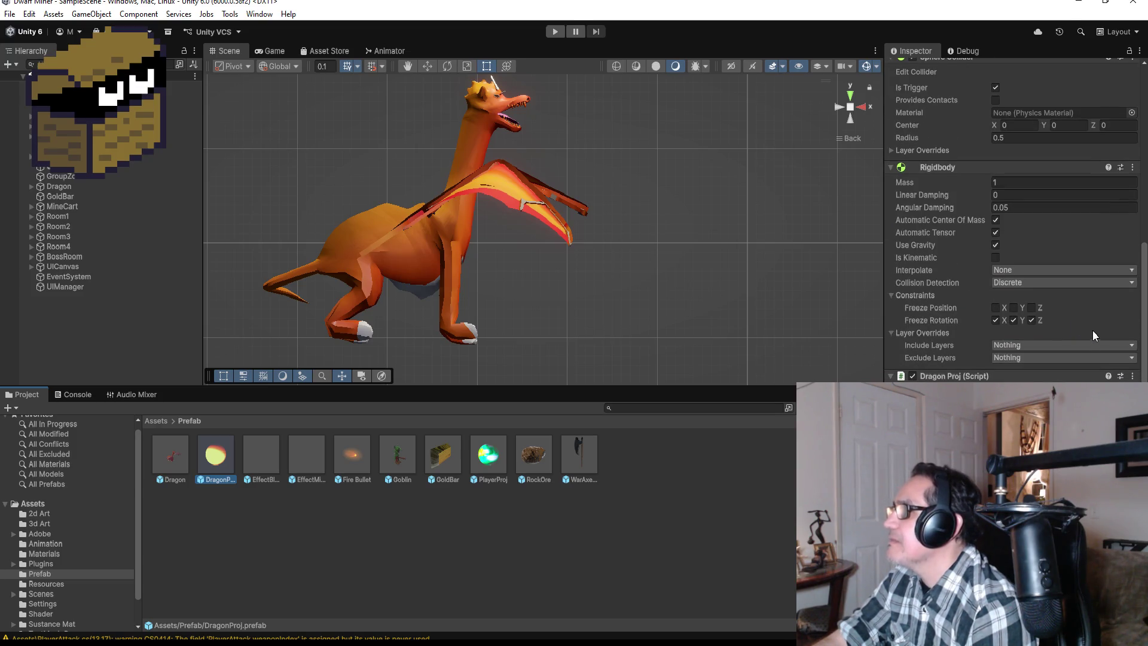
scroll(1092, 330, "up", 10)
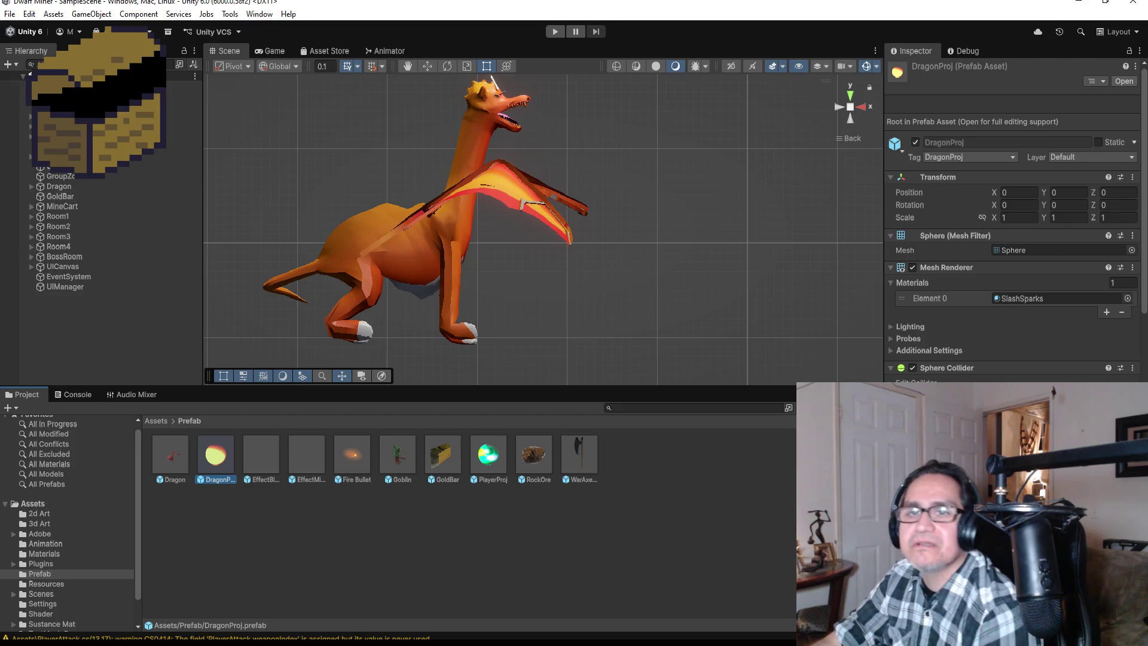
left_click(10, 13)
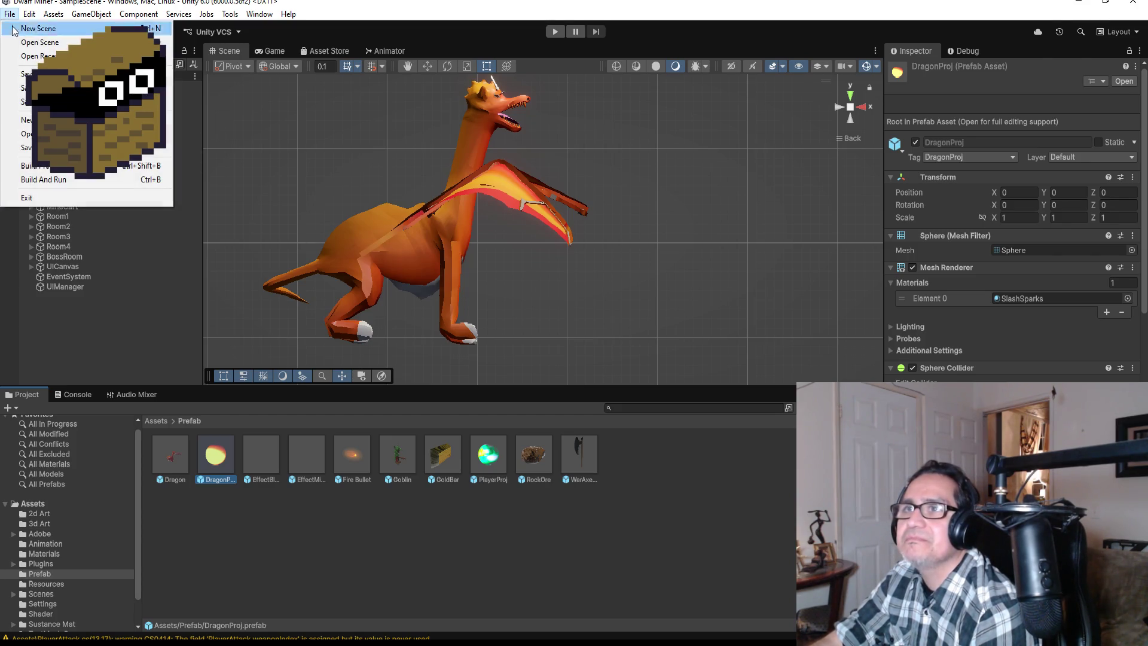
left_click(90, 74)
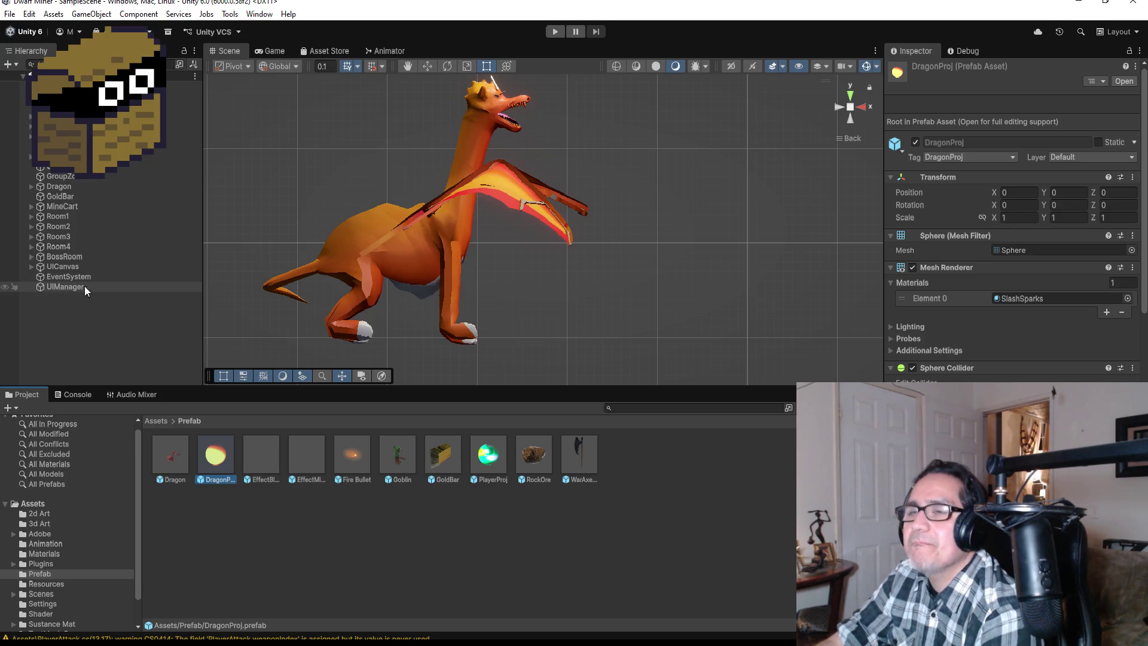
left_click(79, 198)
Frame the GoldBar from a top view and set its X, Y and Z scale to 45
double_click(78, 199)
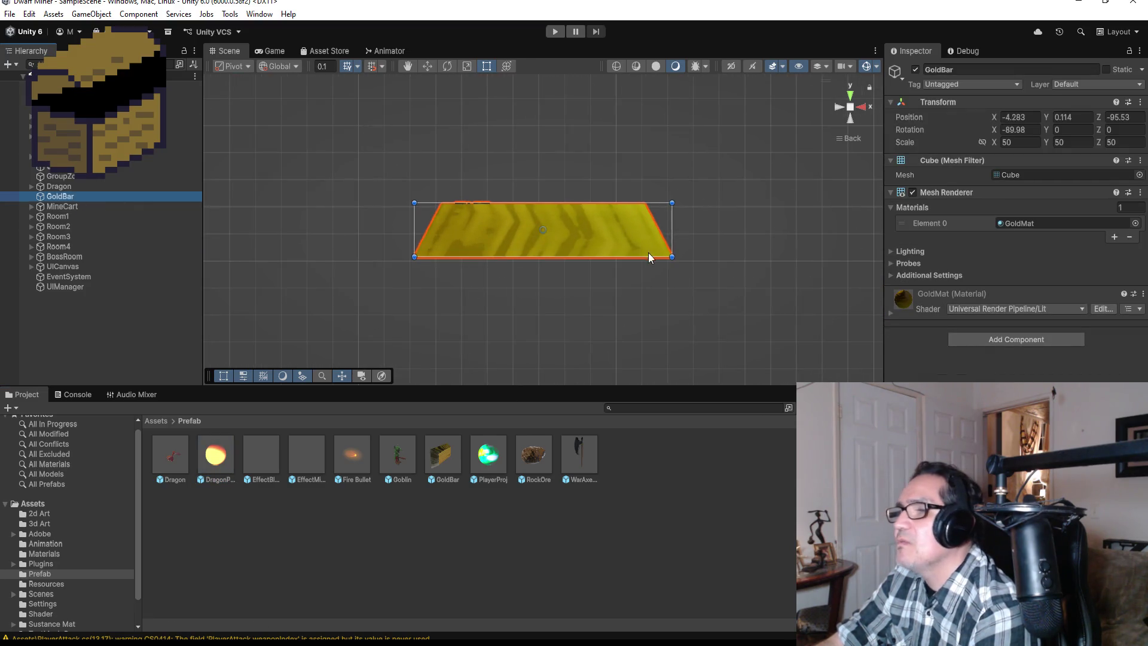
left_click(855, 95)
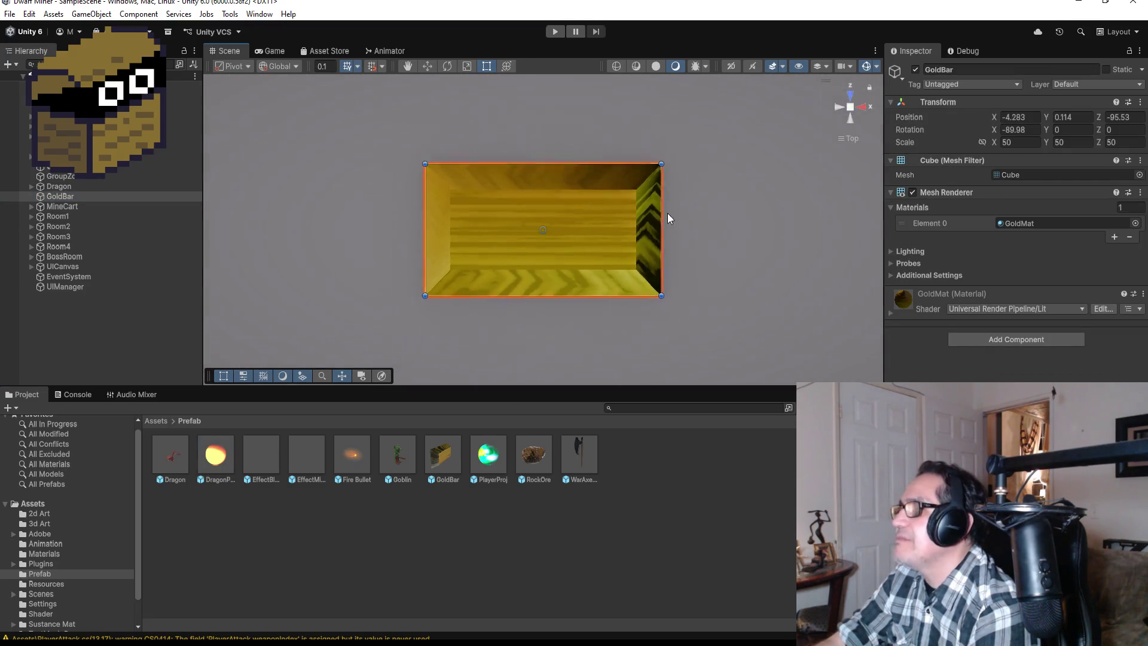
left_click(1036, 142)
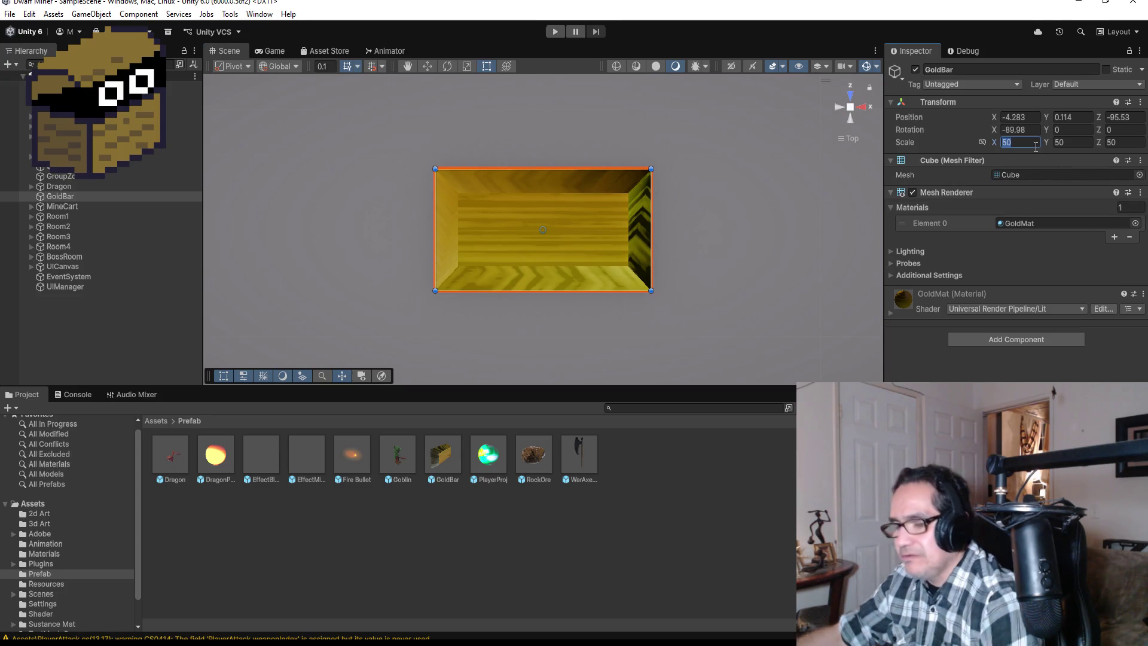
type("450")
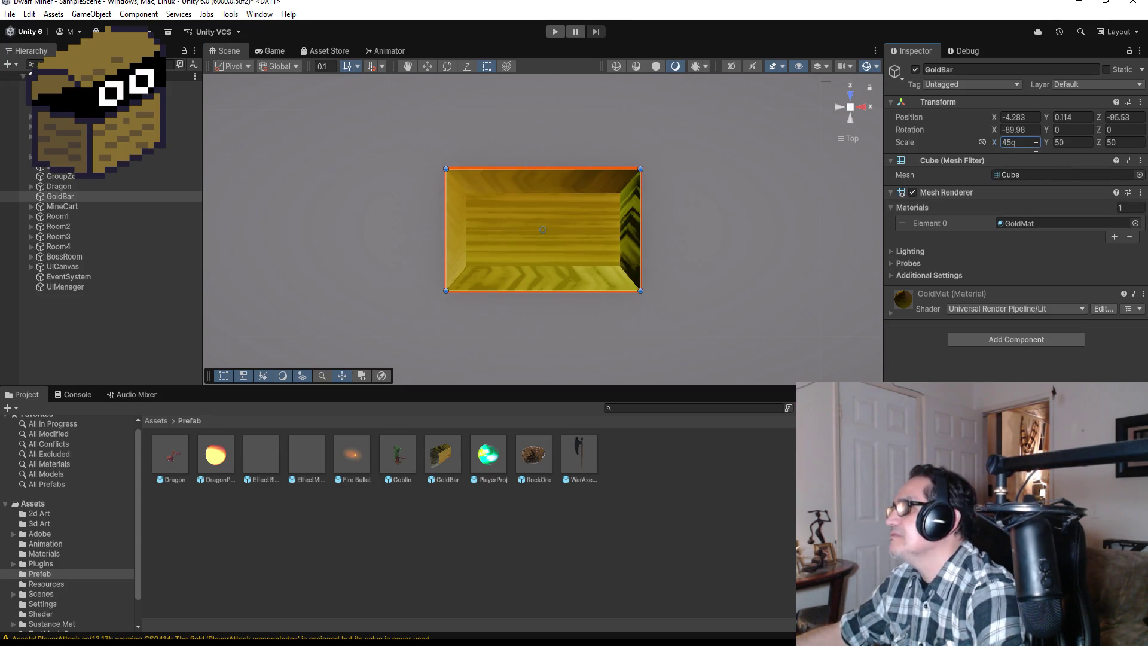
key("BackSpace")
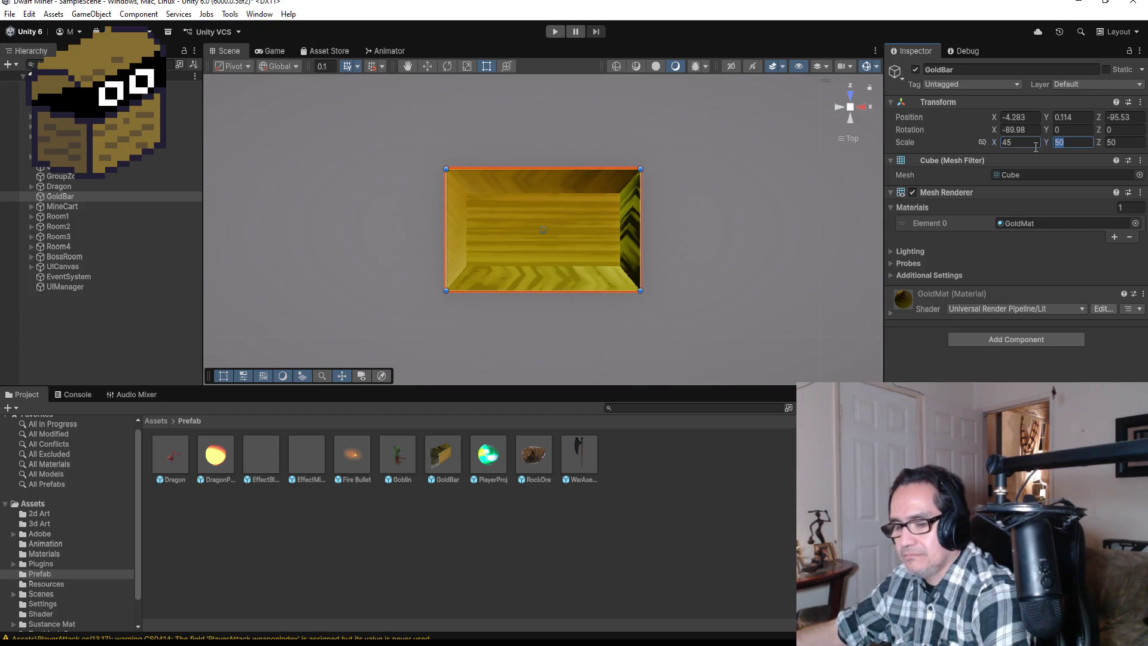
type("45")
key("Tab")
type("0")
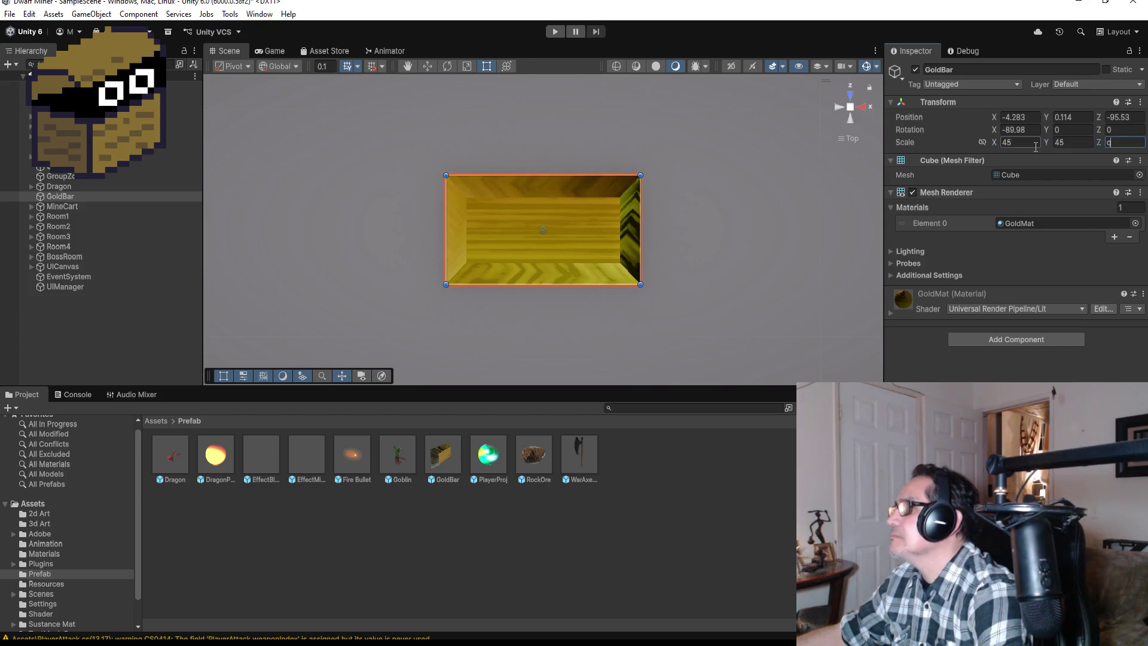
key("BackSpace")
type("45")
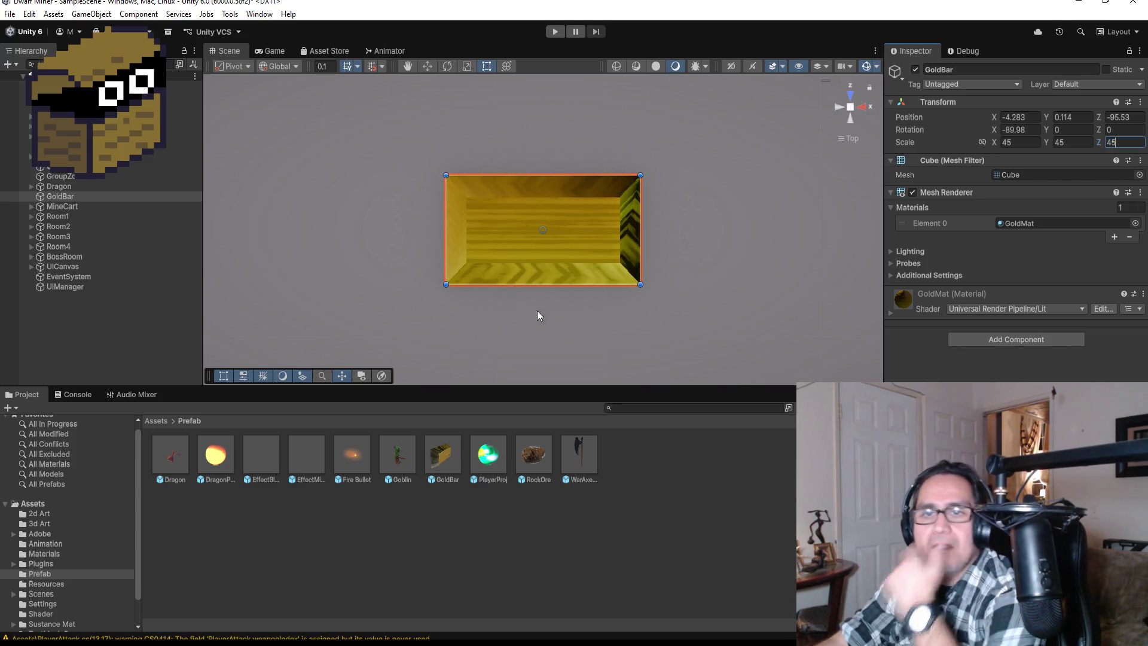
Add a new script component named GoldBar to the gold bar
left_click(974, 342)
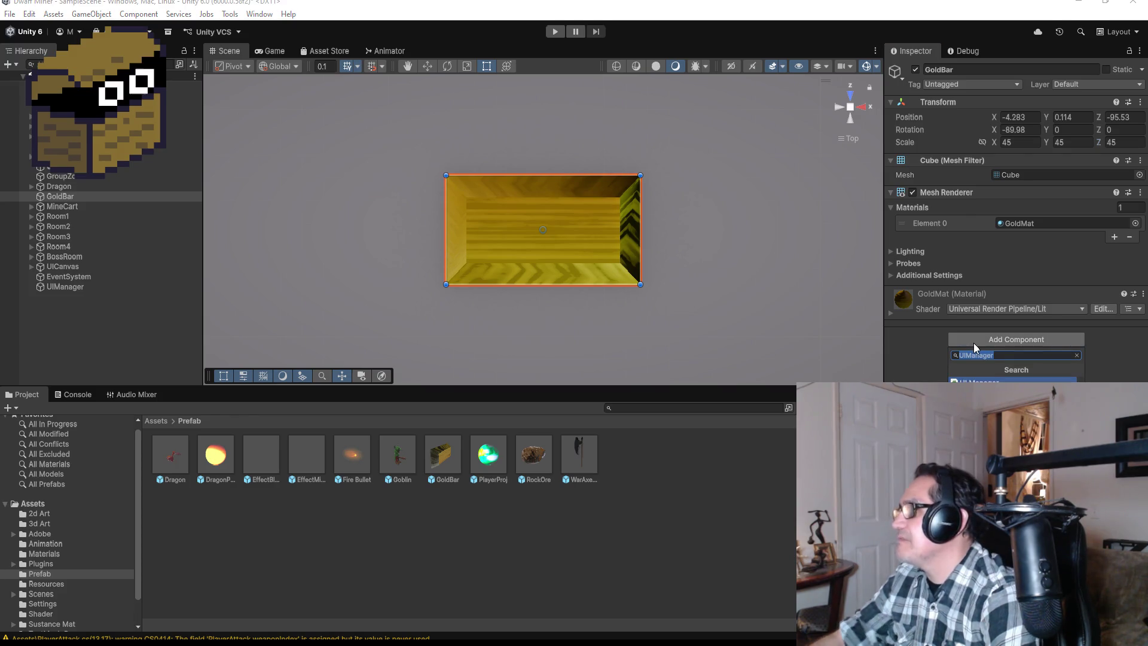
type("GoldBar")
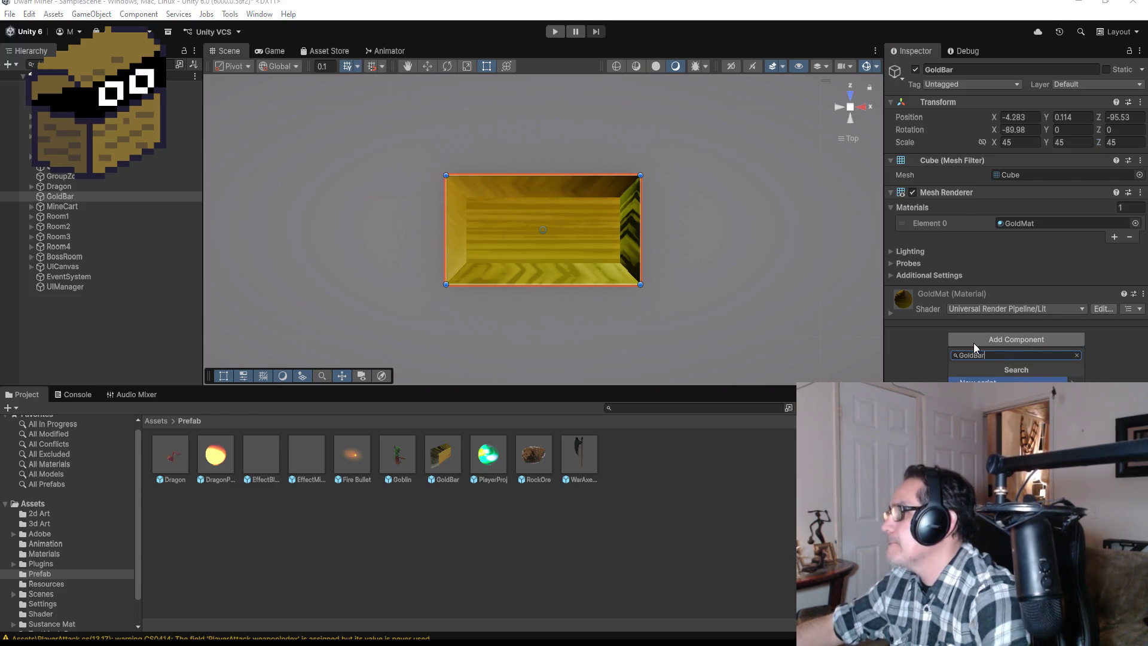
key("Return")
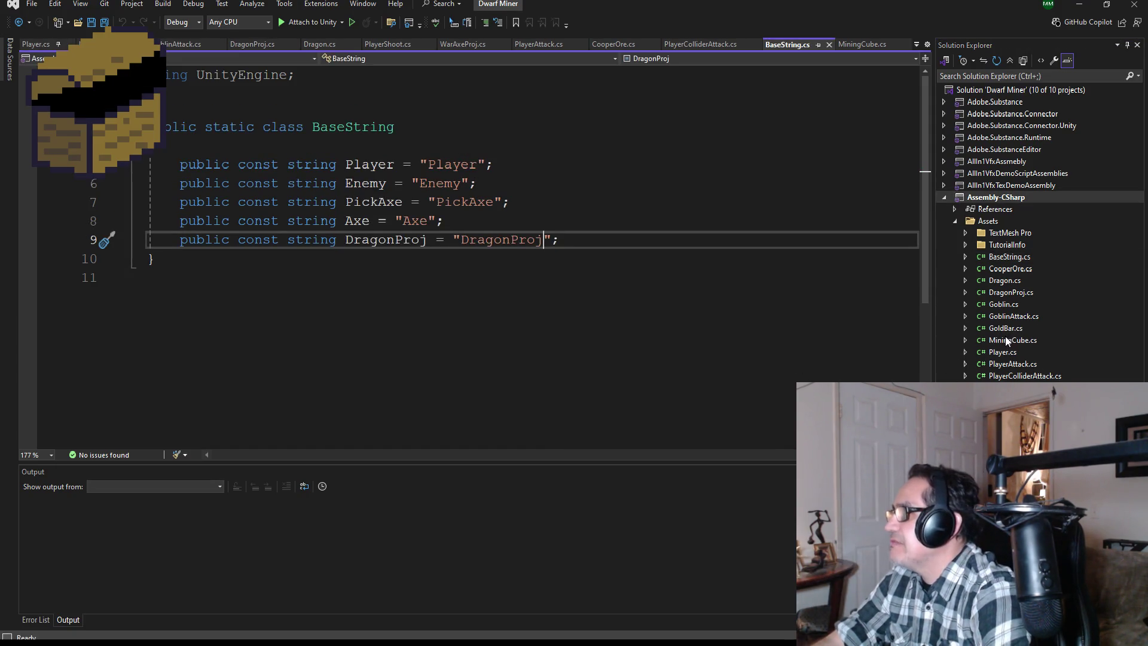
In CooperOre.cs, select the UIManager ui field and Awake method to copy them
double_click(1010, 270)
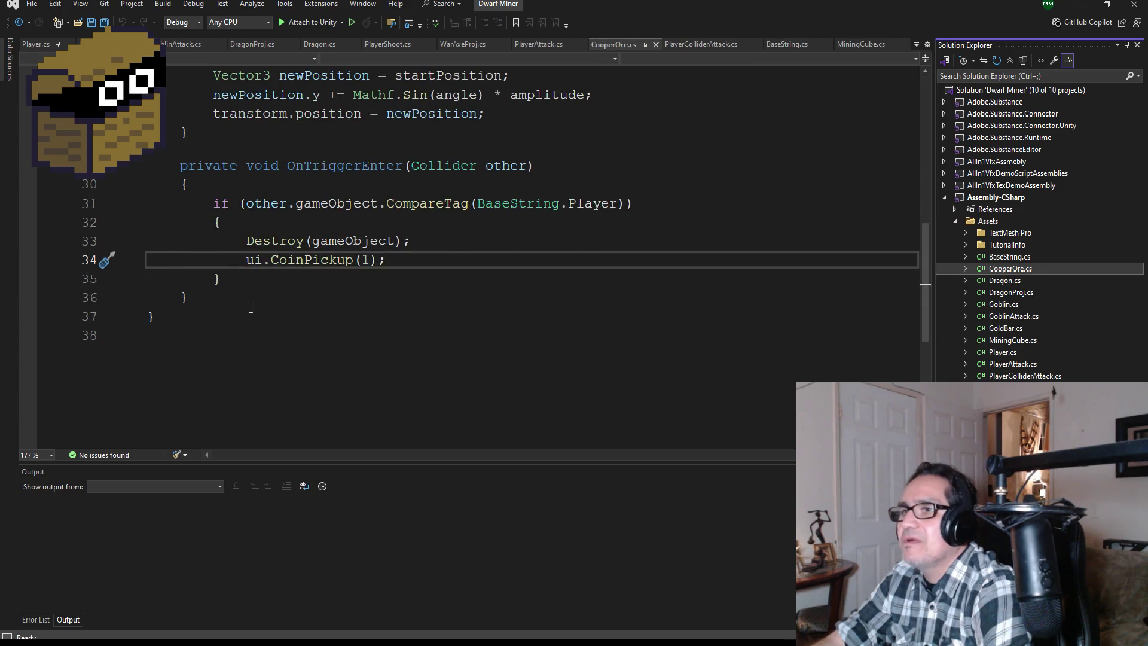
mouse_move(257, 297)
left_mouse_down()
mouse_move(195, 226)
mouse_move(154, 239)
mouse_move(144, 165)
left_mouse_up()
scroll(192, 226, "up", 2)
scroll(154, 239, "up", 7)
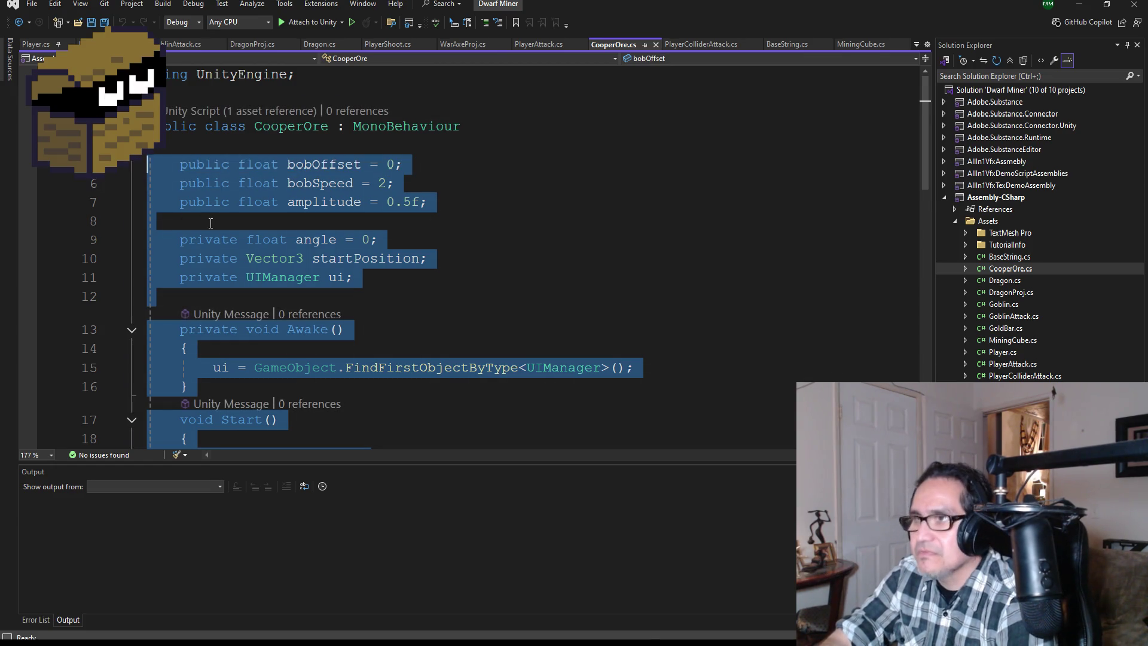
scroll(308, 229, "down", 7)
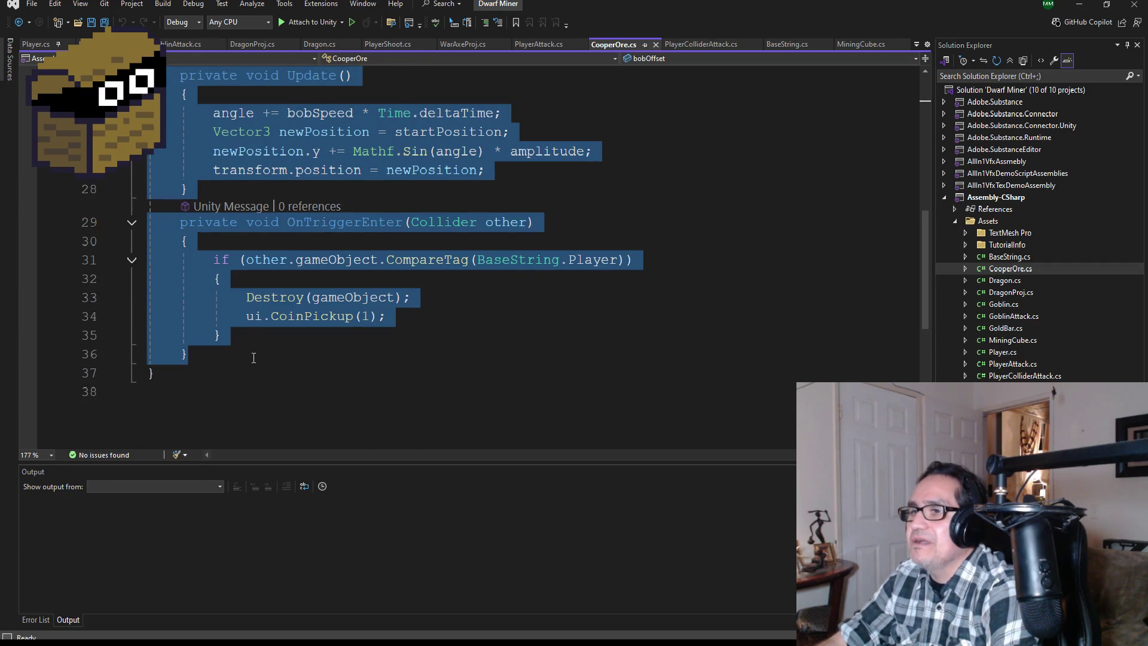
left_click(190, 356)
mouse_move(190, 355)
left_mouse_down()
mouse_move(136, 222)
mouse_move(146, 223)
left_mouse_up()
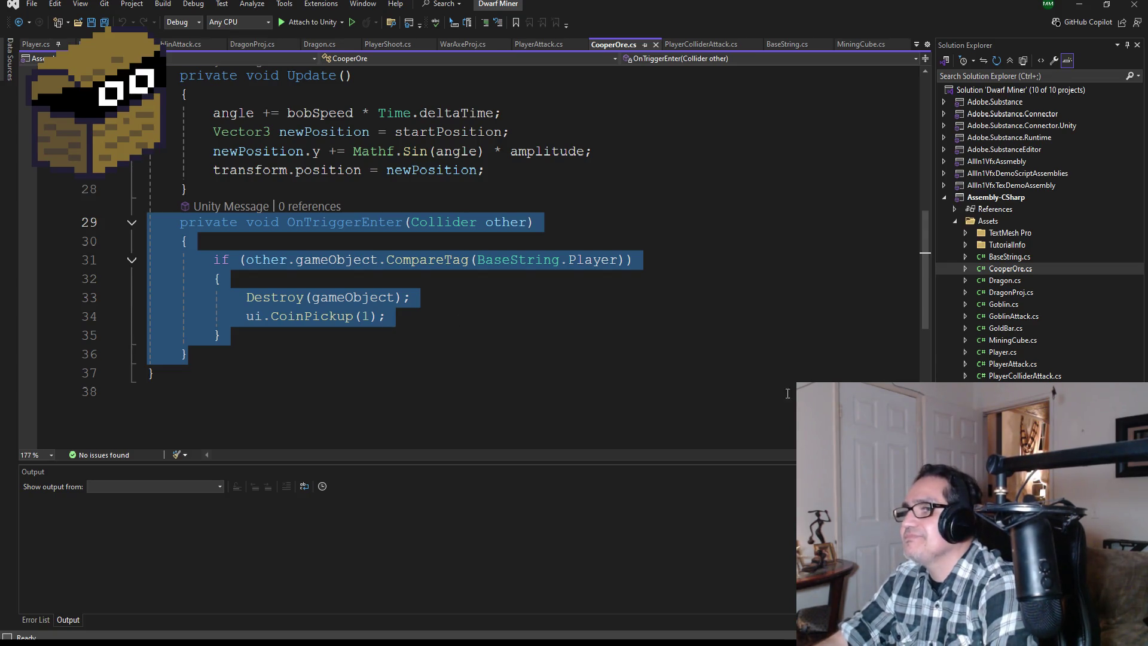
scroll(600, 341, "up", 5)
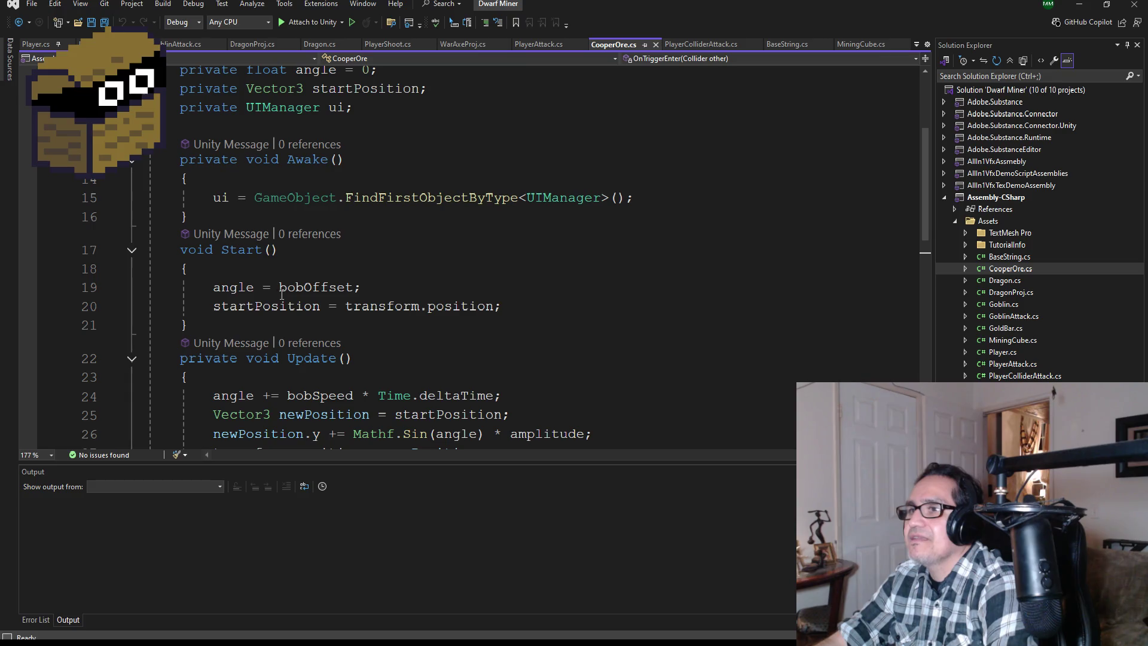
scroll(246, 277, "up", 1)
mouse_move(226, 273)
left_mouse_down()
mouse_move(144, 209)
mouse_move(129, 173)
left_mouse_up()
key("ctrl+c")
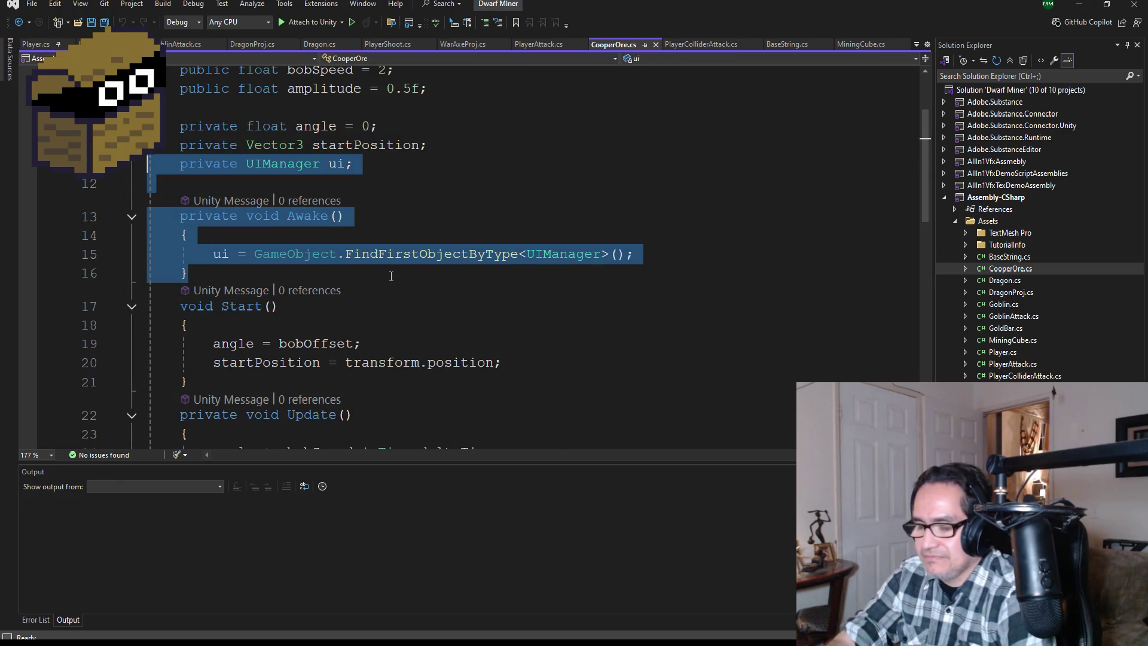
scroll(395, 270, "up", 2)
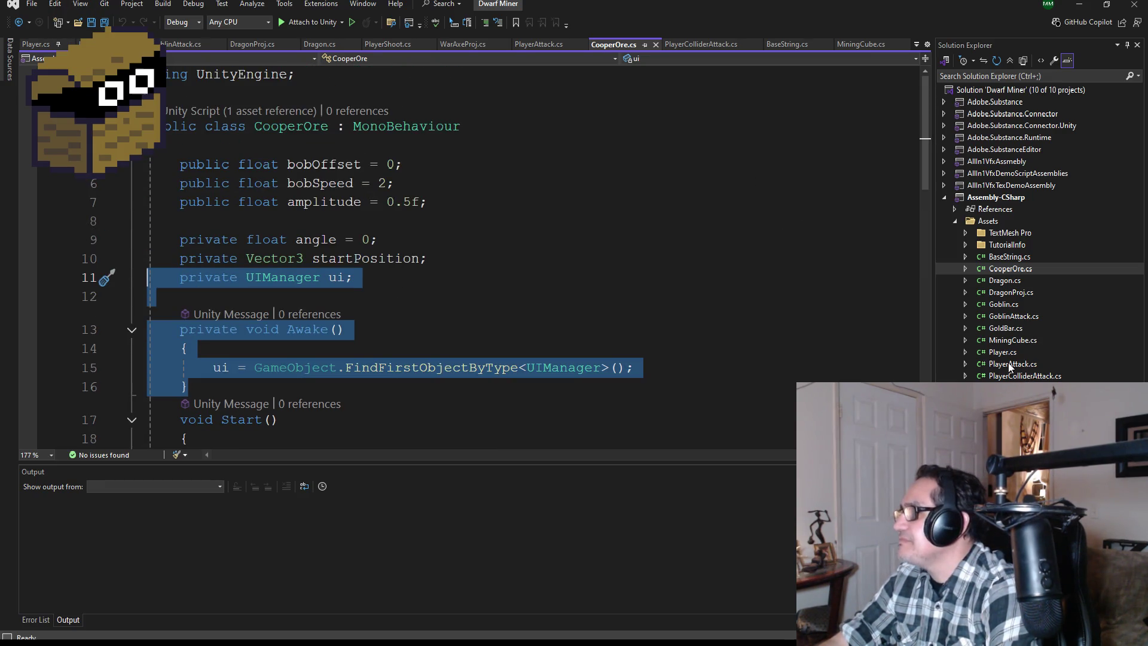
double_click(1011, 316)
Replace GoldBar's template Start and Update with the pasted ui field and Awake method, and save
double_click(1006, 327)
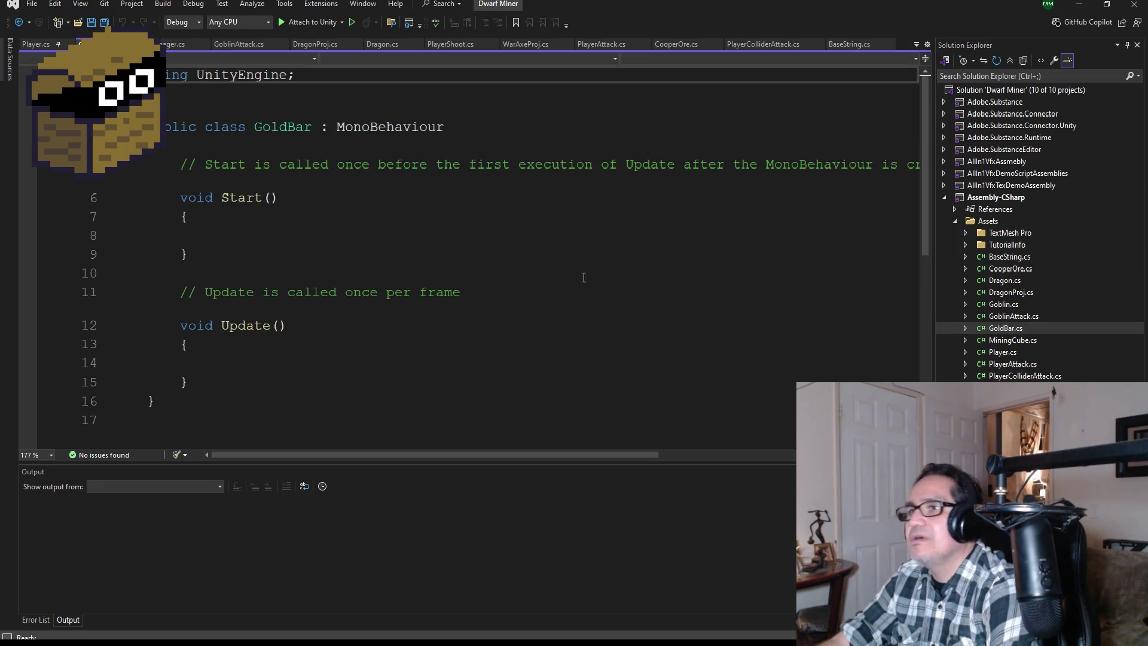
mouse_move(188, 382)
left_mouse_down()
mouse_move(203, 382)
mouse_move(108, 200)
mouse_move(108, 168)
left_mouse_up()
key("Delete")
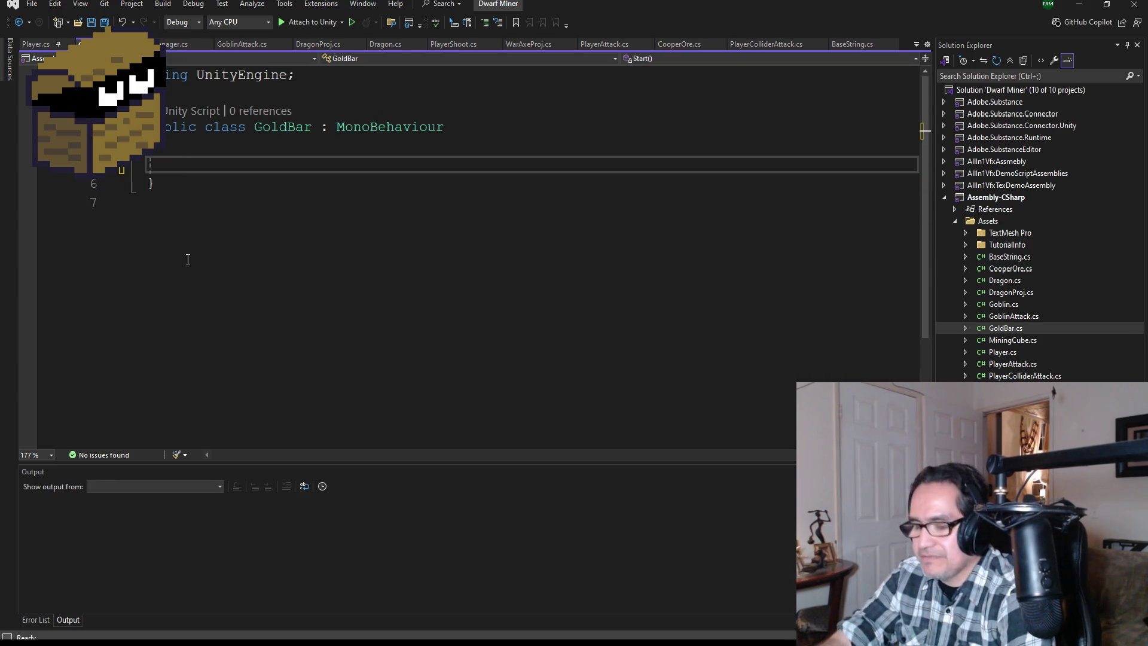
key("ctrl+v")
key("ctrl+s")
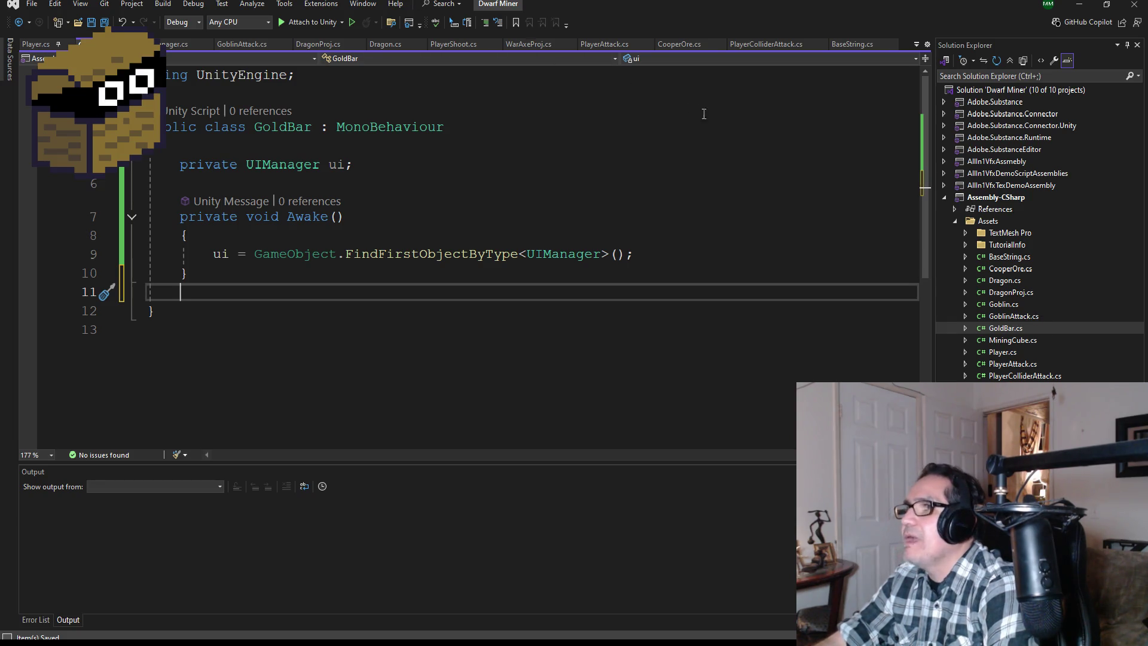
Copy the OnTriggerEnter method from CooperOre and paste it into GoldBar
left_click(684, 44)
scroll(373, 317, "down", 7)
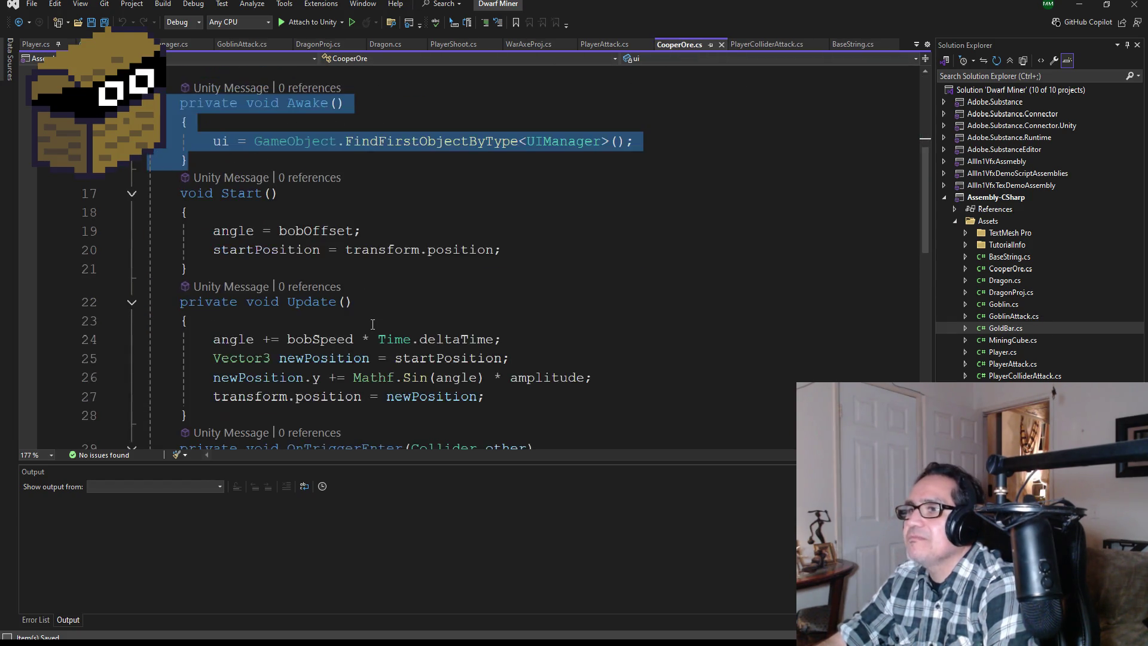
scroll(372, 325, "down", 2)
left_click_drag(188, 299, 148, 166)
key("ctrl+c")
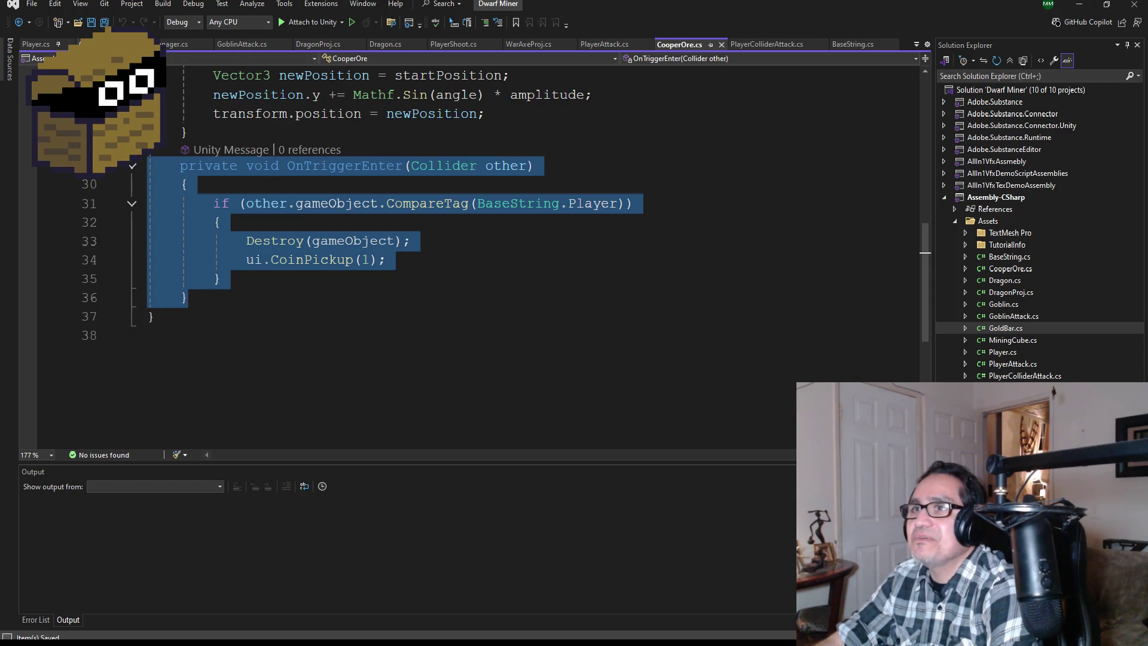
left_click(104, 44)
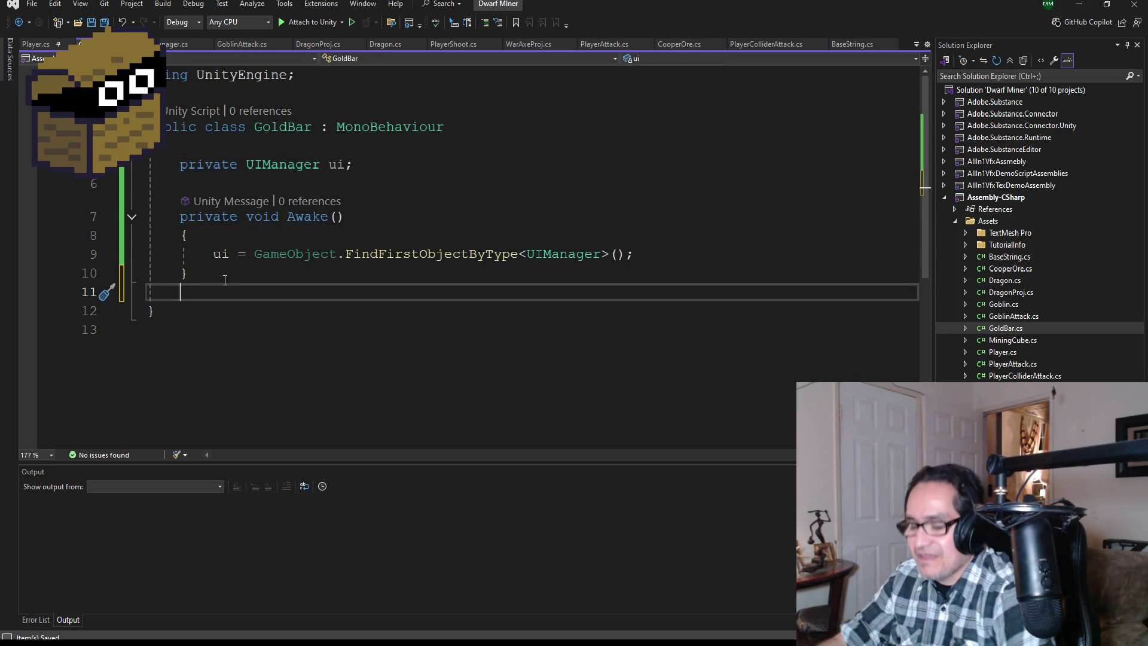
key("ctrl+v")
Change the CoinPickup amount from 1 to 5, save all scripts, and return to Unity
scroll(351, 312, "down", 2)
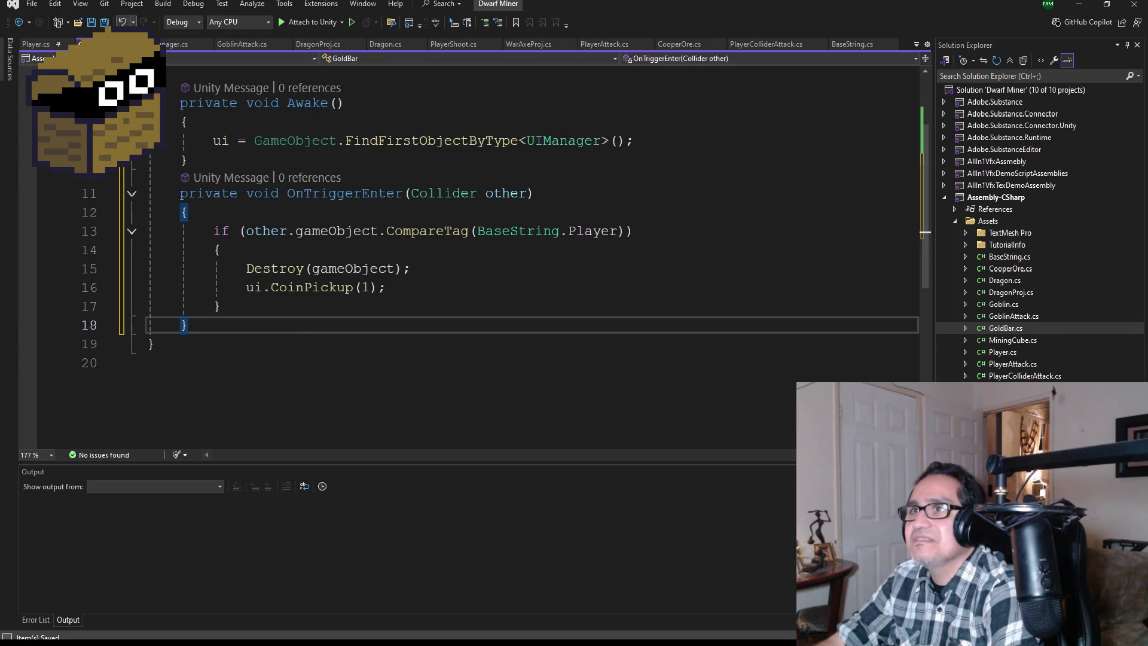
left_click(370, 290)
key("BackSpace")
type("5")
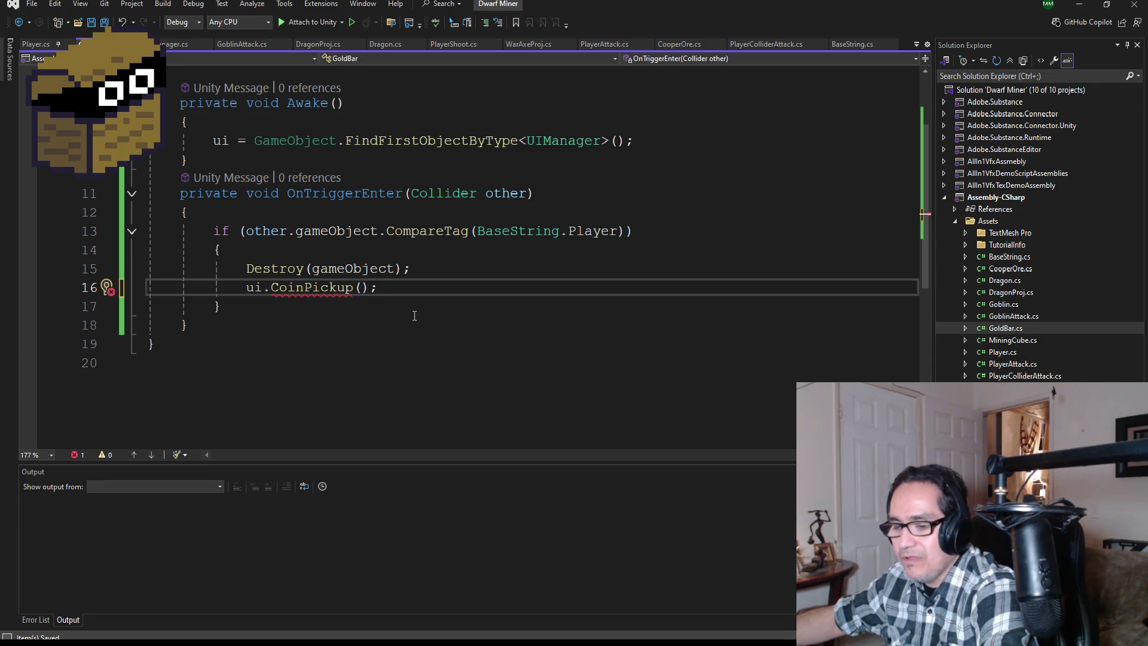
left_click(105, 24)
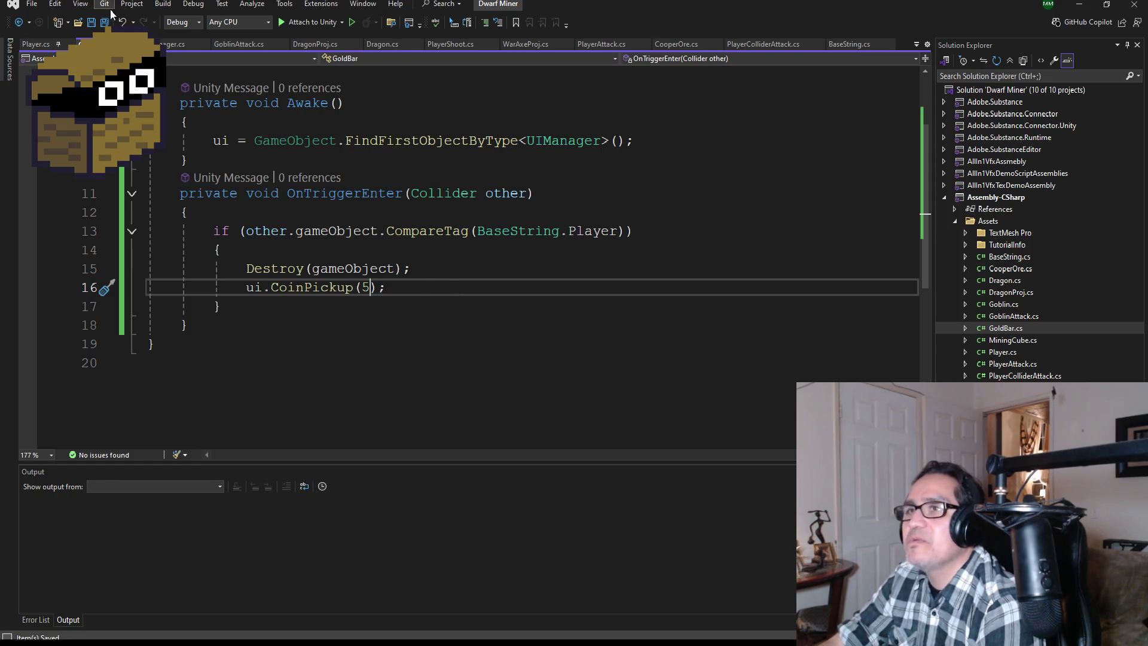
left_click(1082, 7)
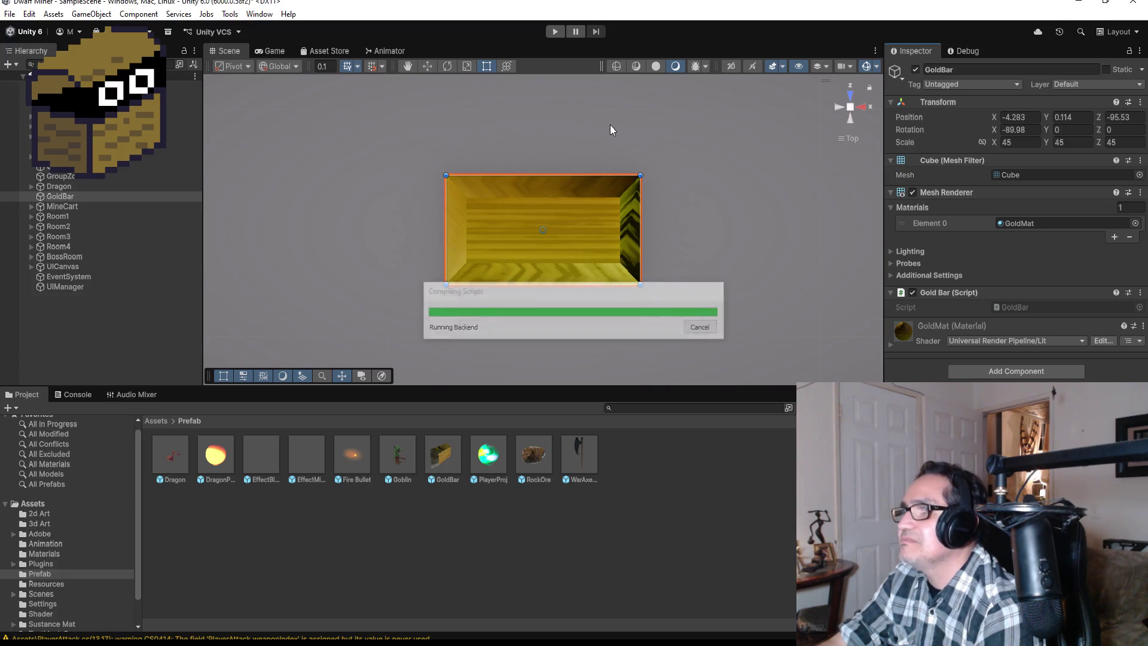
left_click(556, 33)
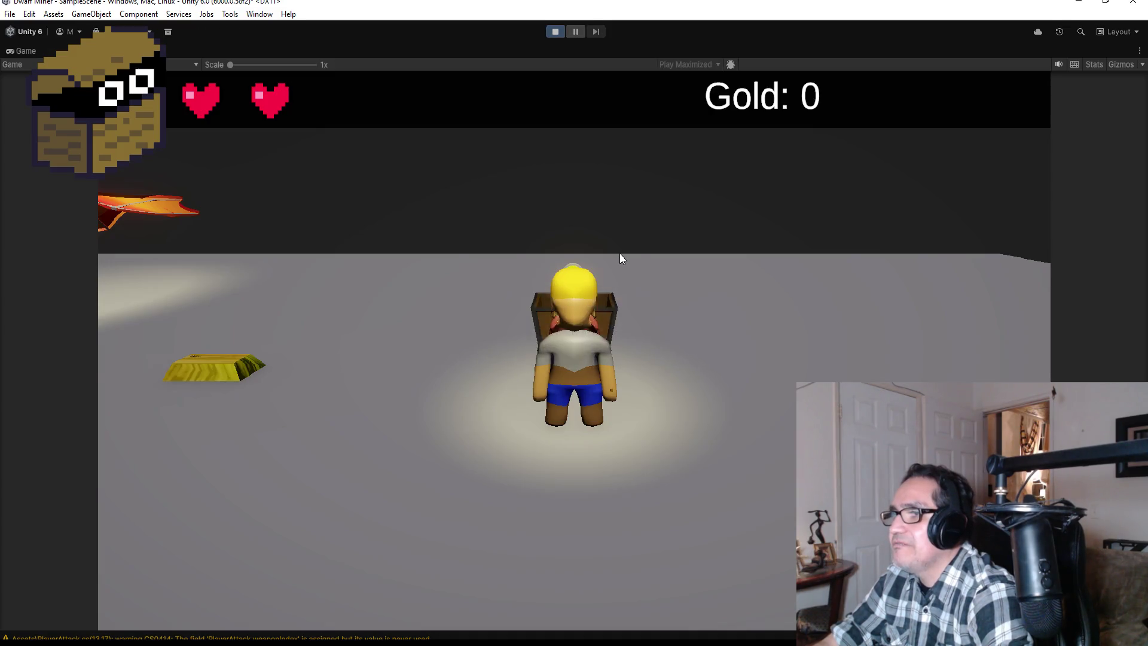
key("a")
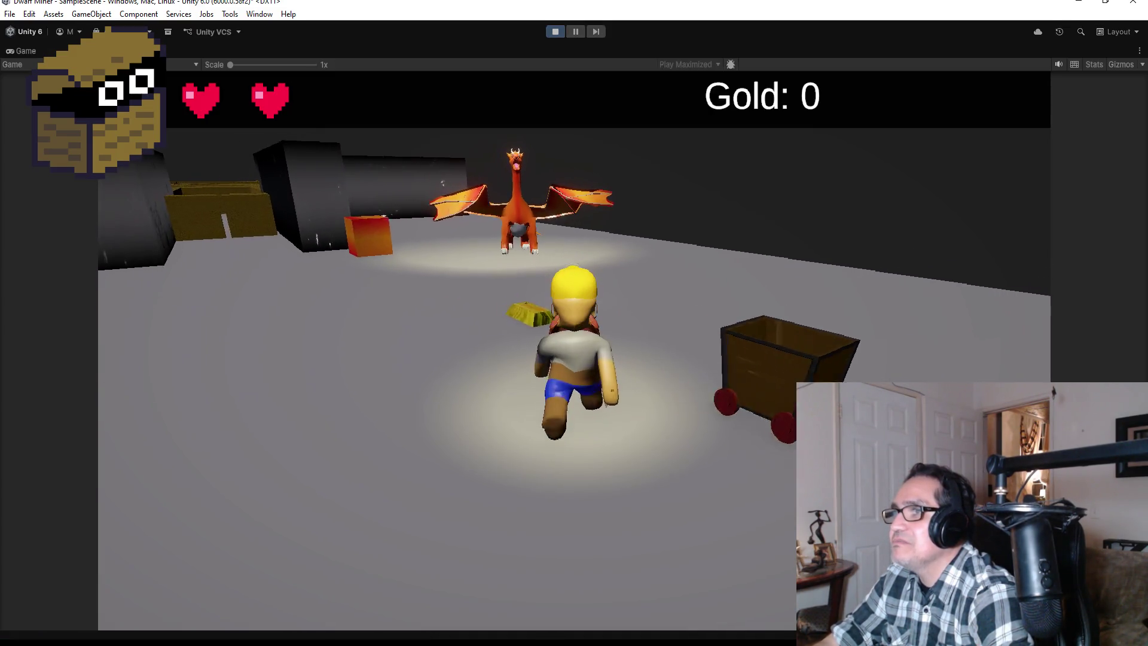
key("a")
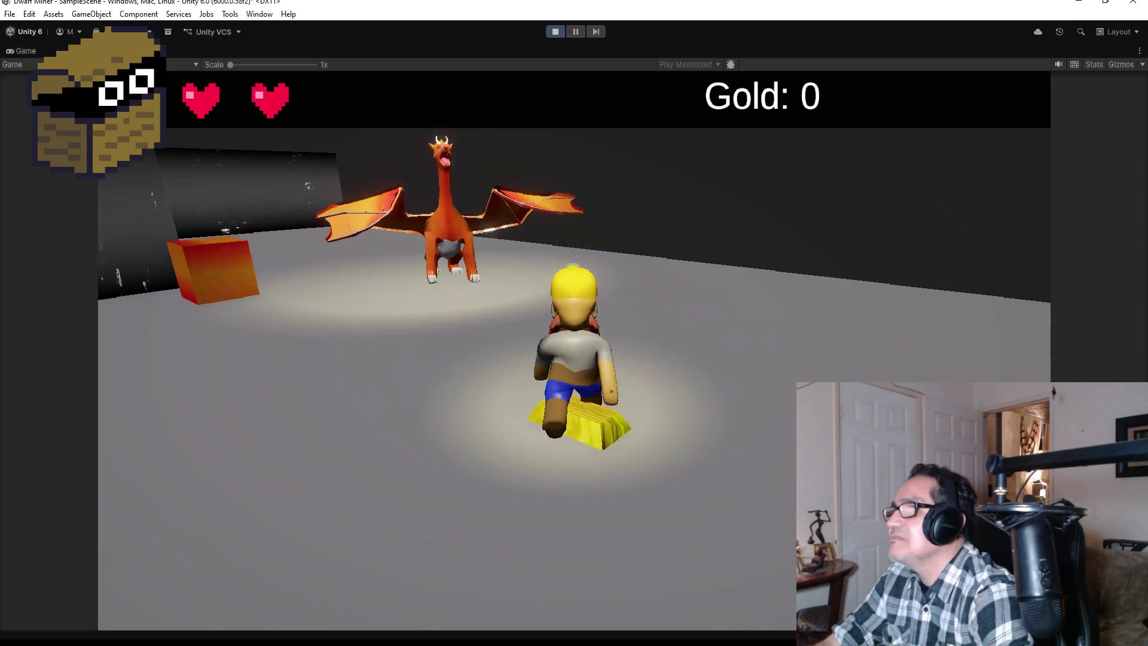
key("a")
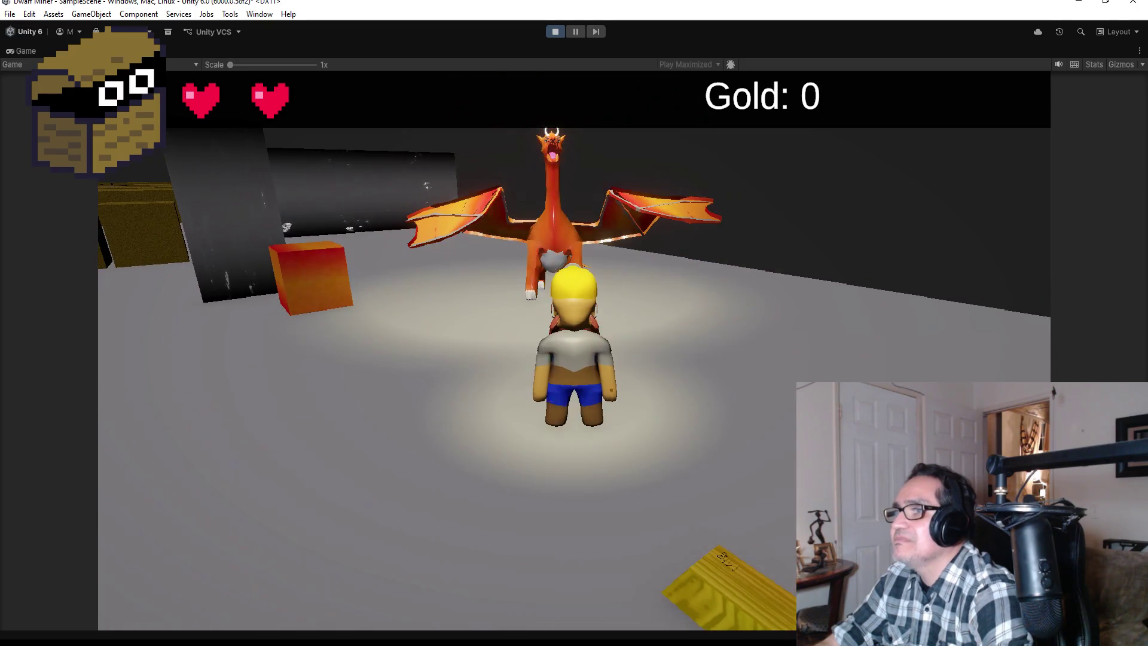
key("a")
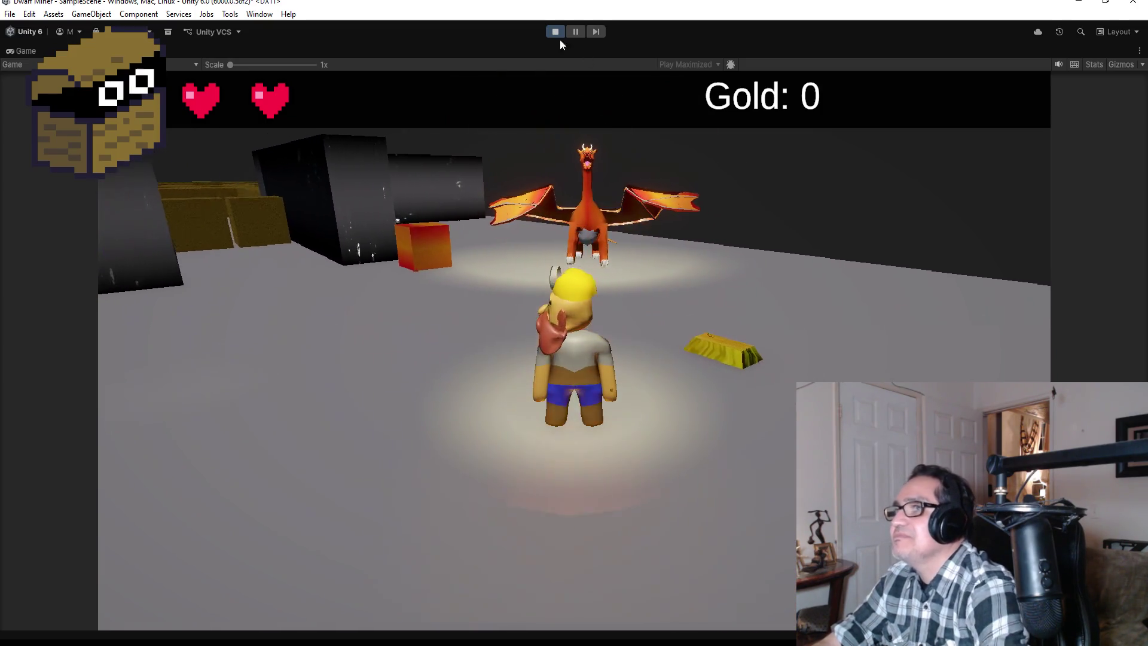
left_click(554, 31)
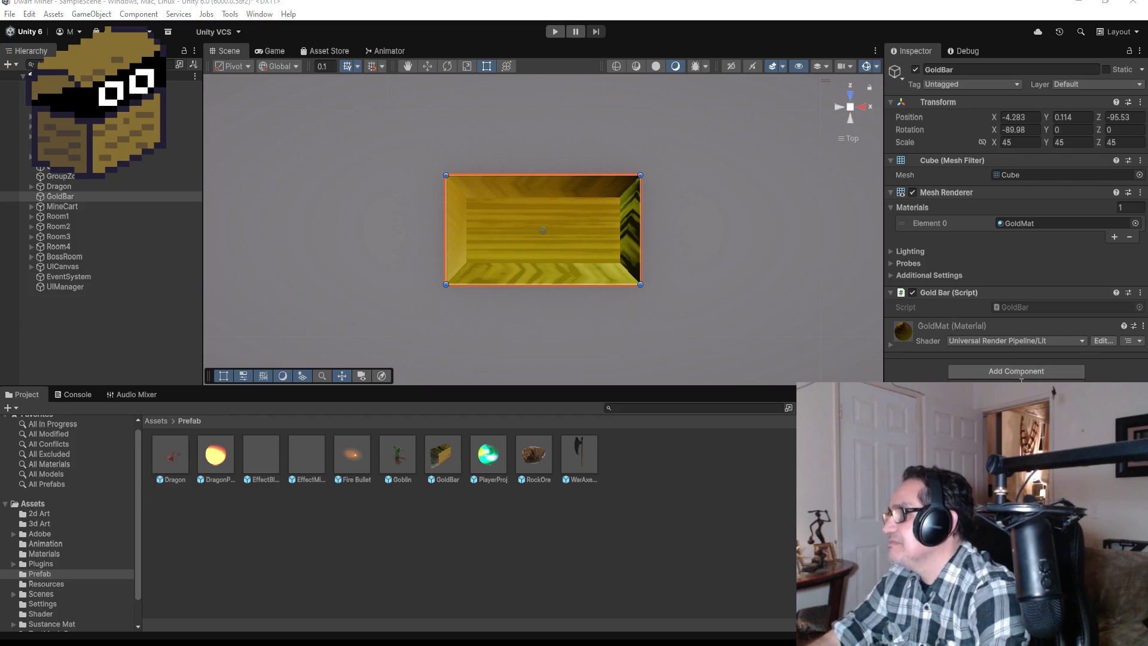
Add a Box Collider to the gold bar, then playtest until pickup shows Gold 5 and stop
key("Return")
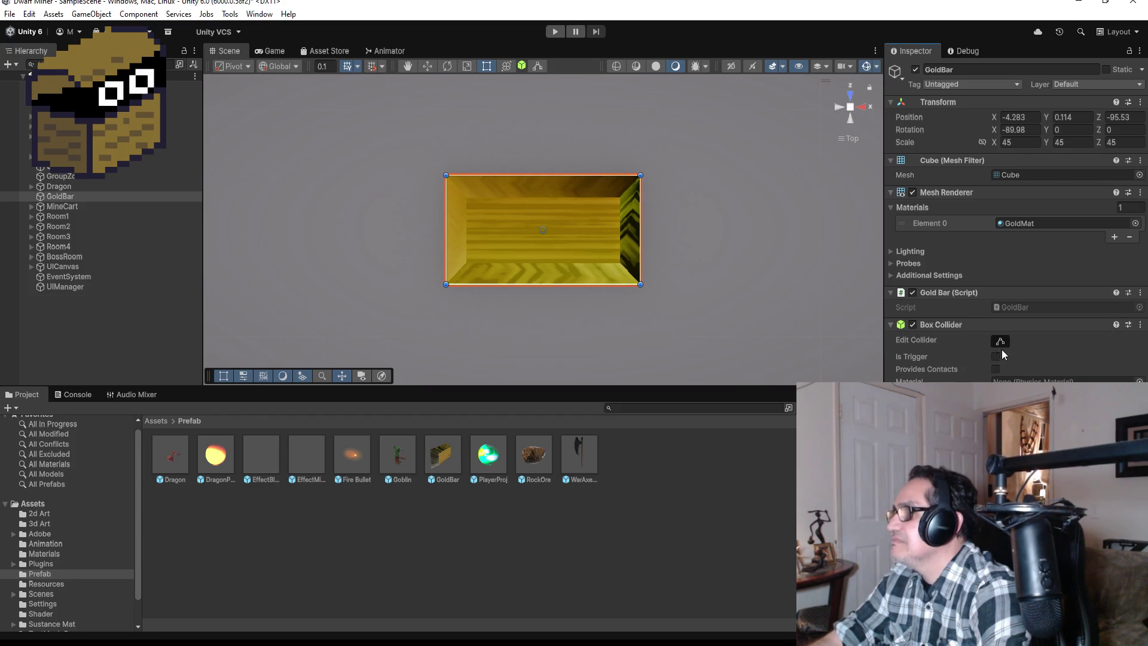
scroll(706, 314, "down", 2)
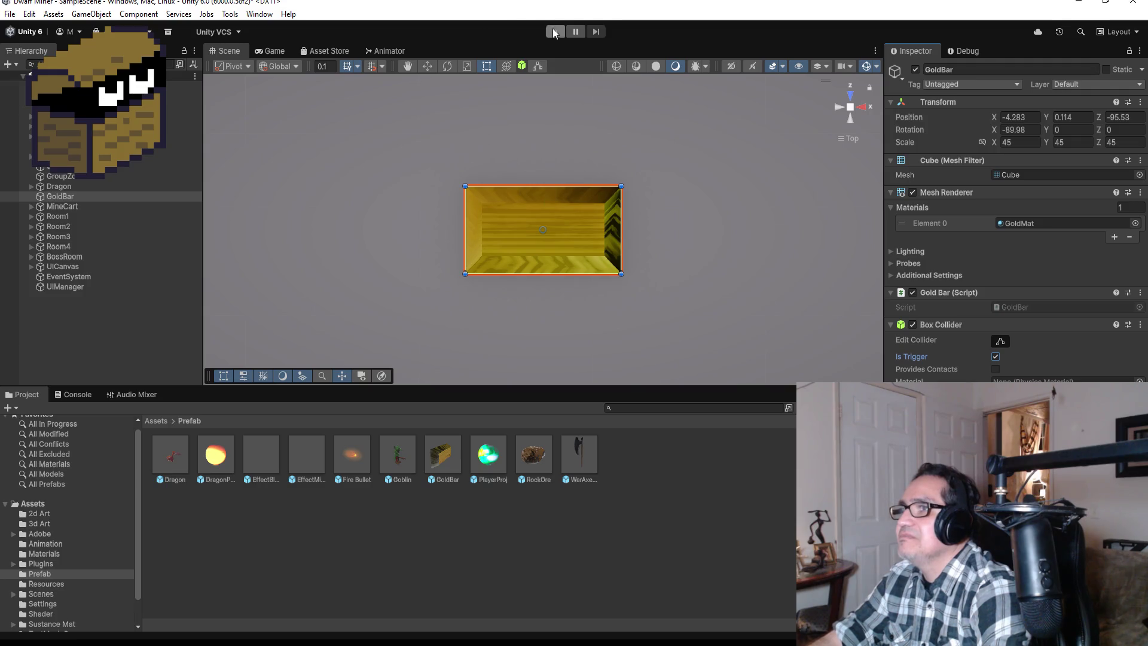
left_click(554, 32)
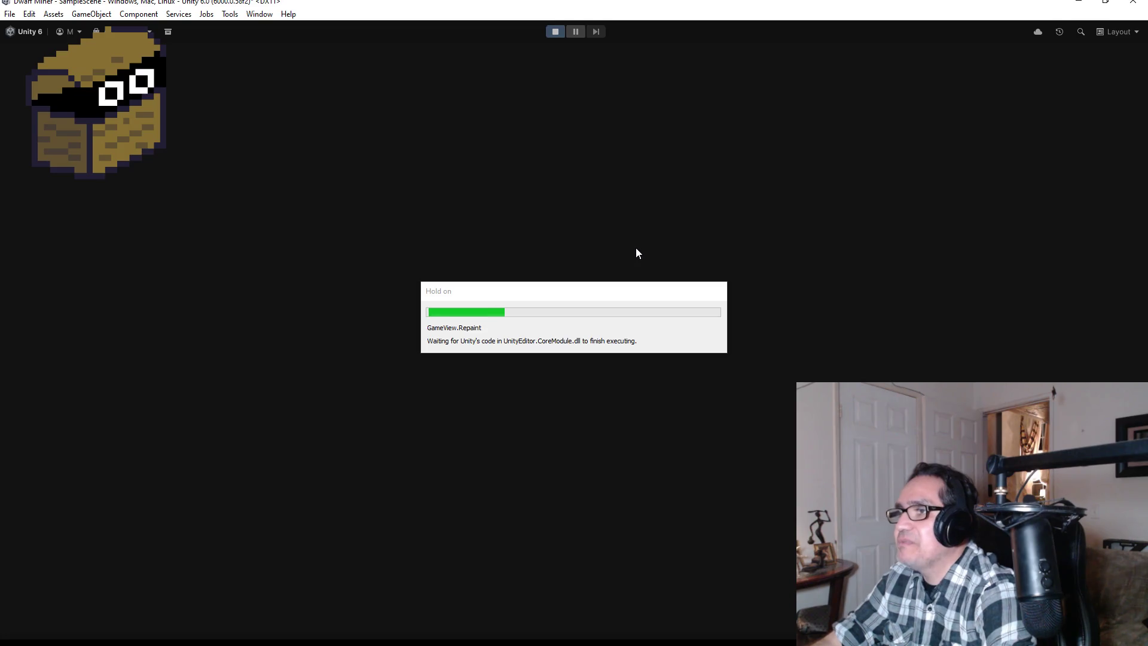
key("a")
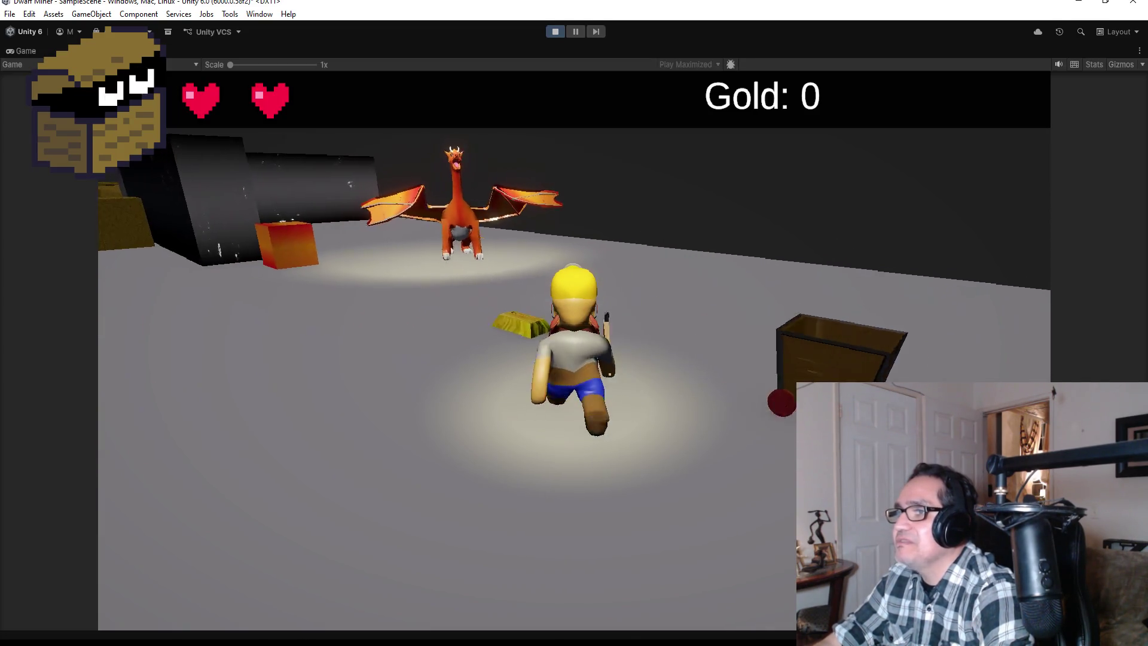
key("a")
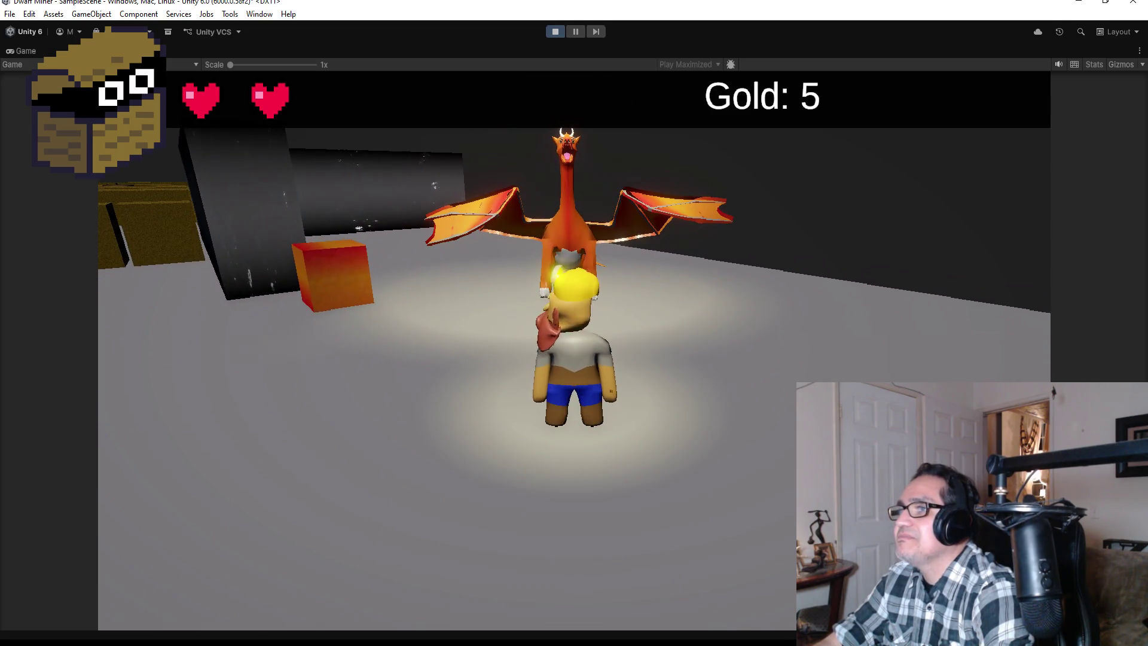
left_click(555, 31)
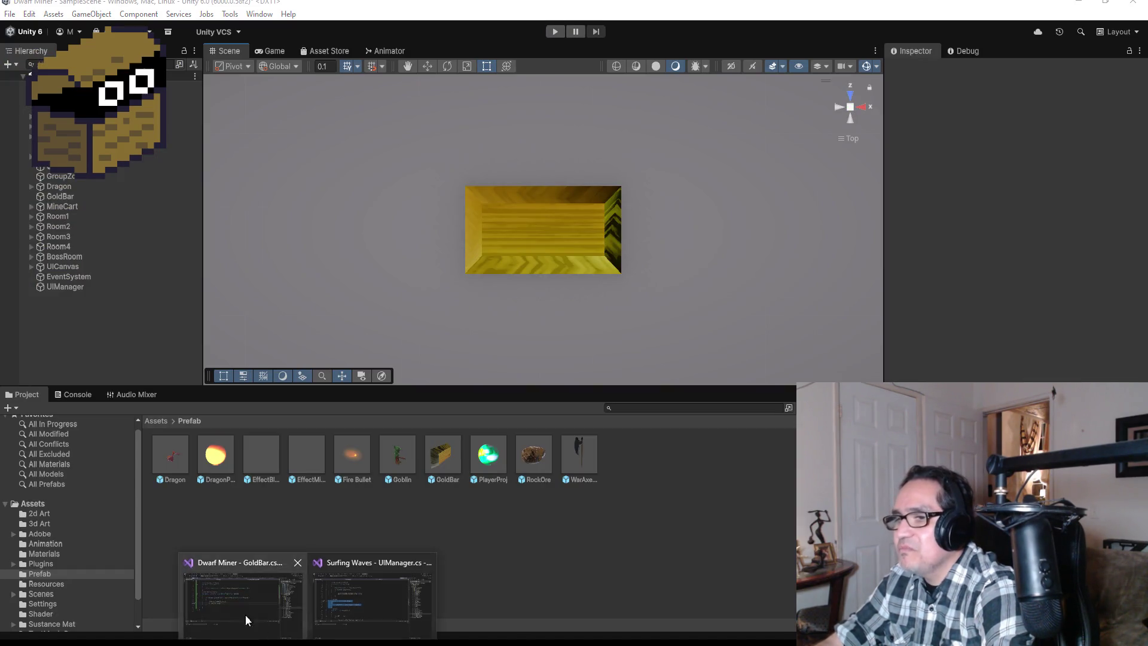
left_click(245, 615)
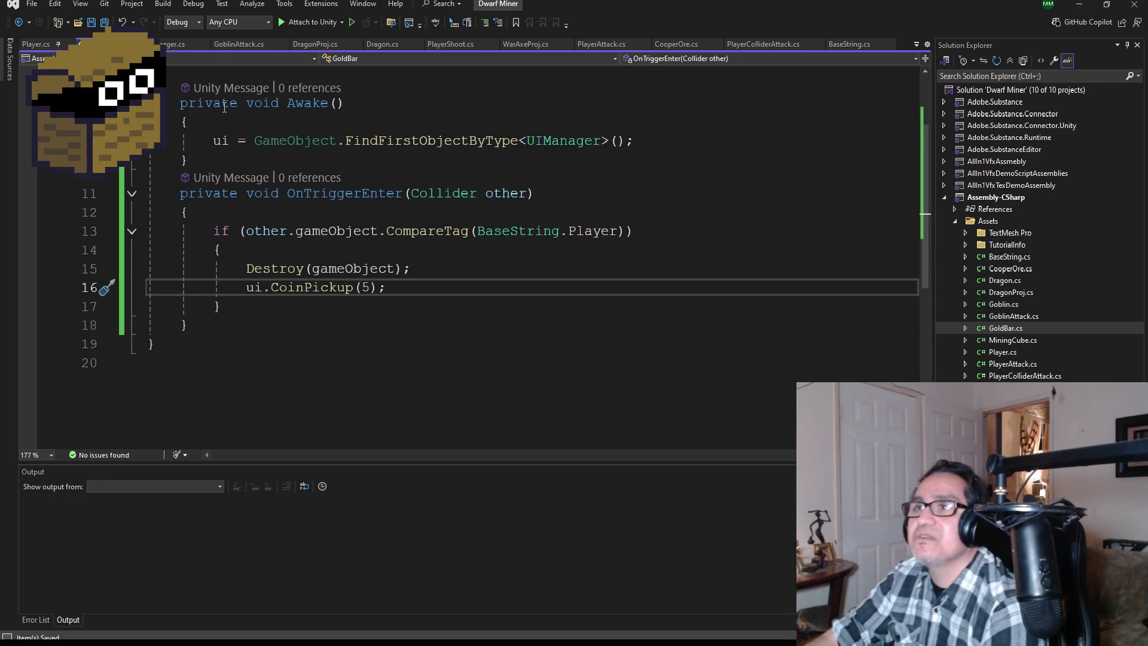
left_click(44, 39)
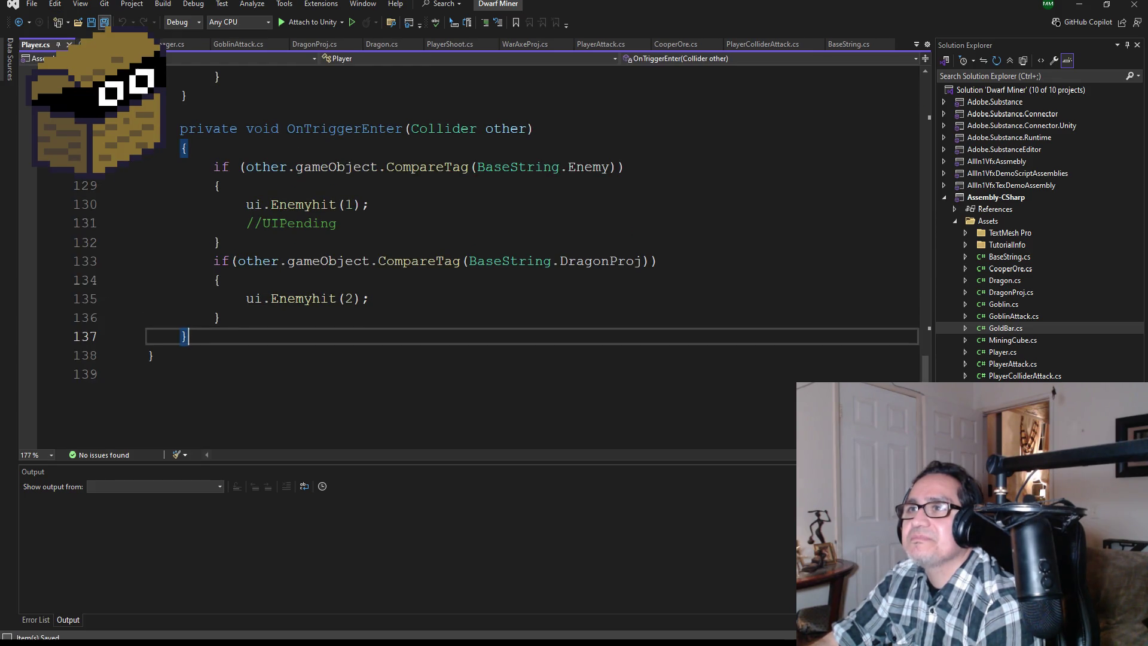
scroll(467, 322, "up", 4)
scroll(478, 320, "down", 6)
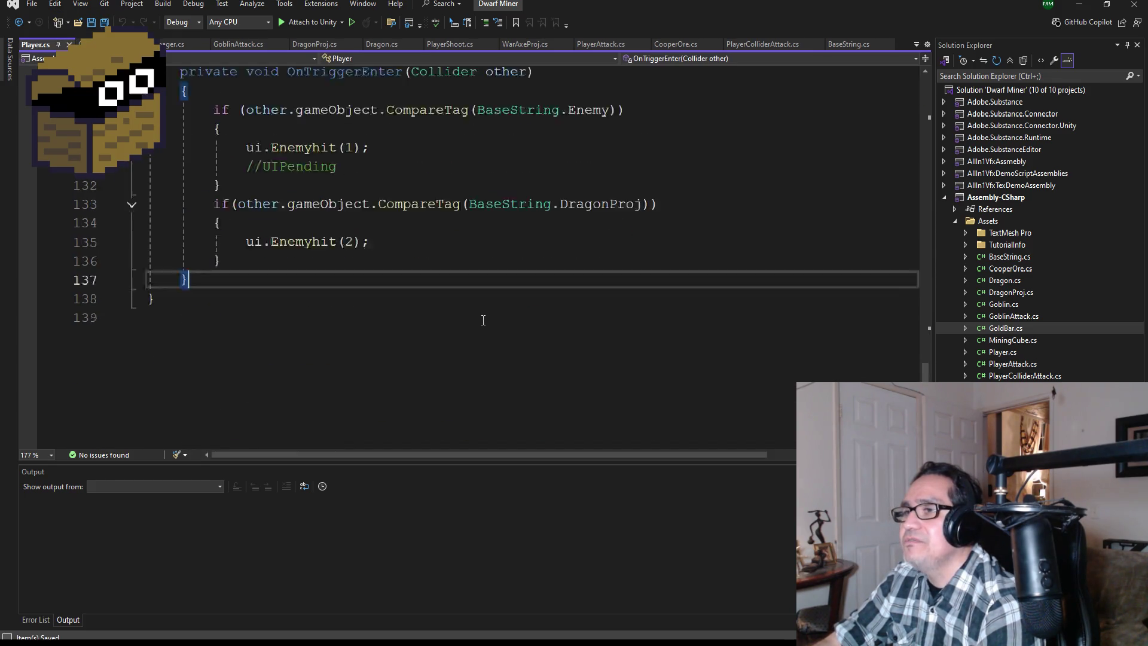
scroll(485, 318, "up", 20)
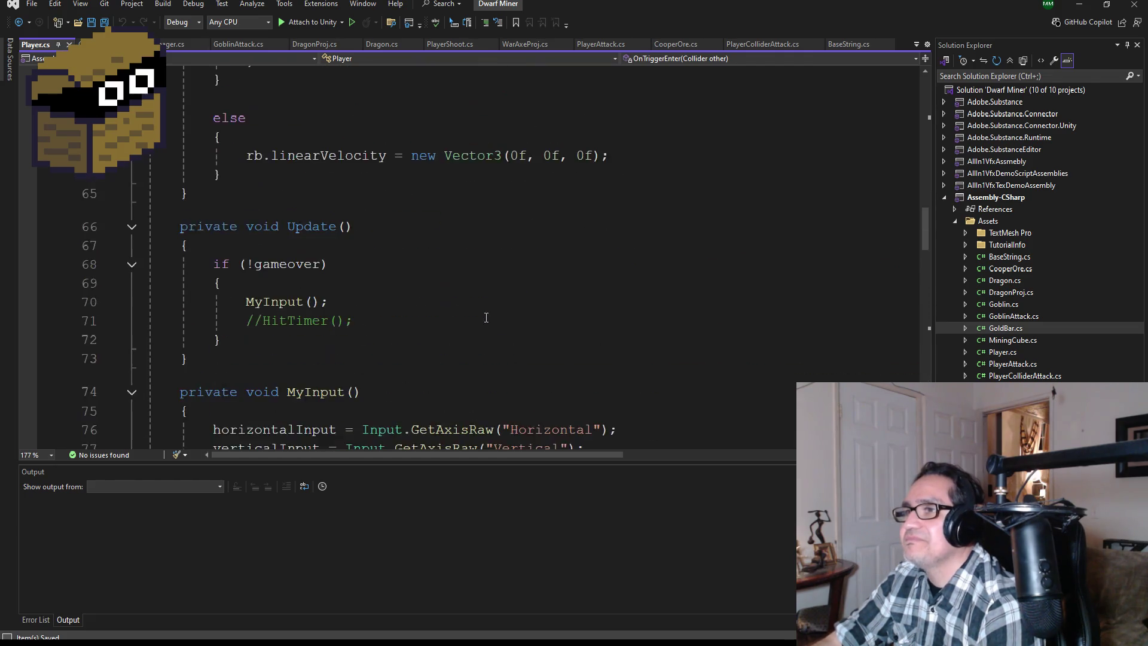
scroll(486, 317, "up", 10)
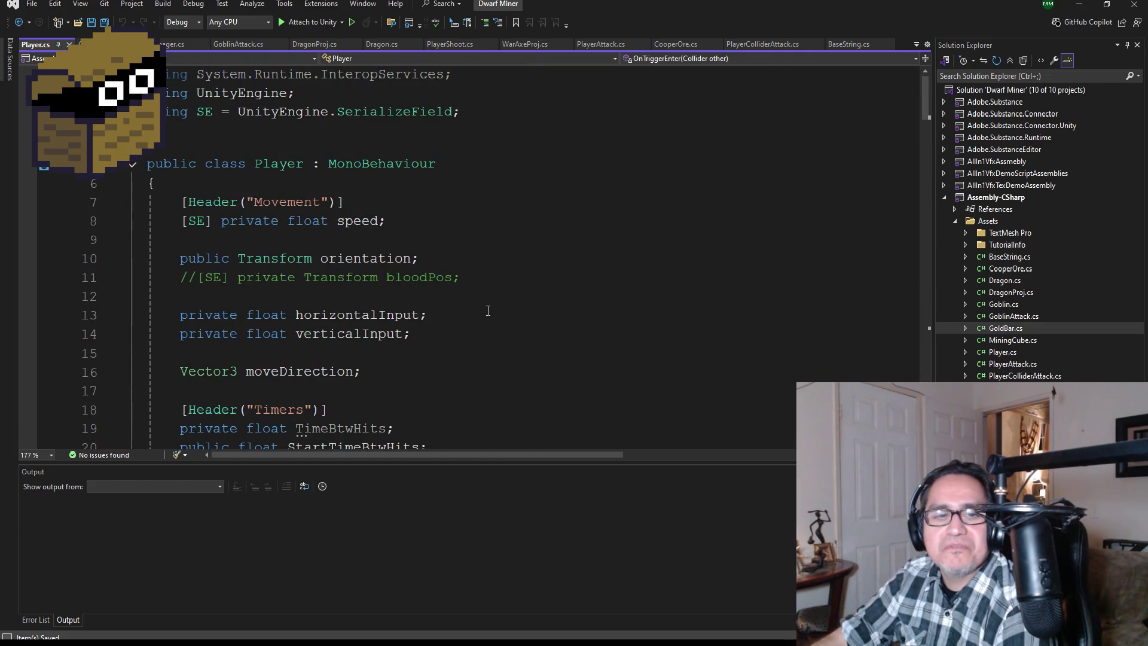
left_click(1078, 5)
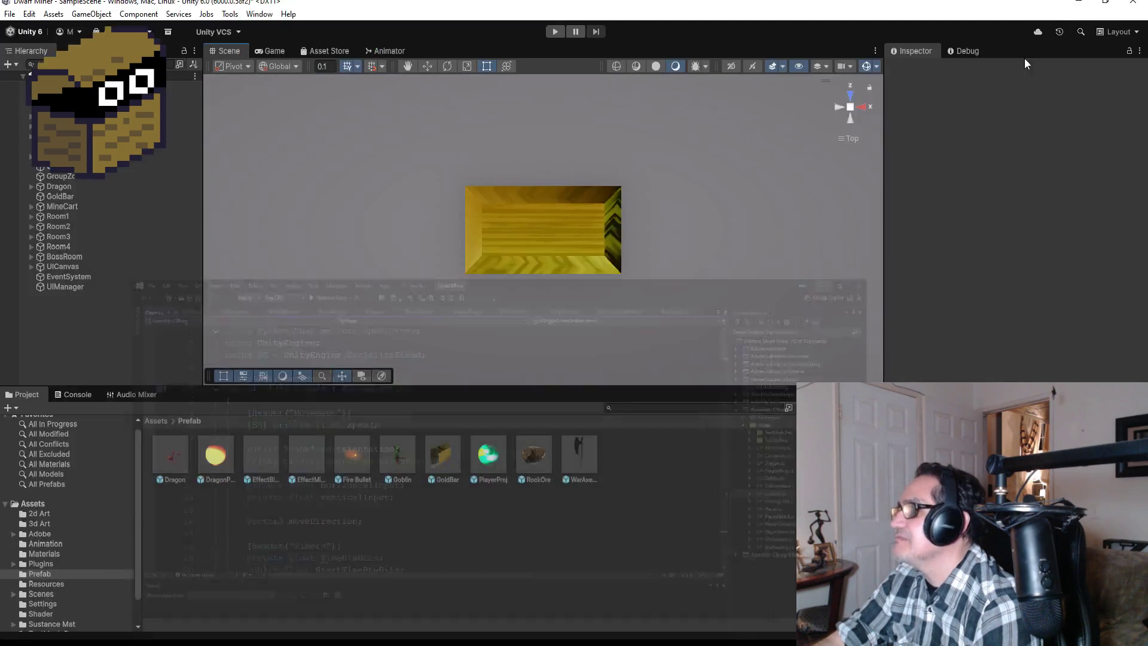
scroll(543, 192, "down", 1)
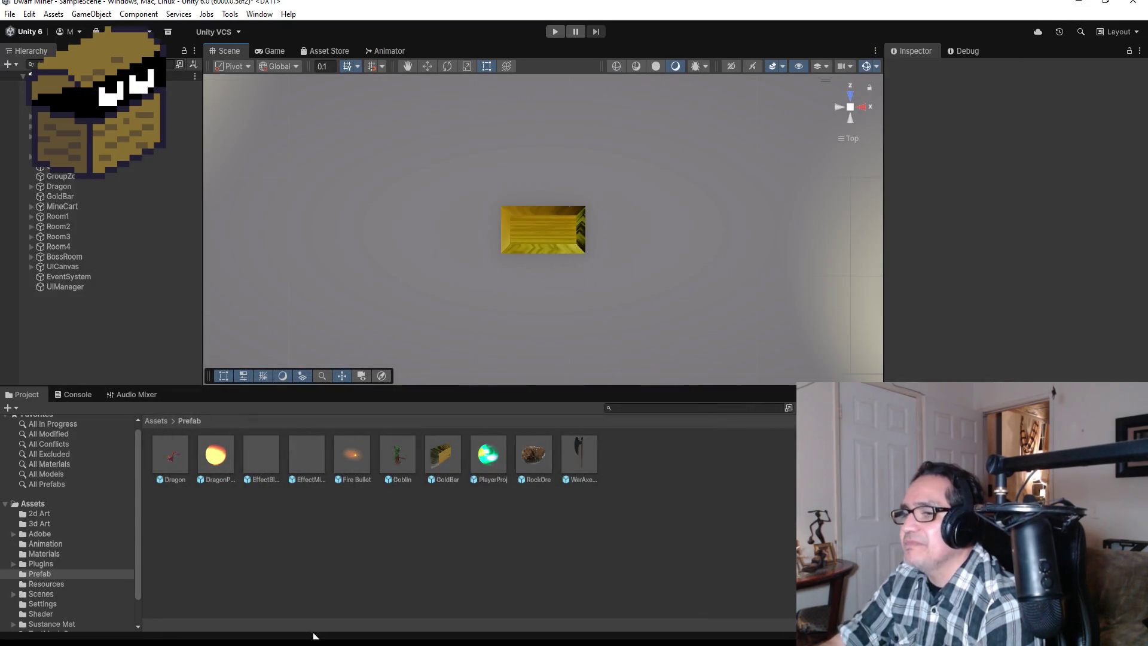
Switch to Blender and orbit around the goblin's metarig
left_click(434, 629)
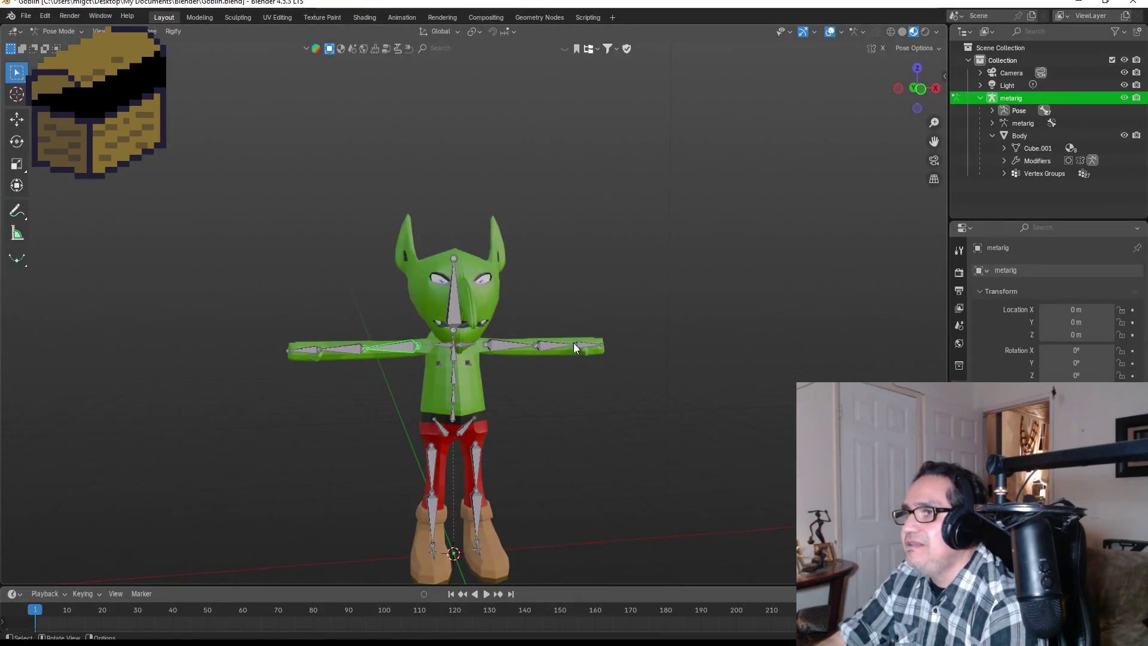
scroll(627, 404, "up", 3)
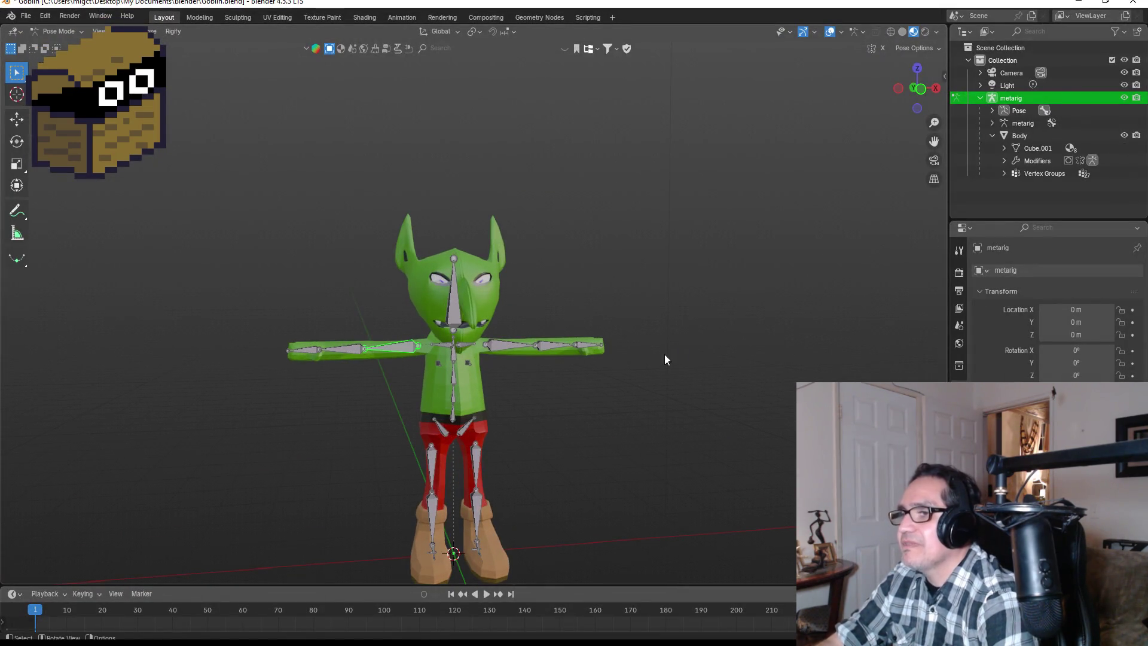
mouse_move(704, 343)
left_mouse_down()
mouse_move(612, 339)
mouse_move(726, 352)
mouse_move(706, 353)
left_mouse_up()
scroll(464, 284, "down", 3)
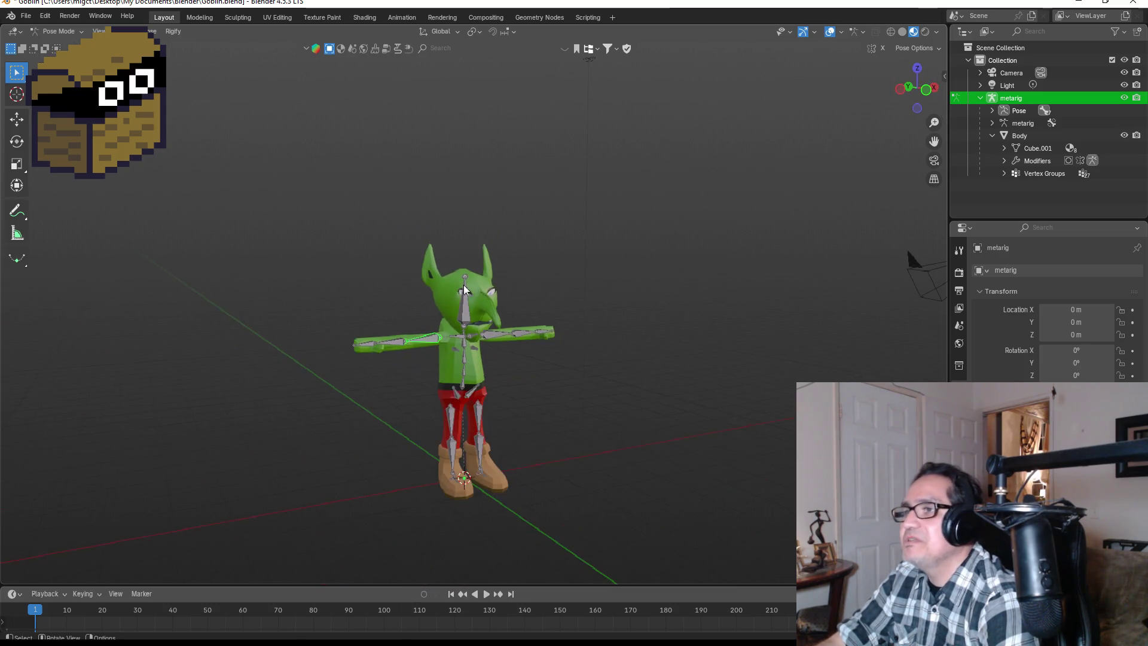
mouse_move(583, 314)
left_mouse_down()
mouse_move(483, 310)
mouse_move(430, 326)
left_mouse_up()
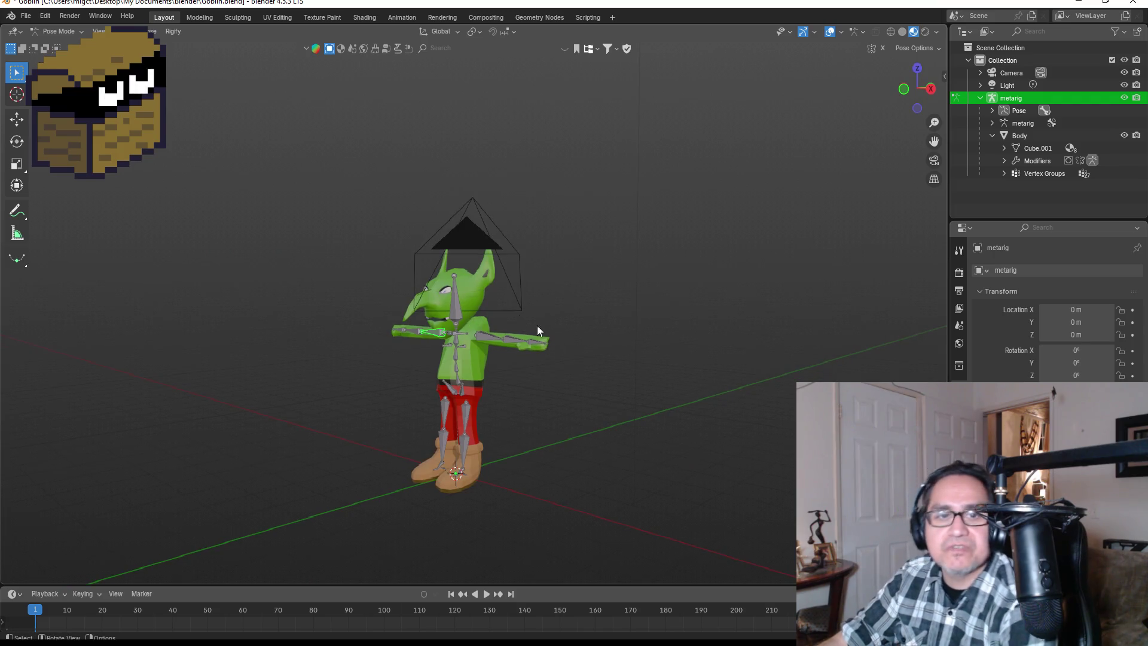
mouse_move(510, 320)
left_mouse_down()
mouse_move(533, 306)
mouse_move(697, 306)
mouse_move(549, 306)
mouse_move(628, 310)
mouse_move(482, 321)
left_mouse_up()
Tilt the goblin's head bone sideways, then try rotating the left shin and cancel it
left_click(455, 304)
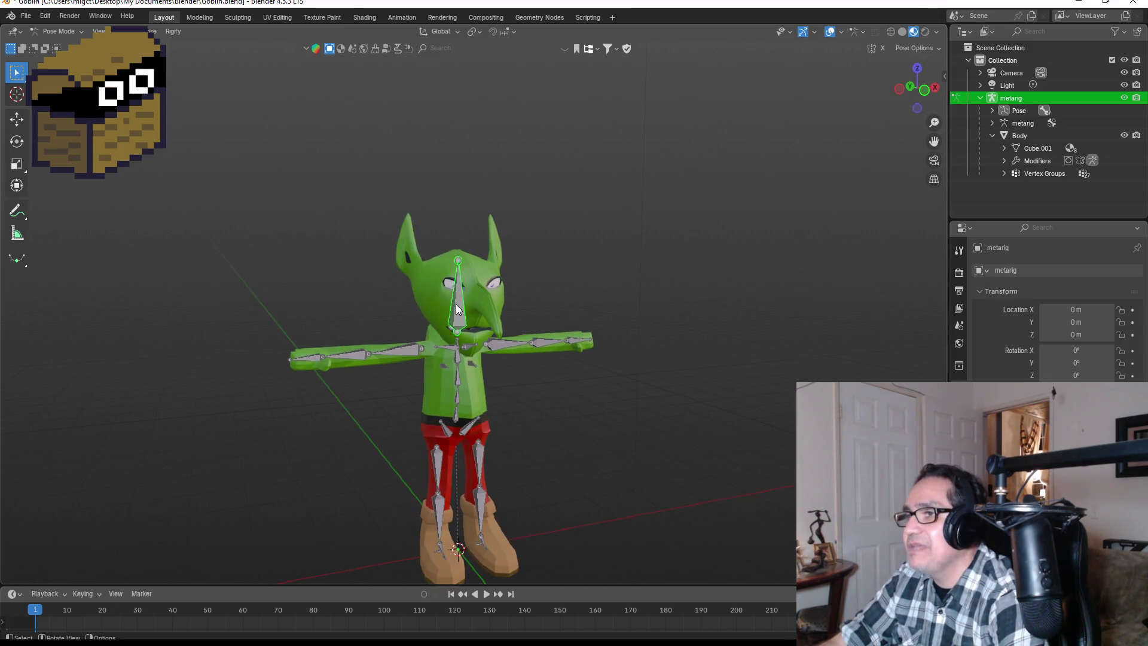
key("r")
key("r")
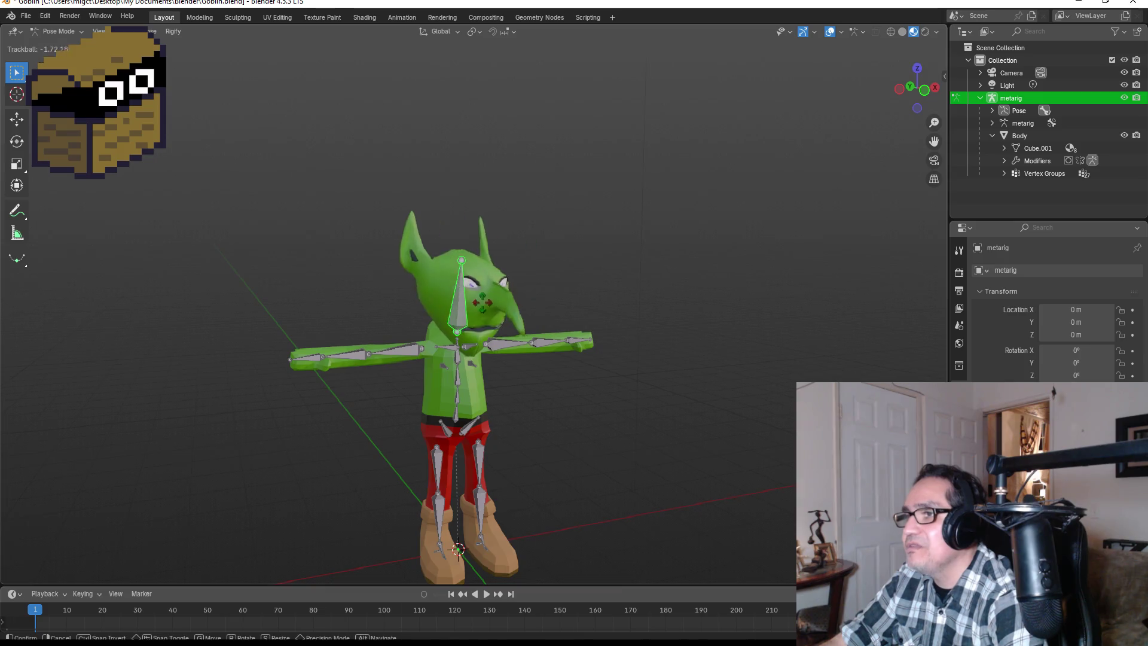
left_click(475, 343)
mouse_move(475, 343)
left_mouse_down()
mouse_move(539, 342)
mouse_move(468, 360)
mouse_move(586, 361)
mouse_move(520, 373)
mouse_move(406, 360)
mouse_move(301, 369)
mouse_move(335, 382)
left_mouse_up()
left_click(451, 353)
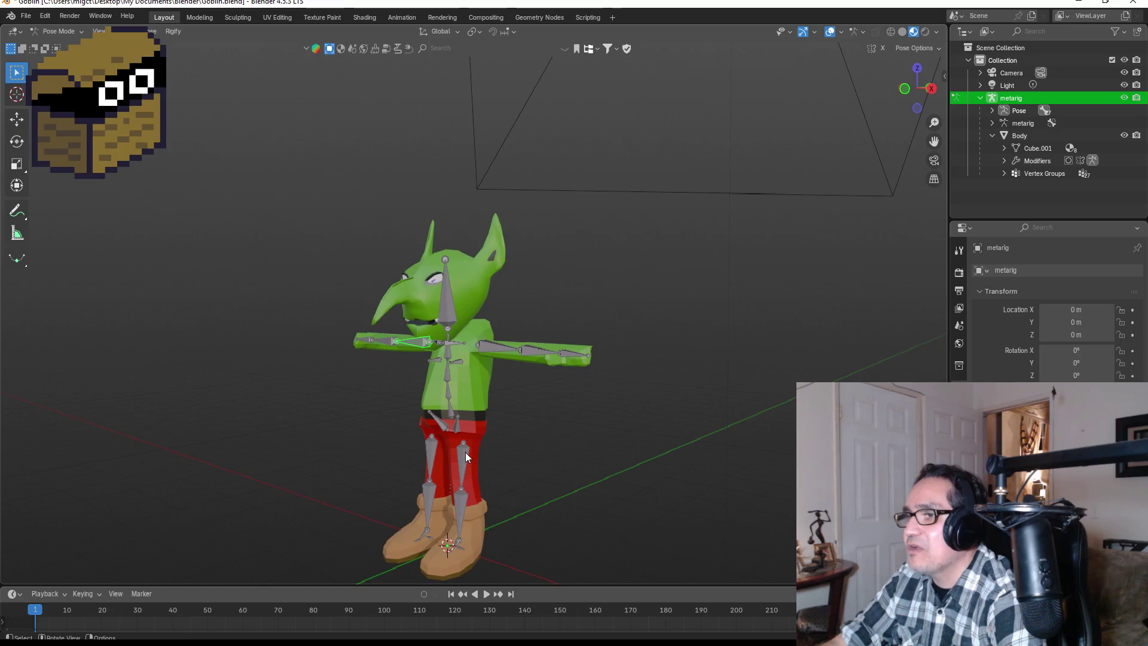
left_click(465, 460)
key("r")
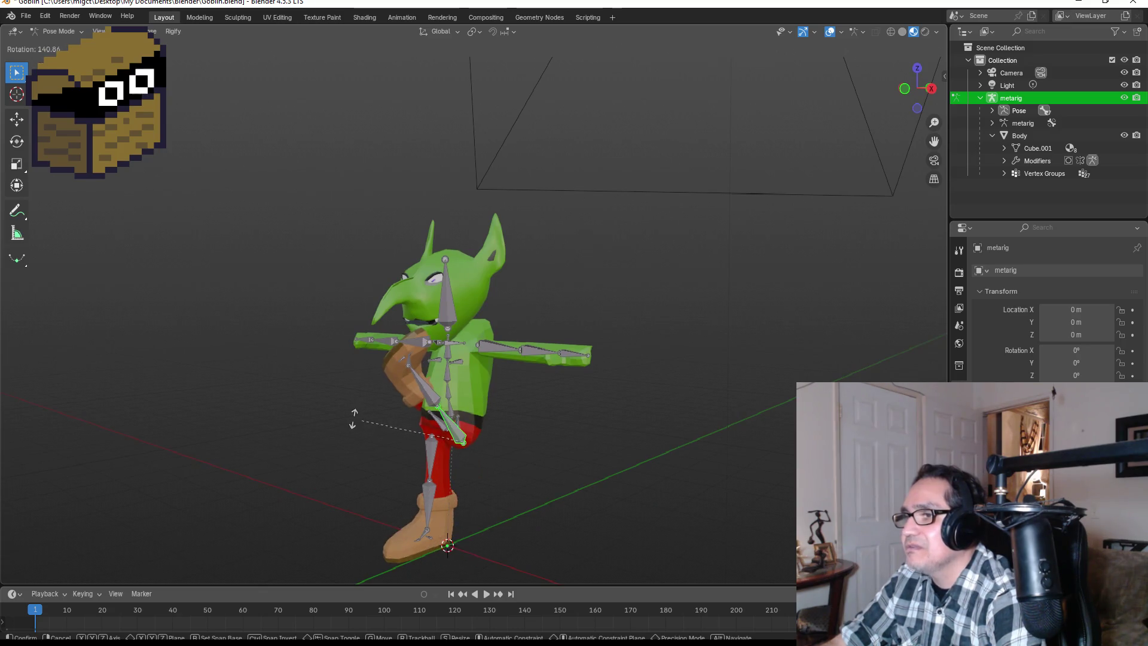
right_click(560, 463)
mouse_move(576, 402)
left_mouse_down()
mouse_move(653, 402)
mouse_move(552, 440)
left_mouse_up()
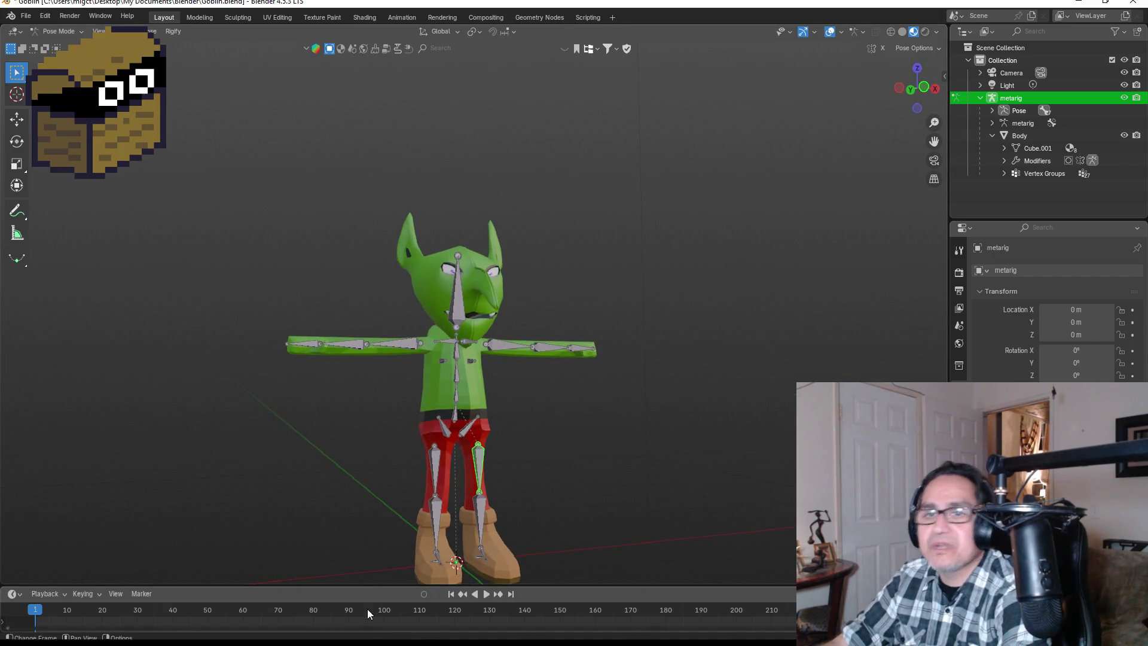
Return to Unity, enter Play mode, and run the dwarf to mine the gold blocks and wall
mouse_move(351, 622)
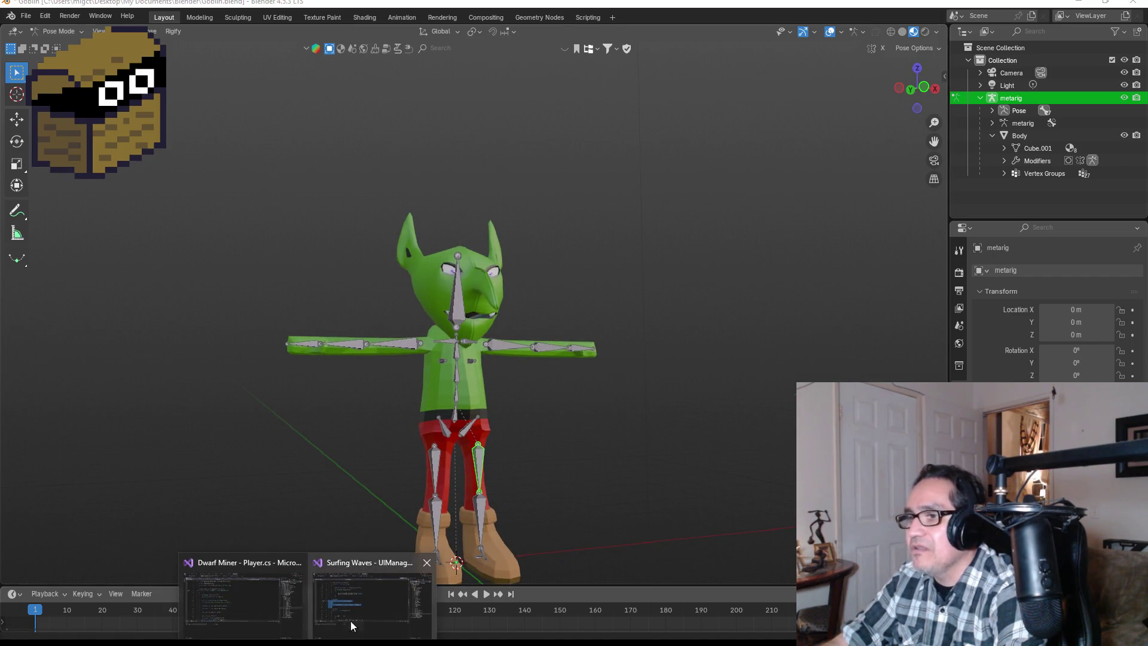
left_click(371, 600)
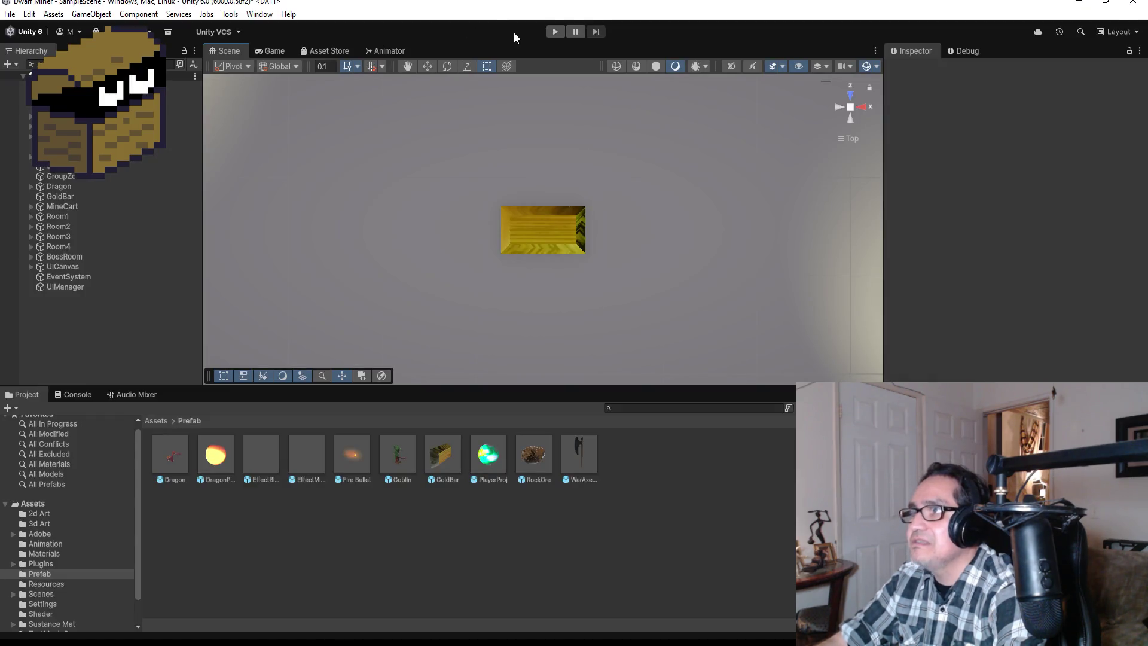
left_click(550, 34)
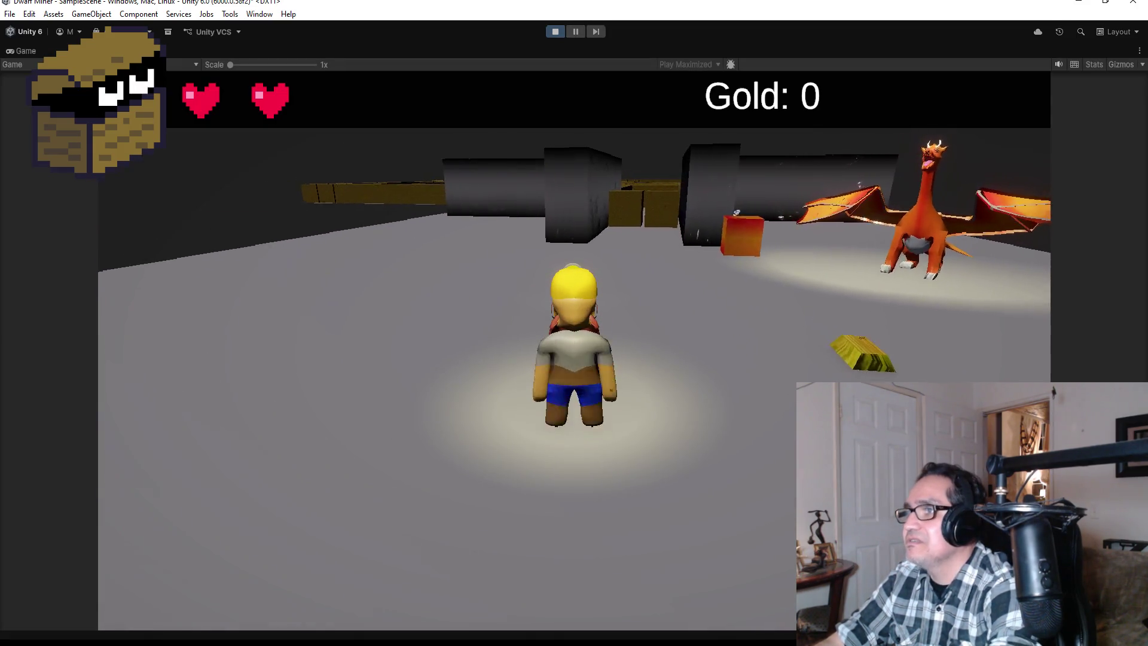
key("w")
key("w")
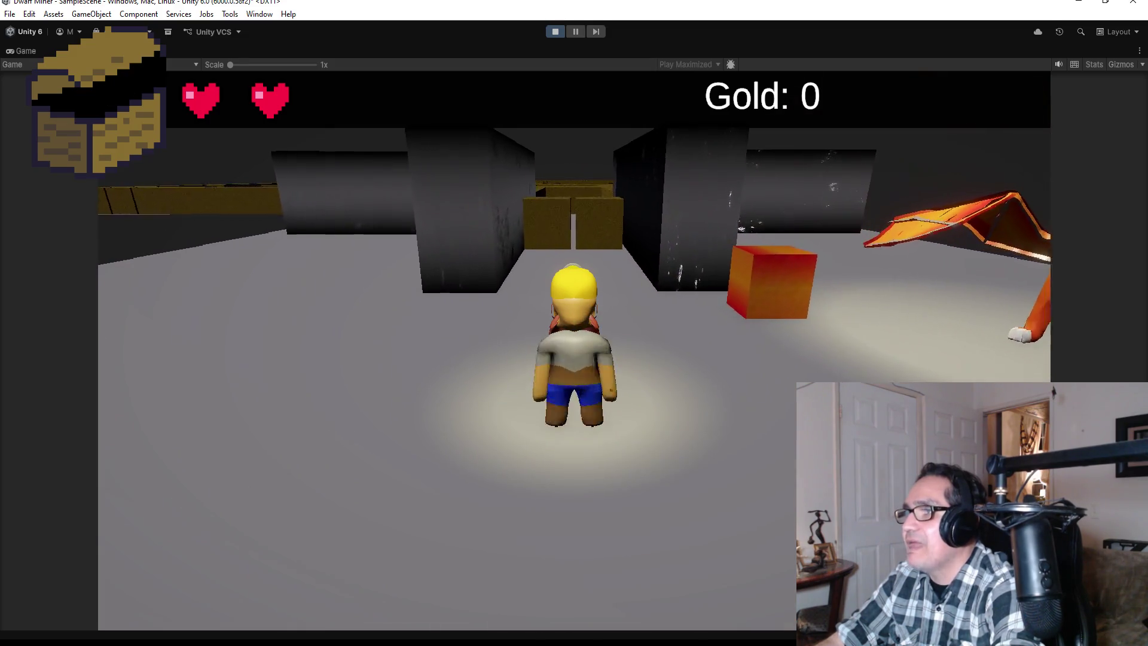
key("w")
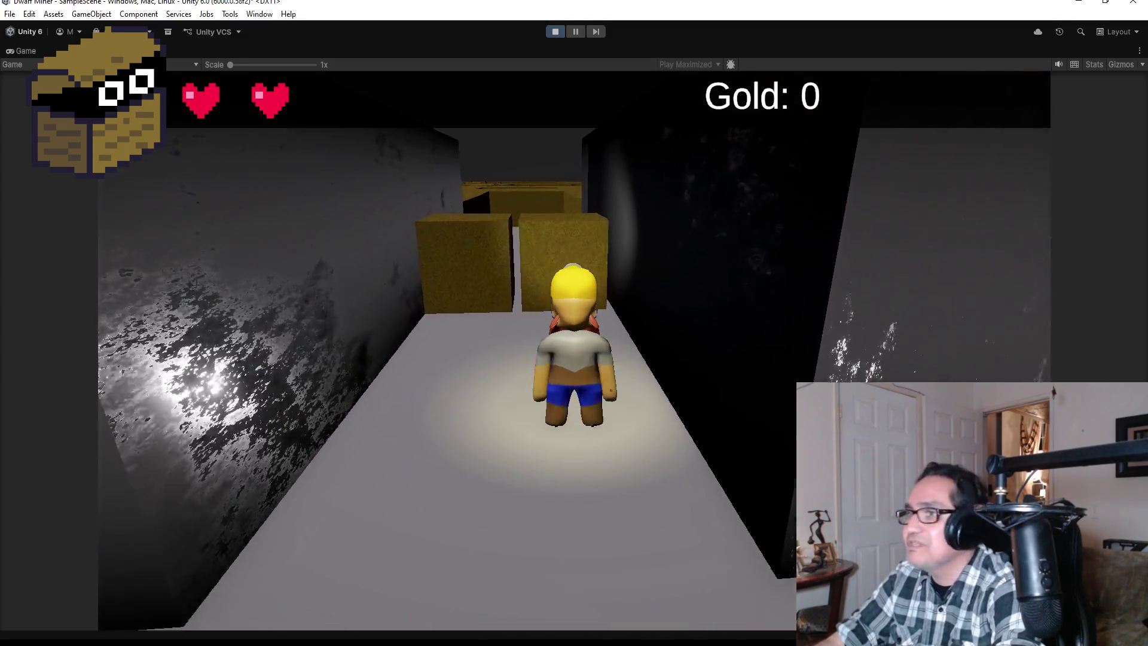
key("w")
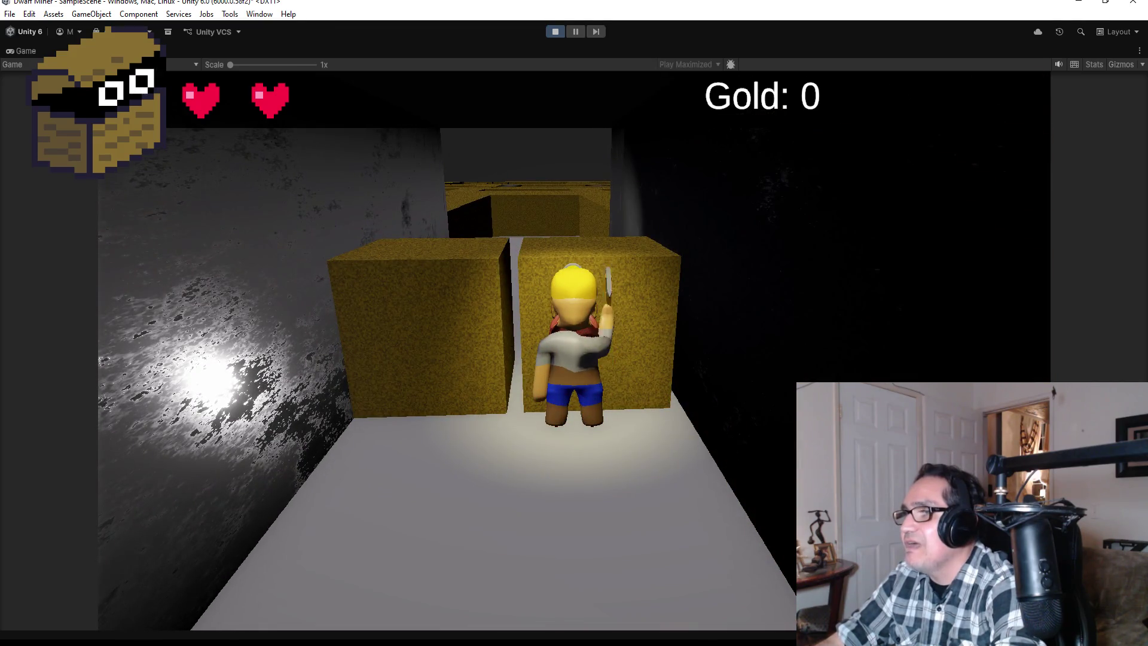
key("w")
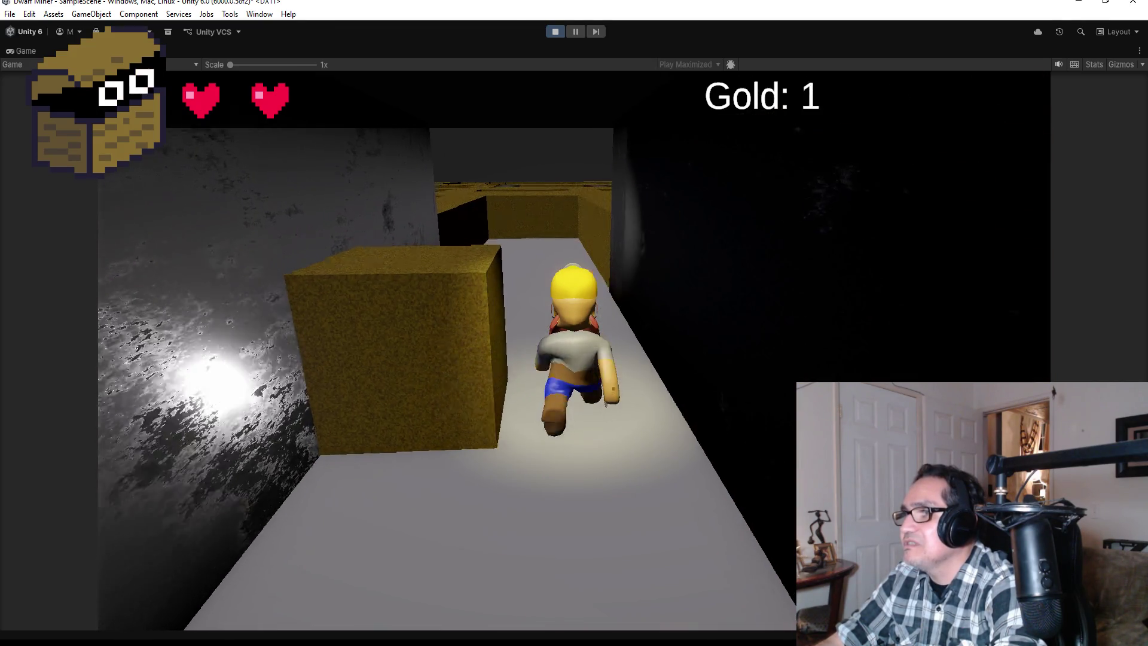
key("a")
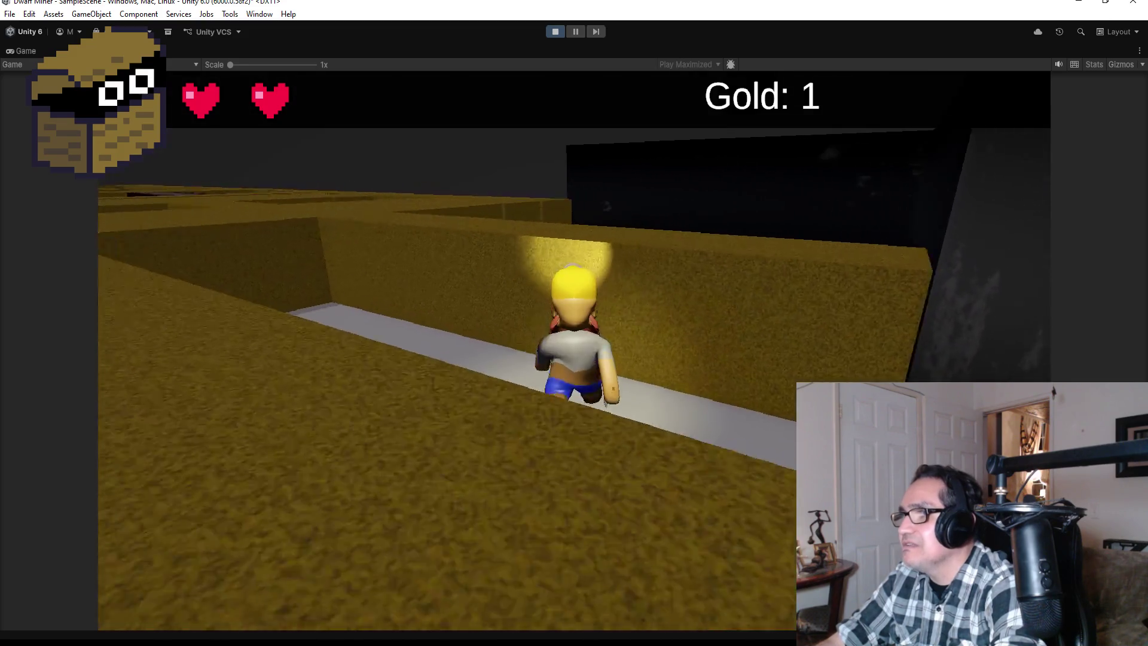
key("w")
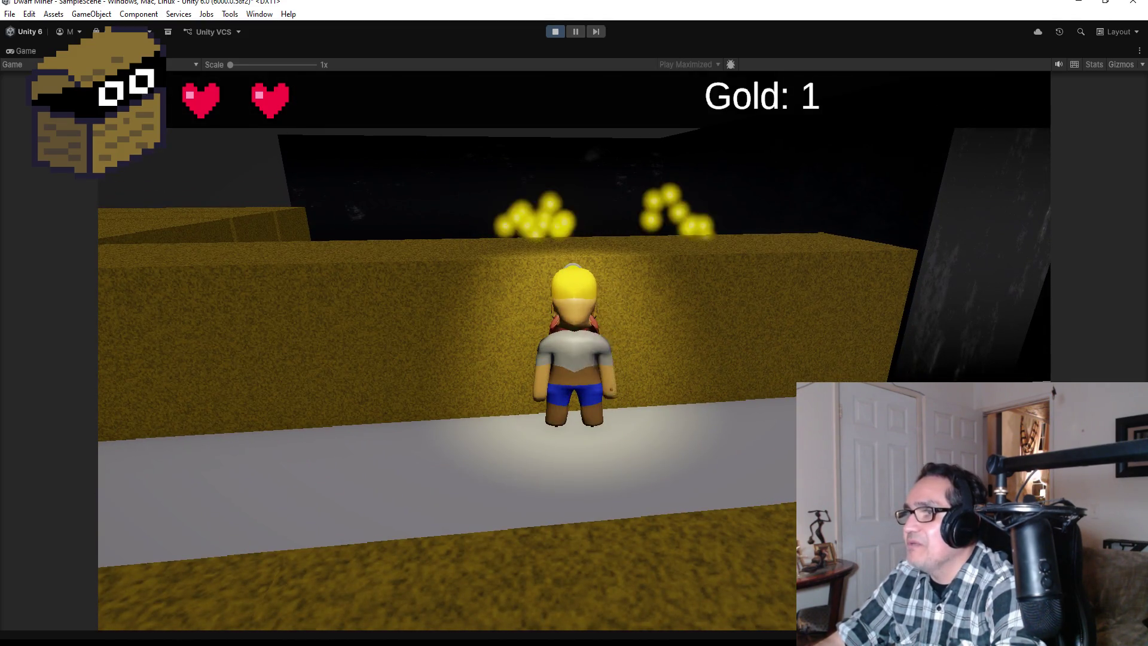
Steer the dwarf through the maze, collecting gold nuggets and mining the golden cube to reach Gold 5
key("w")
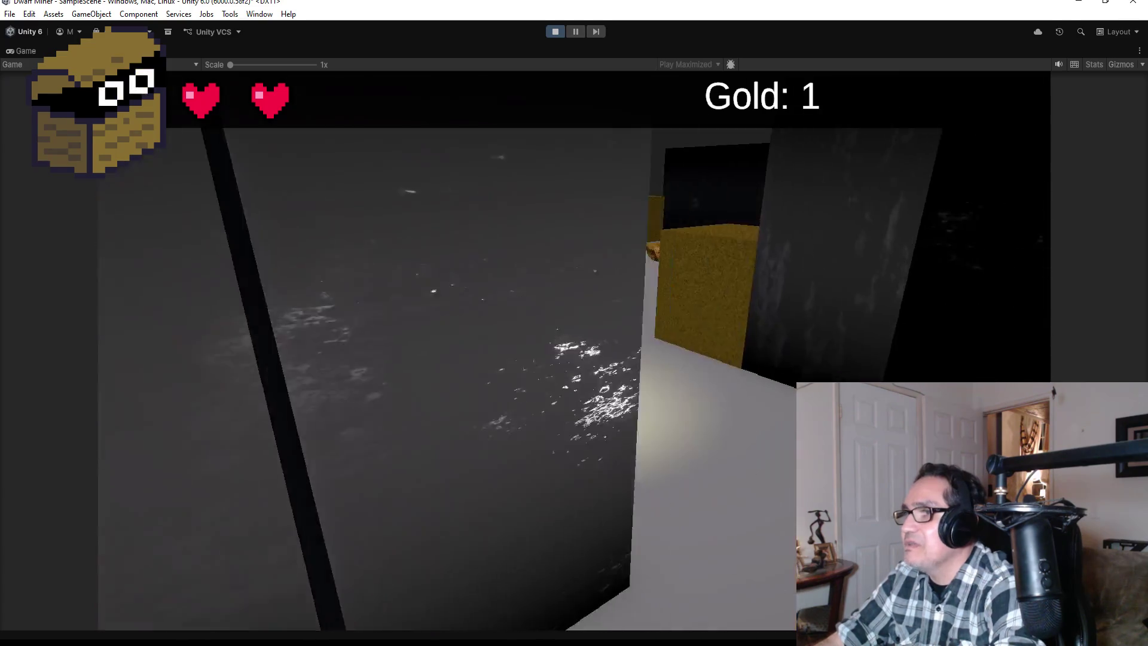
key("w")
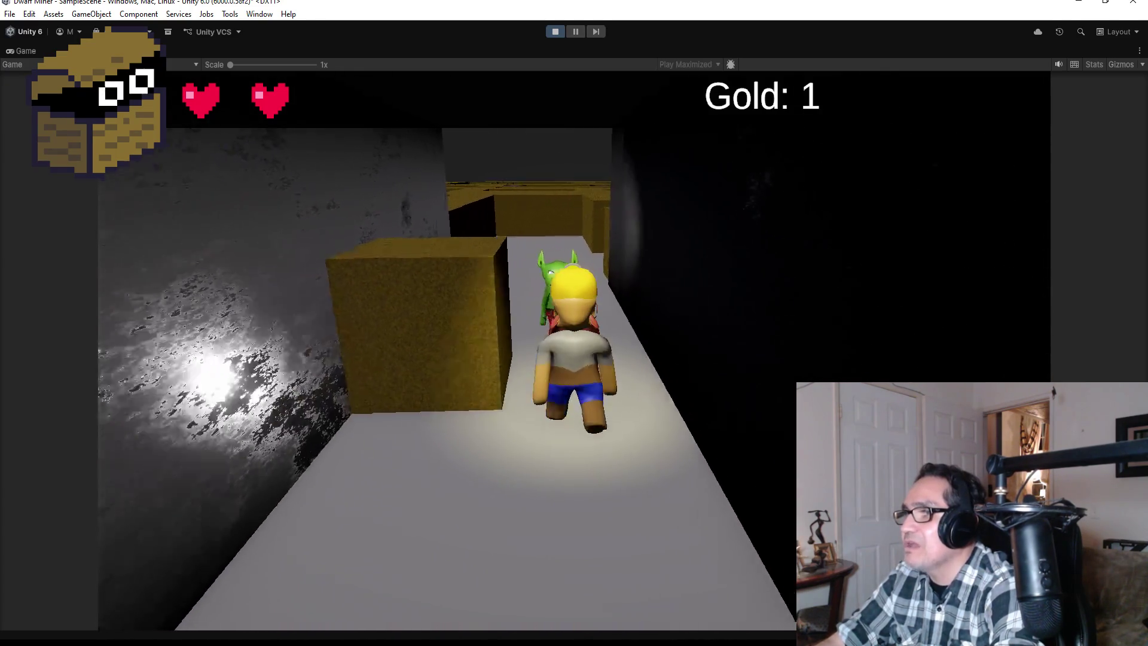
key("w")
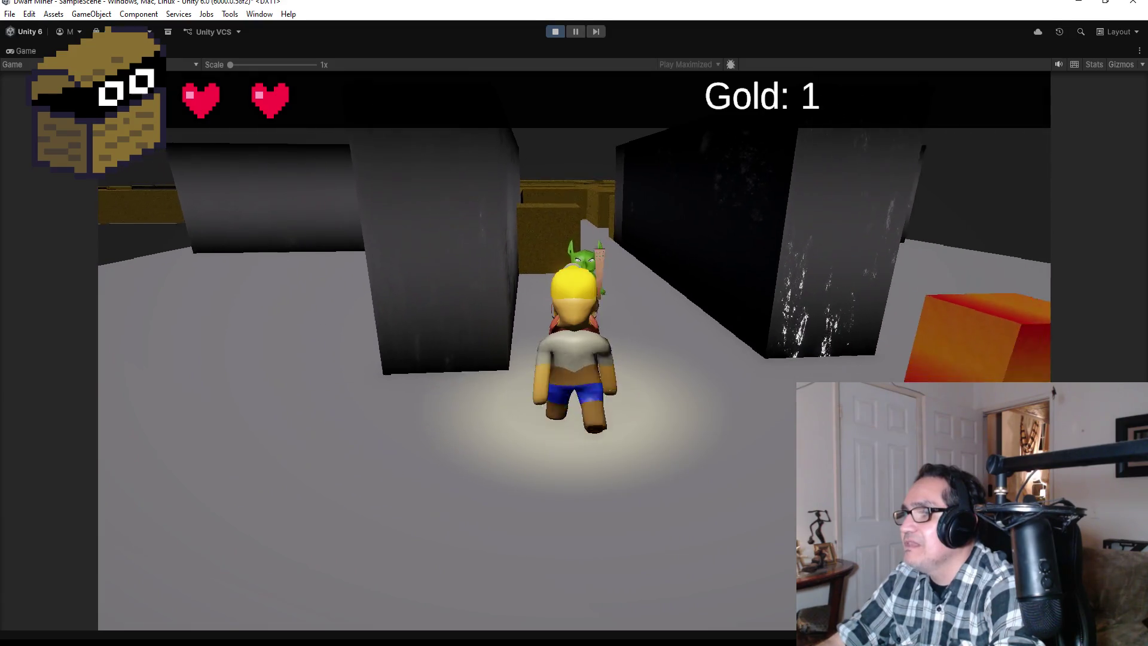
key("w")
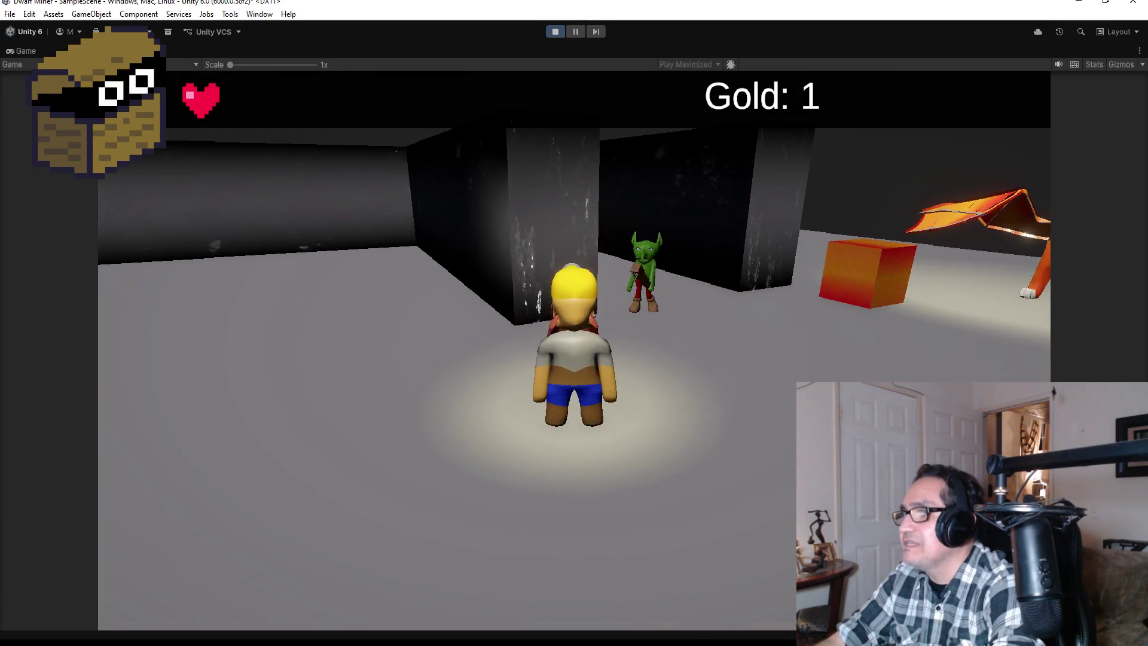
key("w")
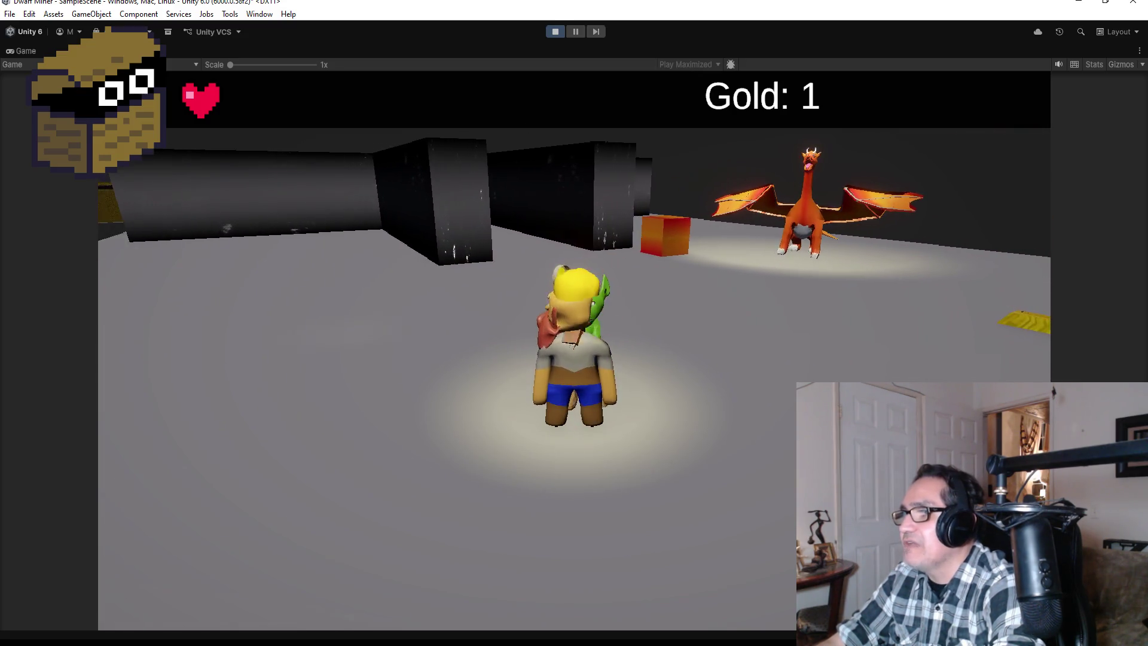
key("w")
key("w")
key("d")
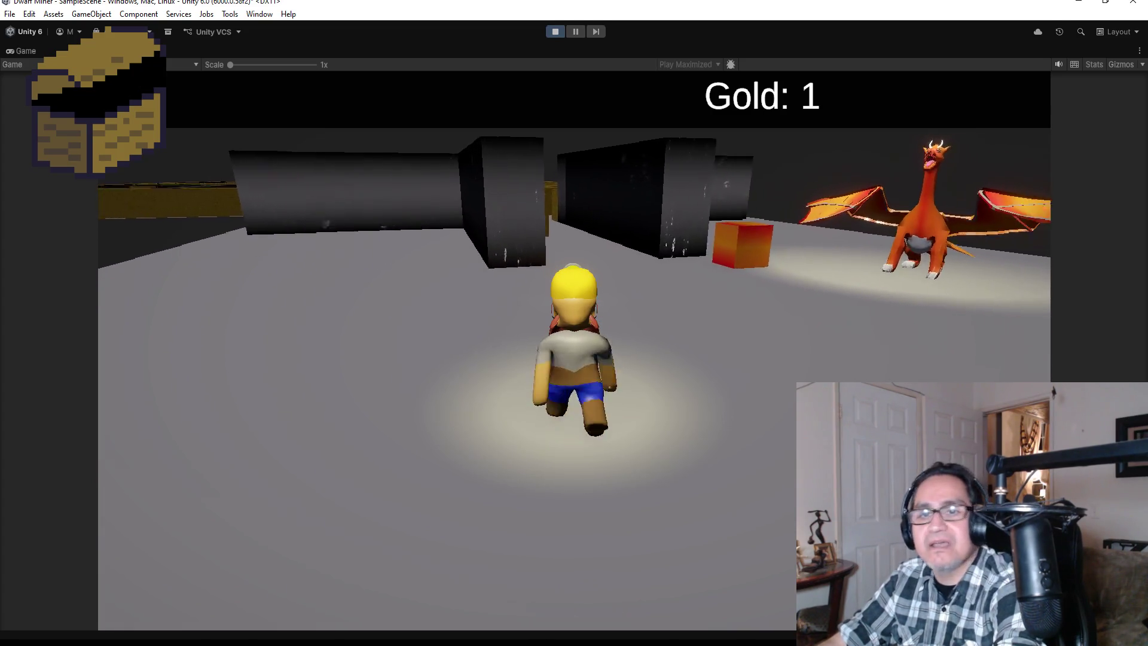
key("a")
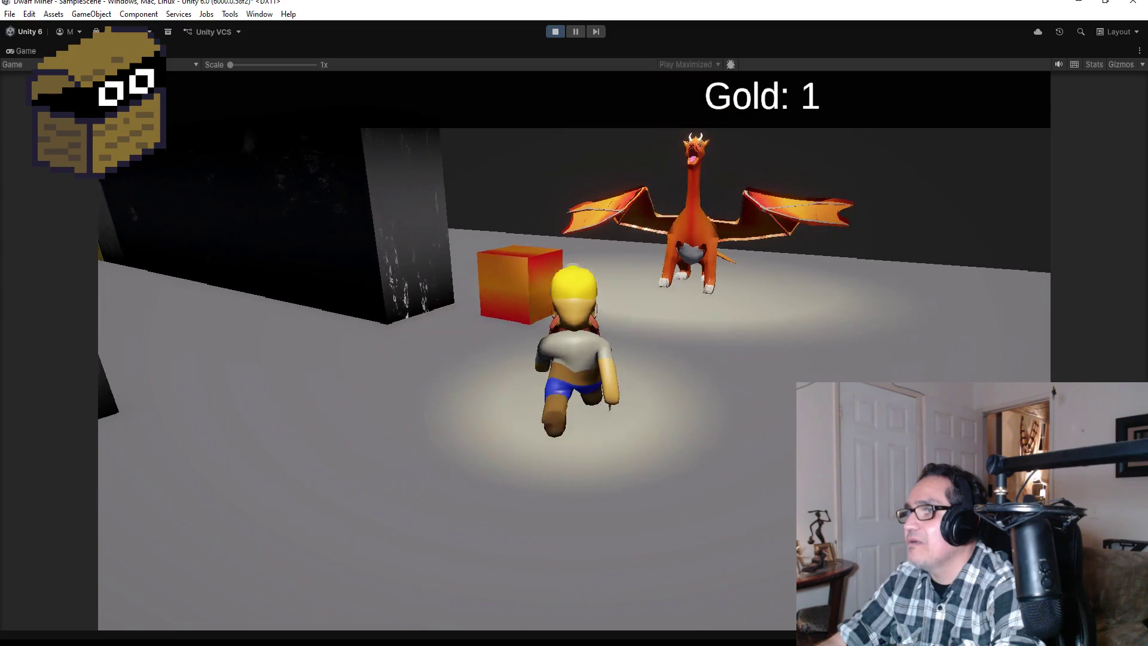
key("w")
key("w")
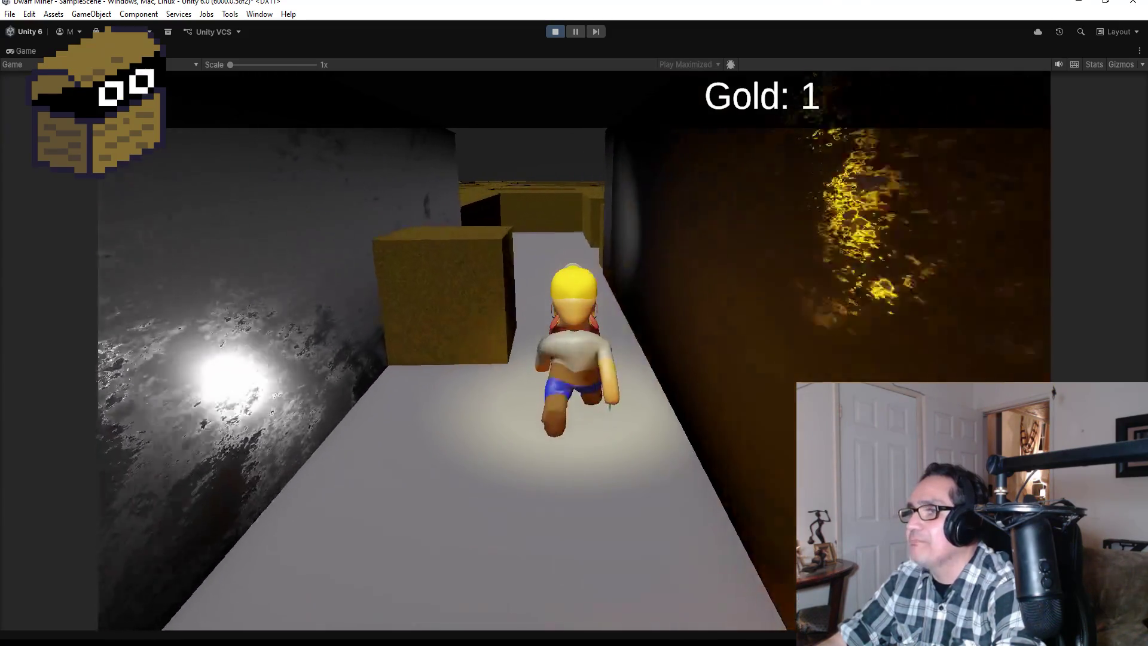
key("w")
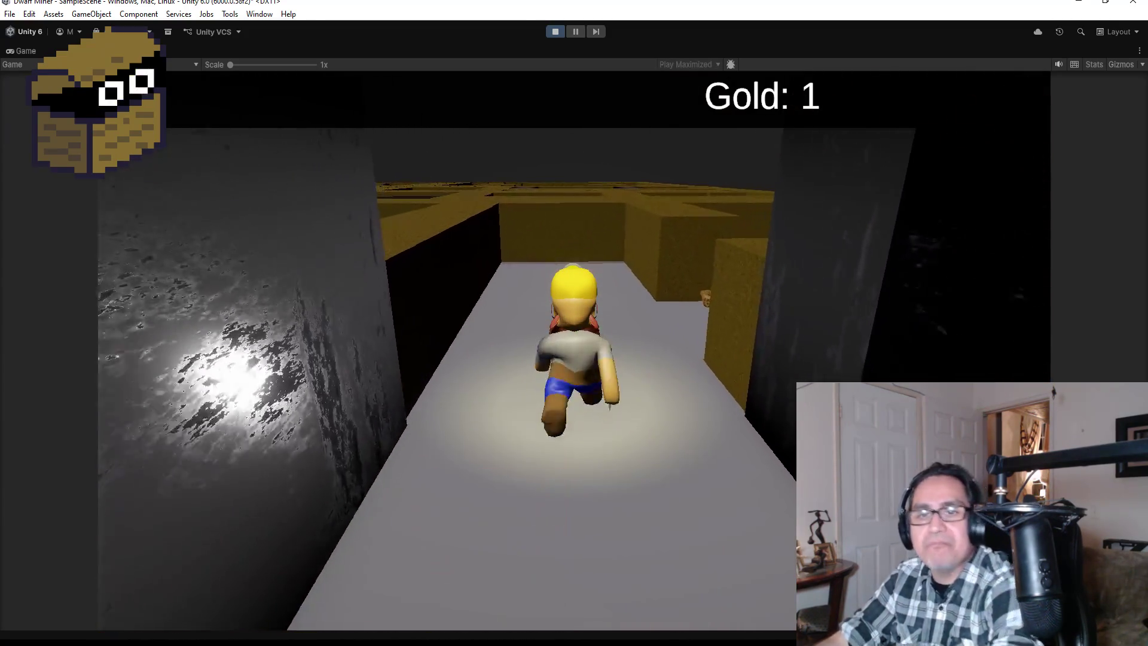
key("d")
key("w")
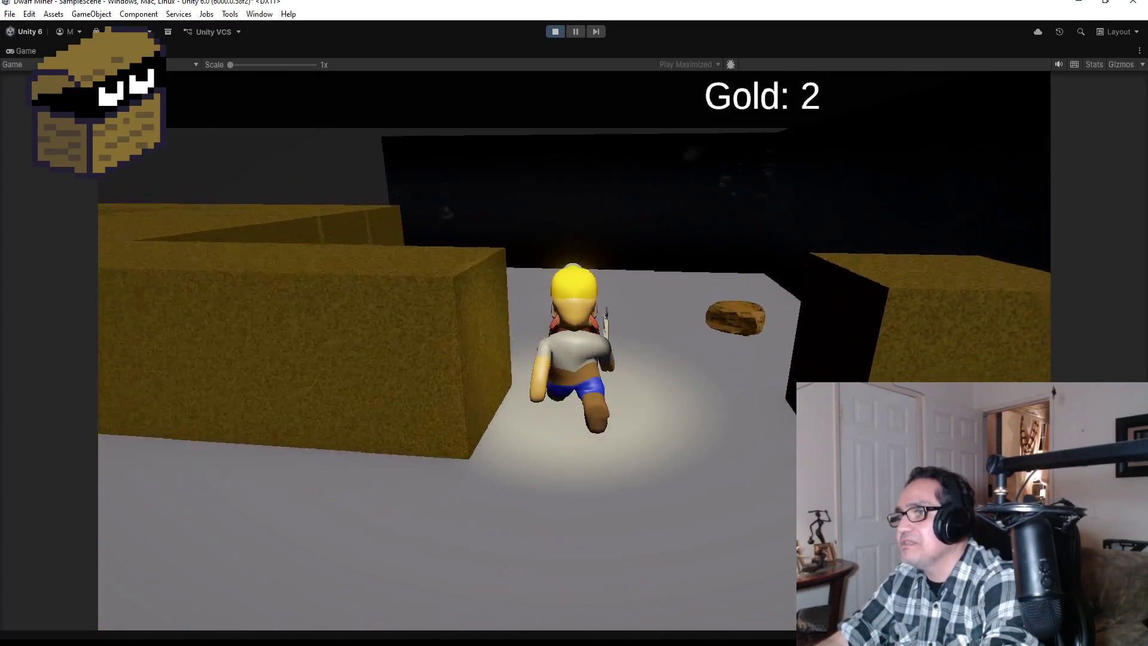
key("a")
key("a")
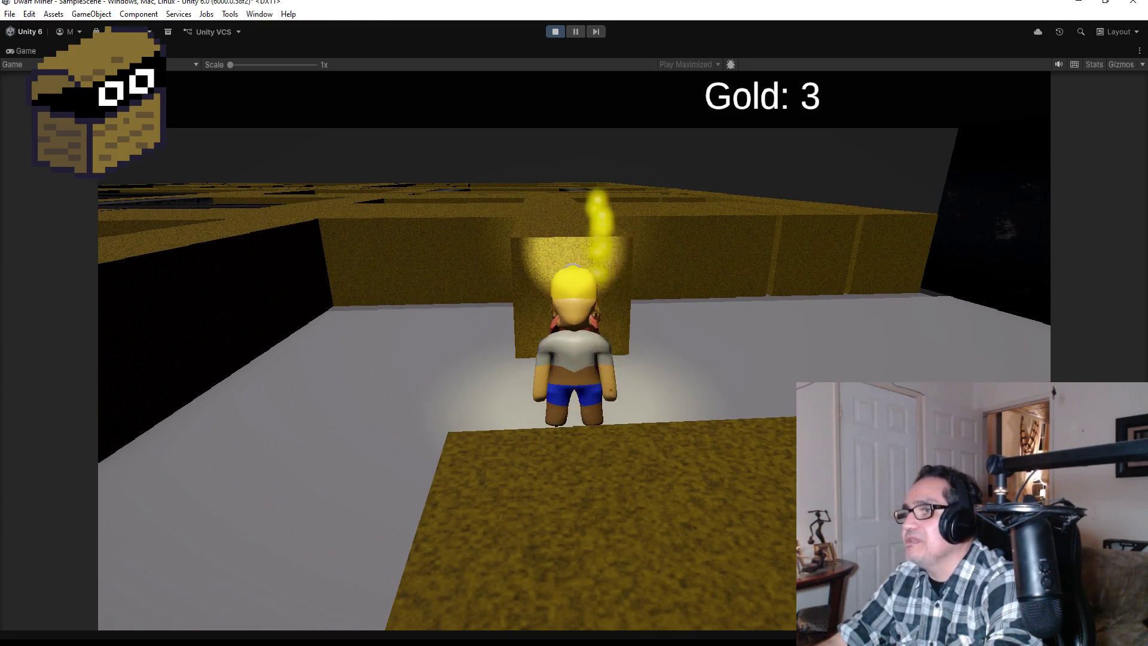
key("a")
key("w")
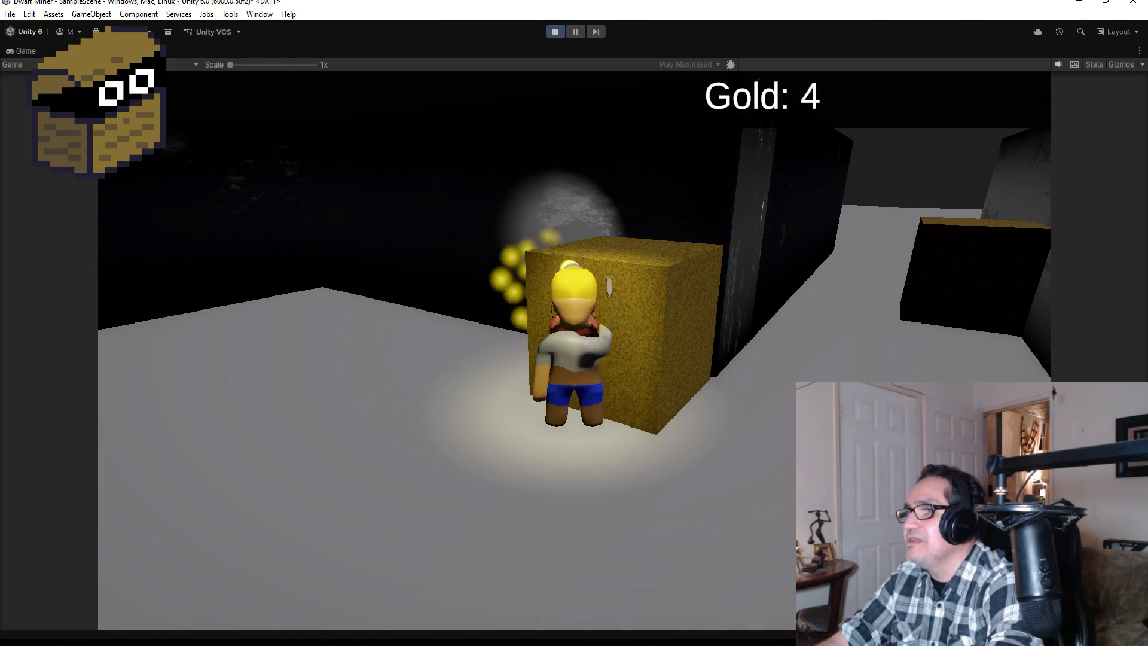
key("w")
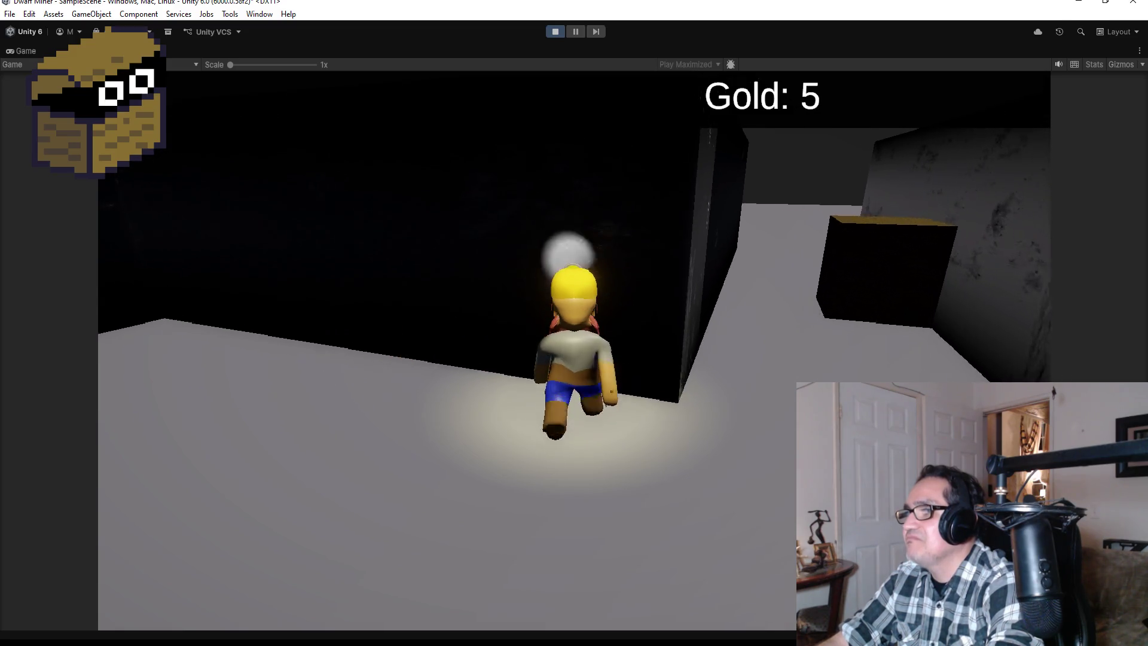
Run into the open room, pick up gold to reach 10, then stop the game
key("d")
key("w")
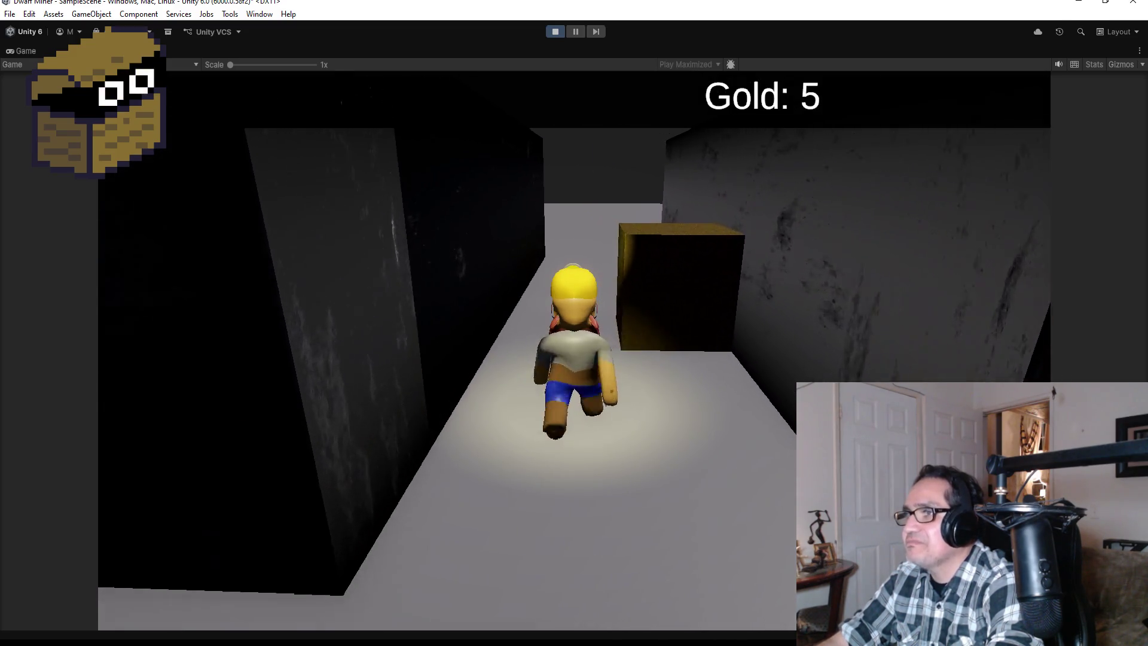
key("w")
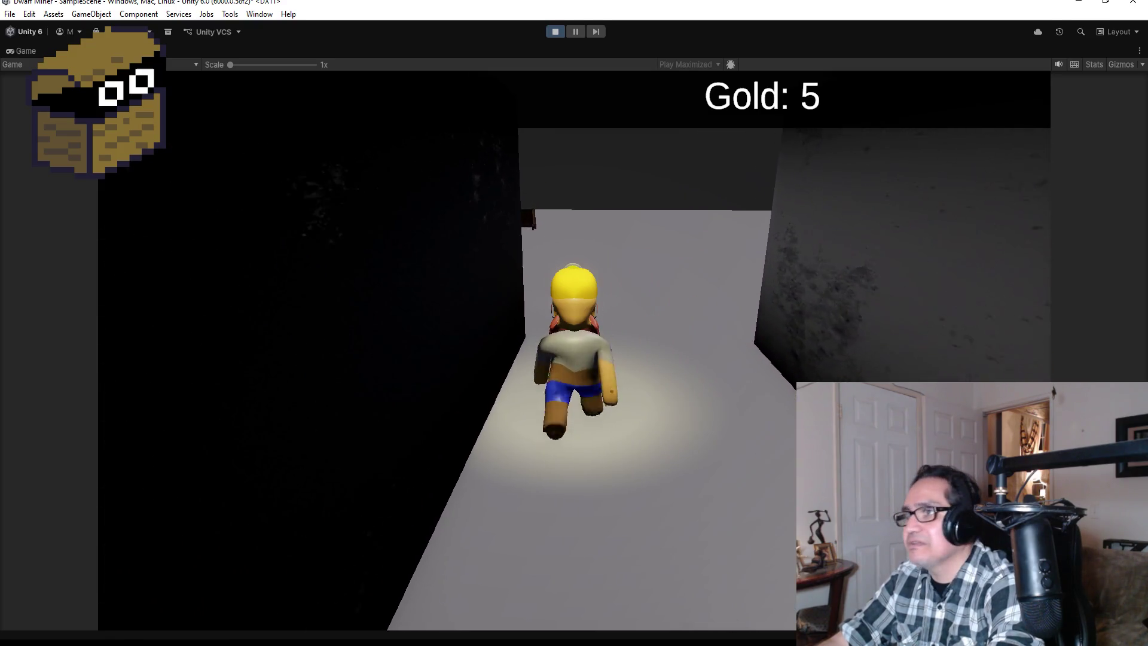
key("w")
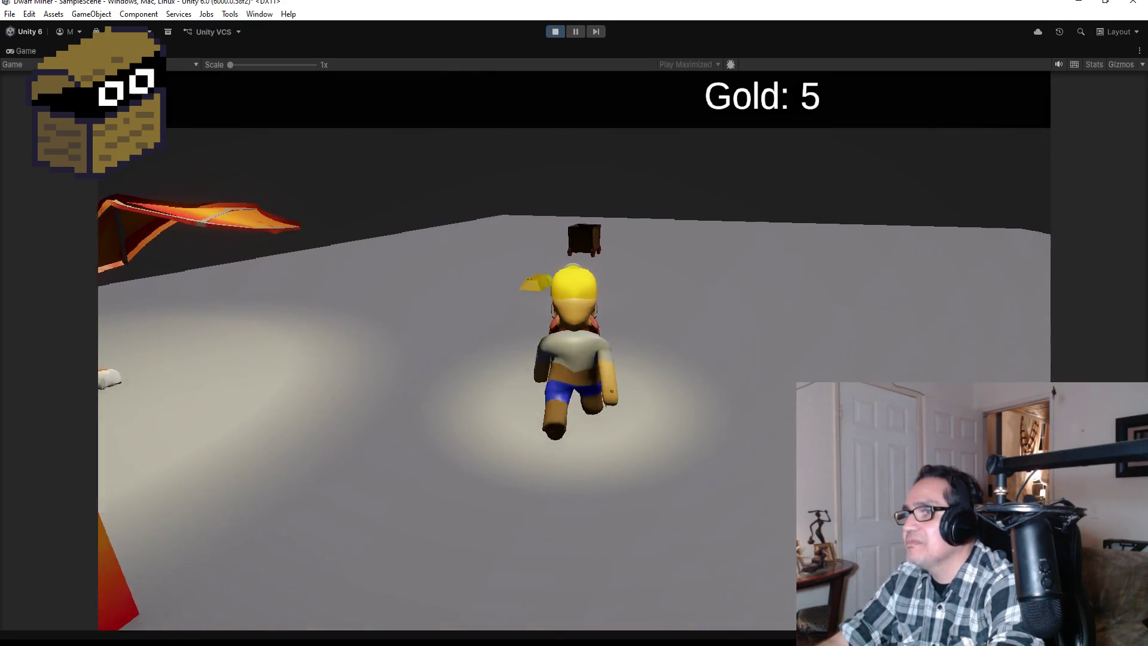
key("a")
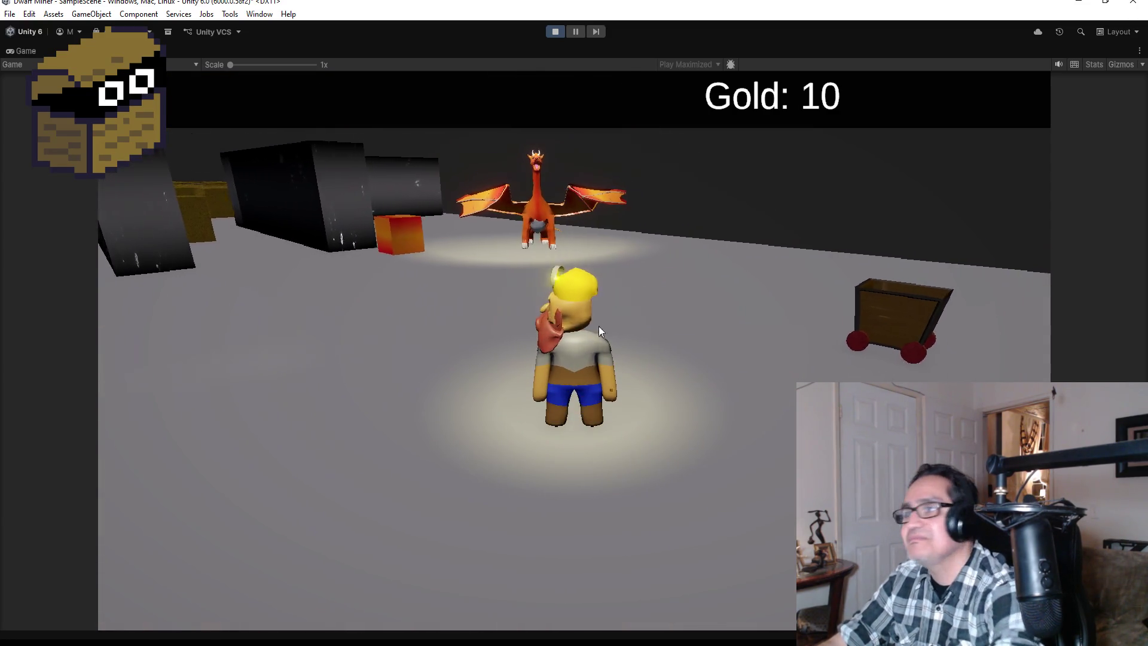
left_click(557, 31)
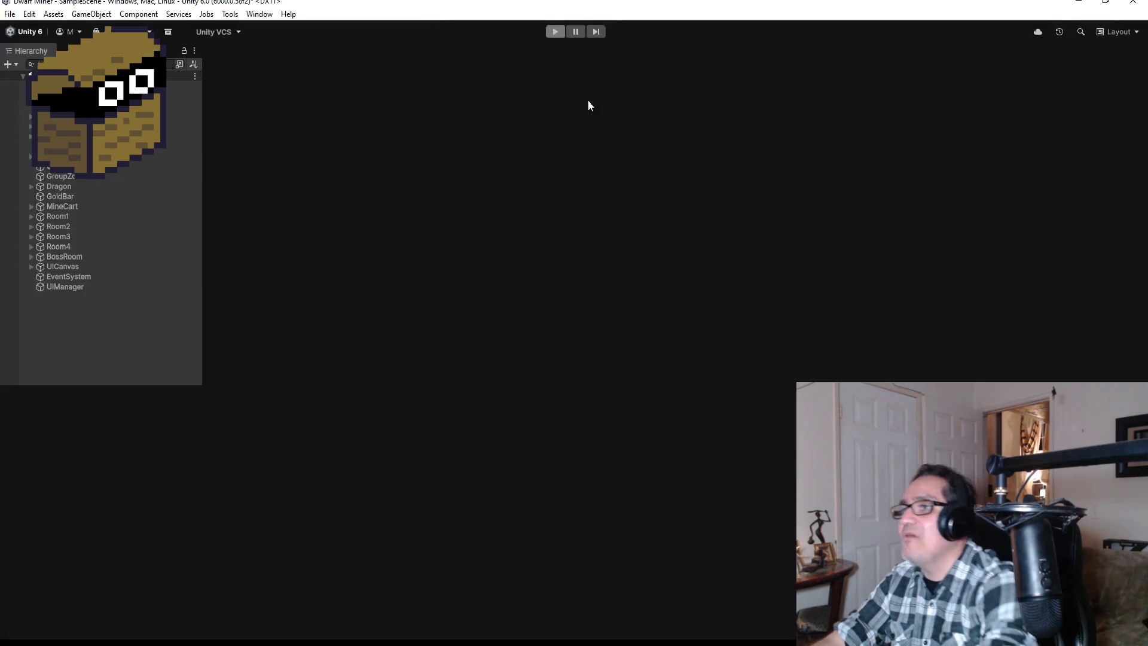
Zoom out over the whole level layout and select the red UpgradeKeeper cube beside PlaneTutorial
scroll(594, 198, "down", 10)
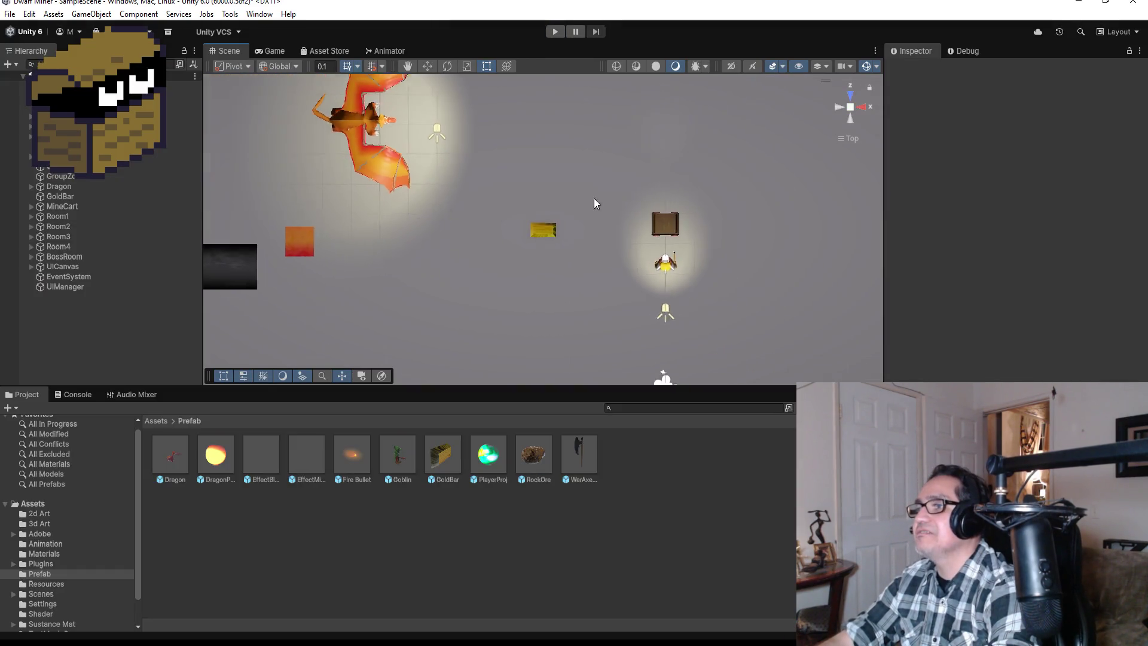
scroll(460, 220, "down", 3)
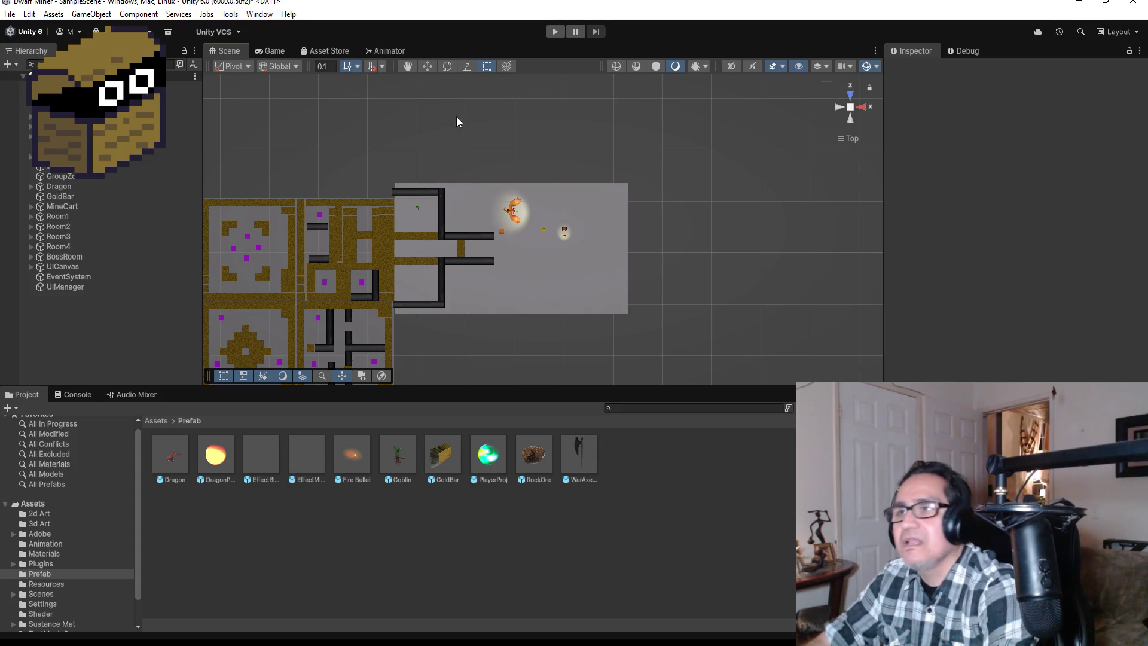
scroll(416, 254, "down", 5)
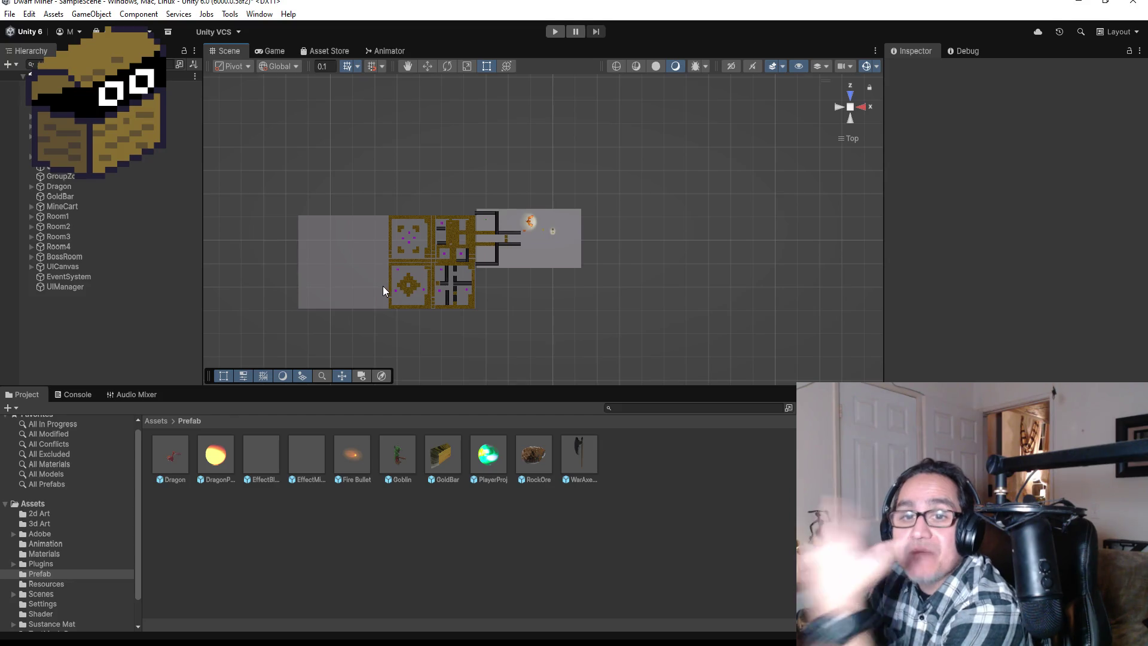
scroll(522, 274, "up", 3)
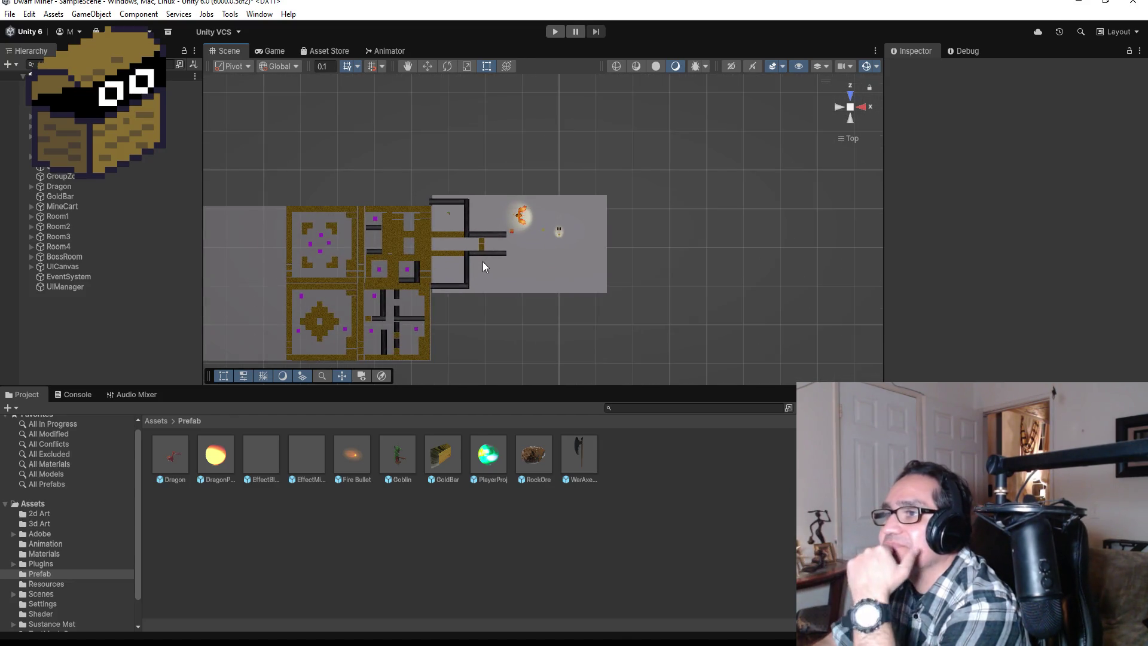
scroll(504, 245, "up", 2)
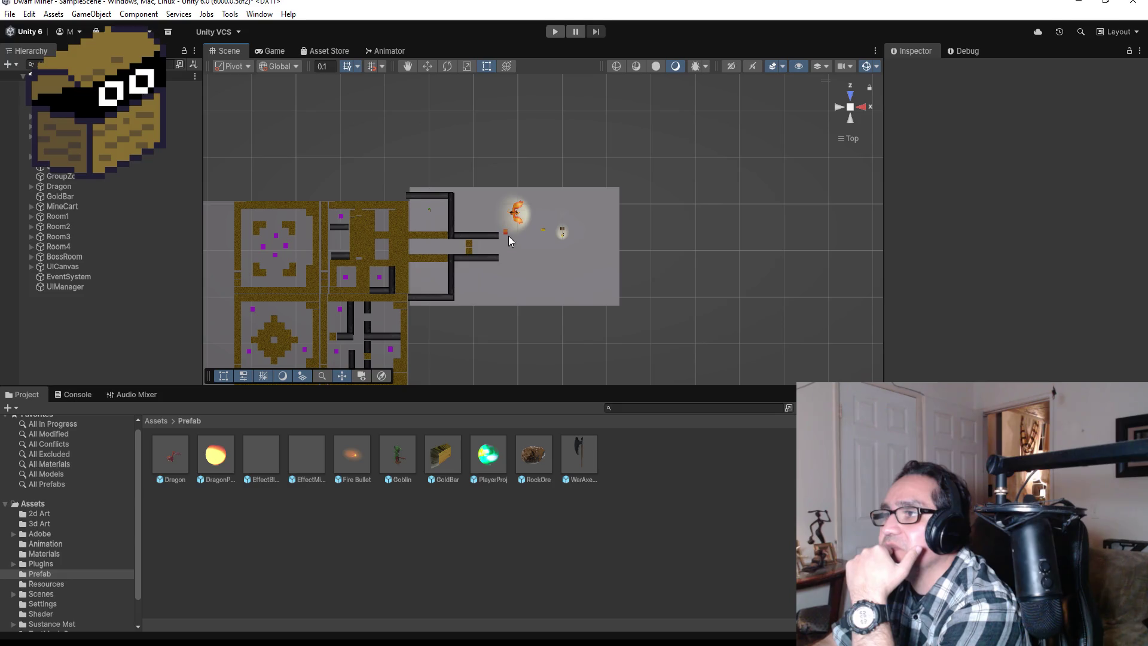
left_click(507, 238)
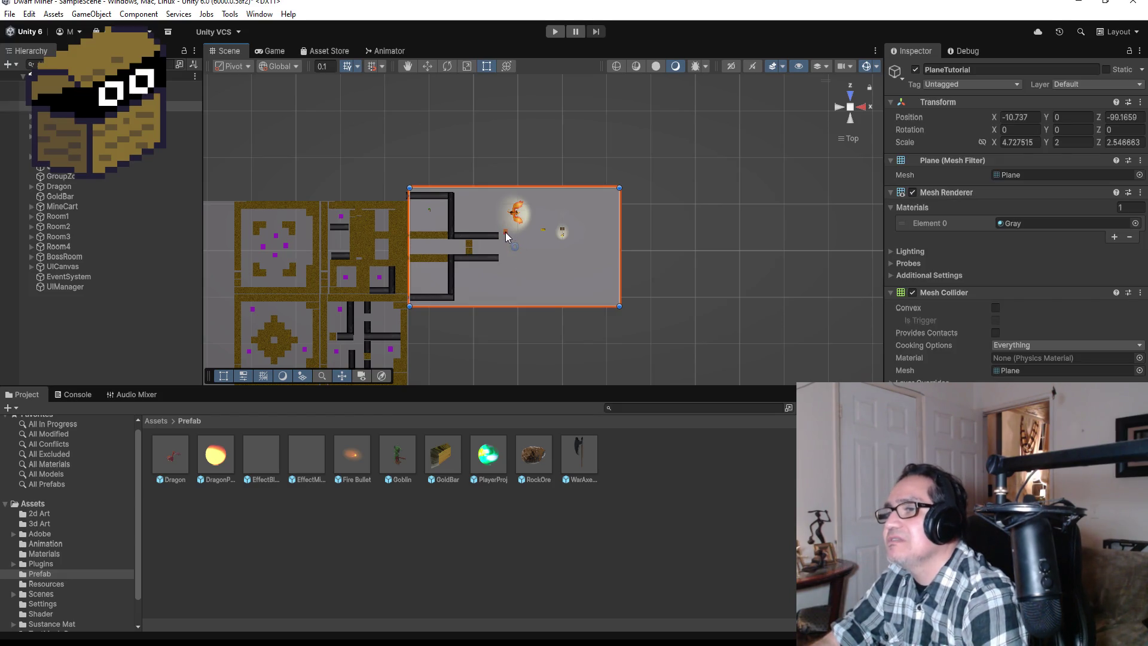
left_click(505, 232)
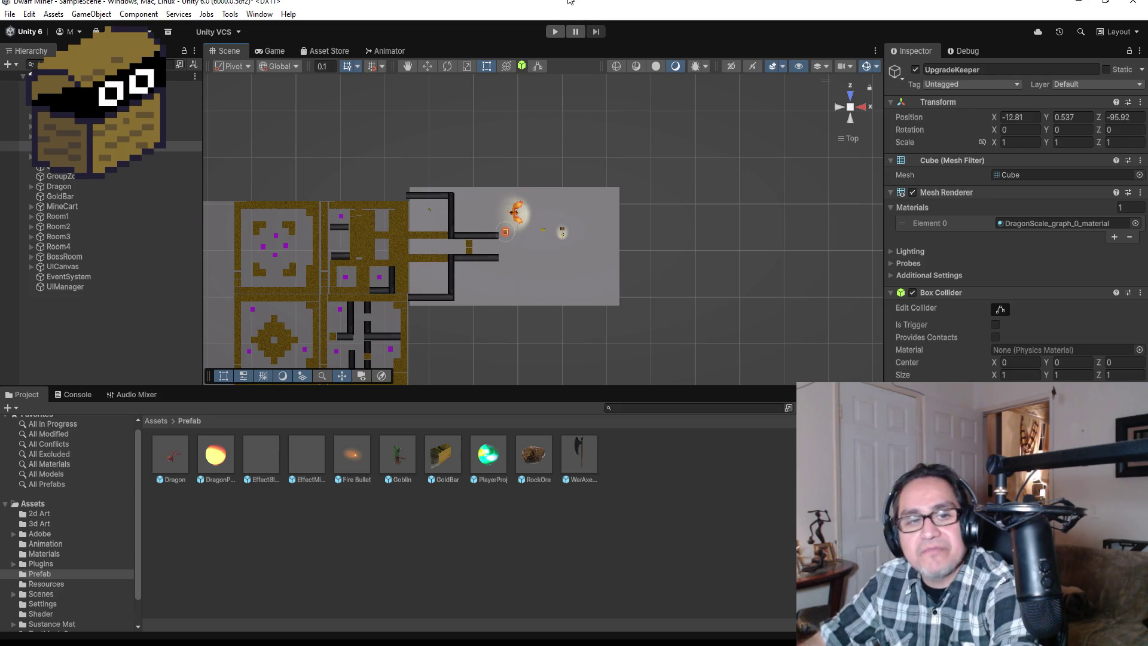
Save the scene and zoom the Scene view out over the level
left_click(9, 14)
left_click(72, 88)
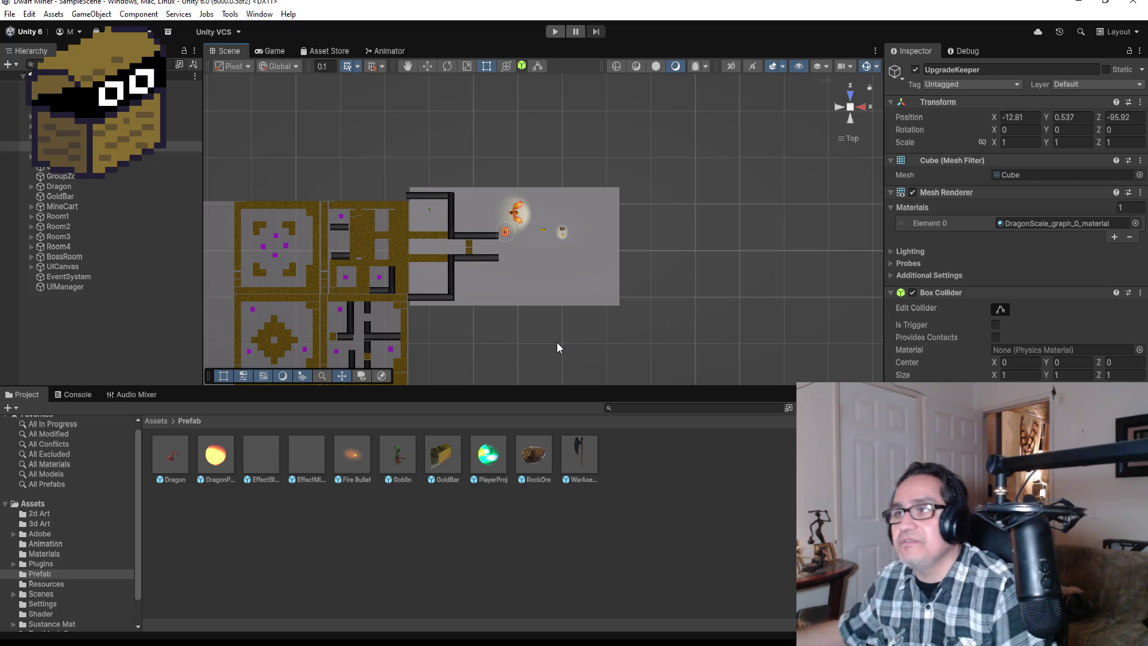
scroll(501, 278, "up", 5)
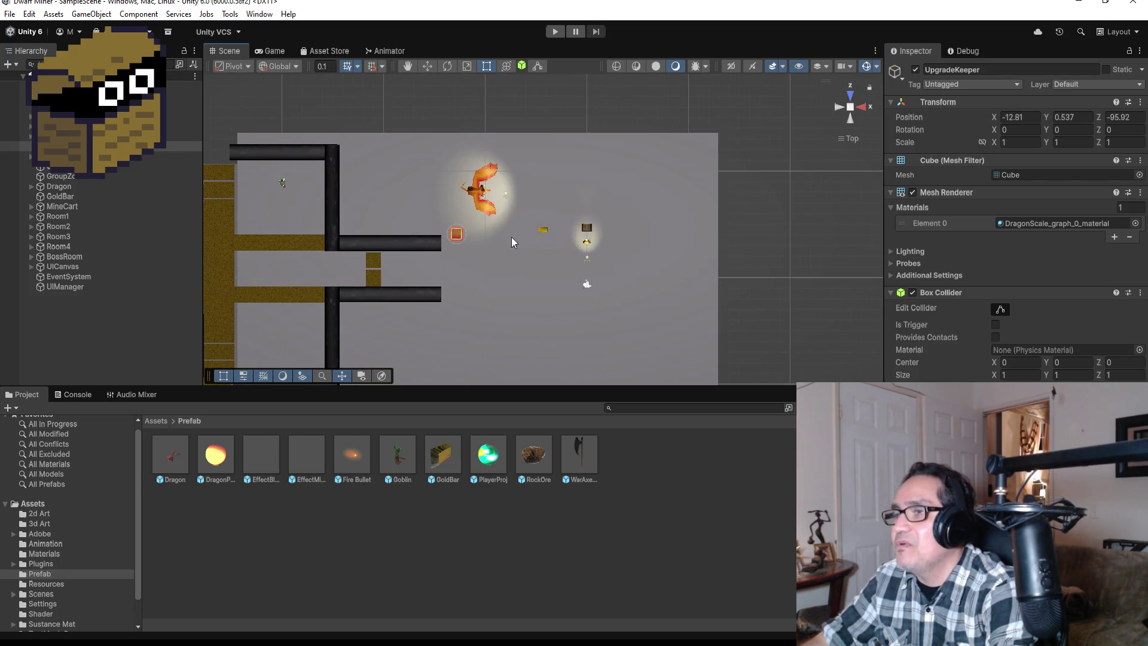
scroll(514, 239, "down", 3)
scroll(557, 340, "down", 2)
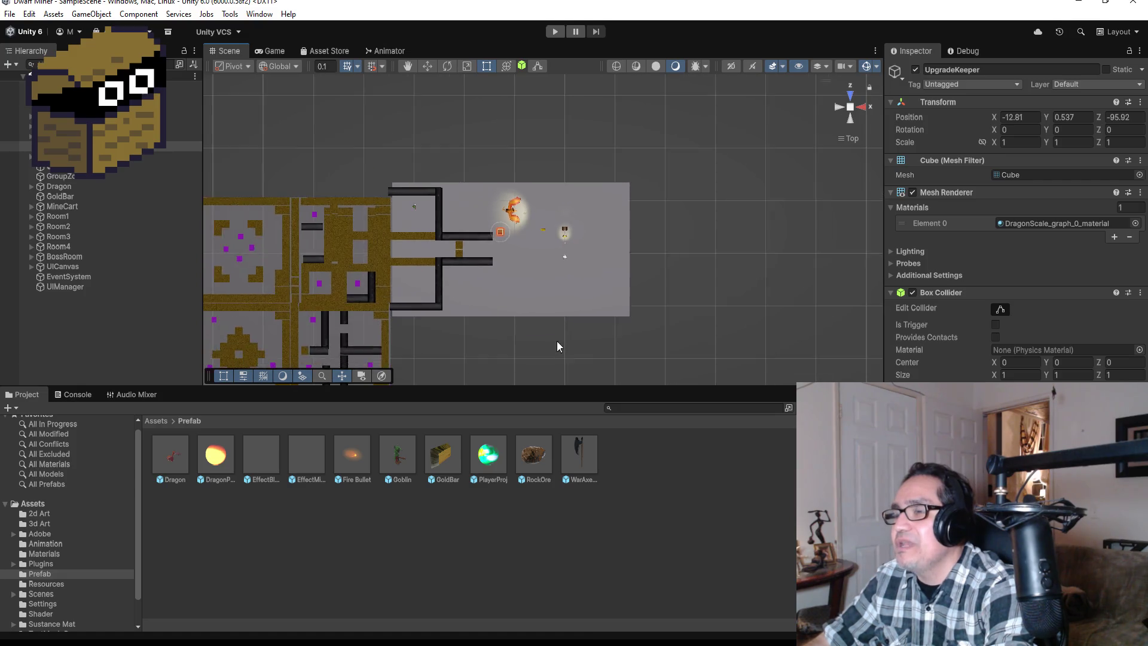
scroll(489, 285, "down", 2)
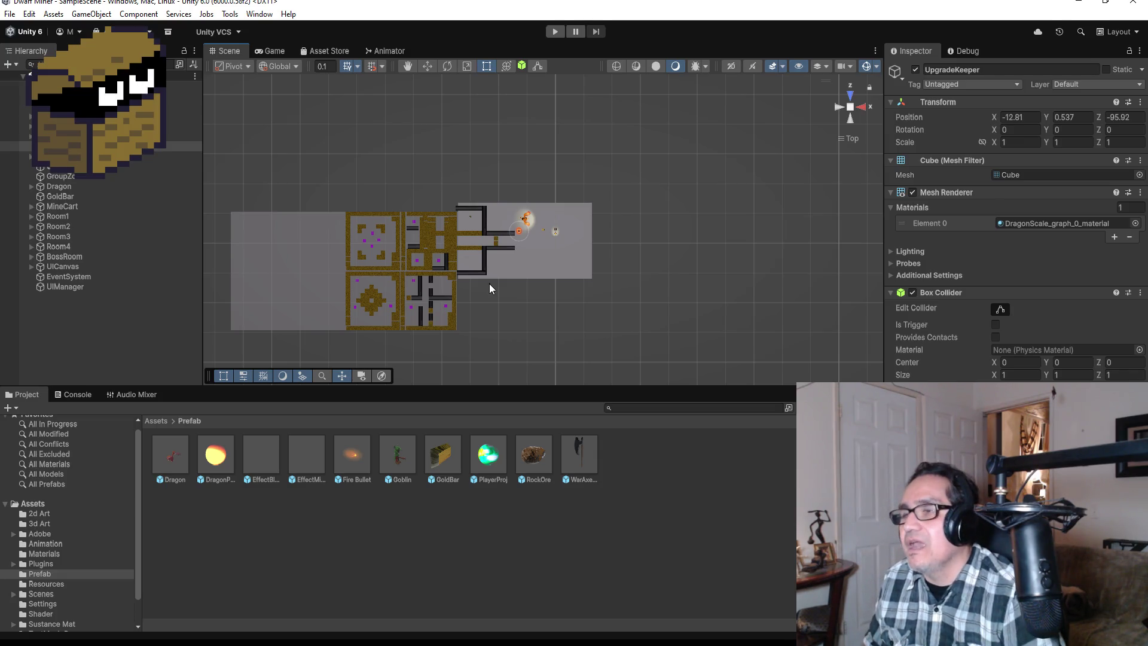
scroll(497, 255, "down", 3)
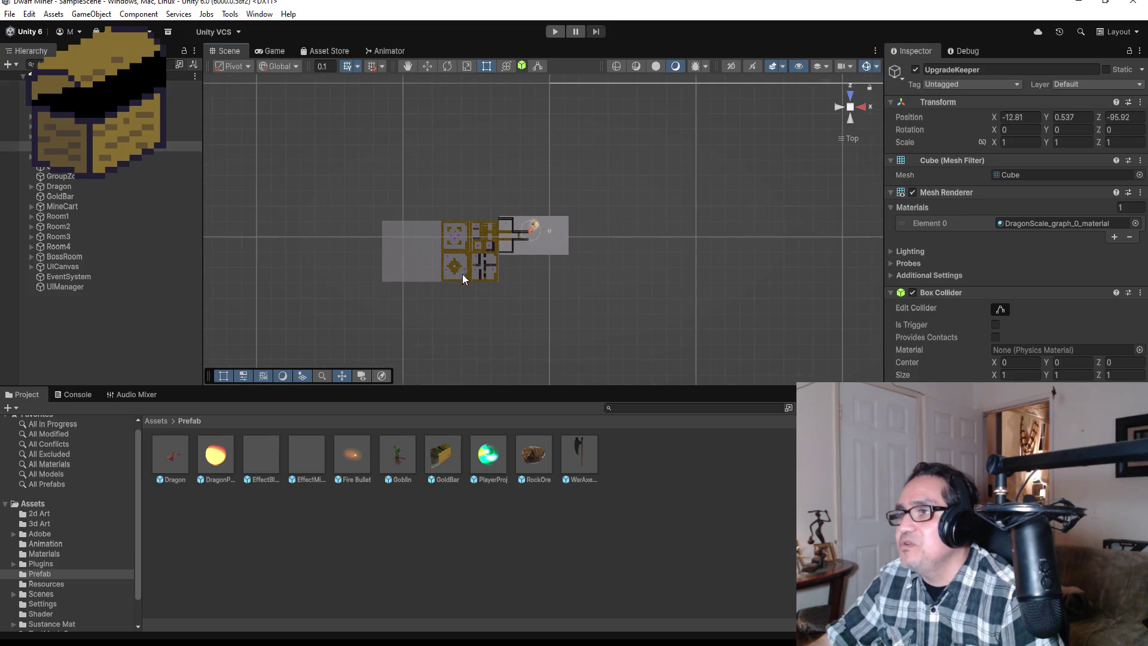
Select the BossRoom Floor plane and save the scene again
left_click(413, 246)
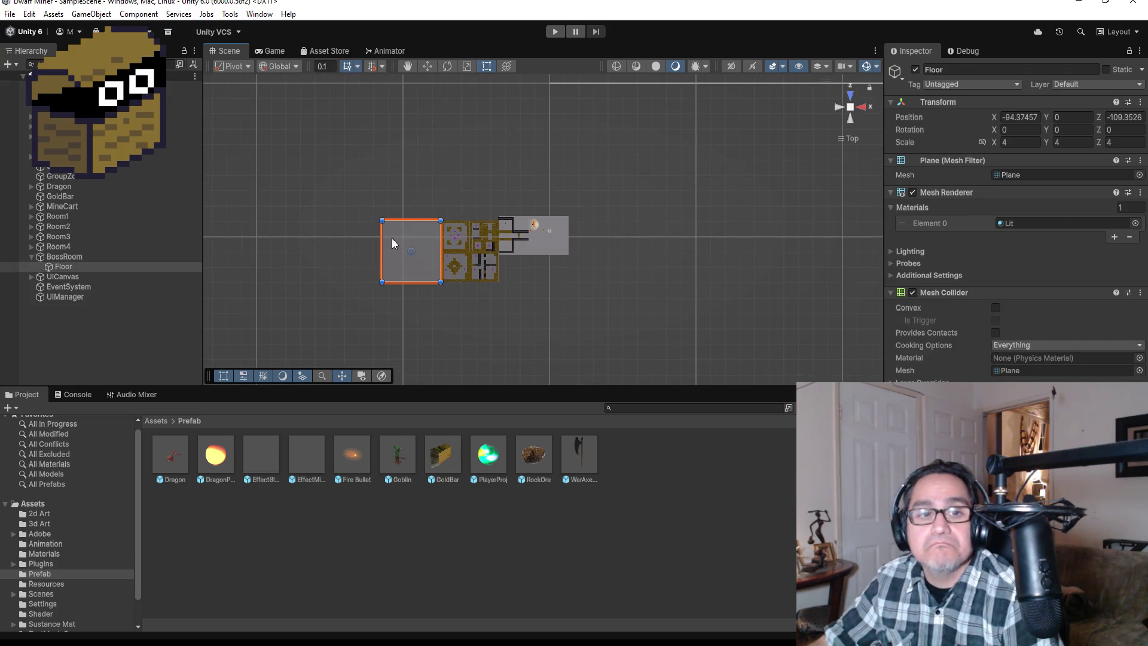
left_click(10, 13)
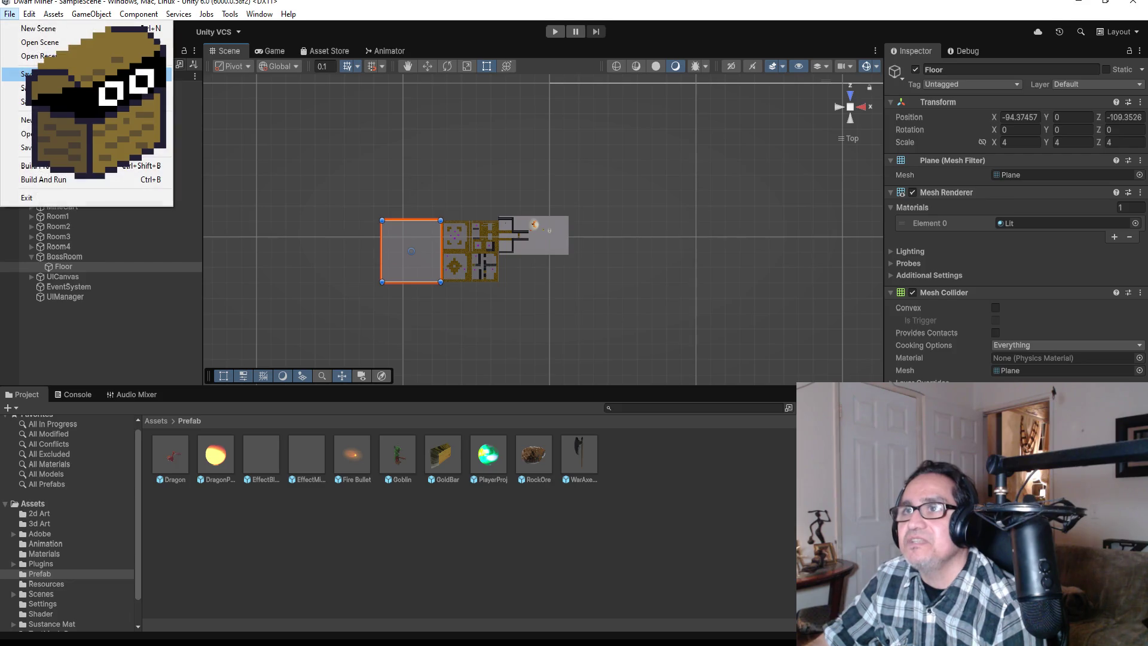
left_click(27, 74)
scroll(532, 311, "up", 3)
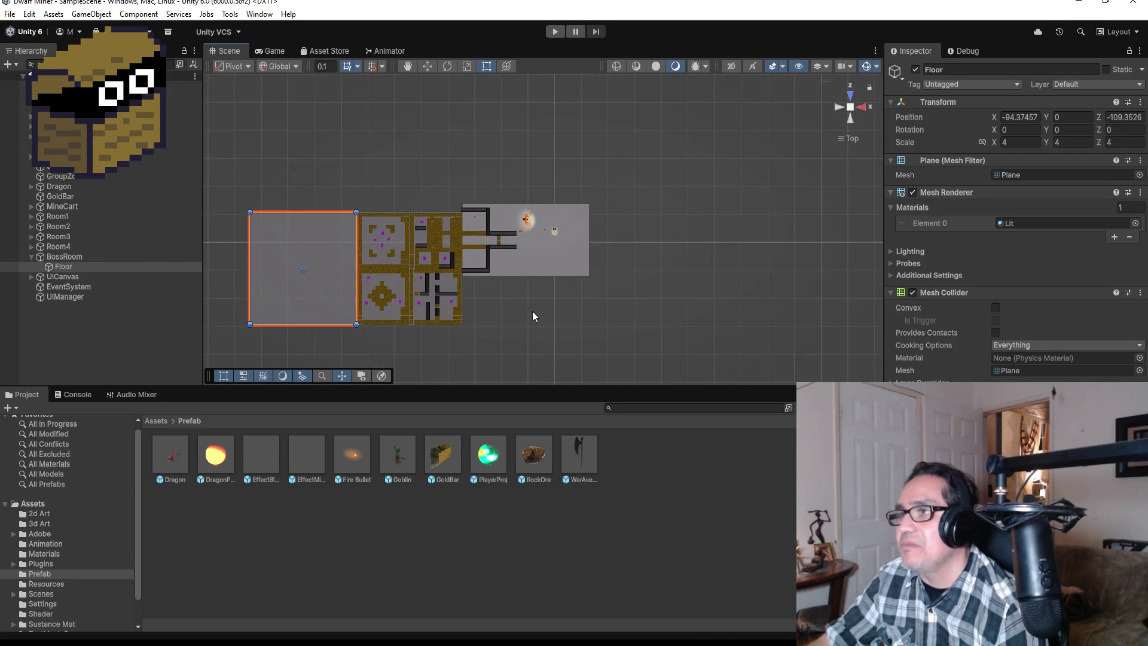